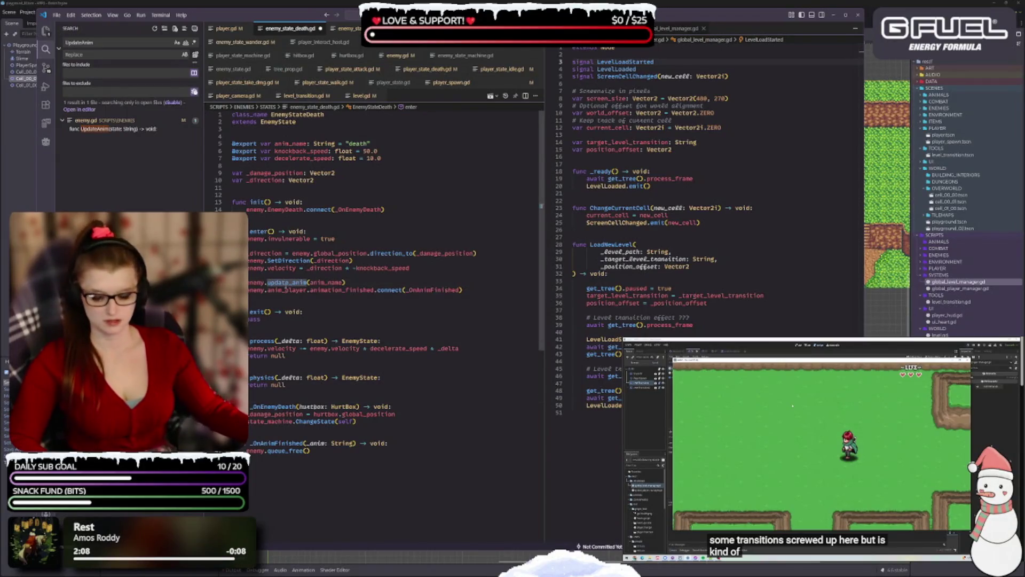
# - Insert a blank line above class_name in enemy_state_death.gd and save the script
pyautogui.click(419, 367)
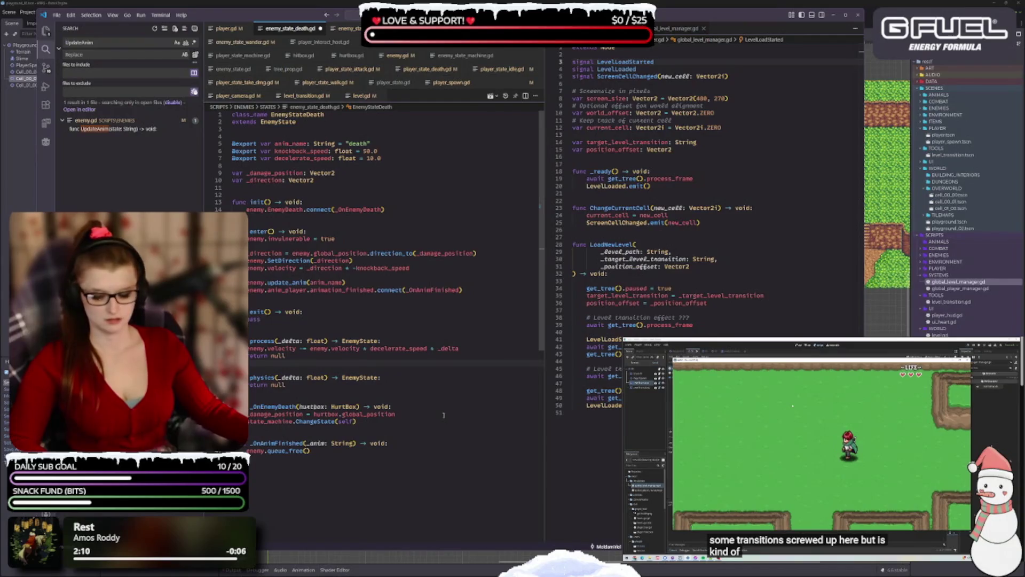
pyautogui.hotkey('ctrl', 's')
pyautogui.click(229, 119)
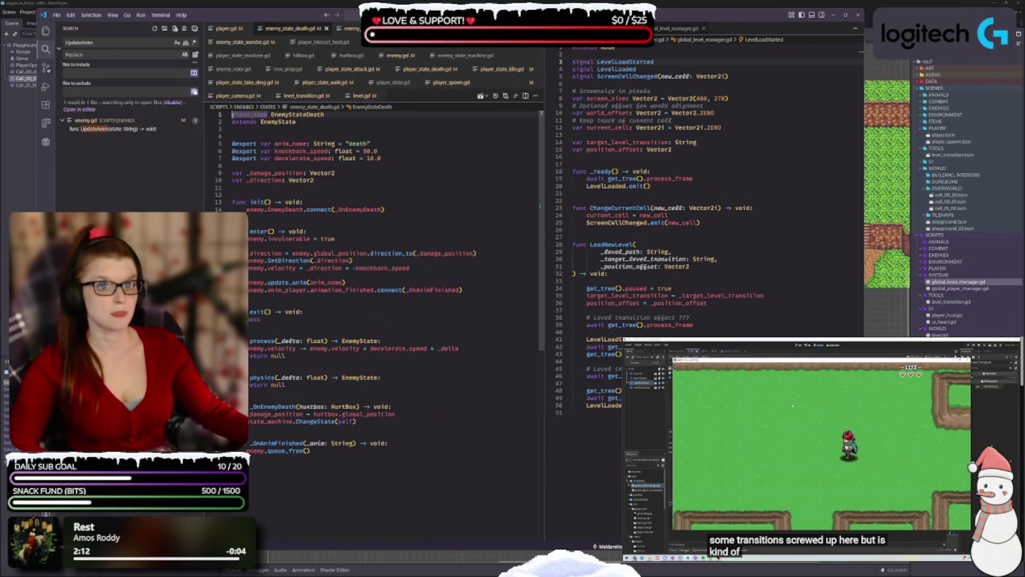
pyautogui.press('Return')
pyautogui.press('Down')
pyautogui.press('Down')
pyautogui.press('Down')
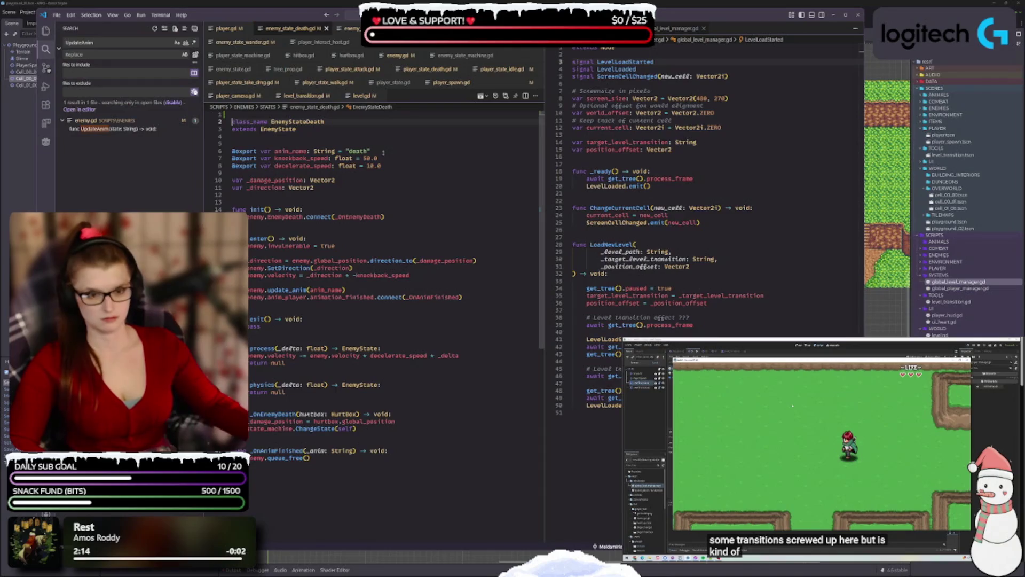
pyautogui.hotkey('ctrl', 's')
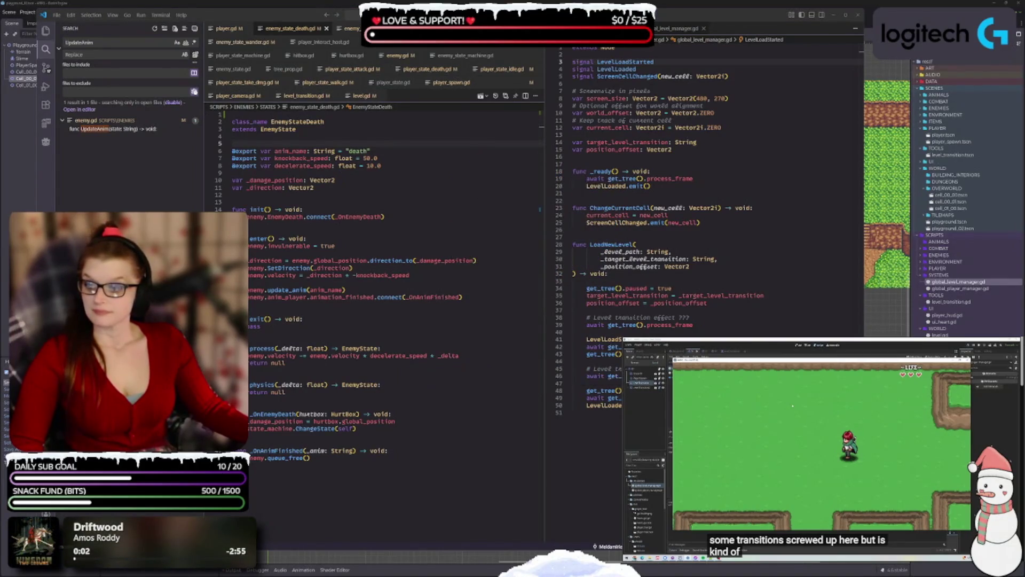
# - Check the running game window, then return to editing the death script
pyautogui.click(398, 217)
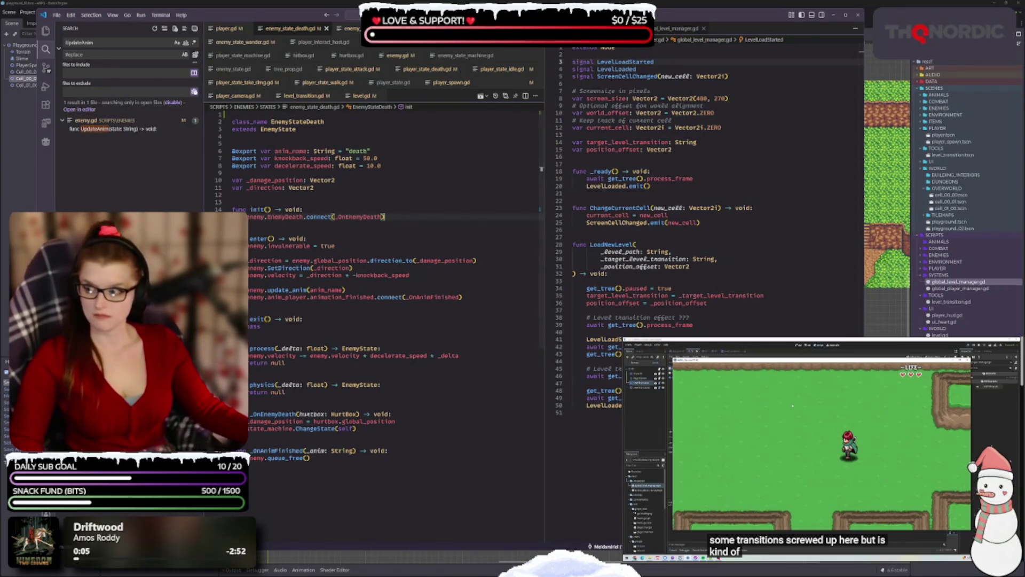
pyautogui.click(792, 405)
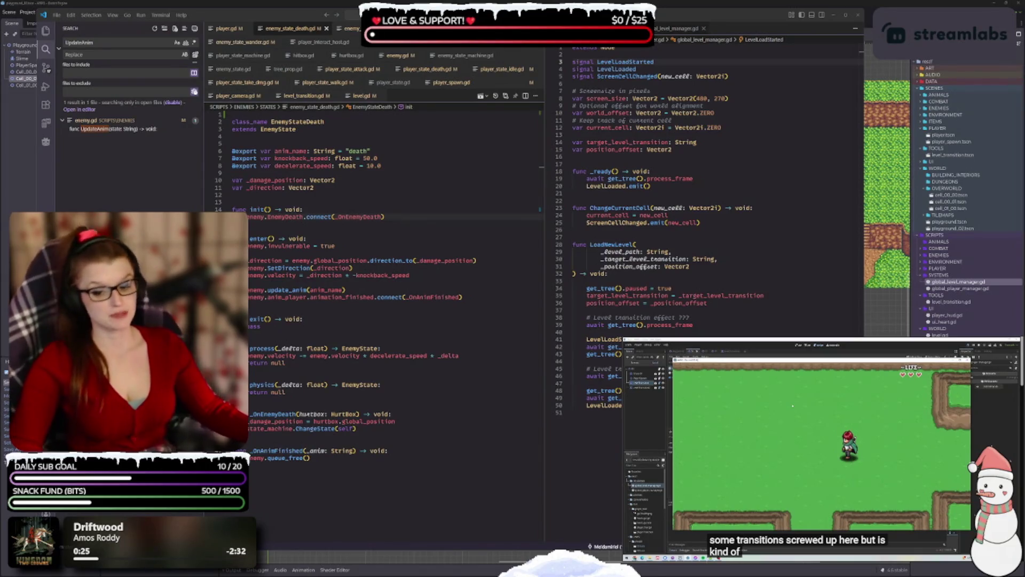
pyautogui.click(394, 246)
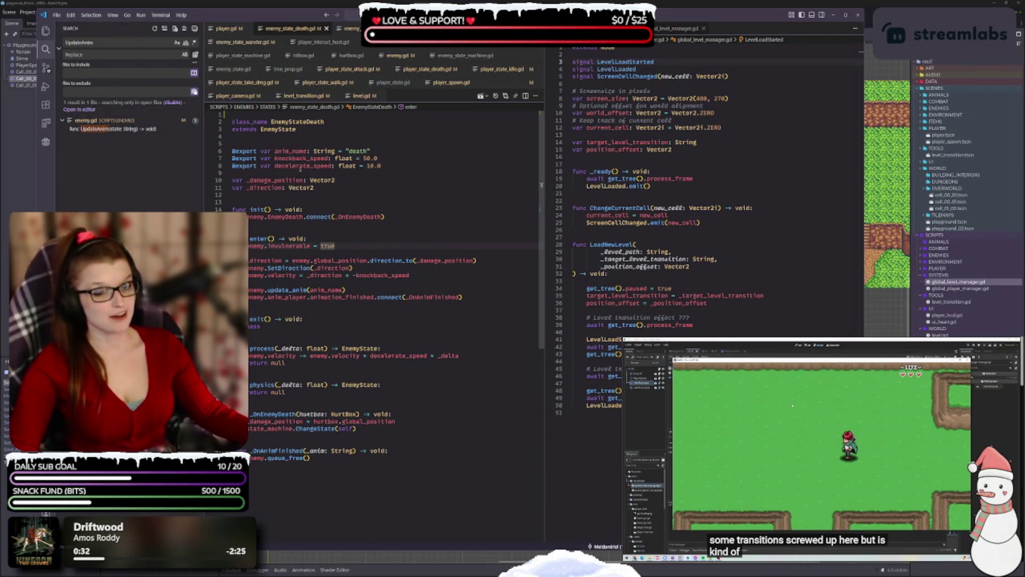
# - Rename decelerate_speed, _damage_position and _direction to decel_speed, _damage_pos and _dir, then save
pyautogui.click(305, 166)
pyautogui.press('BackSpace')
pyautogui.press('BackSpace')
pyautogui.press('BackSpace')
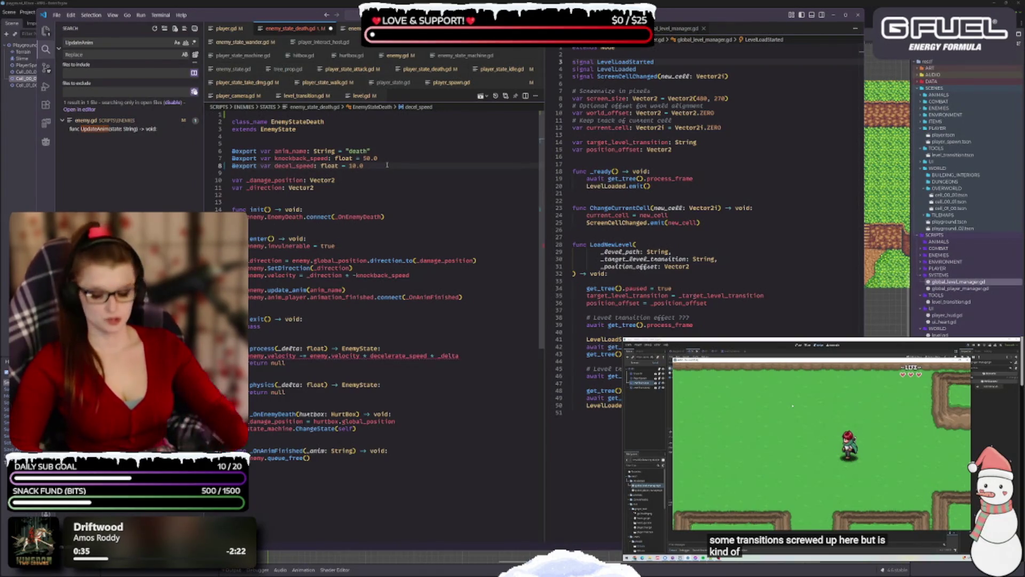
pyautogui.click(358, 191)
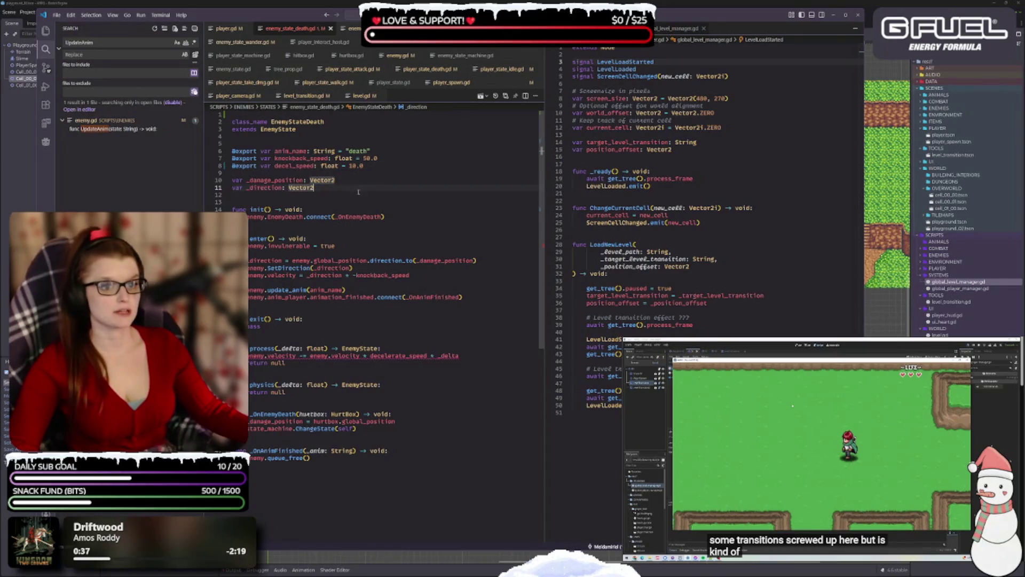
pyautogui.click(305, 180)
pyautogui.press('BackSpace')
pyautogui.press('BackSpace')
pyautogui.press('BackSpace')
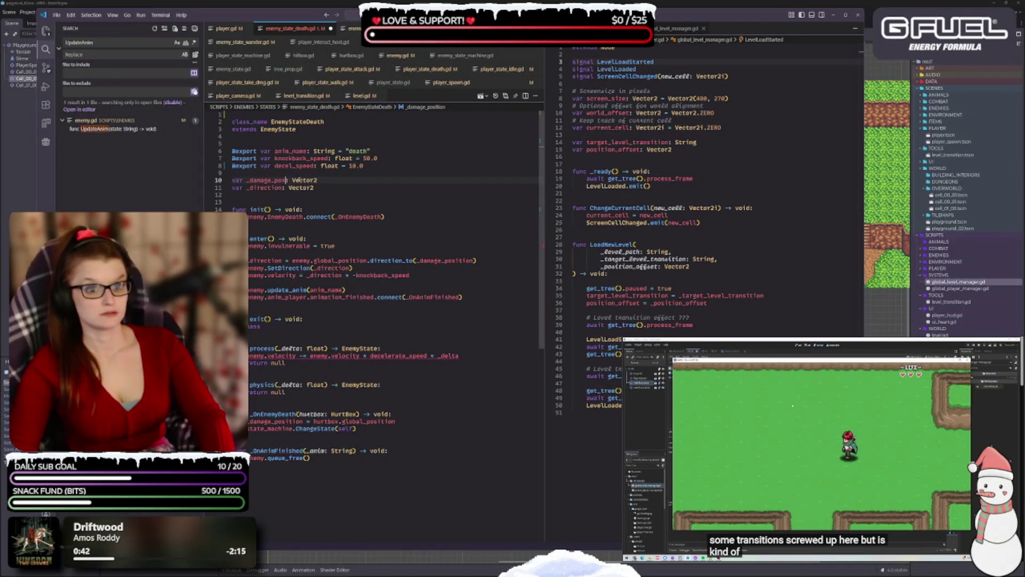
pyautogui.click(281, 191)
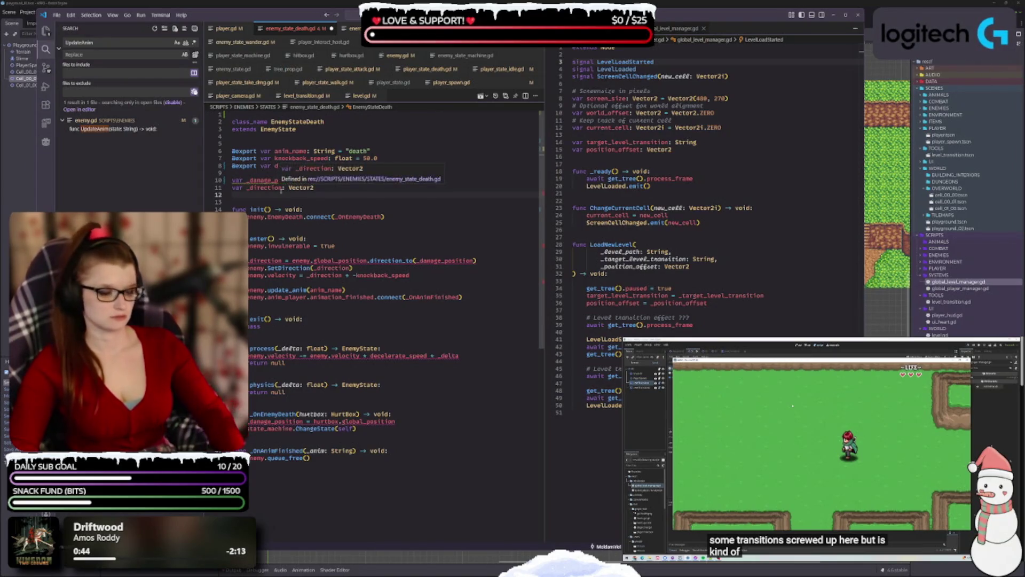
pyautogui.doubleClick(281, 189)
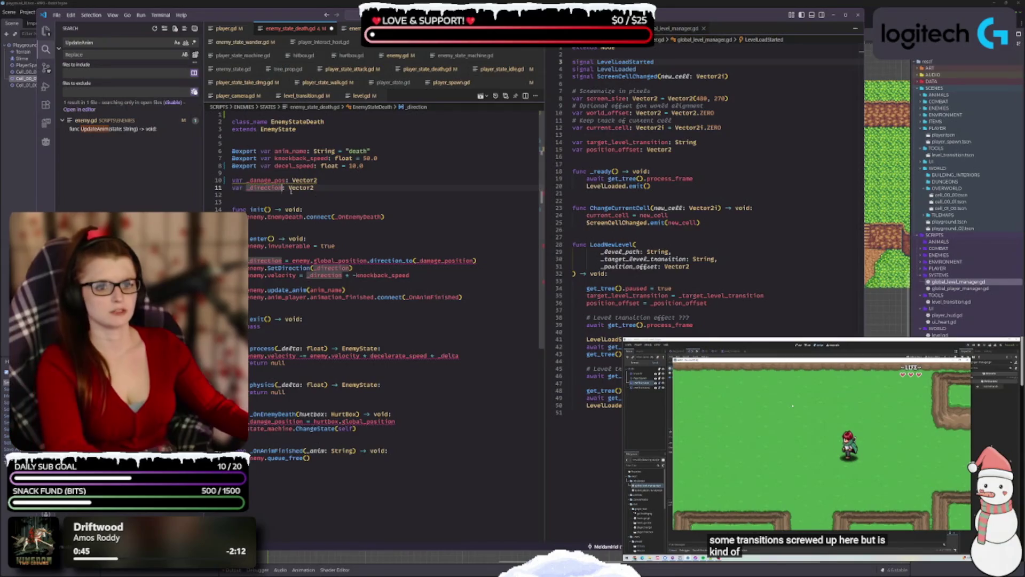
pyautogui.write('_dir')
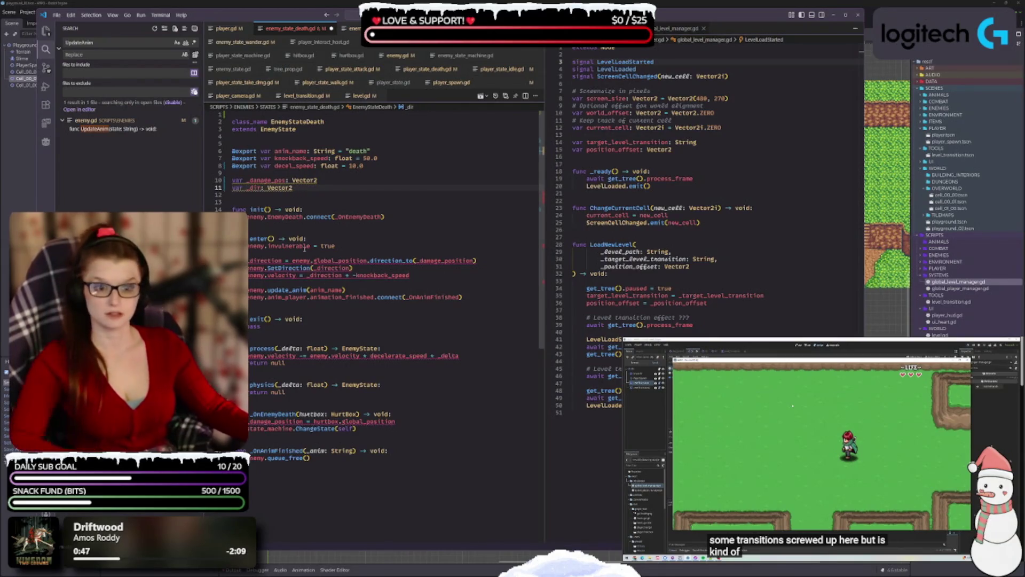
pyautogui.hotkey('ctrl', 's')
pyautogui.click(414, 216)
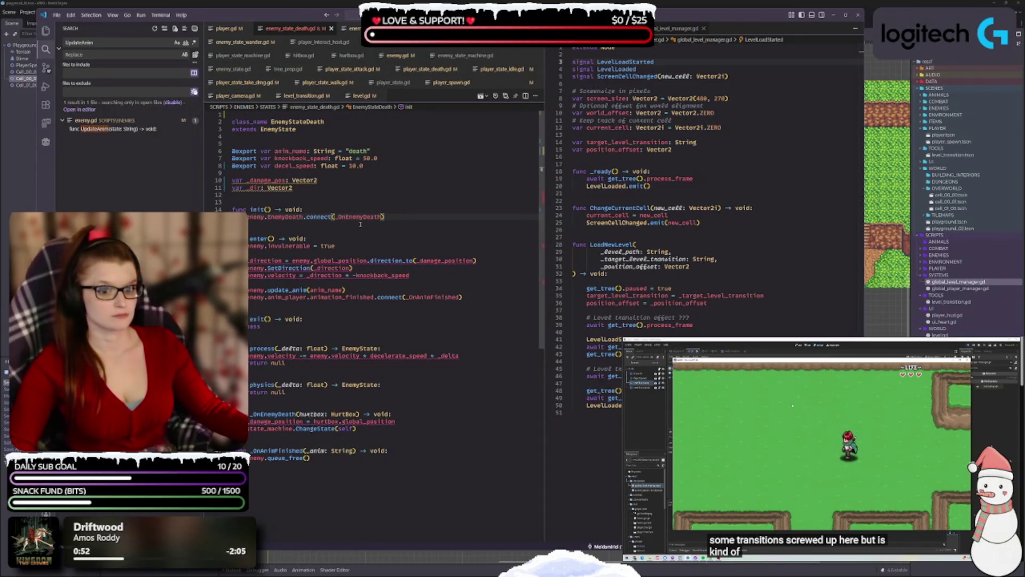
pyautogui.doubleClick(267, 181)
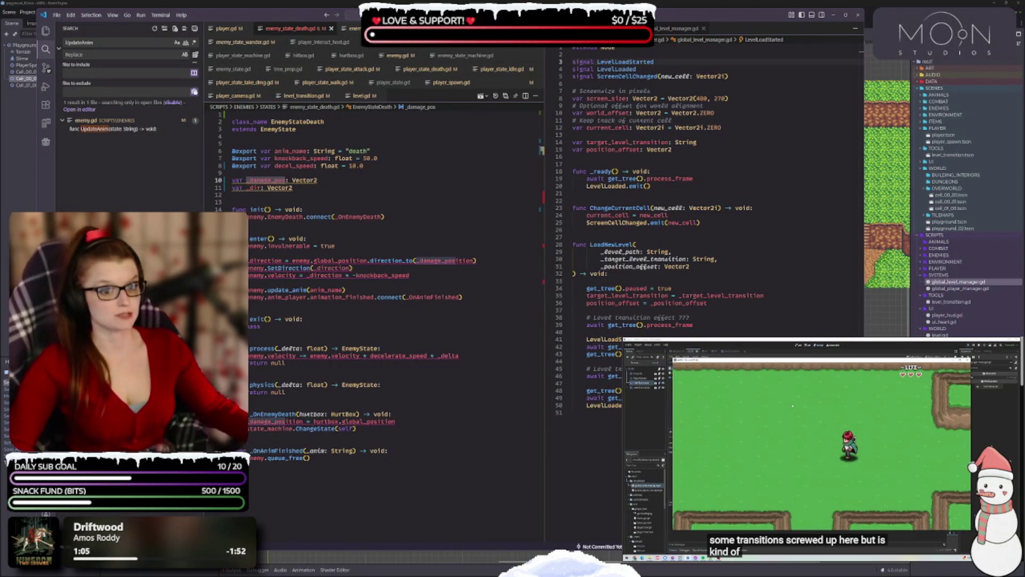
# - Use _damage_pos in enter and _OnEnemyDeath, decel_speed in process, and _dir in the velocity line
pyautogui.moveTo(352, 275)
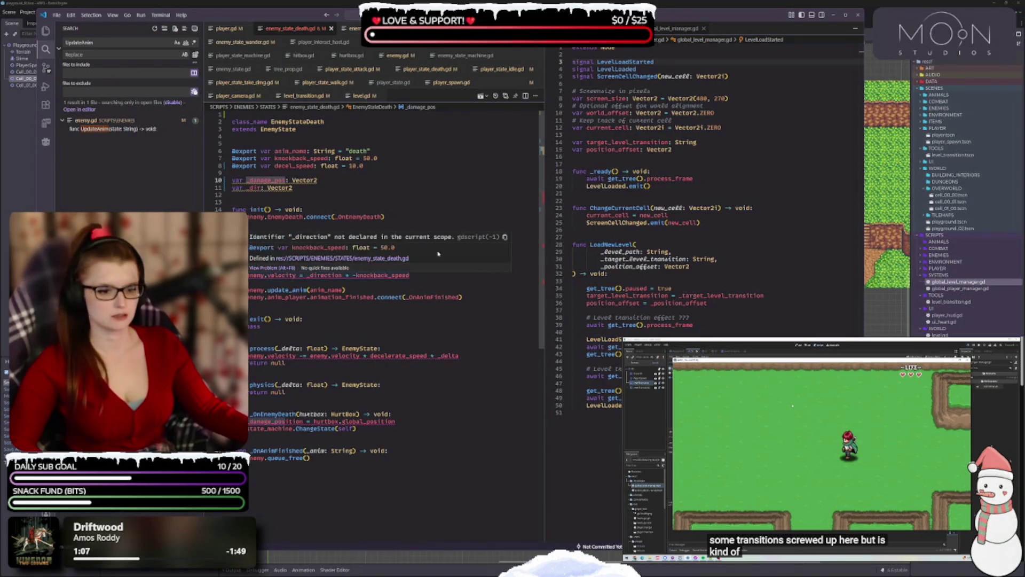
pyautogui.click(338, 298)
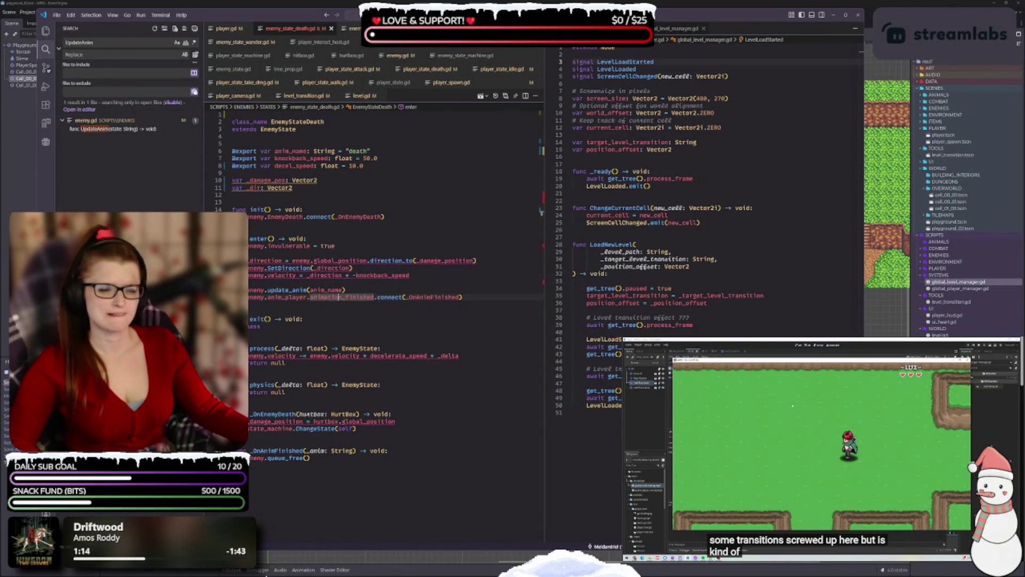
pyautogui.doubleClick(448, 260)
pyautogui.write('_damage_pos')
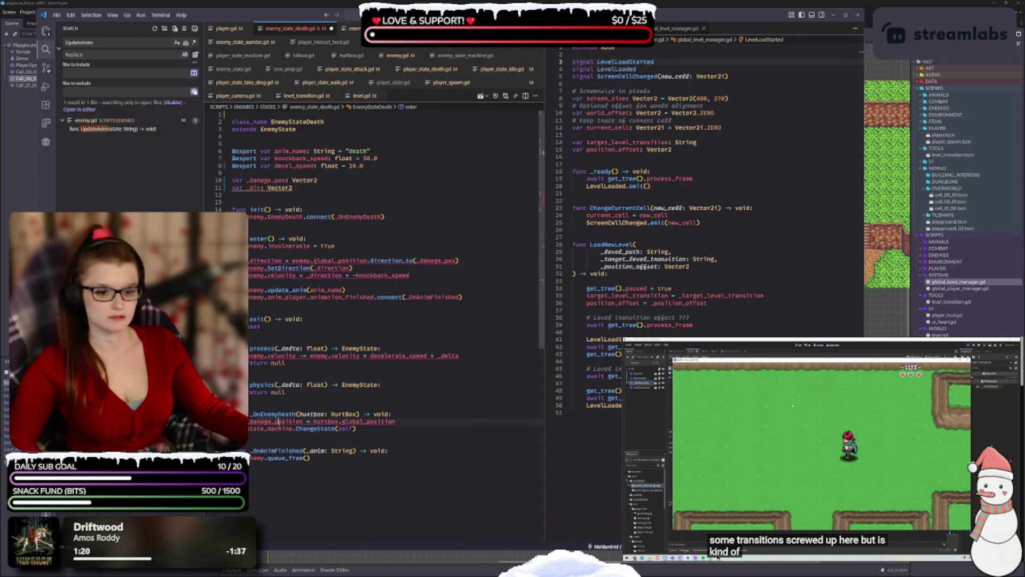
pyautogui.doubleClick(278, 421)
pyautogui.write('_damage_pos')
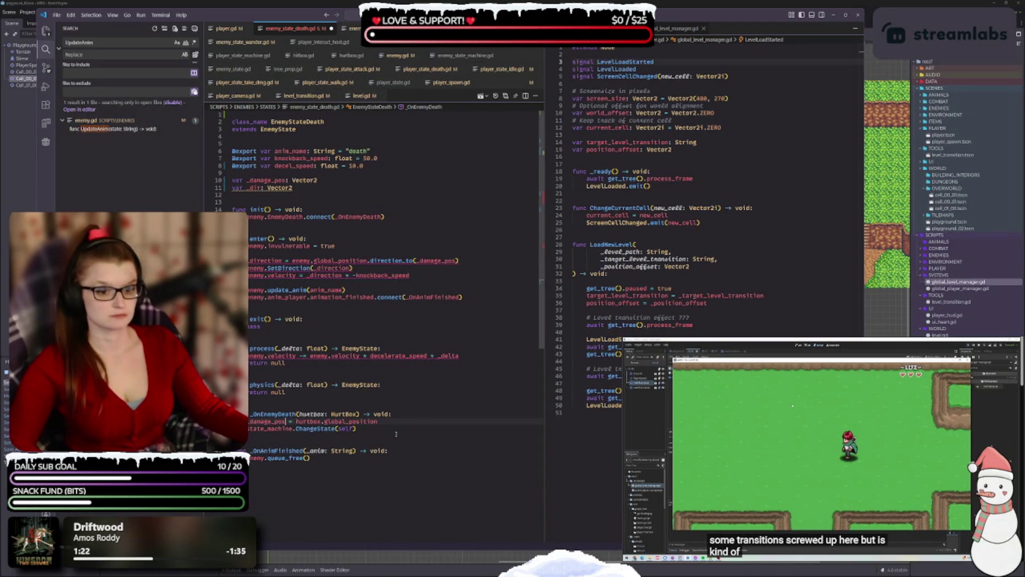
pyautogui.doubleClick(396, 355)
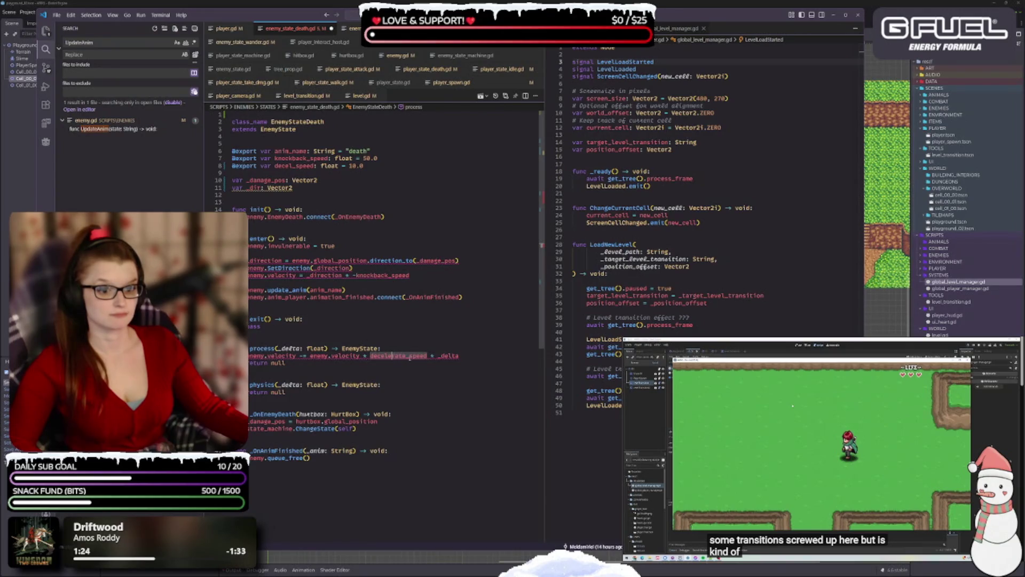
pyautogui.write('decel_speed')
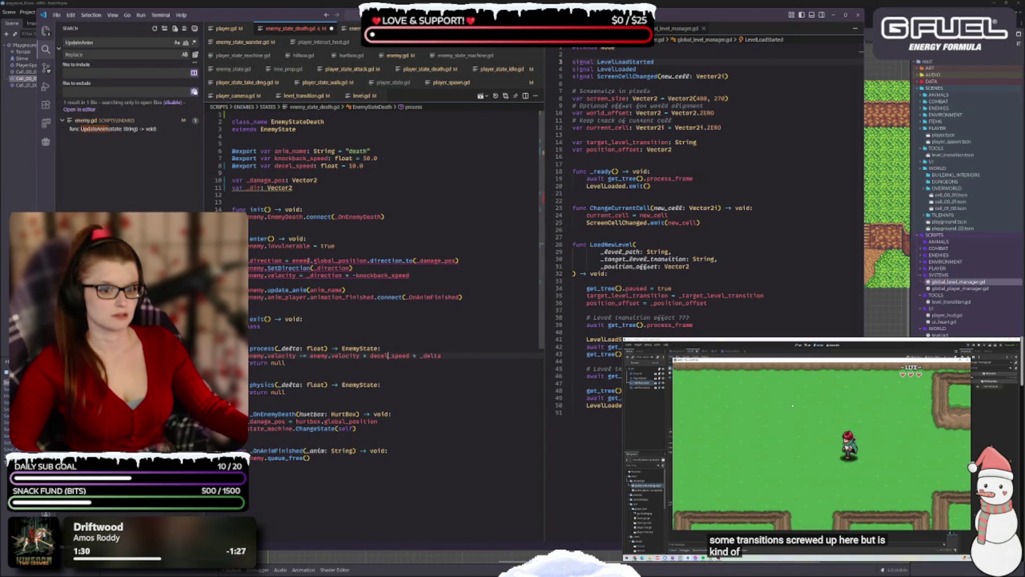
pyautogui.doubleClick(342, 275)
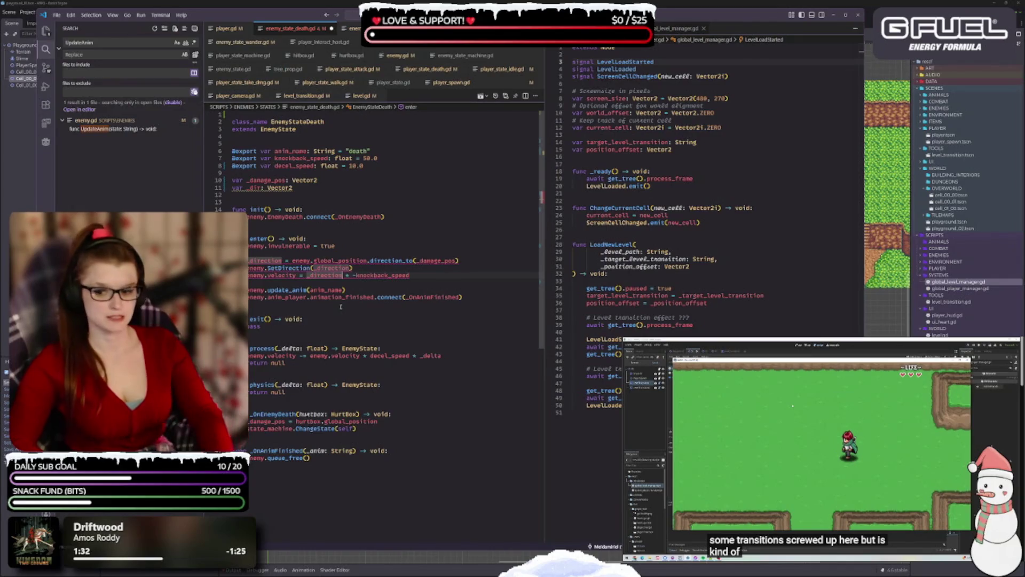
pyautogui.write('_dir')
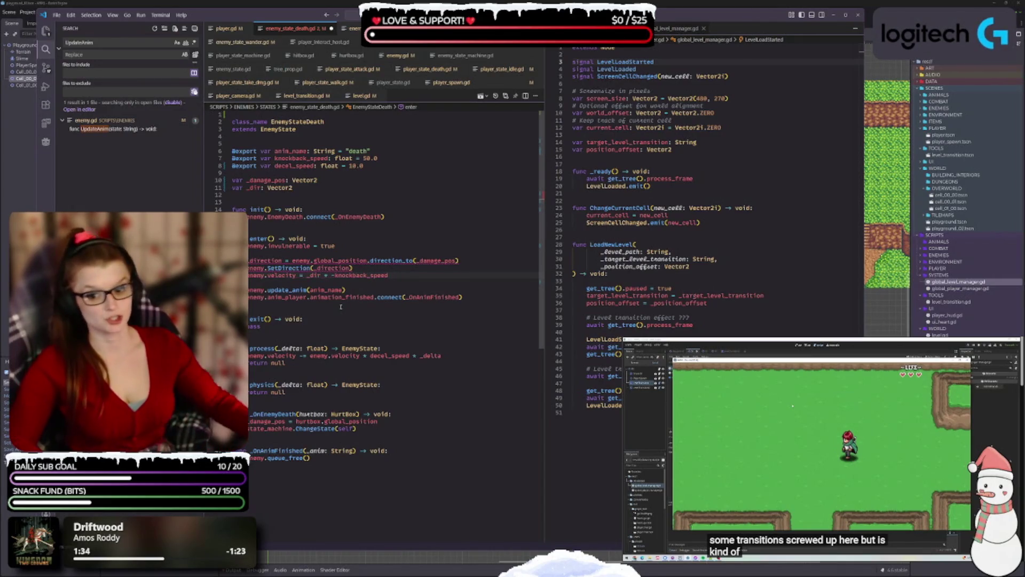
pyautogui.click(281, 261)
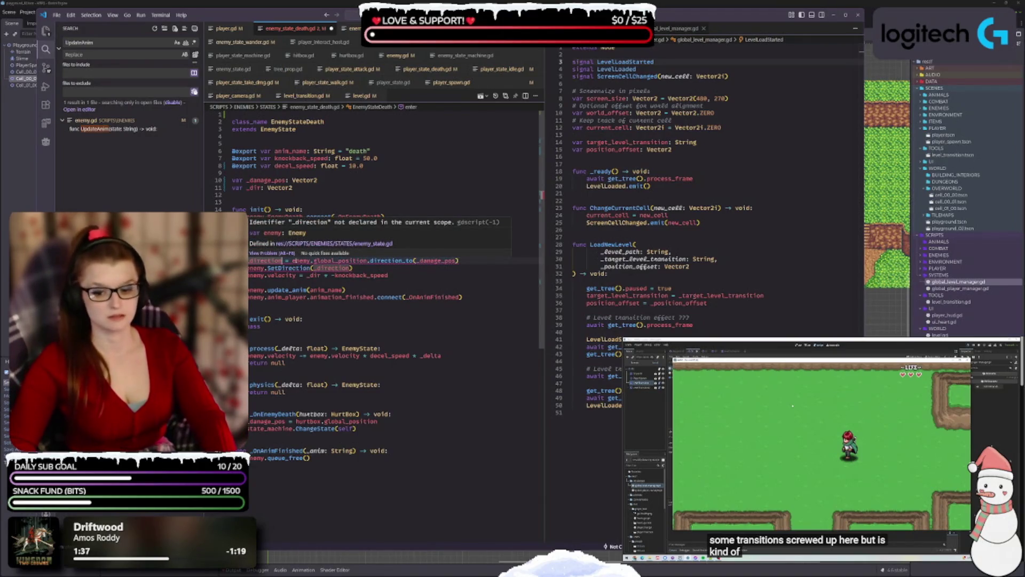
pyautogui.press('BackSpace')
pyautogui.press('BackSpace')
pyautogui.press('BackSpace')
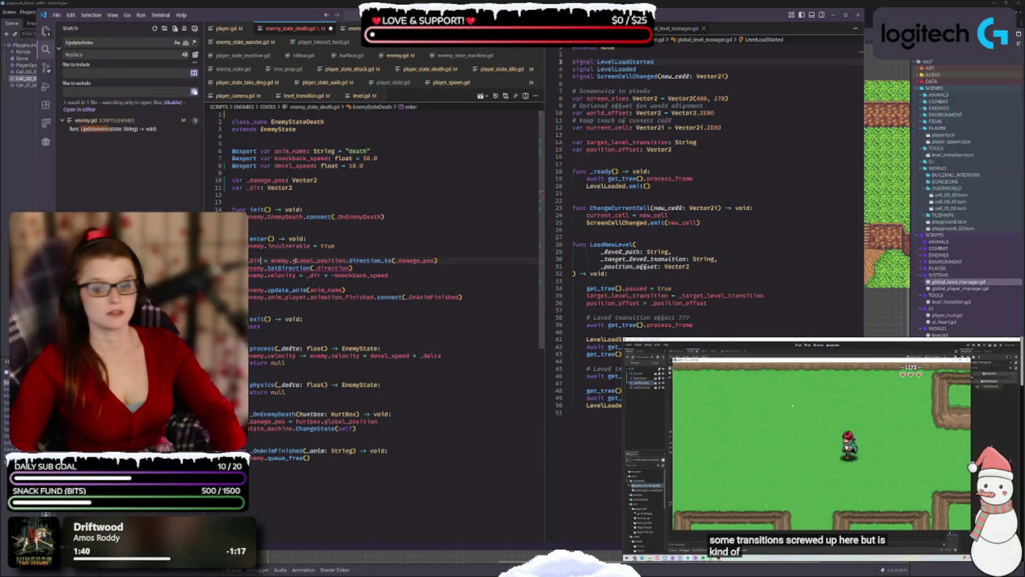
pyautogui.moveTo(331, 267)
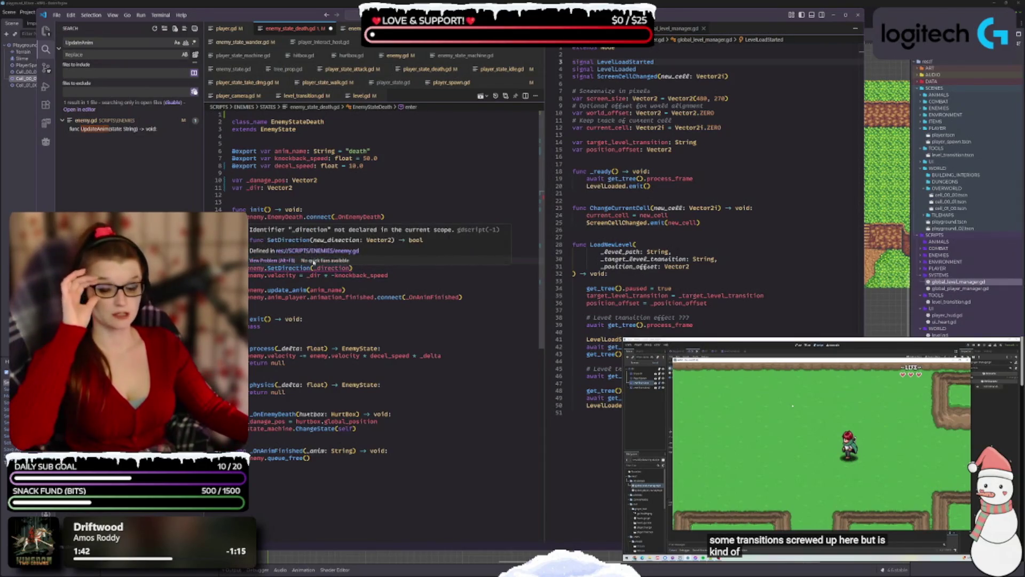
pyautogui.click(451, 258)
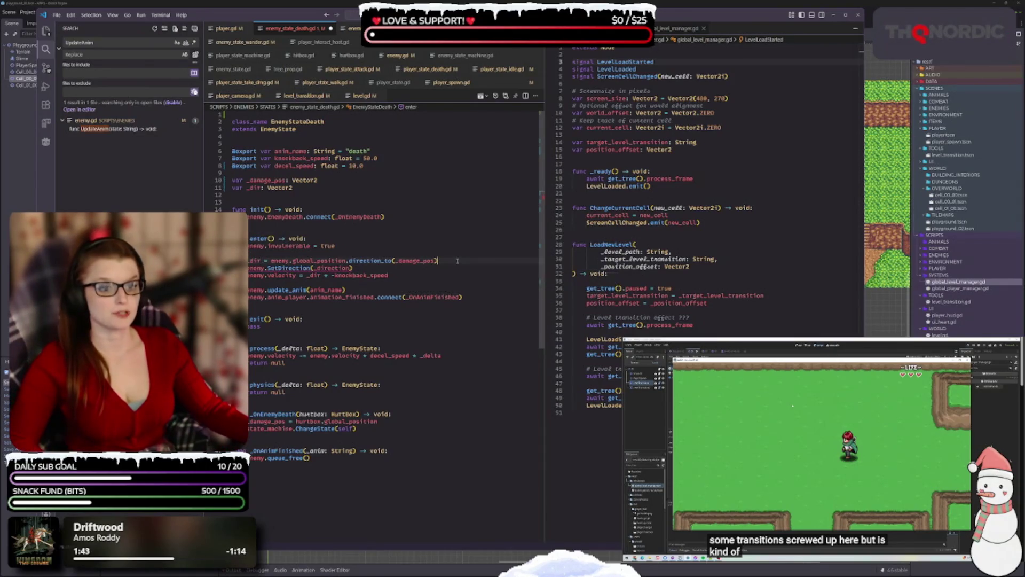
pyautogui.hotkey('ctrl', 's')
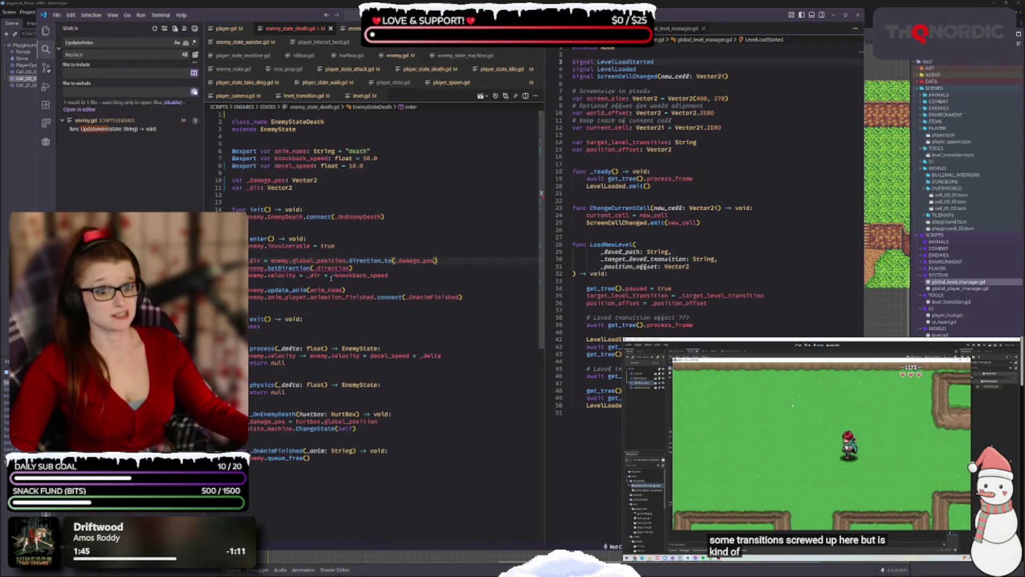
pyautogui.click(449, 265)
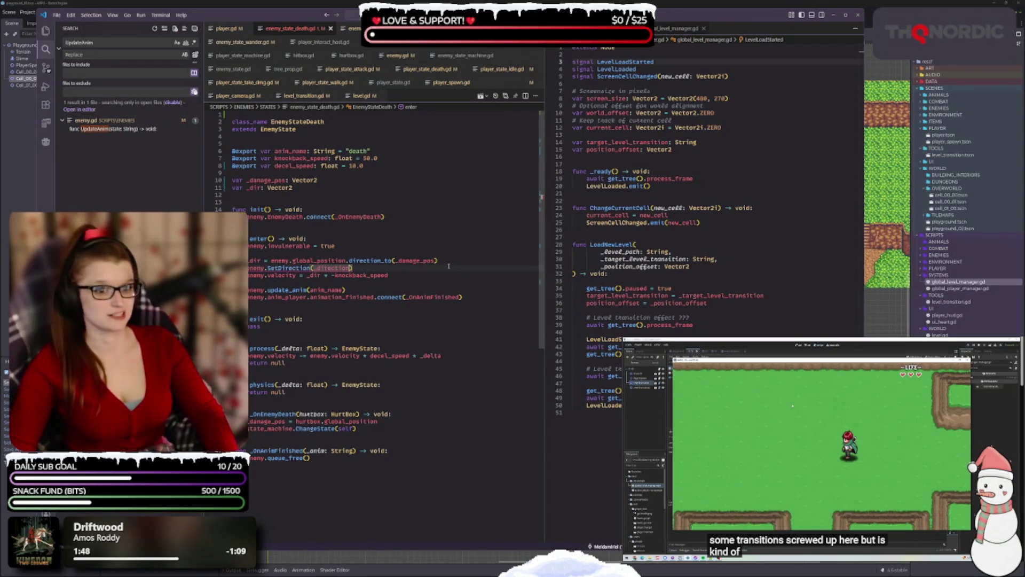
pyautogui.press('Left')
pyautogui.press('BackSpace')
pyautogui.press('BackSpace')
pyautogui.press('BackSpace')
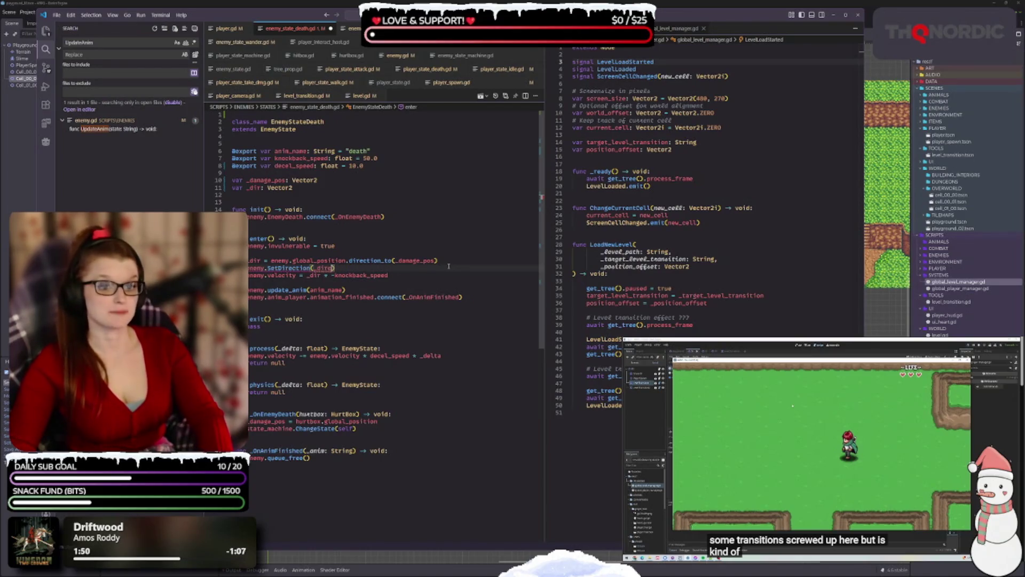
pyautogui.hotkey('ctrl', 's')
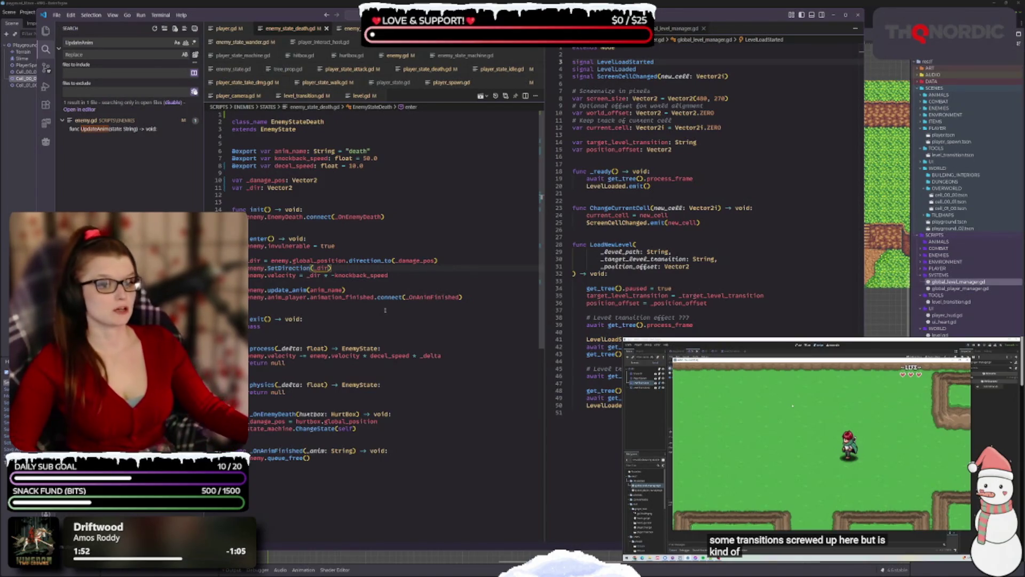
pyautogui.click(410, 279)
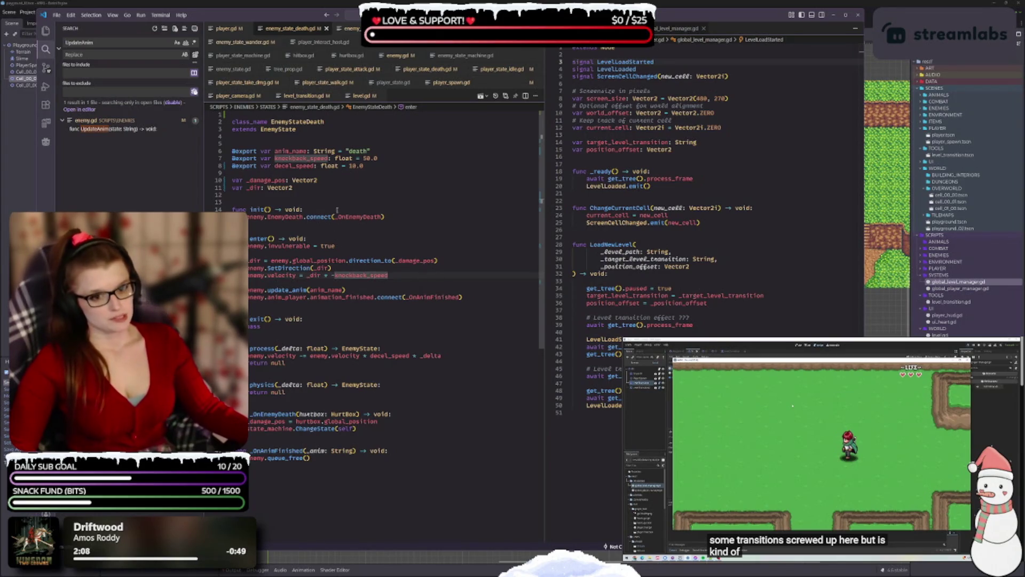
# - Rename _OnEnemyDeath to on_enemy_death, update its connect call, and prefix hurtbox with an underscore
pyautogui.doubleClick(369, 158)
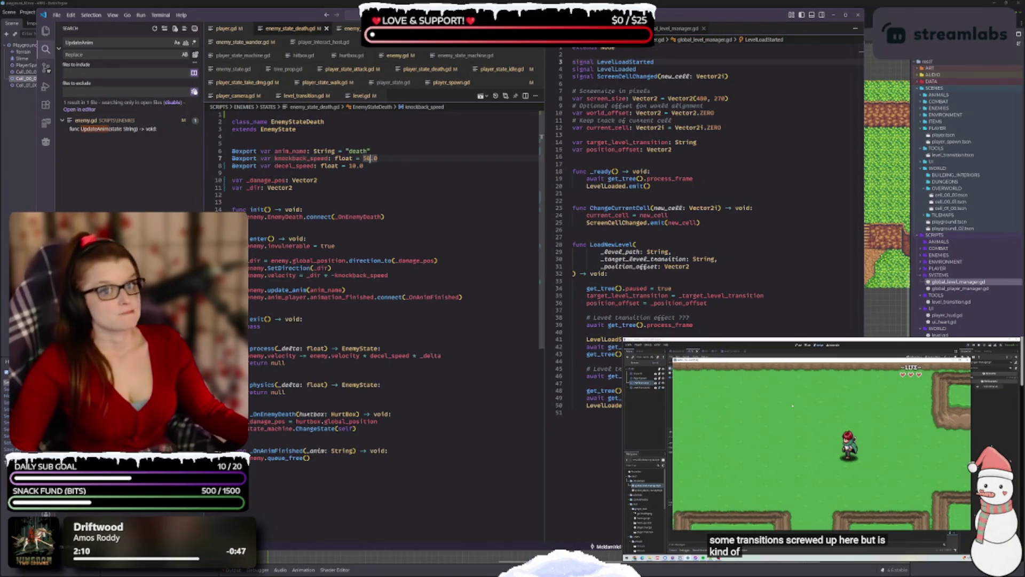
pyautogui.scroll(-1, 338, 172)
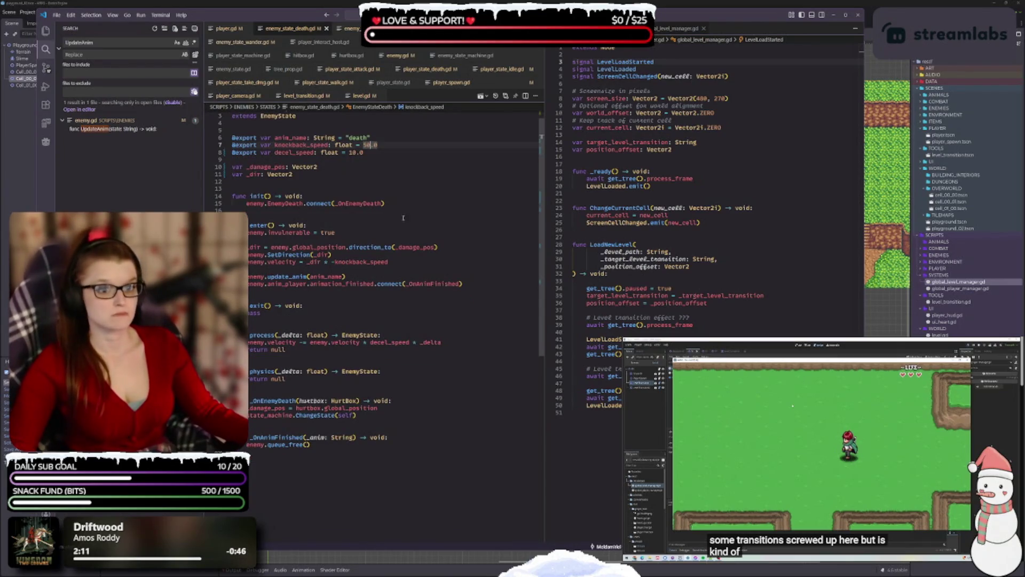
pyautogui.click(295, 400)
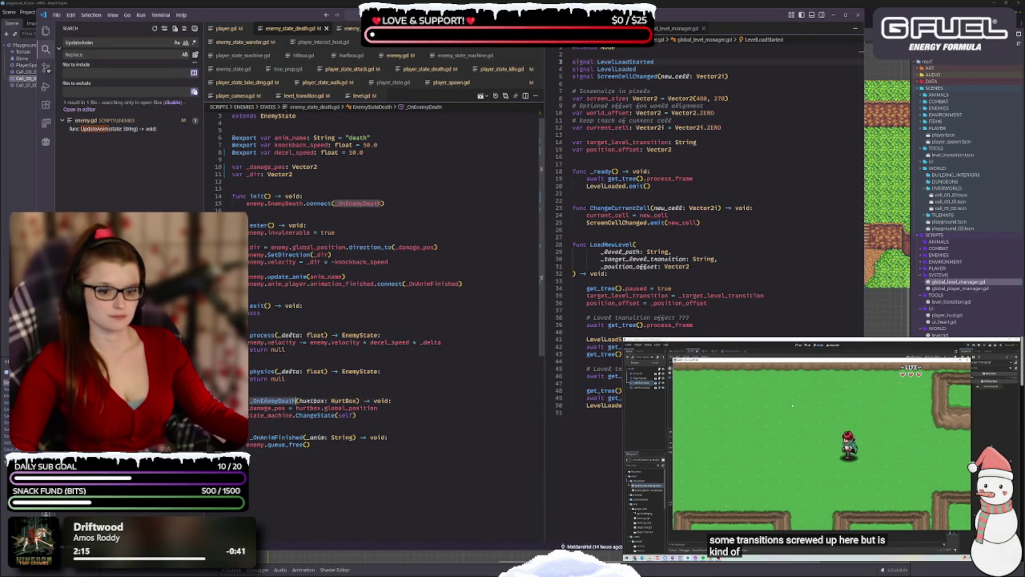
pyautogui.doubleClick(270, 401)
pyautogui.write('on_')
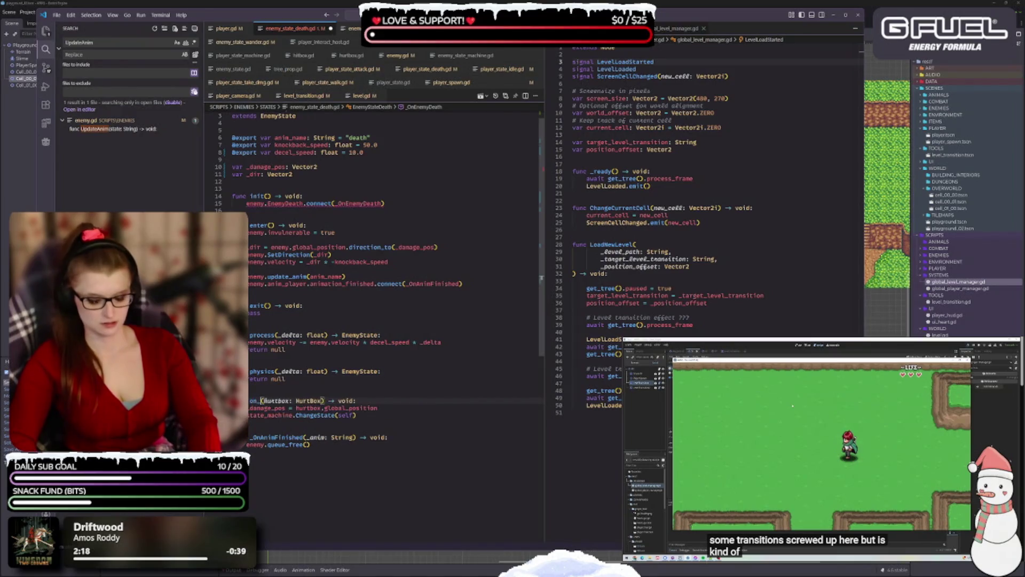
pyautogui.write('enemy')
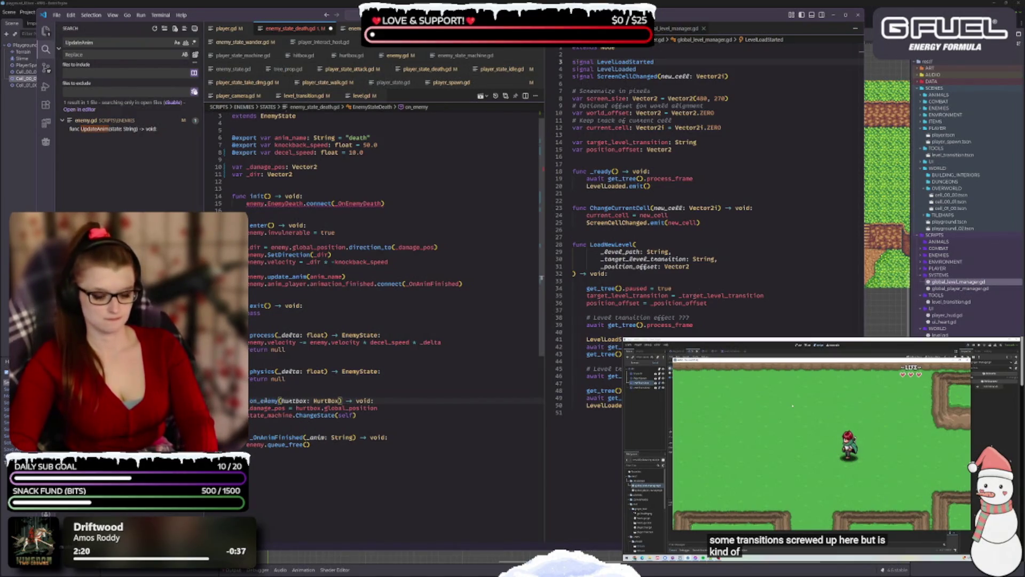
pyautogui.write('_death')
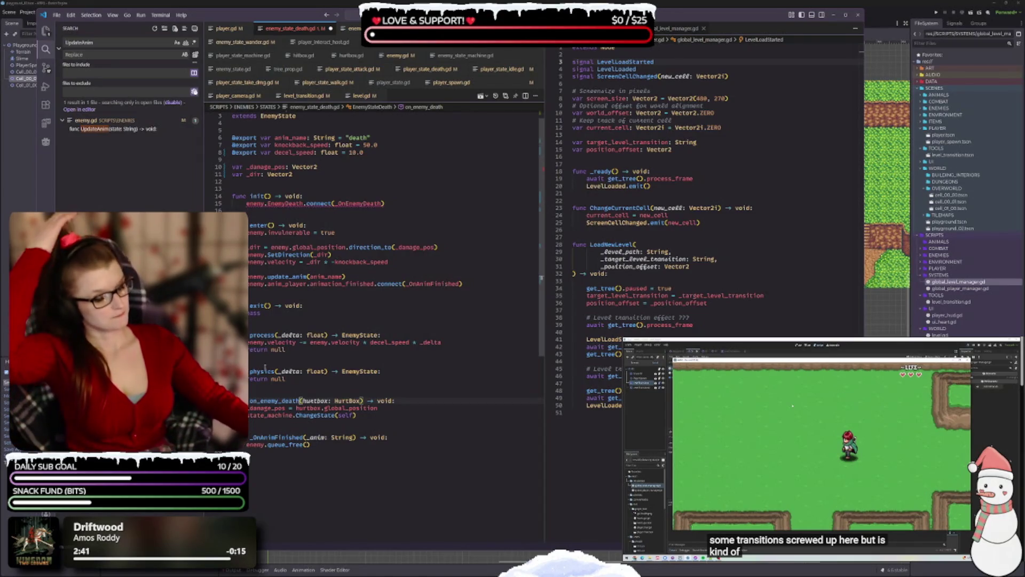
pyautogui.click(310, 444)
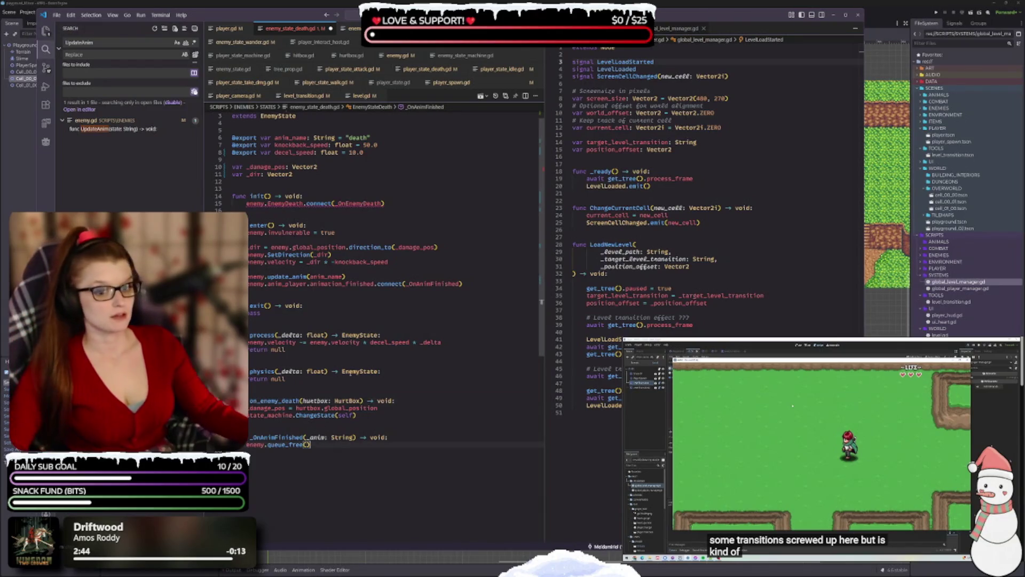
pyautogui.doubleClick(275, 400)
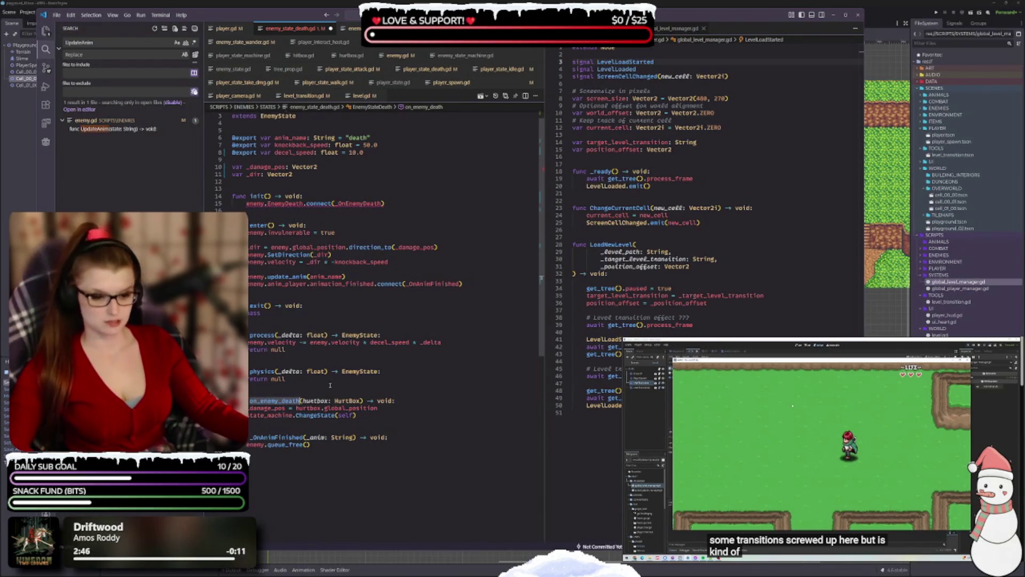
pyautogui.hotkey('alt', 'Left')
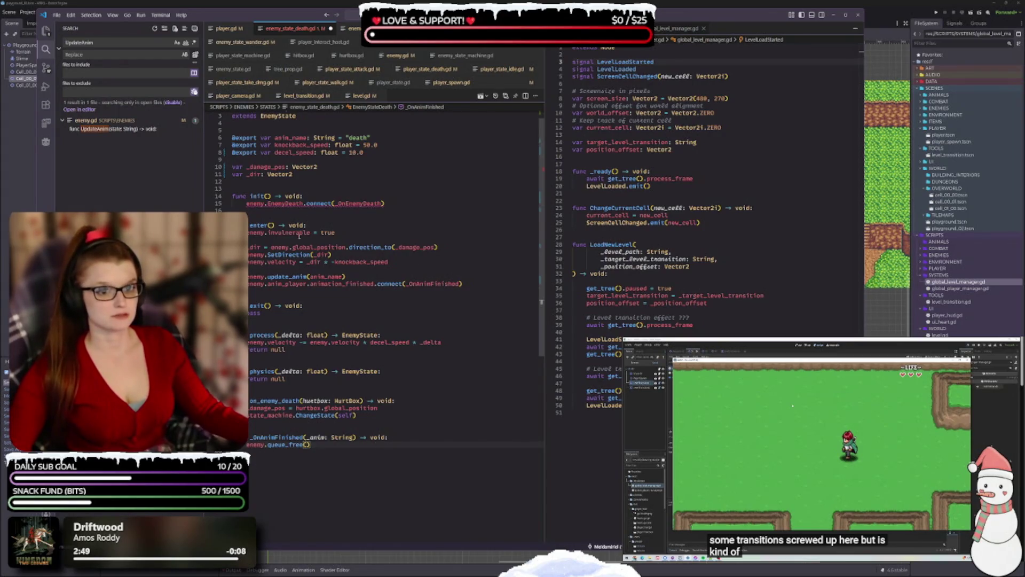
pyautogui.doubleClick(363, 203)
pyautogui.write('on_enemy_death')
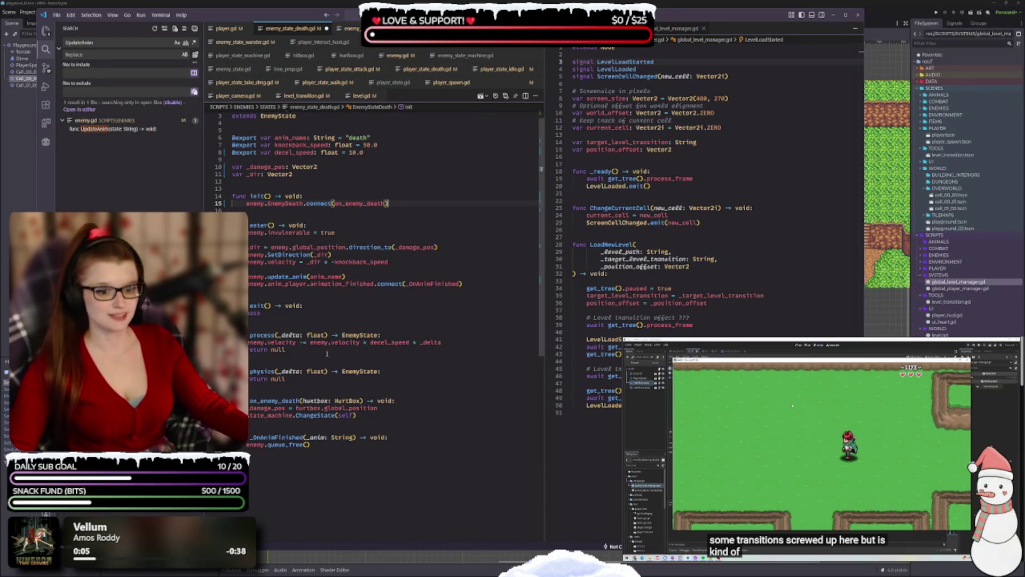
pyautogui.click(301, 401)
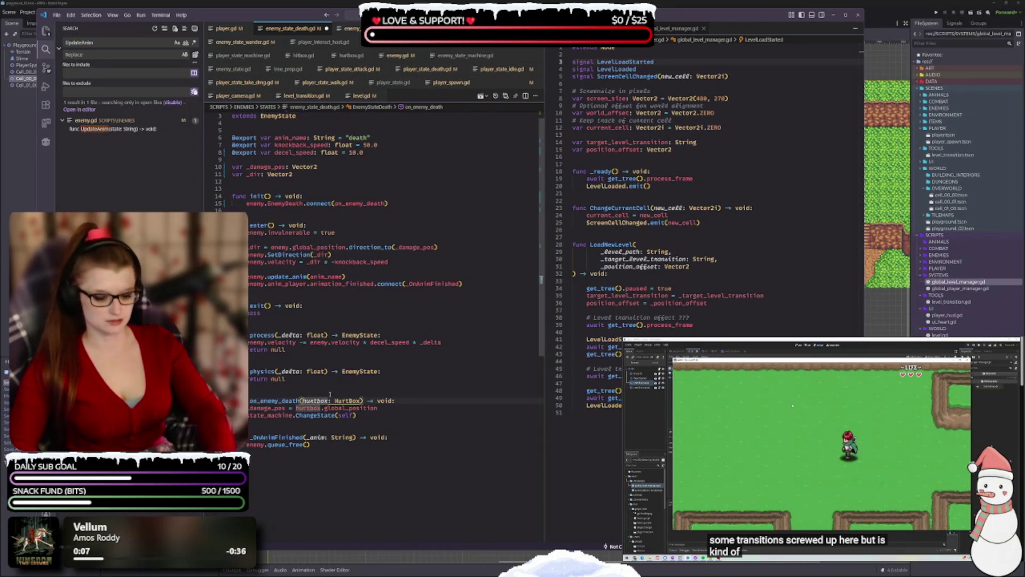
pyautogui.write('_')
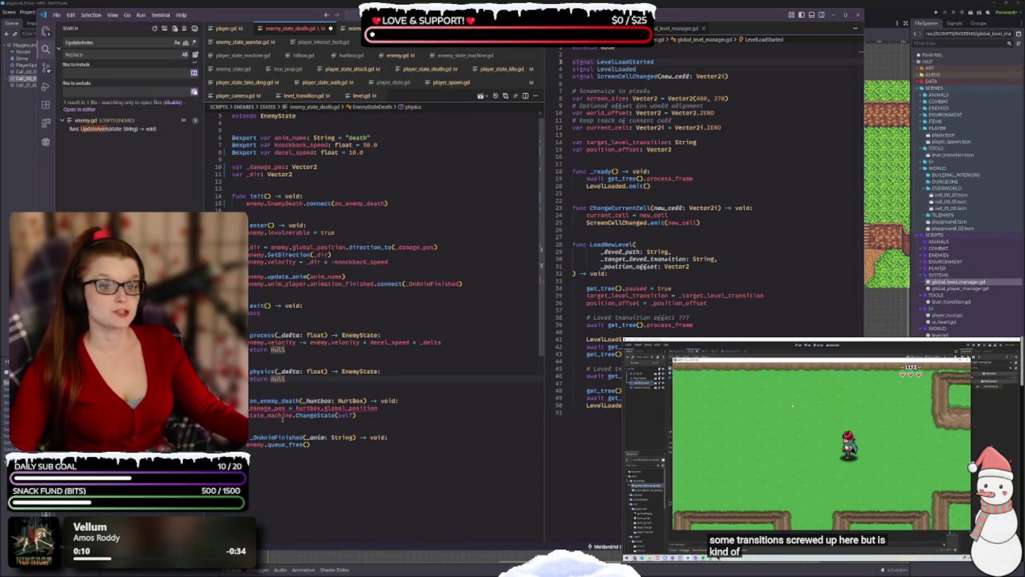
# - Rename _OnAnimFinished to on_anim_finished, update the animation_finished connect call, and save
pyautogui.doubleClick(274, 437)
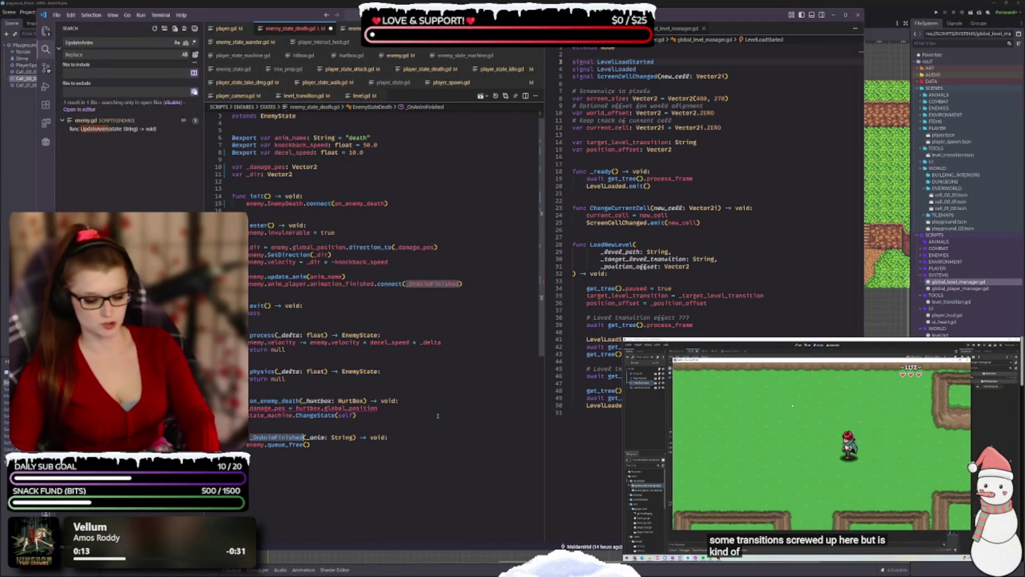
pyautogui.write('on')
pyautogui.write('_anim_finis')
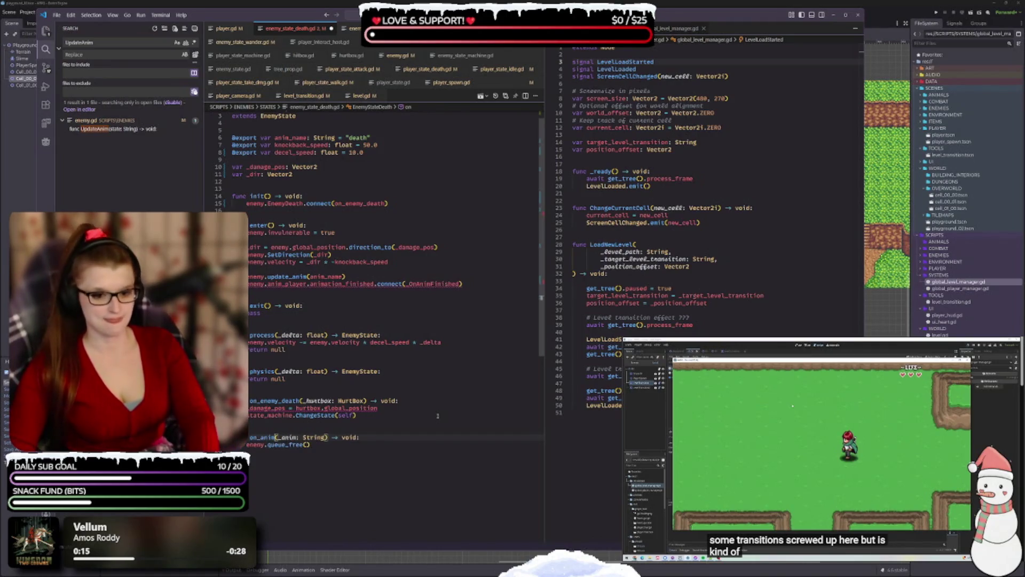
pyautogui.write('hed')
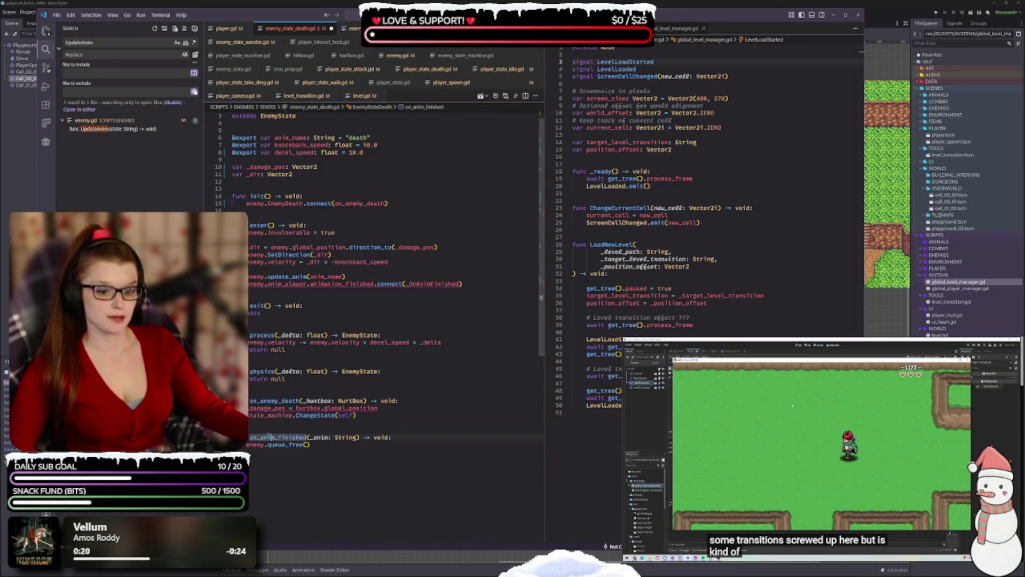
pyautogui.click(358, 444)
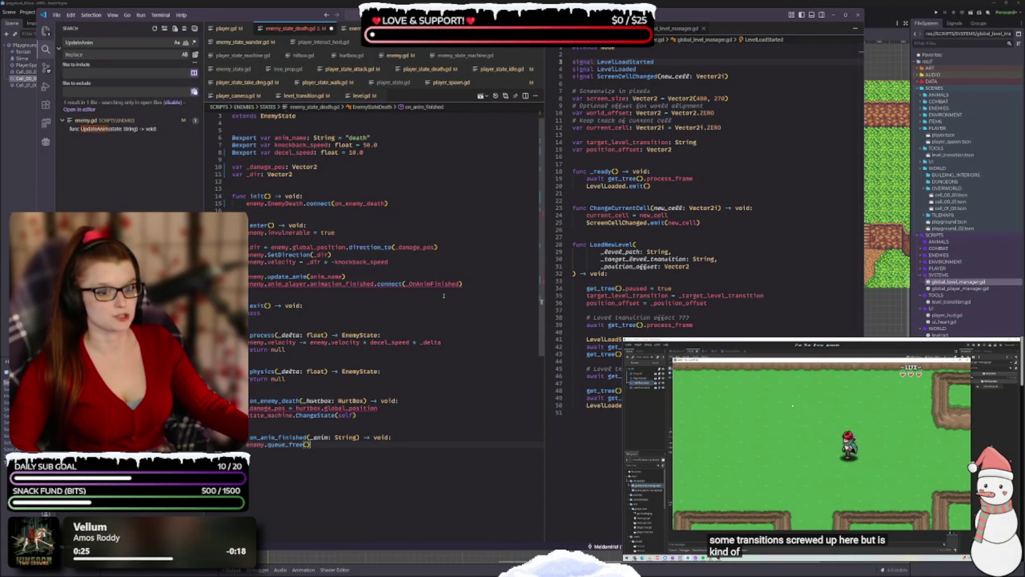
pyautogui.doubleClick(433, 283)
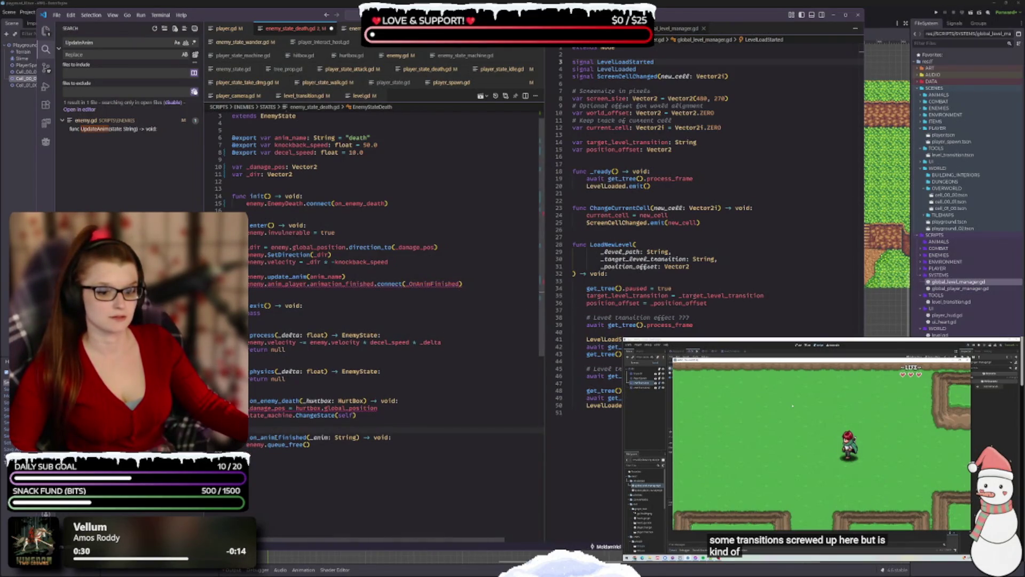
pyautogui.doubleClick(275, 437)
pyautogui.hotkey('ctrl', 'c')
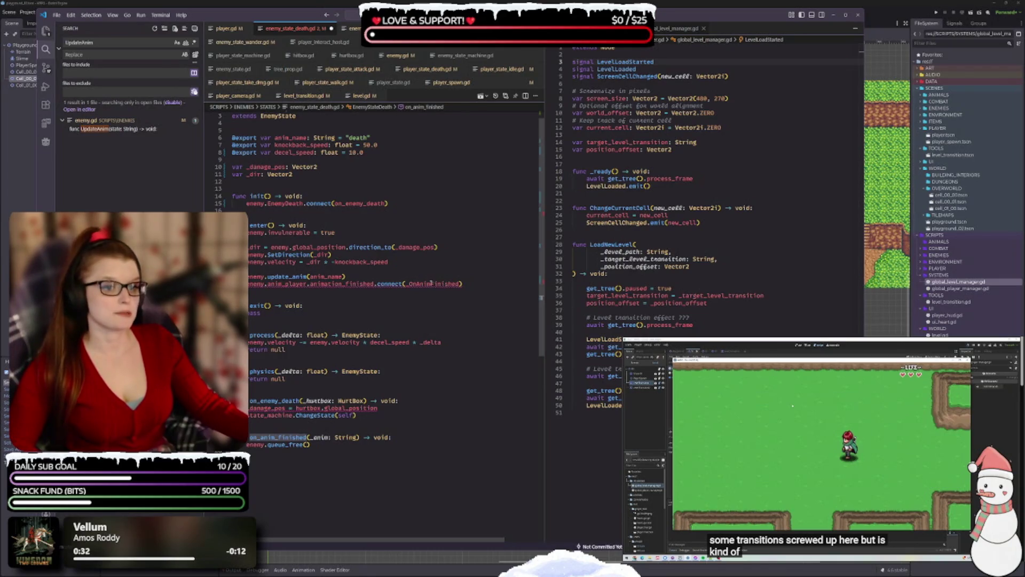
pyautogui.doubleClick(431, 284)
pyautogui.hotkey('ctrl', 'v')
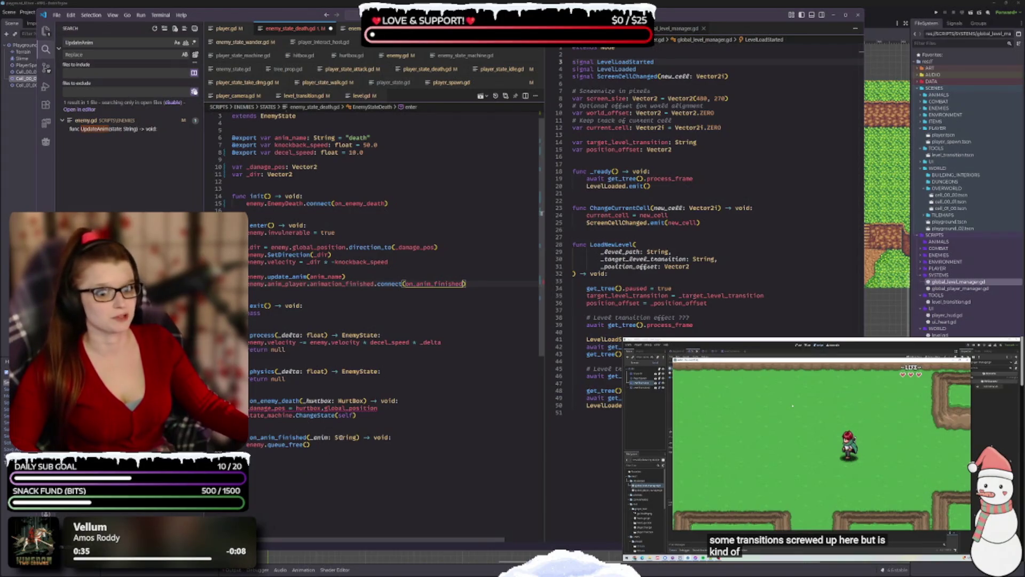
pyautogui.click(359, 437)
pyautogui.hotkey('ctrl', 's')
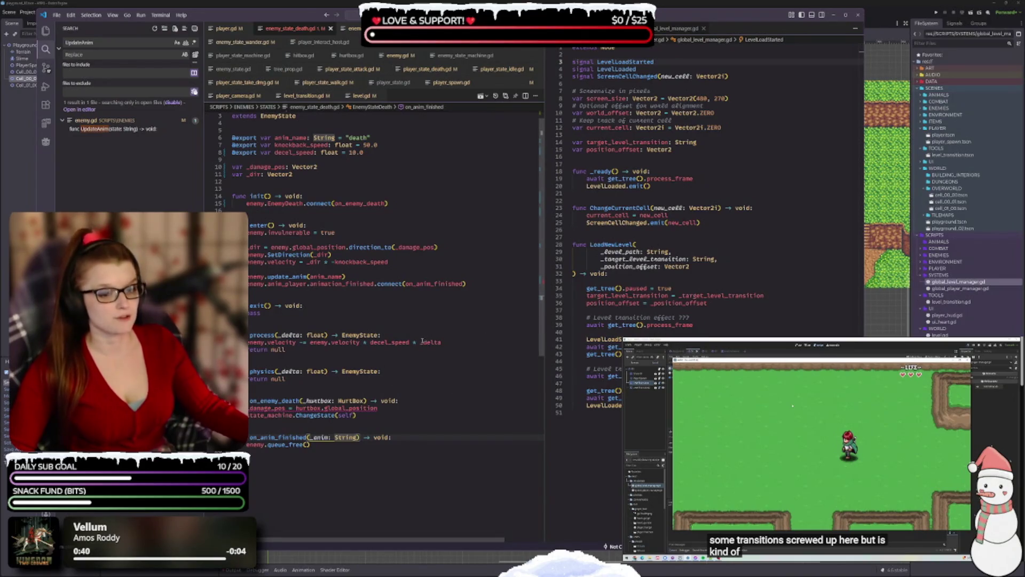
pyautogui.click(487, 283)
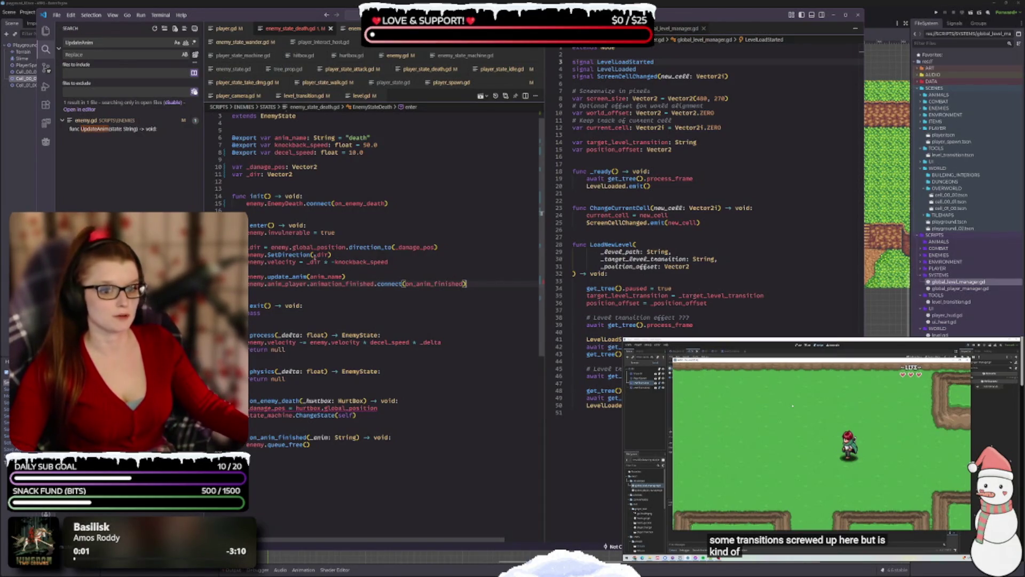
# - Change hurtbox to _hurtbox in the death handler's damage position line and save
pyautogui.scroll(1, 310, 278)
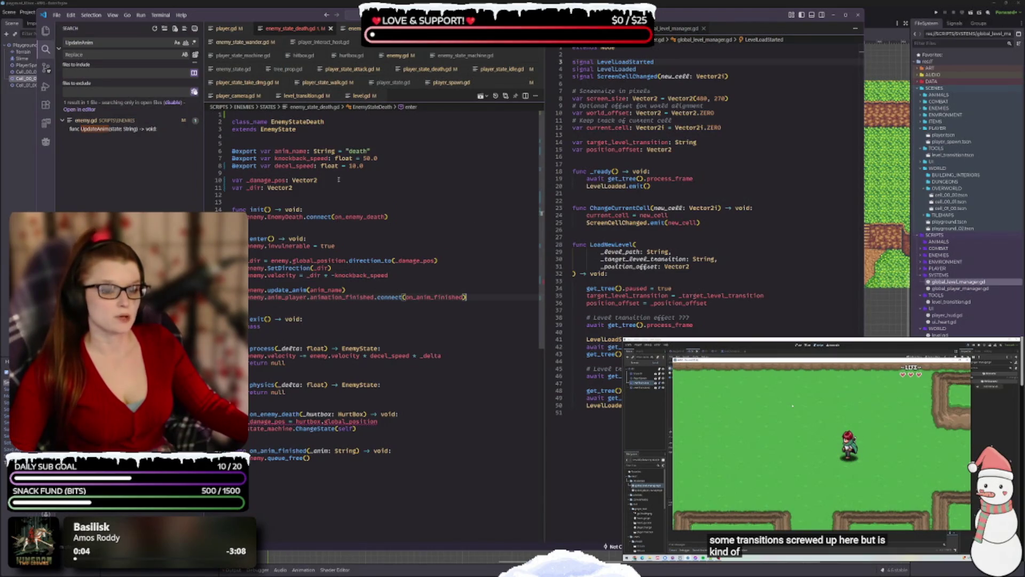
pyautogui.scroll(-2, 254, 441)
pyautogui.click(309, 432)
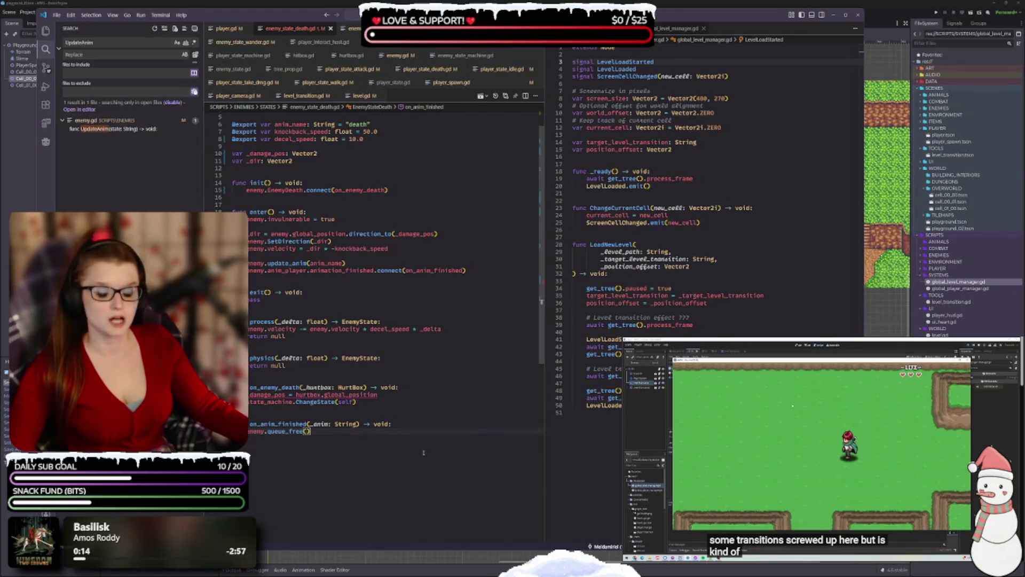
pyautogui.click(296, 395)
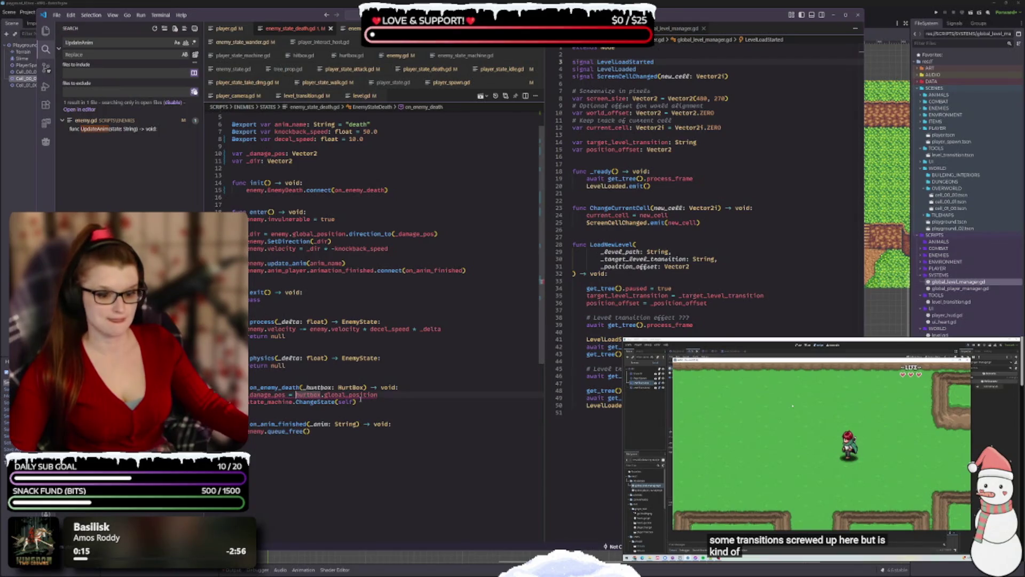
pyautogui.write('_')
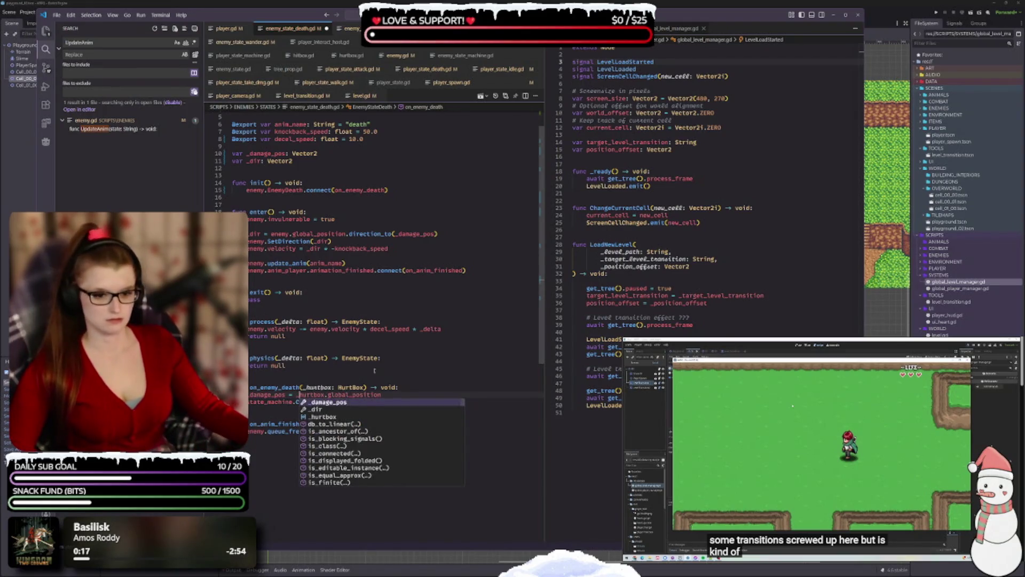
pyautogui.click(413, 411)
pyautogui.hotkey('ctrl', 's')
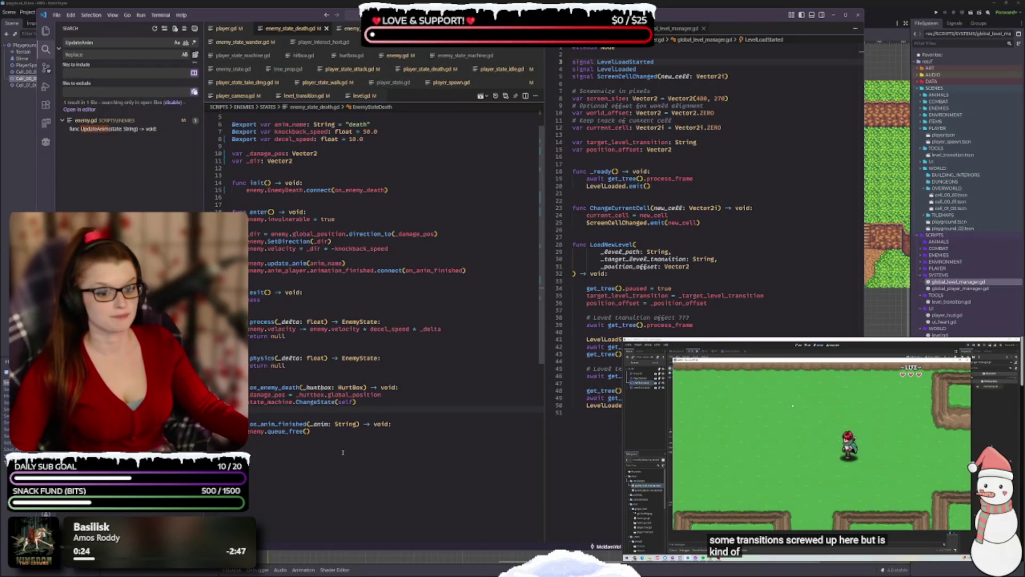
# - Search for UpdateAnim, finding its single declaration in enemy.gd
pyautogui.press('Up')
pyautogui.press('Up')
pyautogui.click(326, 432)
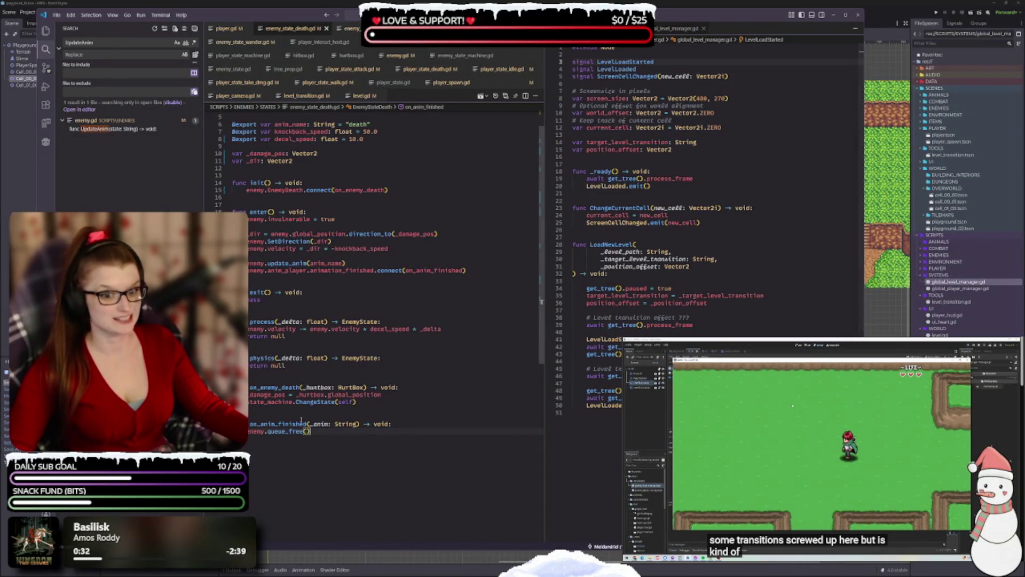
pyautogui.click(310, 227)
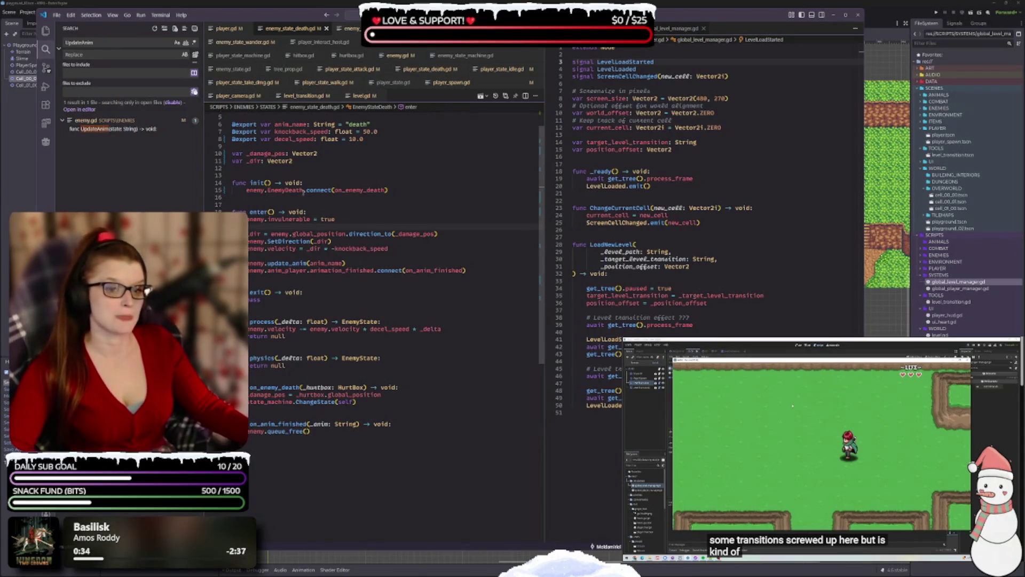
pyautogui.scroll(1, 305, 212)
pyautogui.scroll(1, 305, 213)
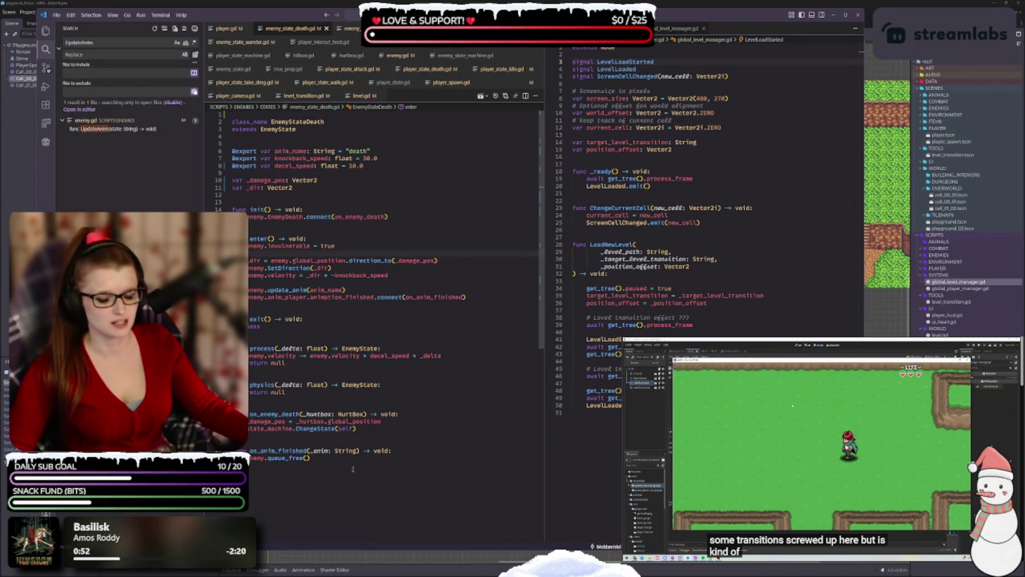
pyautogui.click(331, 457)
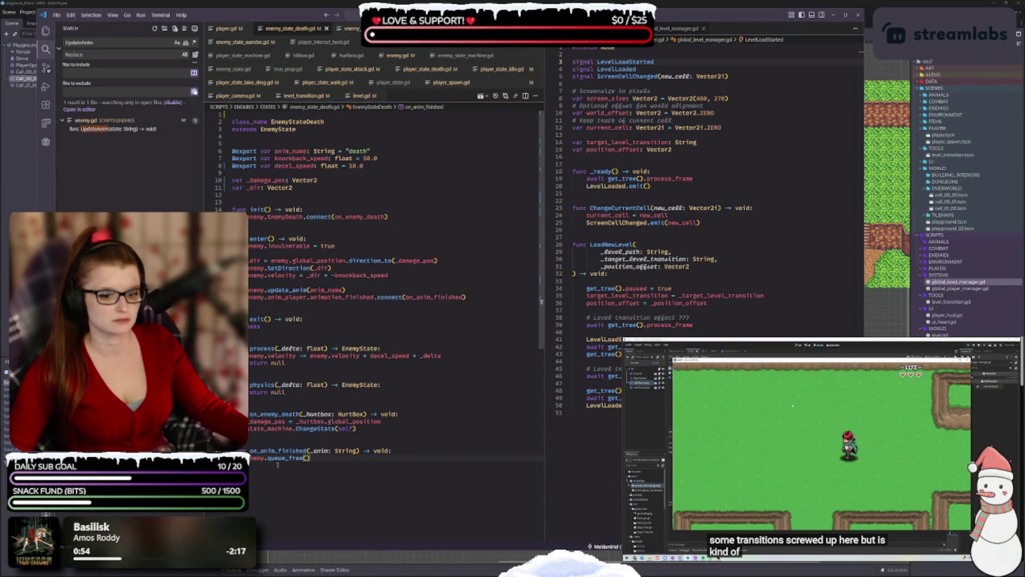
# - In enemy.gd, rename UpdateAnim to update_anim(_state: String) and make anim_player.play use _state
pyautogui.click(123, 129)
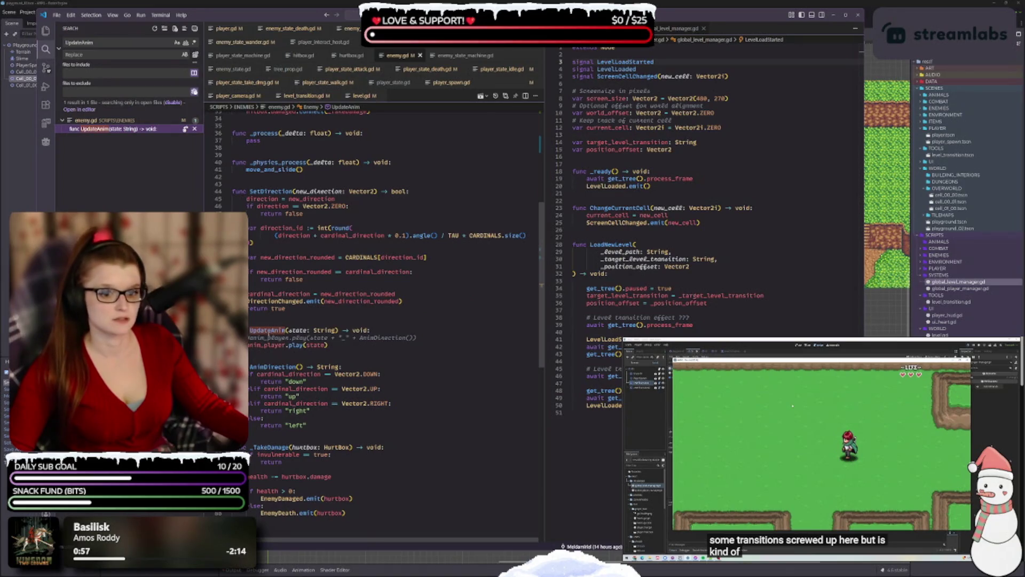
pyautogui.doubleClick(265, 330)
pyautogui.write('upda')
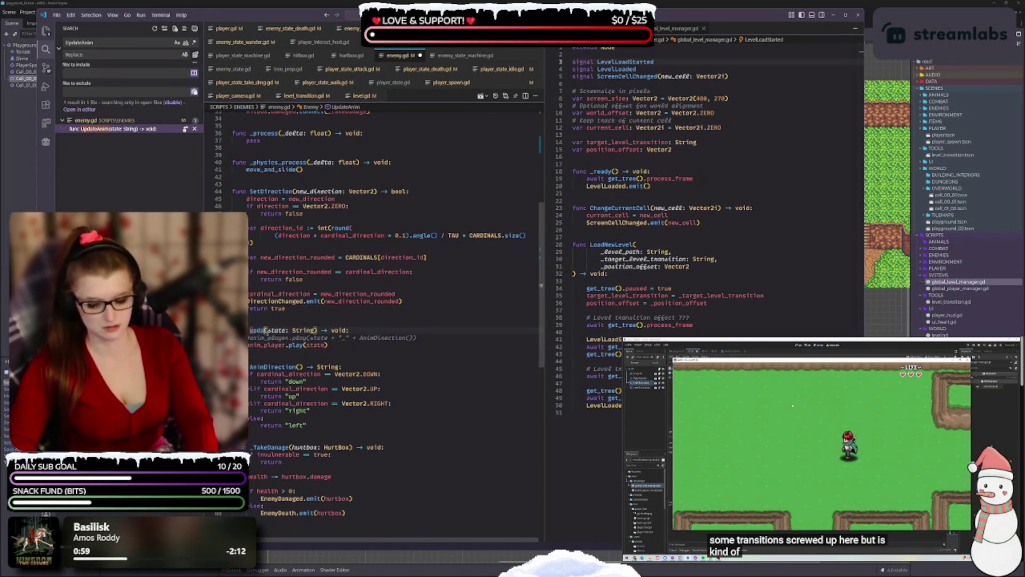
pyautogui.write('te_anim')
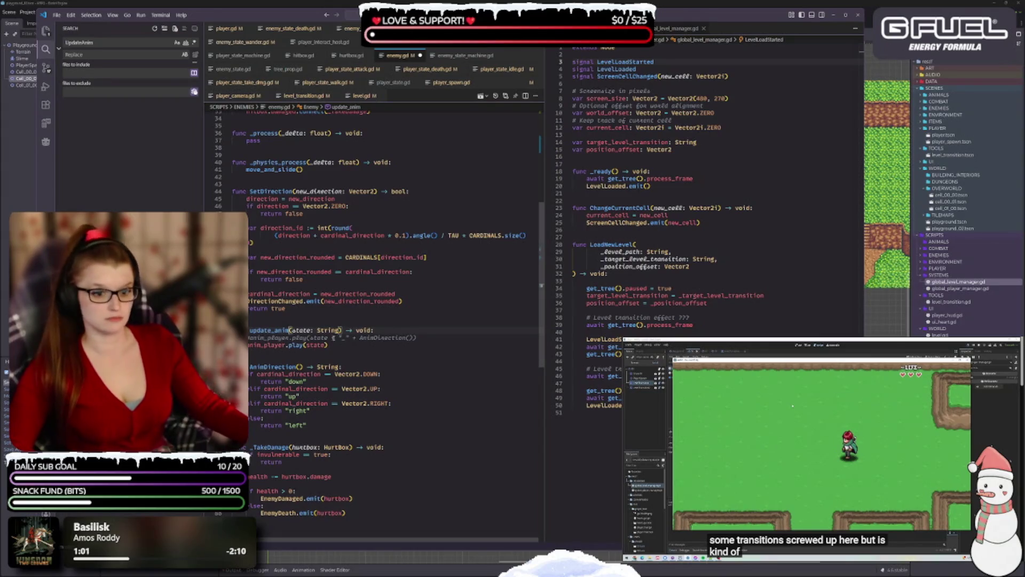
pyautogui.click(291, 330)
pyautogui.write('_')
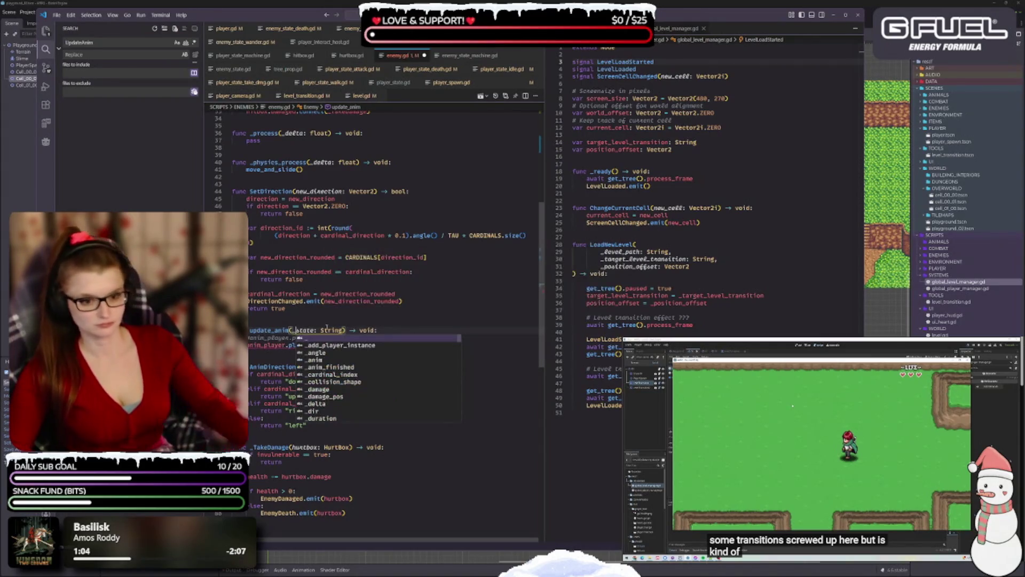
pyautogui.hotkey('ctrl', 's')
pyautogui.click(338, 294)
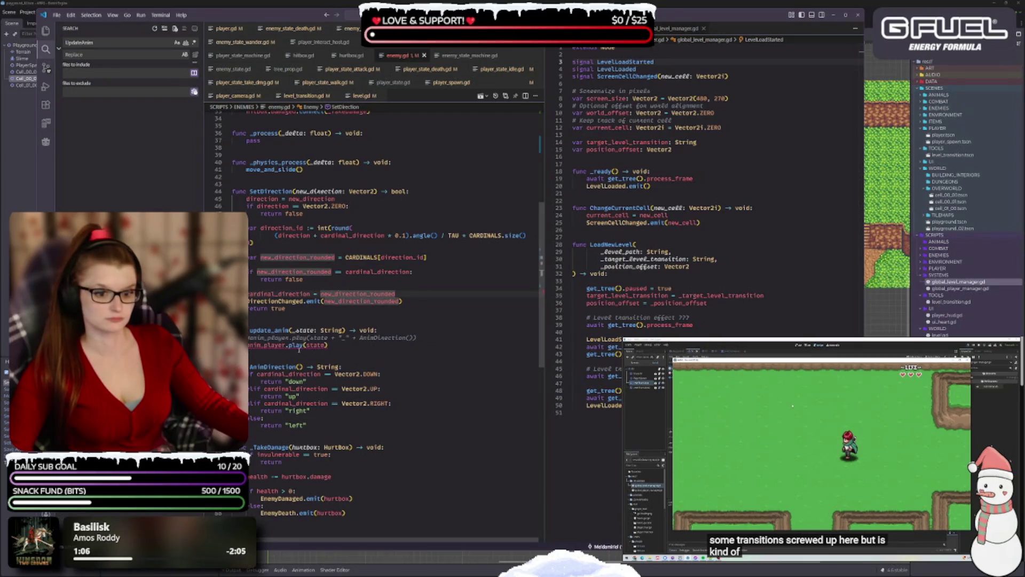
pyautogui.click(304, 345)
pyautogui.write('_')
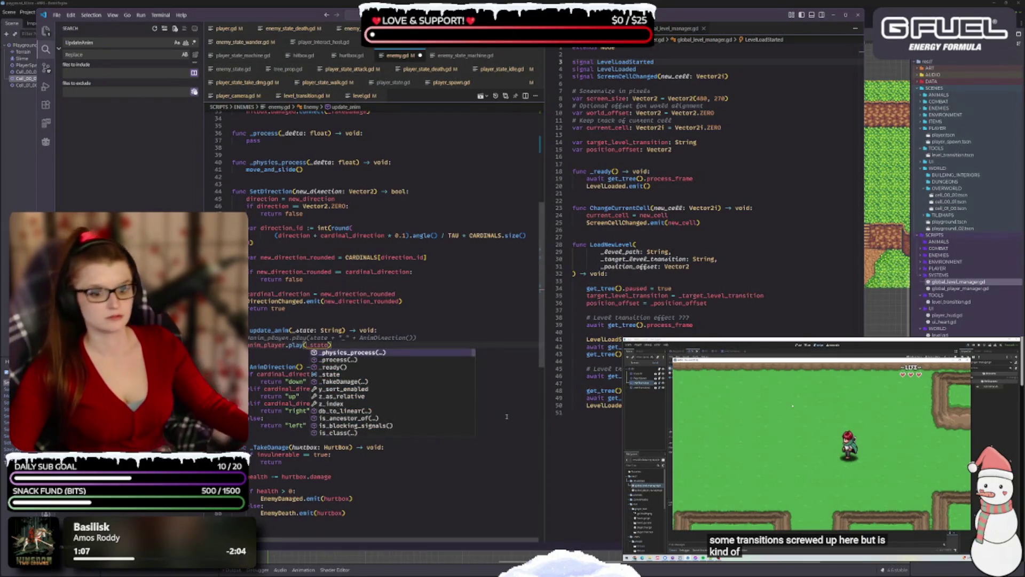
pyautogui.click(381, 301)
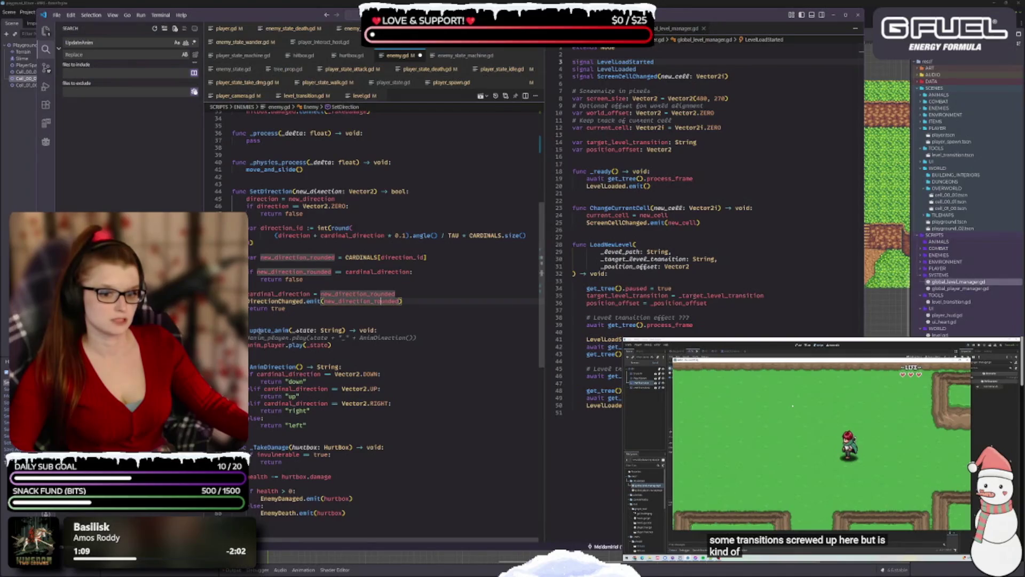
pyautogui.doubleClick(259, 331)
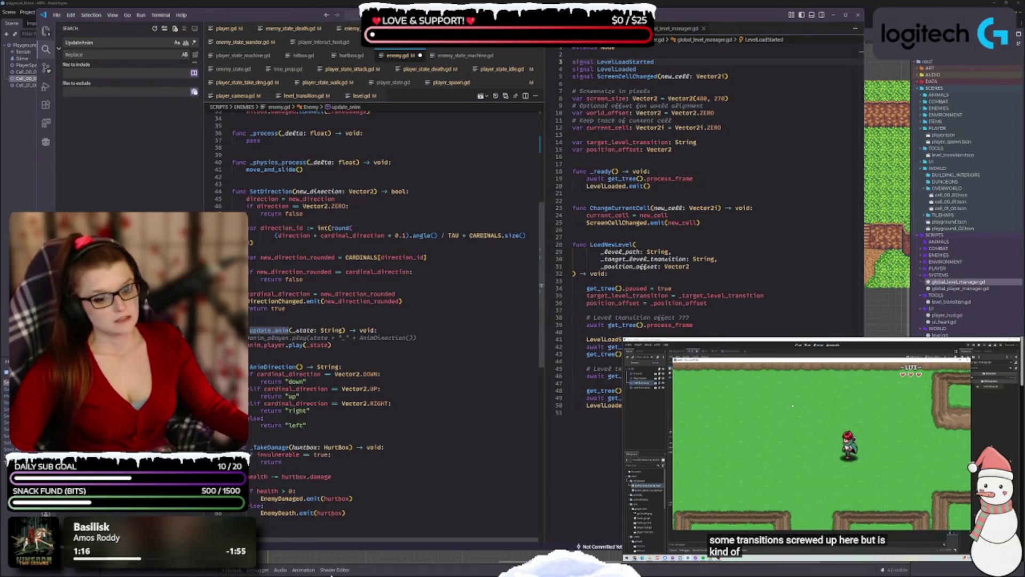
# - Rename the DirectionChanged signal declaration to direction_changed with parameter new_dir
pyautogui.scroll(2, 416, 383)
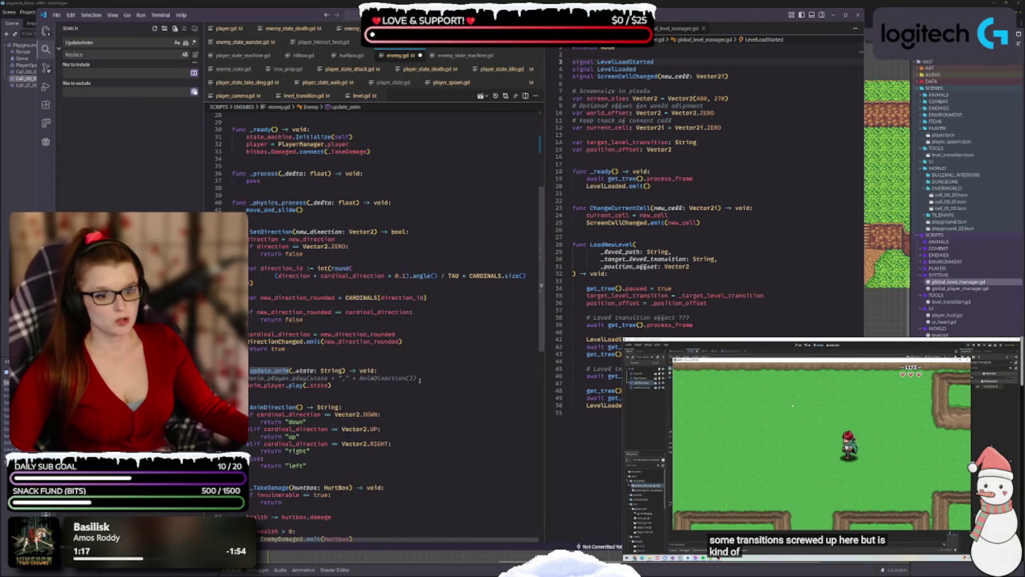
pyautogui.scroll(9, 420, 381)
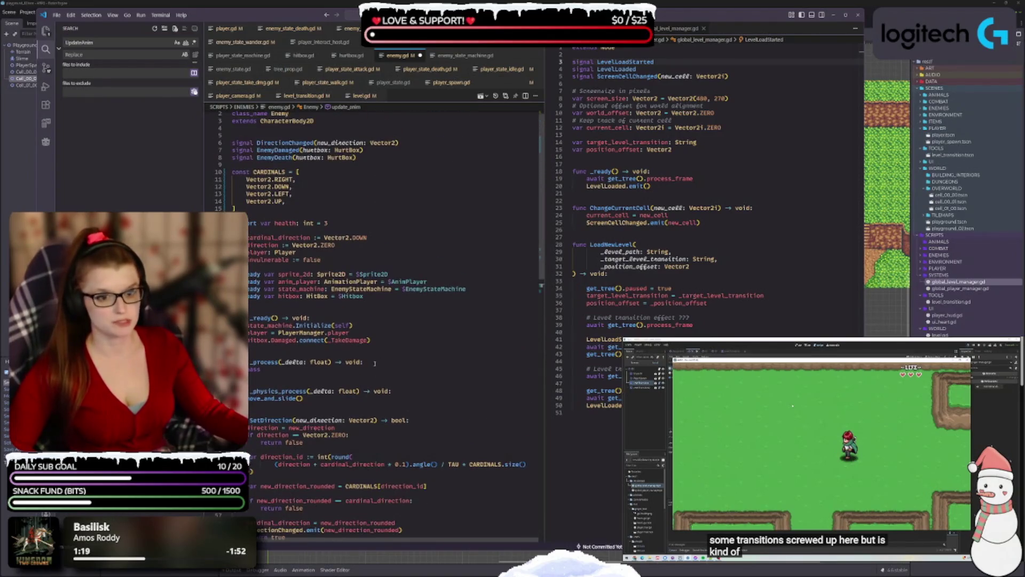
pyautogui.scroll(1, 374, 363)
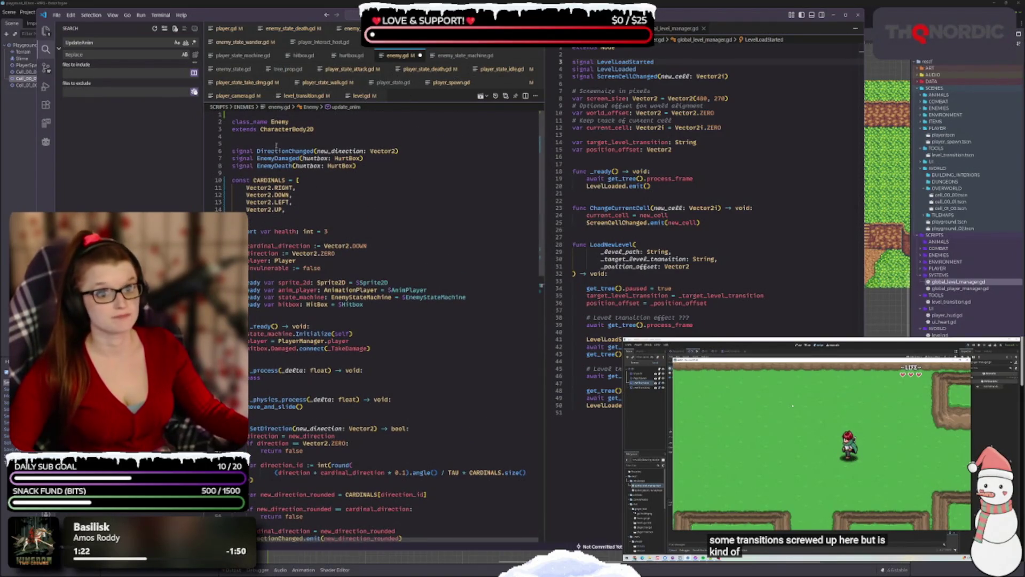
pyautogui.doubleClick(285, 151)
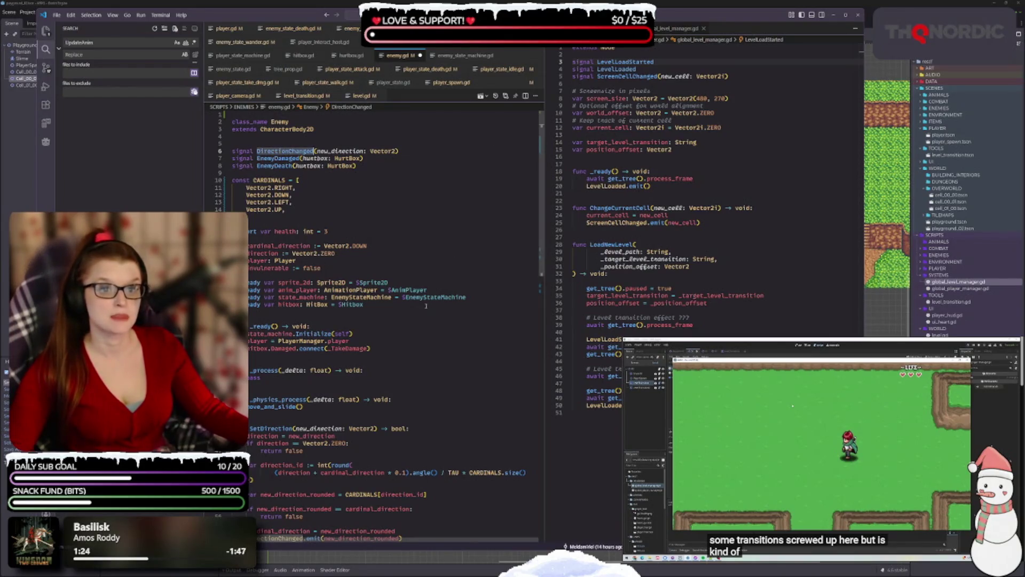
pyautogui.write('direction_ch')
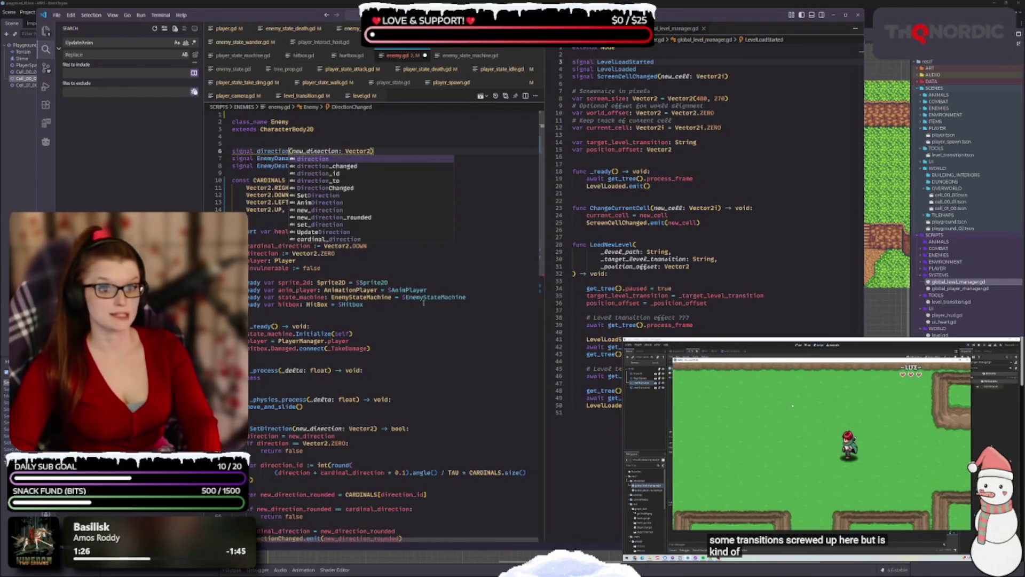
pyautogui.write('anged')
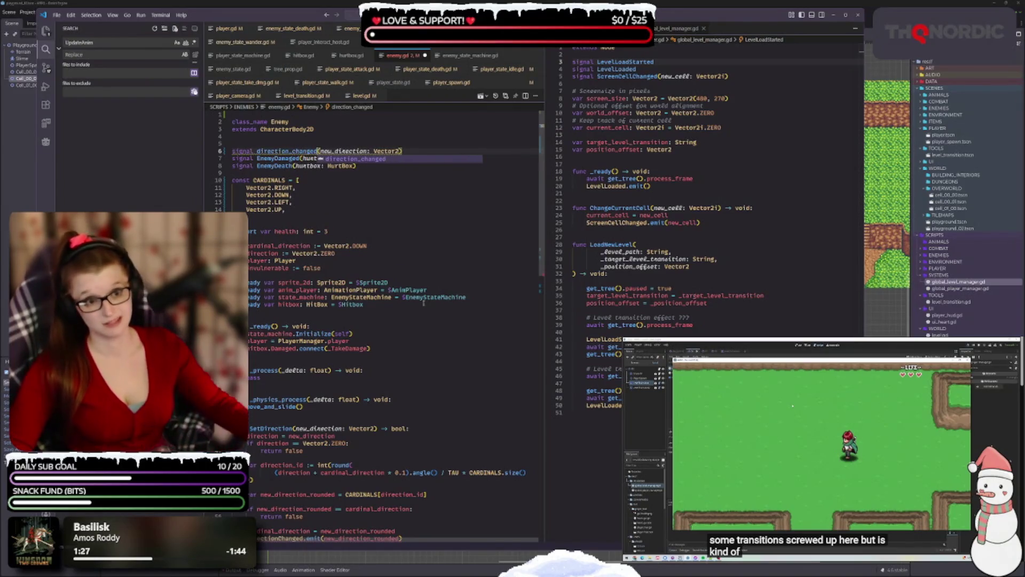
pyautogui.click(369, 151)
pyautogui.press('BackSpace')
pyautogui.press('BackSpace')
pyautogui.press('BackSpace')
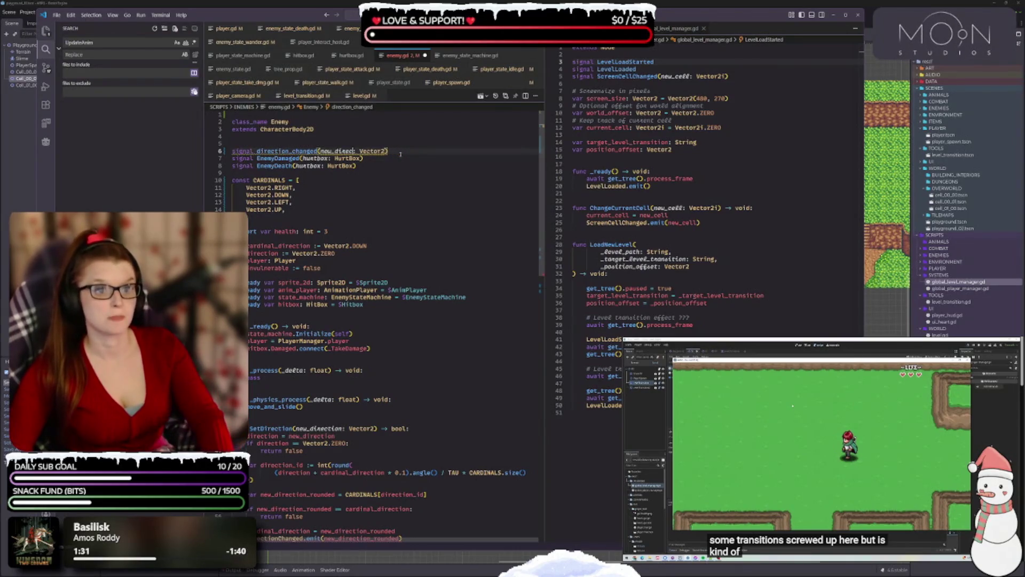
pyautogui.press('BackSpace')
pyautogui.press('BackSpace')
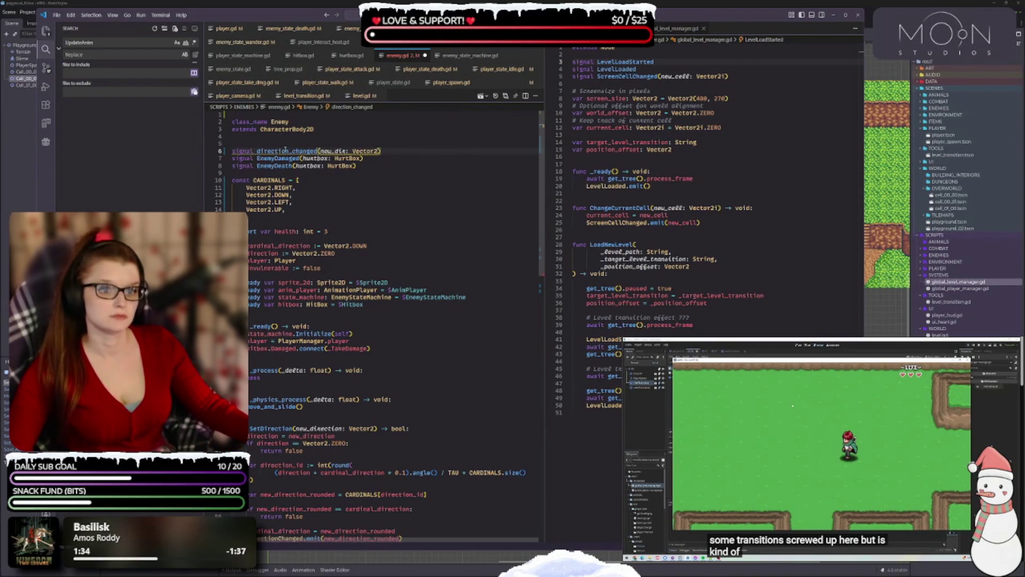
pyautogui.doubleClick(286, 151)
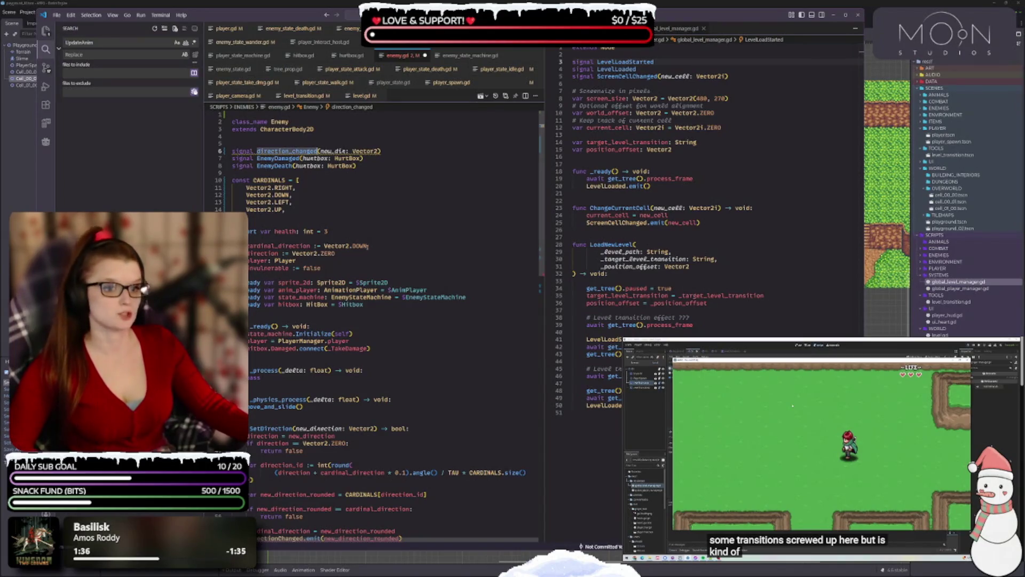
pyautogui.click(368, 246)
# - Change the DirectionChanged emit call to direction_changed
pyautogui.scroll(-2, 316, 379)
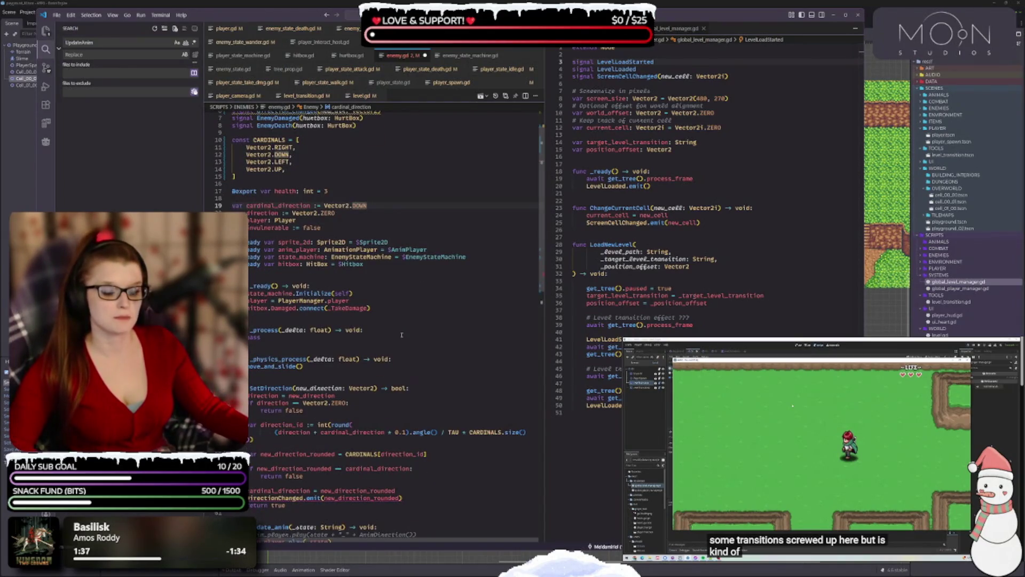
pyautogui.scroll(-4, 390, 374)
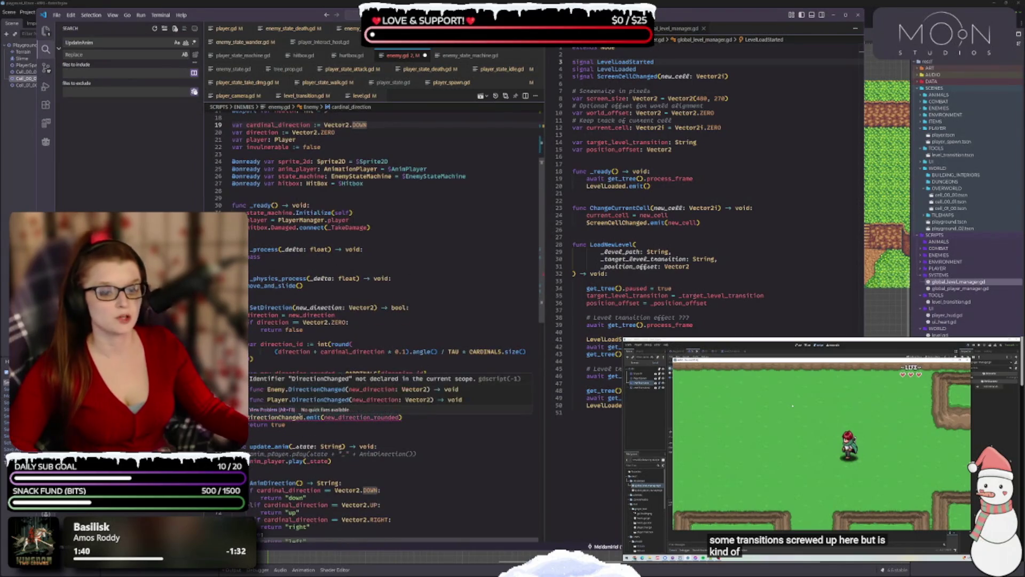
pyautogui.doubleClick(265, 418)
pyautogui.write('direction_changed')
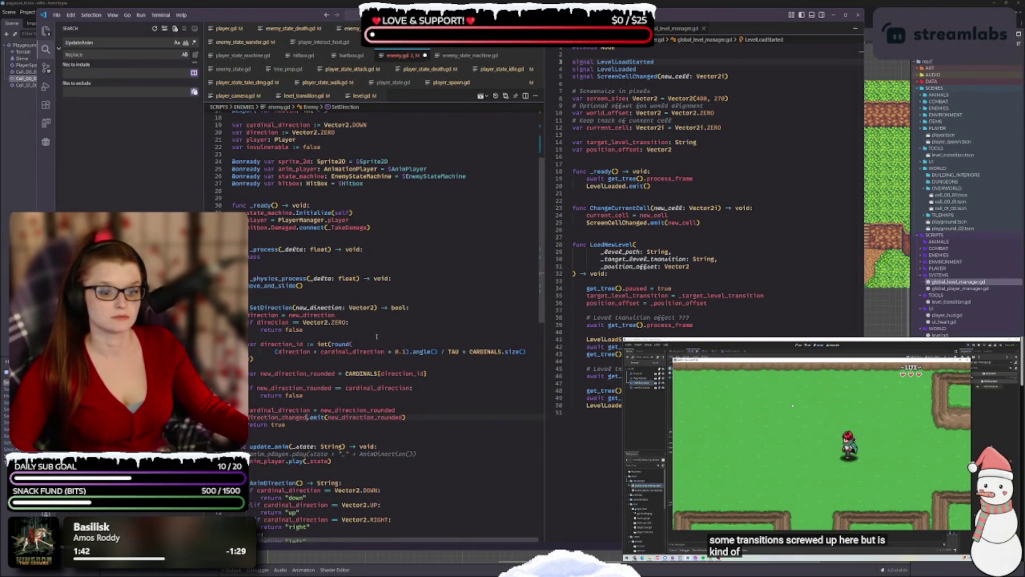
pyautogui.scroll(-3, 296, 255)
pyautogui.scroll(-6, 413, 326)
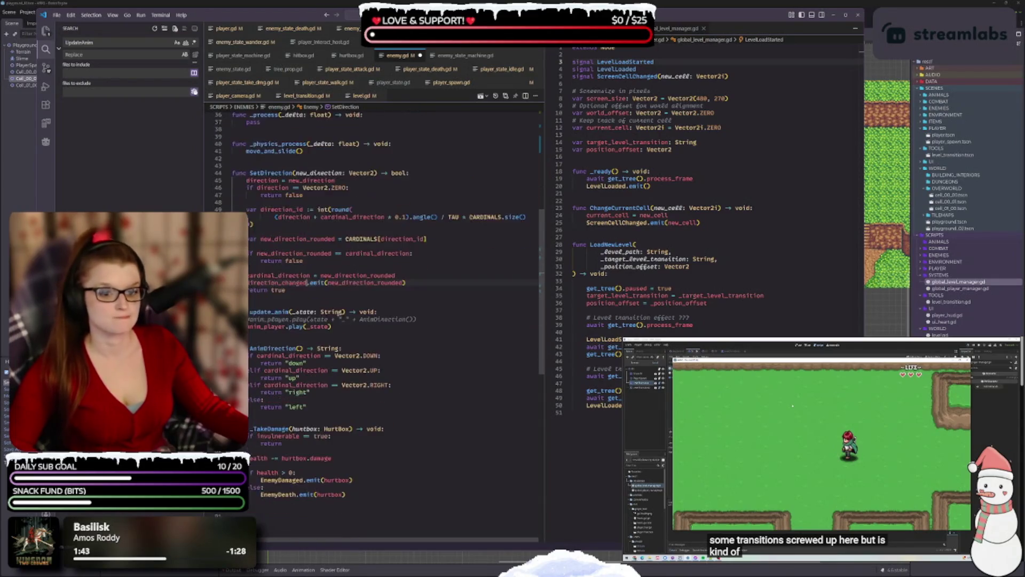
pyautogui.scroll(14, 300, 187)
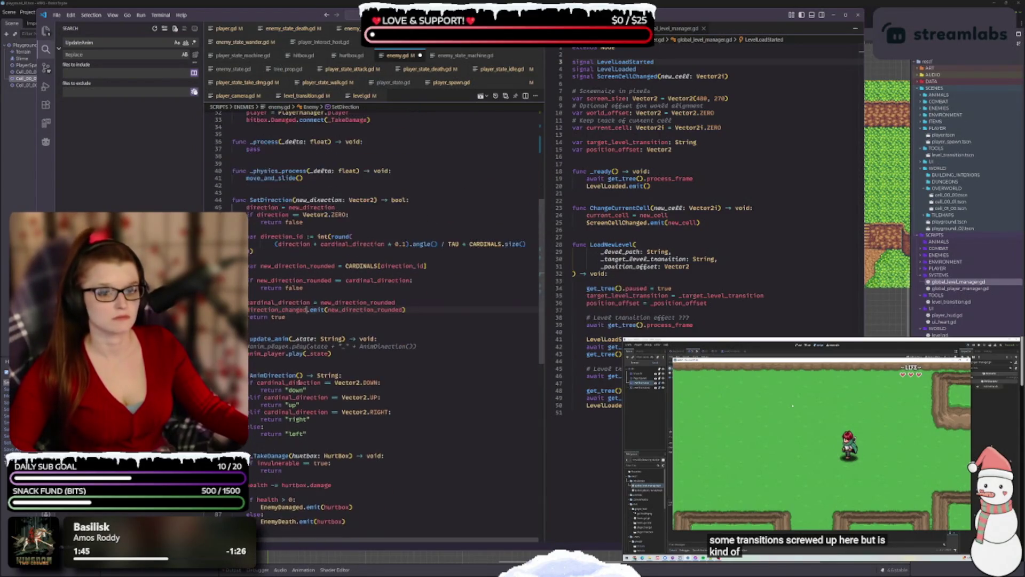
pyautogui.doubleClick(277, 158)
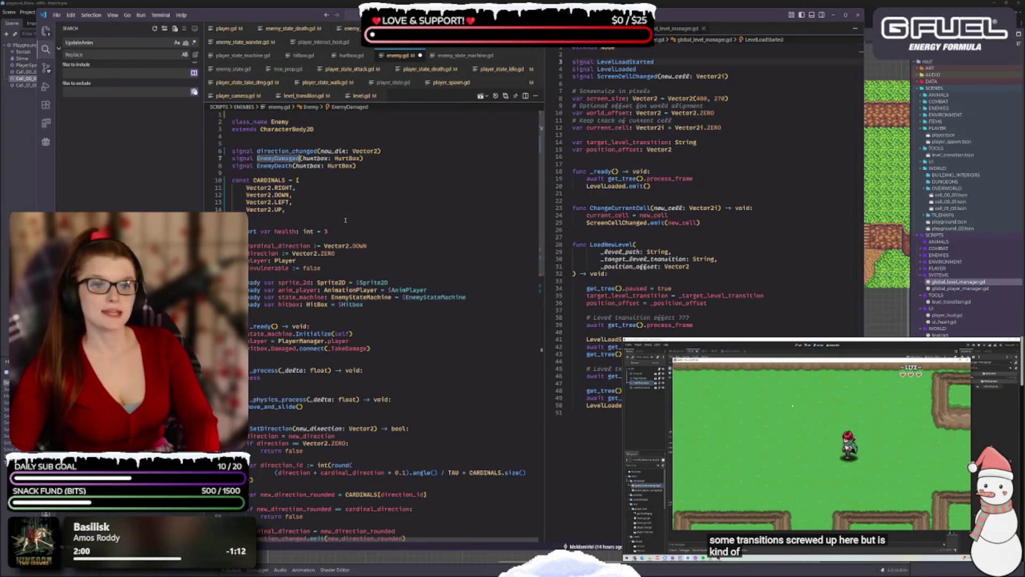
pyautogui.write('enemy_d')
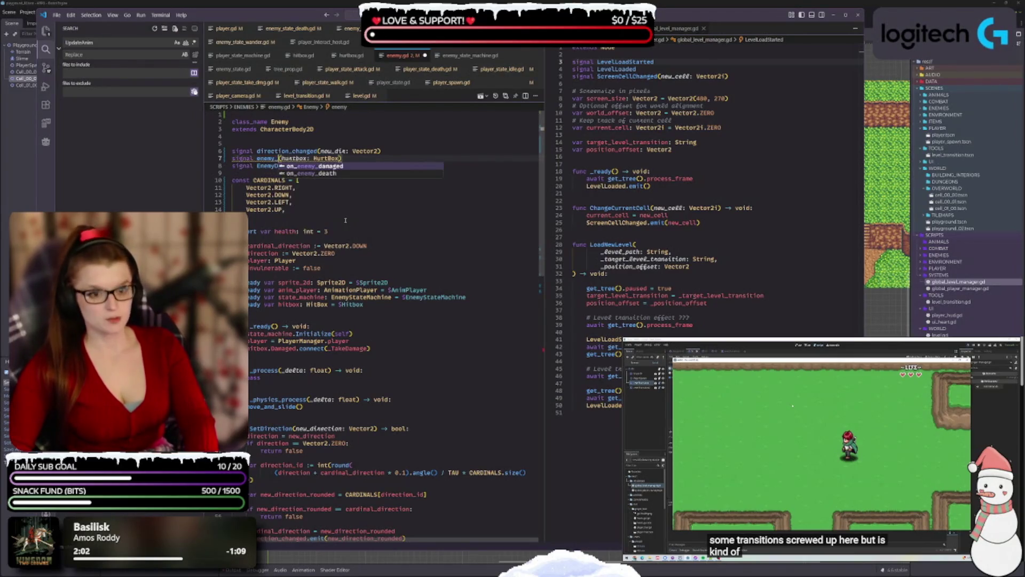
pyautogui.write('ama')
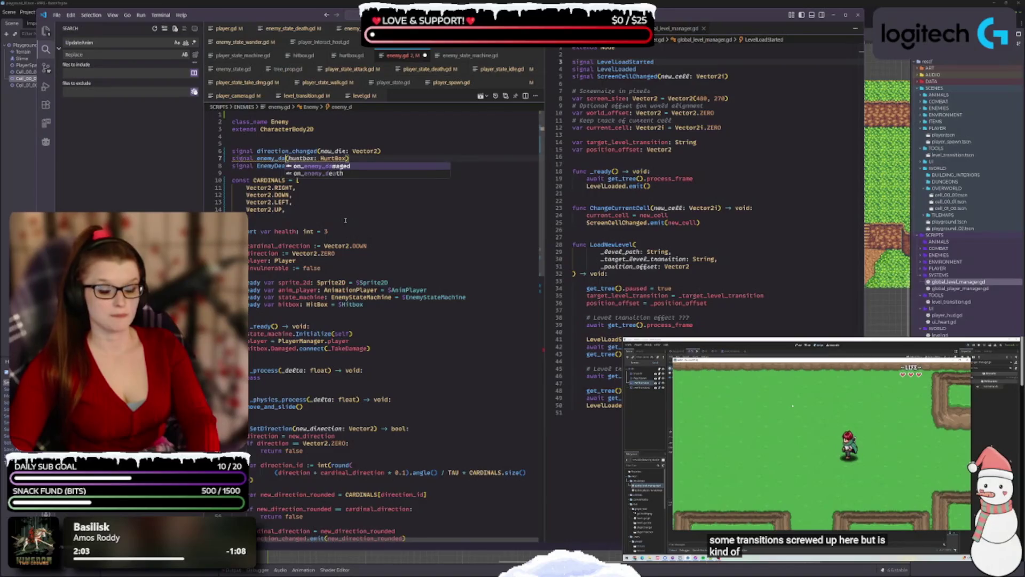
pyautogui.press('BackSpace')
pyautogui.press('BackSpace')
pyautogui.press('BackSpace')
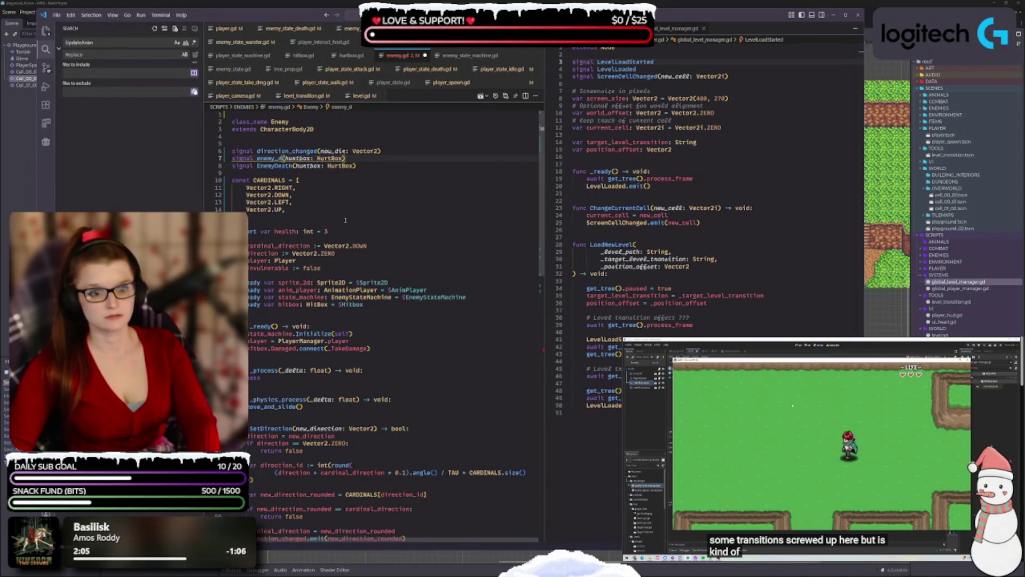
pyautogui.write('amaged')
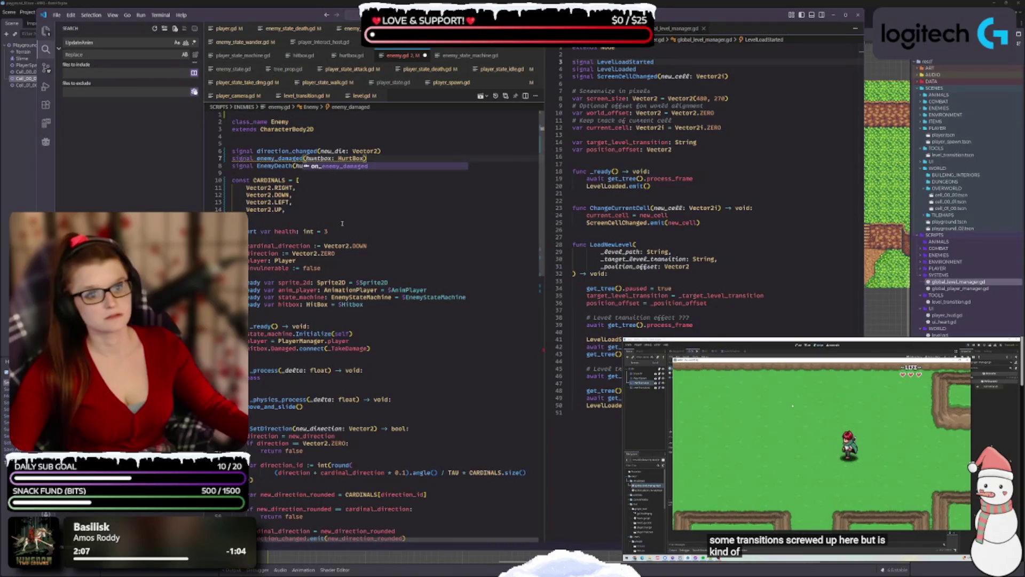
pyautogui.click(337, 195)
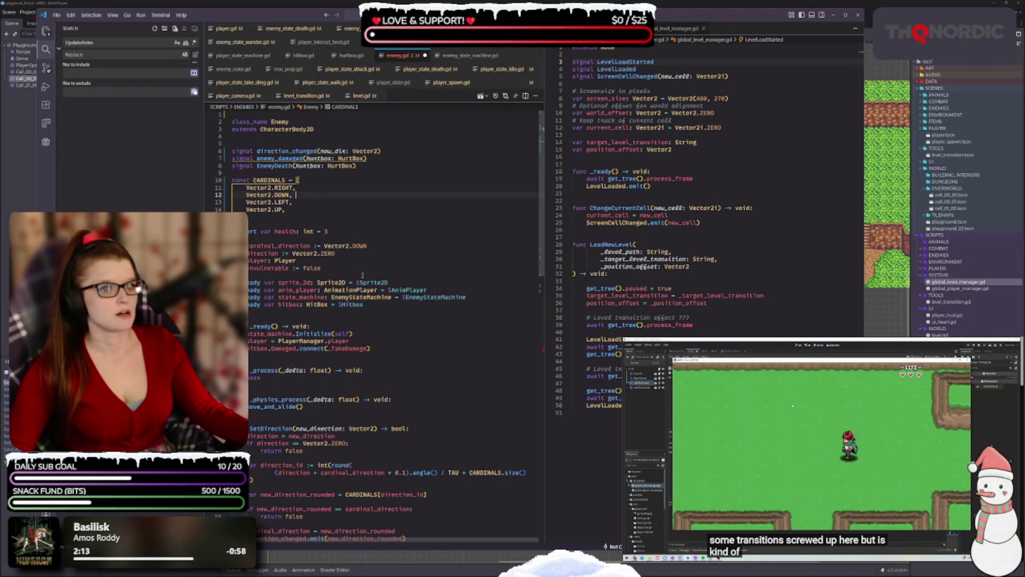
pyautogui.scroll(-11, 362, 275)
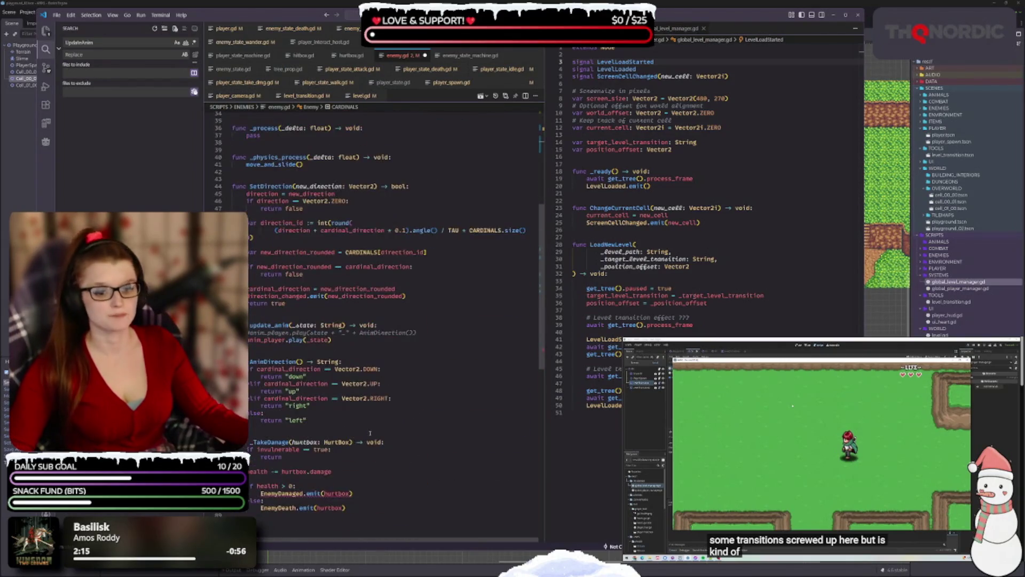
pyautogui.scroll(11, 345, 386)
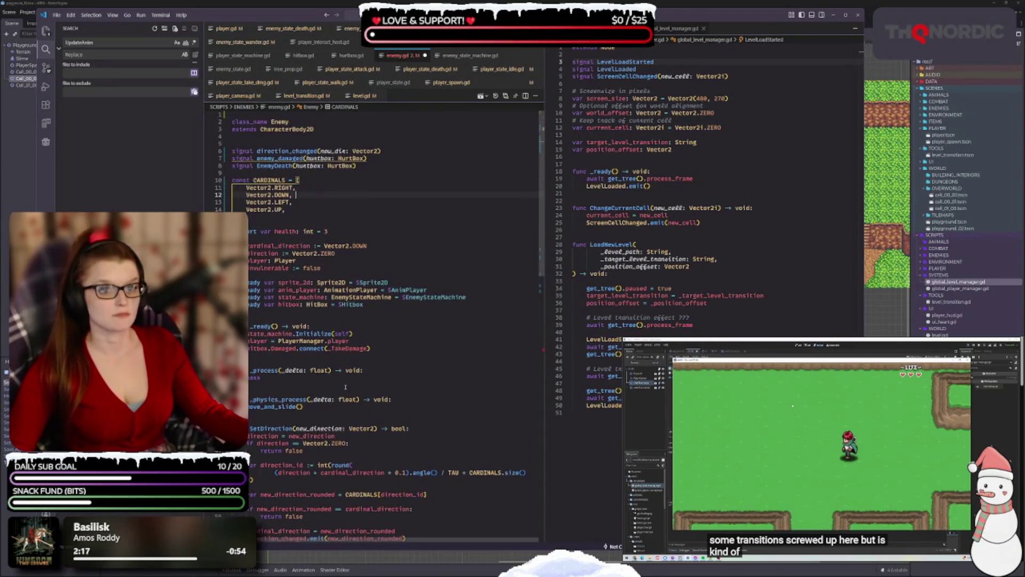
pyautogui.click(257, 158)
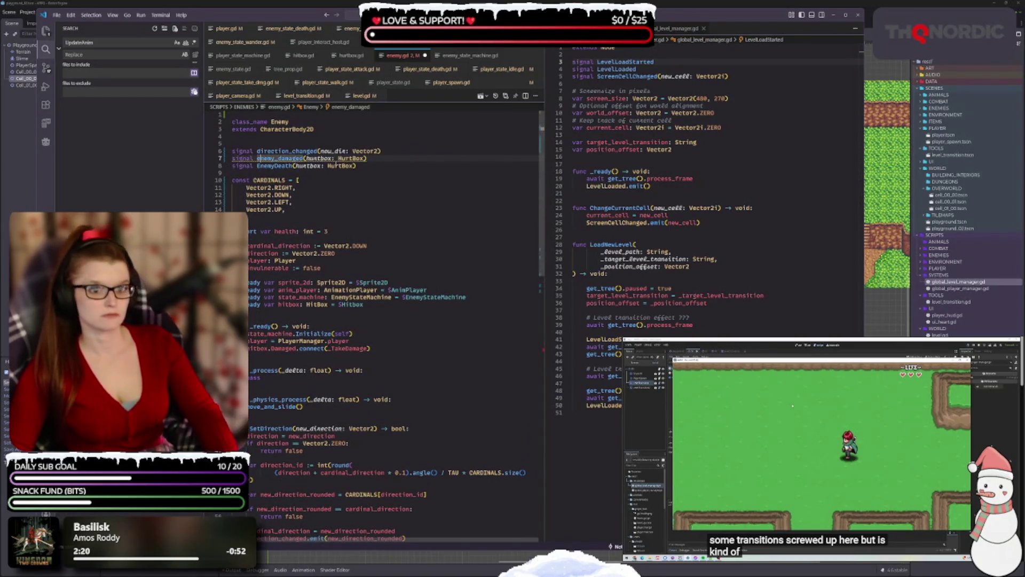
pyautogui.write('on_')
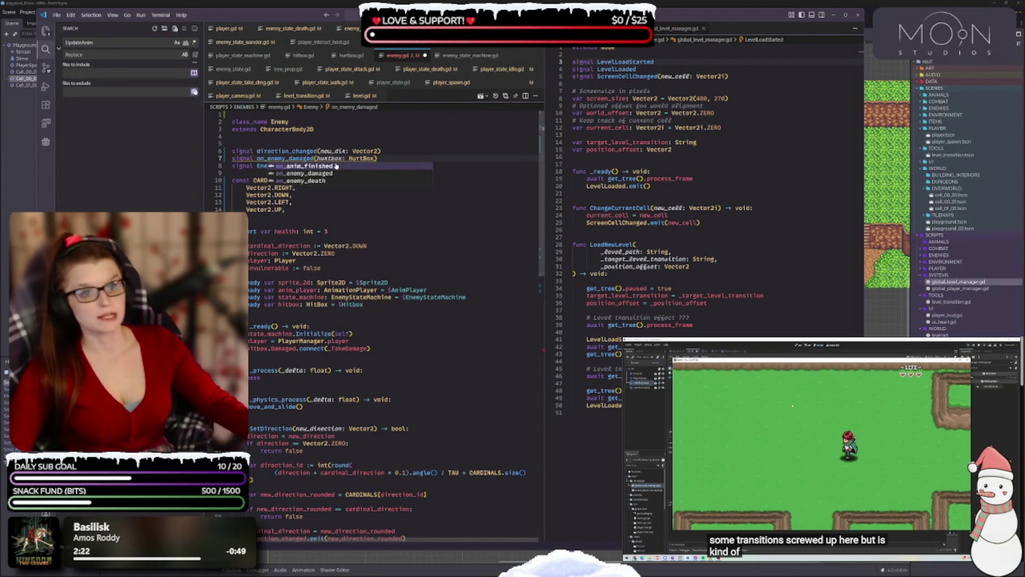
pyautogui.click(319, 218)
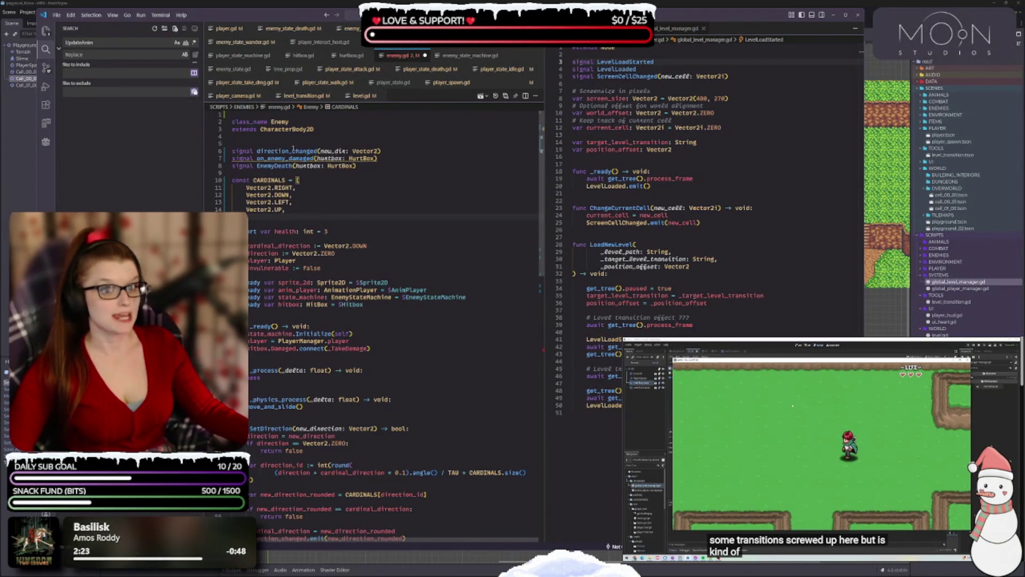
pyautogui.click(368, 165)
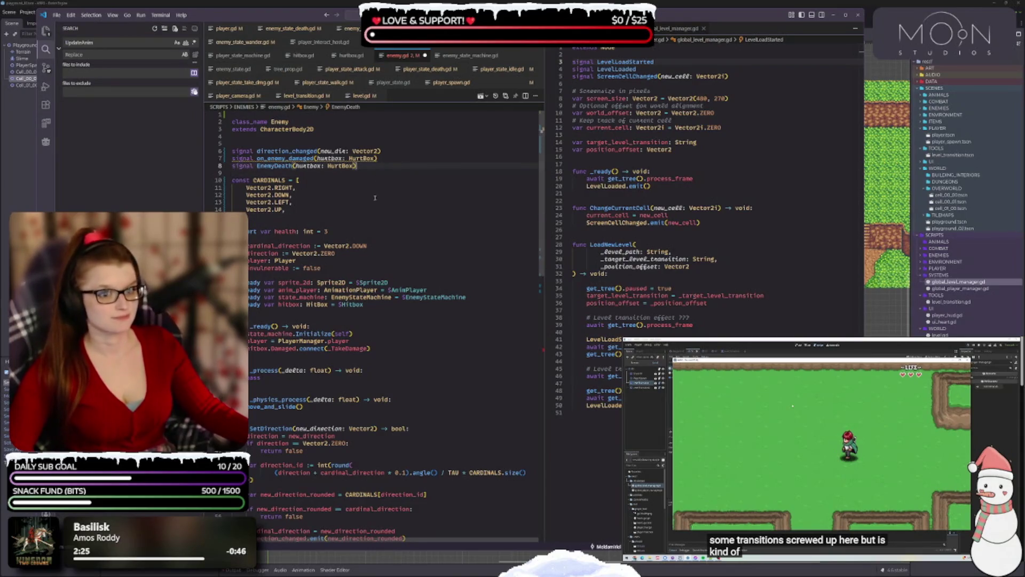
pyautogui.doubleClick(286, 158)
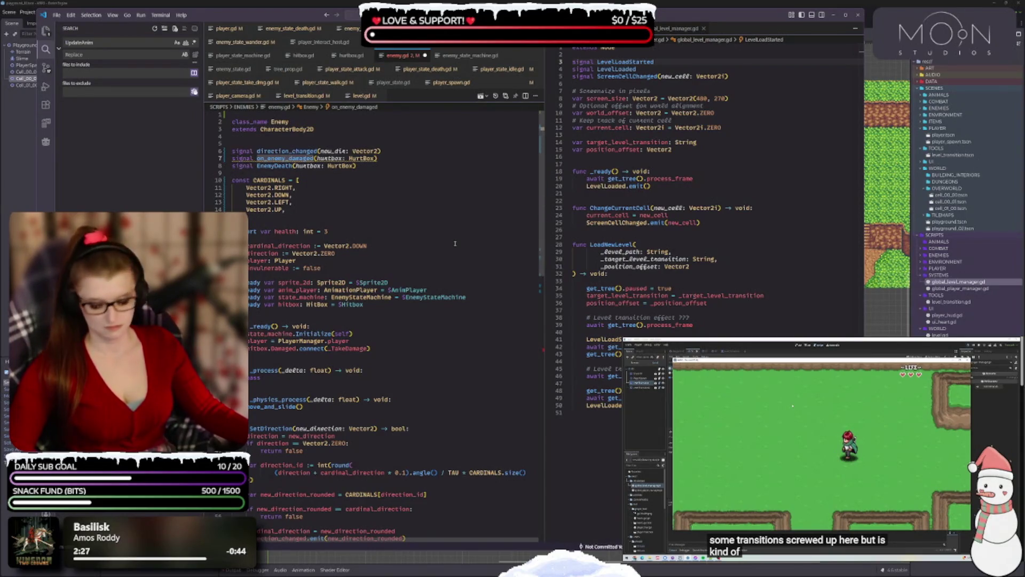
pyautogui.click(343, 341)
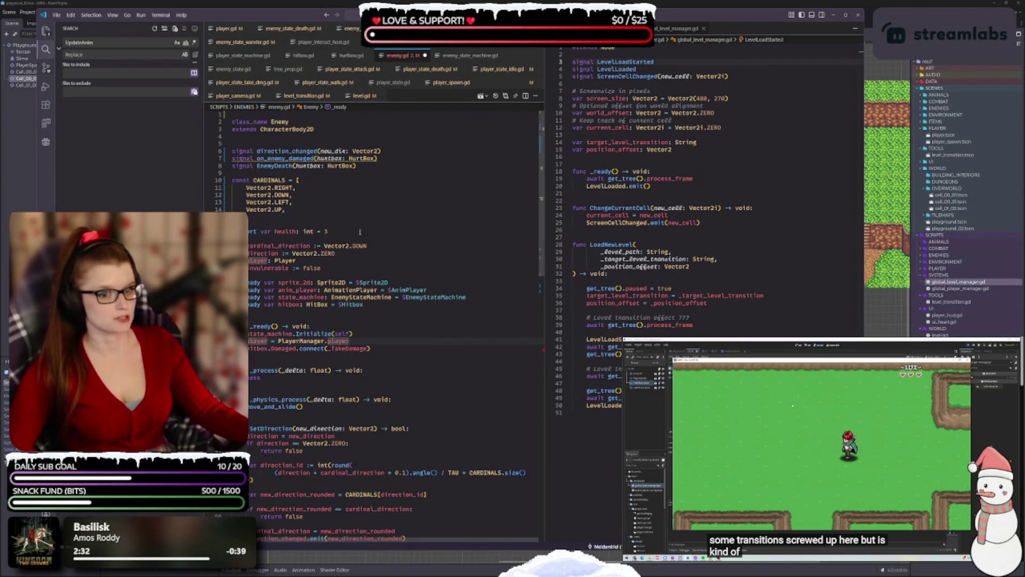
# - Replace EnemyDamaged with on_enemy_damaged in the emit call inside _TakeDamage
pyautogui.scroll(-3, 395, 322)
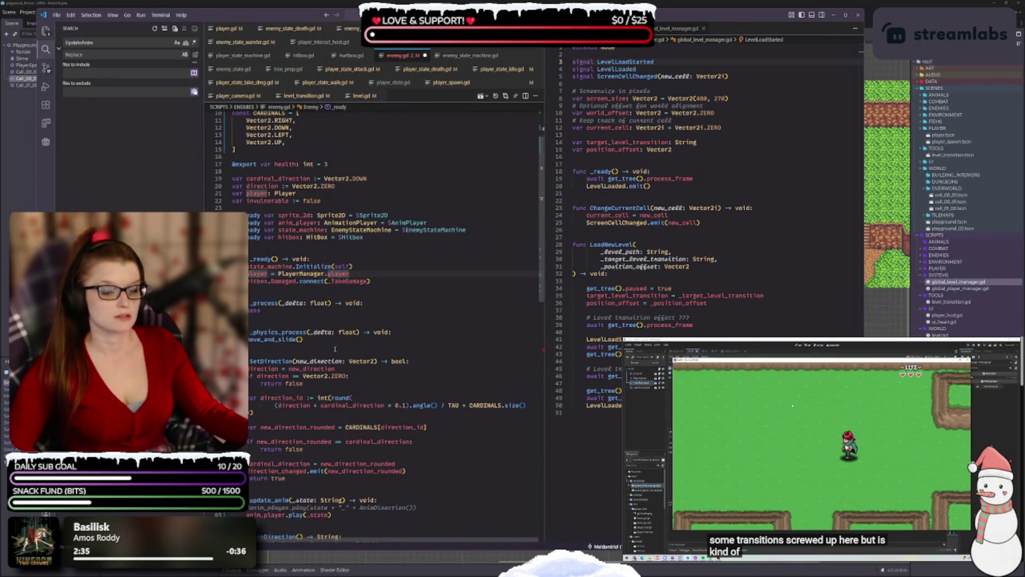
pyautogui.scroll(3, 335, 349)
pyautogui.scroll(-13, 369, 259)
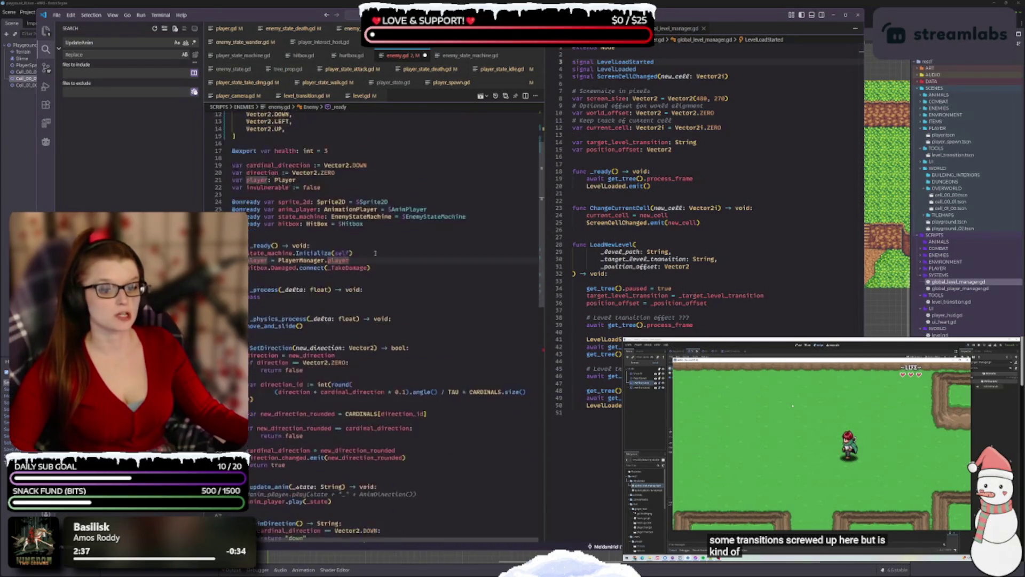
pyautogui.scroll(-3, 388, 235)
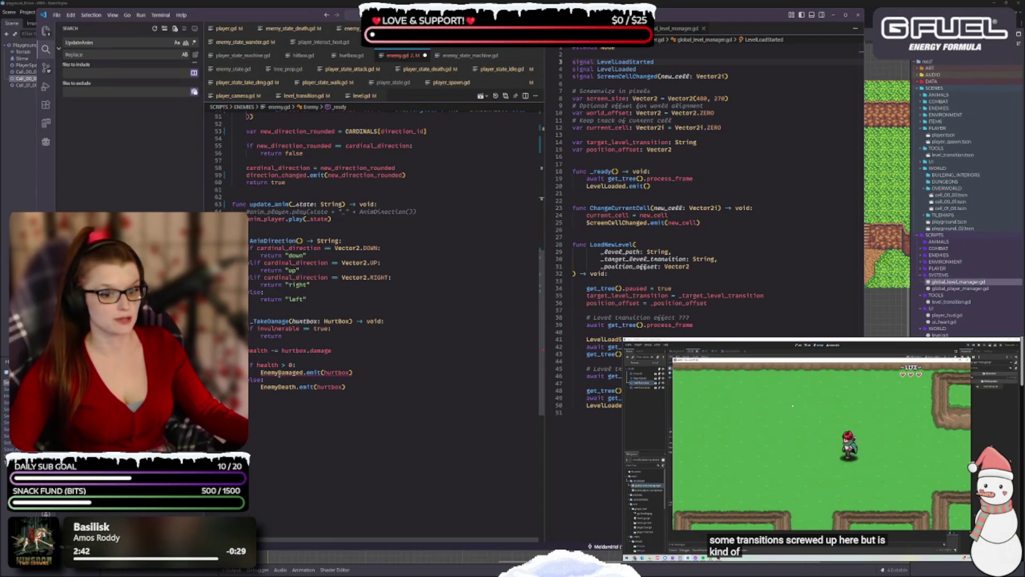
pyautogui.doubleClick(279, 373)
pyautogui.write('on_enemy_damaged')
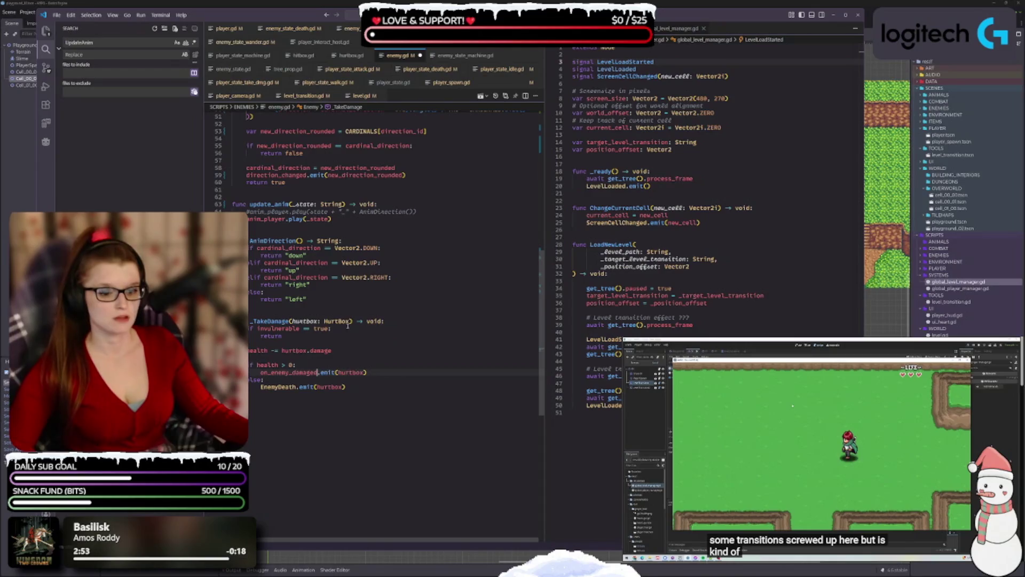
pyautogui.scroll(15, 269, 360)
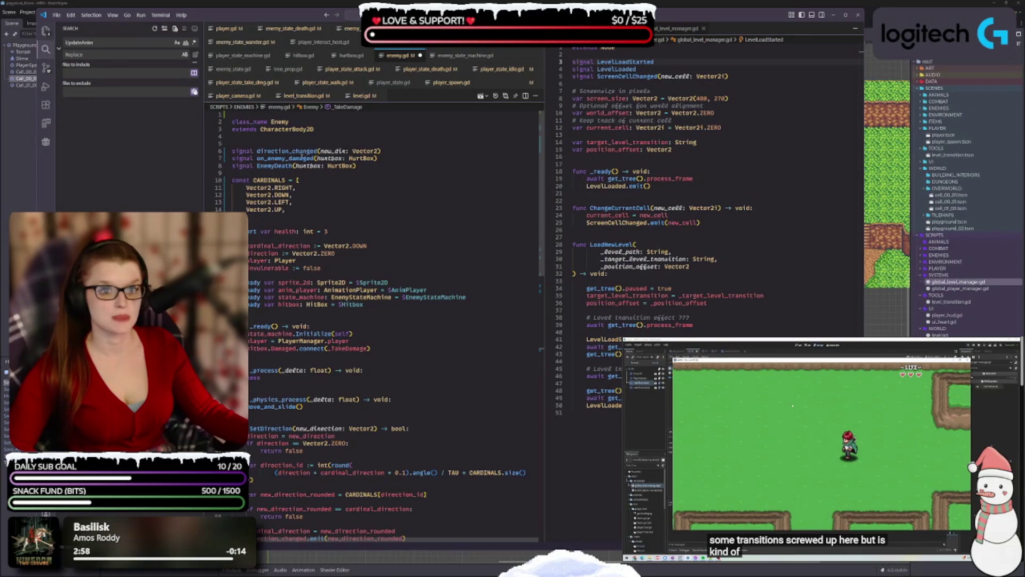
pyautogui.moveTo(263, 167)
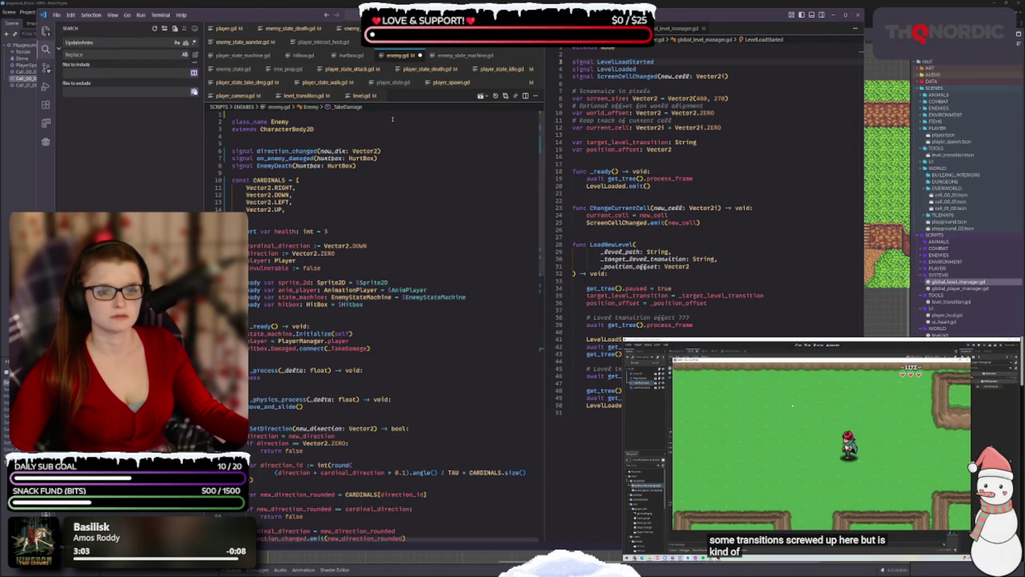
# - Save enemy.gd, look over the state machine, death and idle scripts, then return to enemy.gd
pyautogui.hotkey('ctrl', 's')
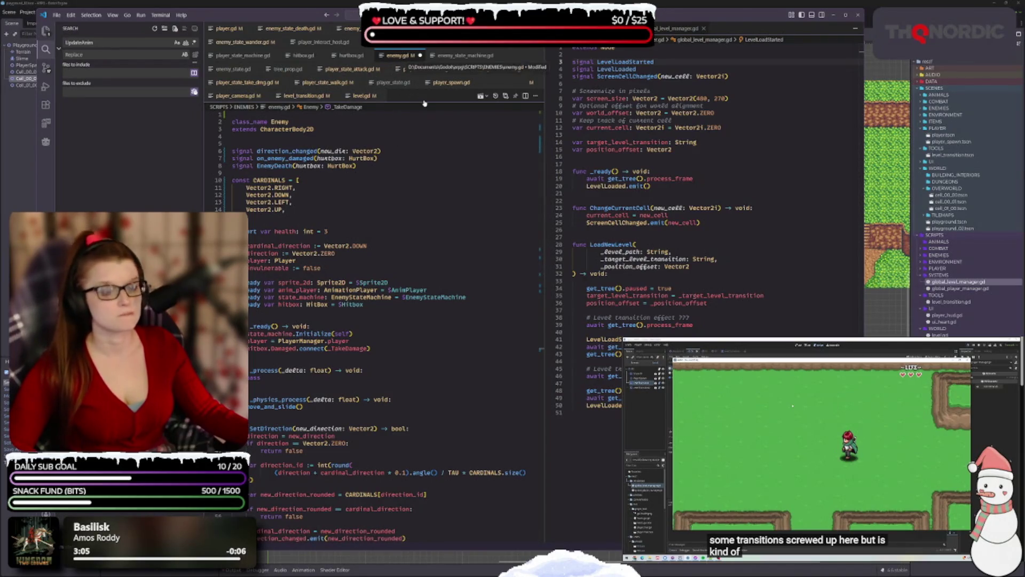
pyautogui.click(458, 56)
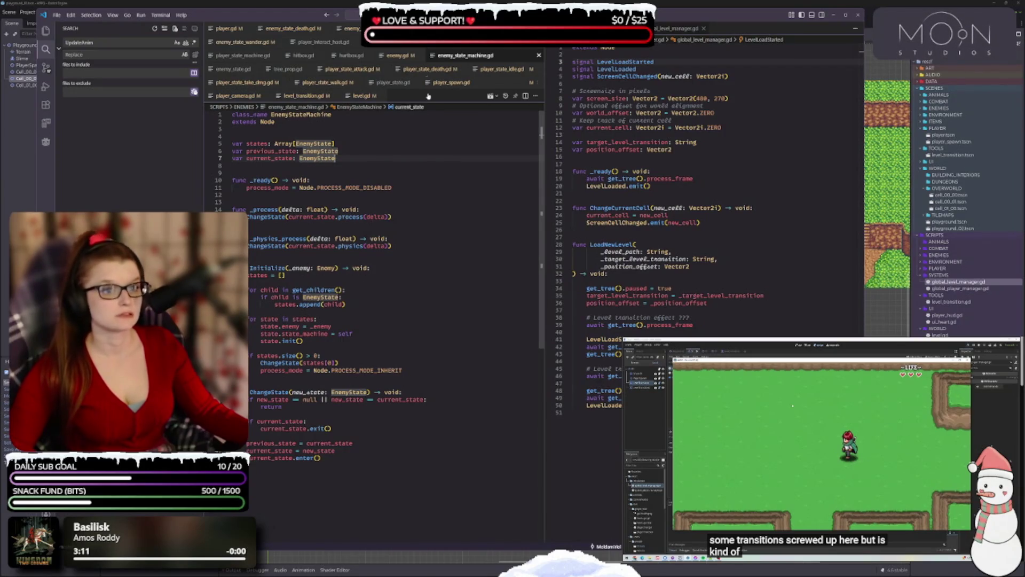
pyautogui.hotkey('ctrl', 'Tab')
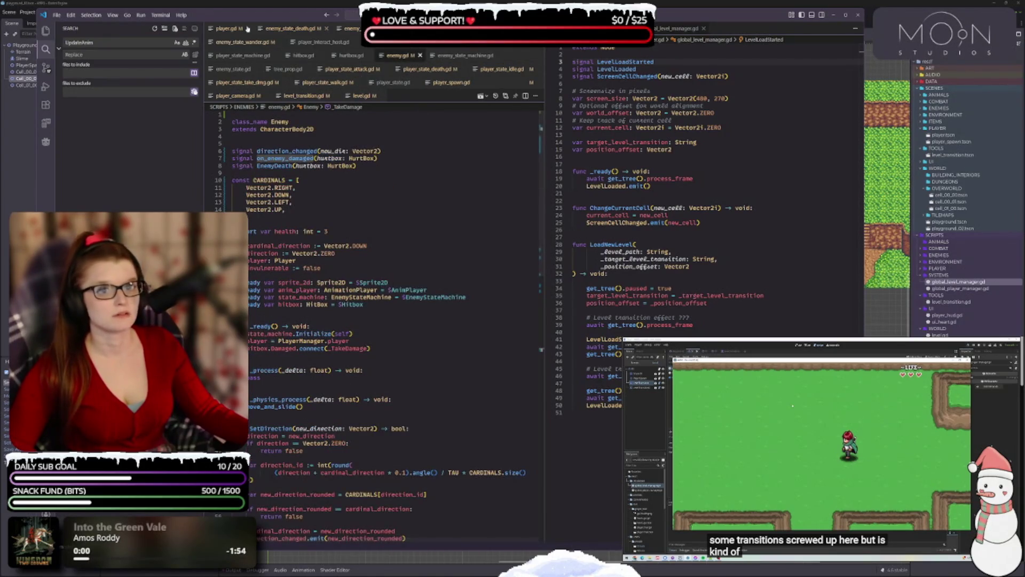
pyautogui.click(306, 27)
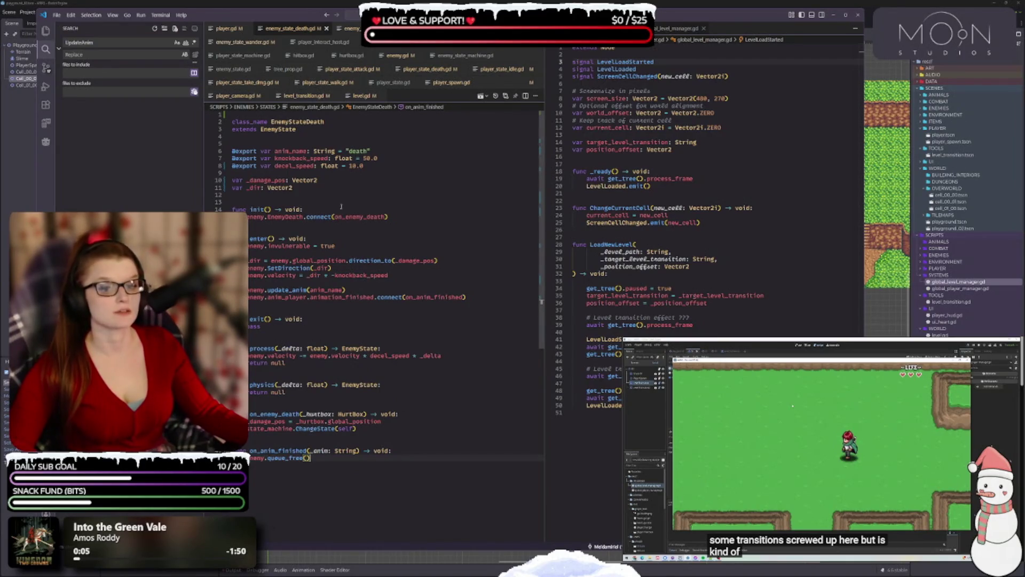
pyautogui.hotkey('ctrl', 'pagedown')
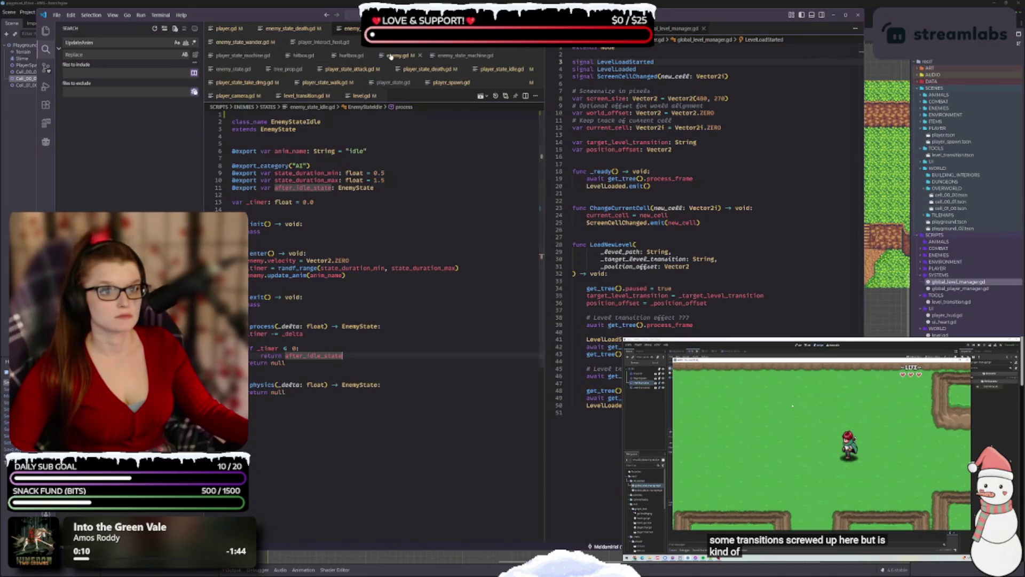
pyautogui.hotkey('ctrl', 'Tab')
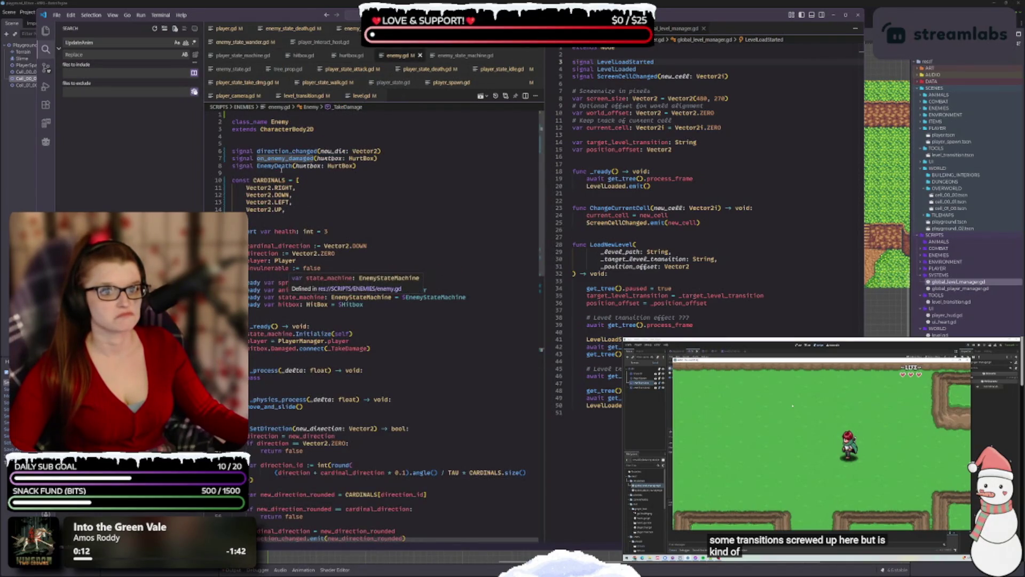
# - Rename the line 8 signal EnemyDeath to on_enemy_death, keeping its hurtbox: HurtBox parameter
pyautogui.press('Down')
pyautogui.write('on_')
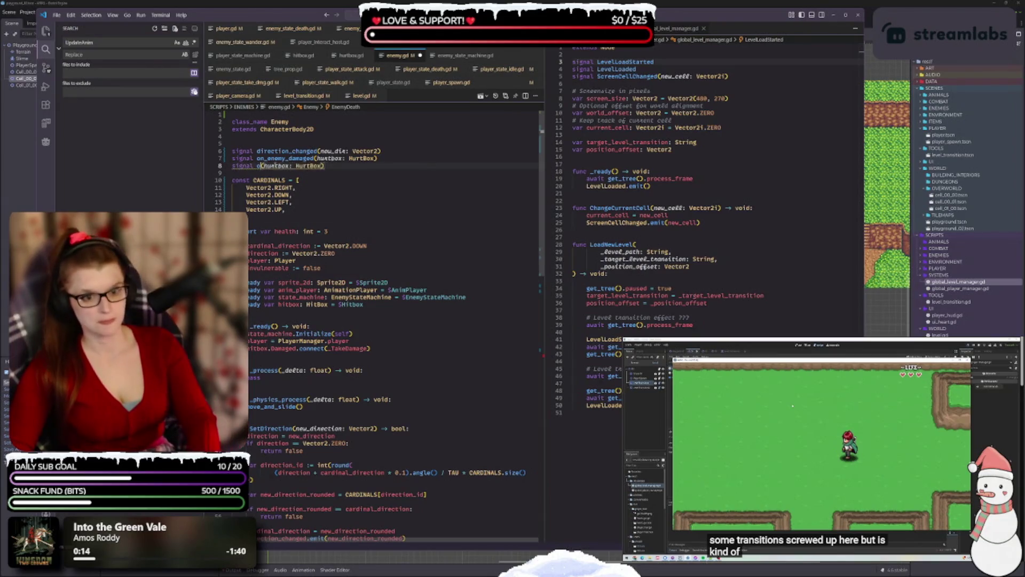
pyautogui.write('enemy_d')
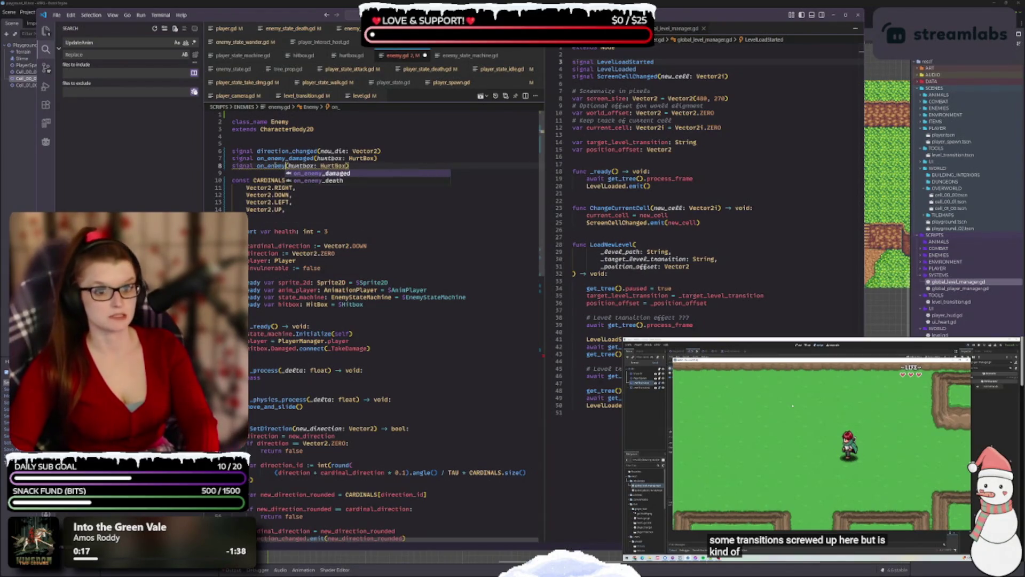
pyautogui.write('eath')
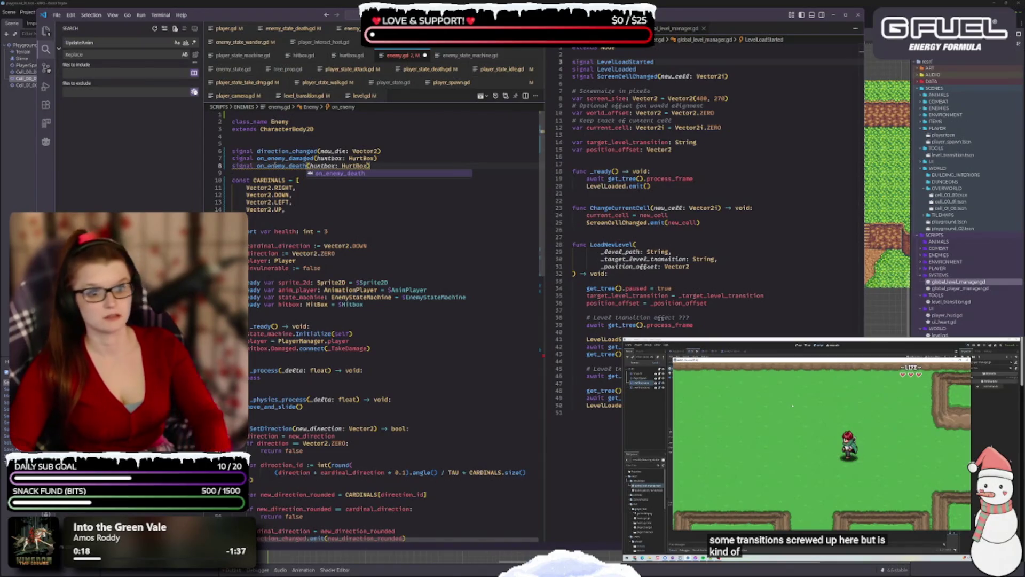
pyautogui.press('Escape')
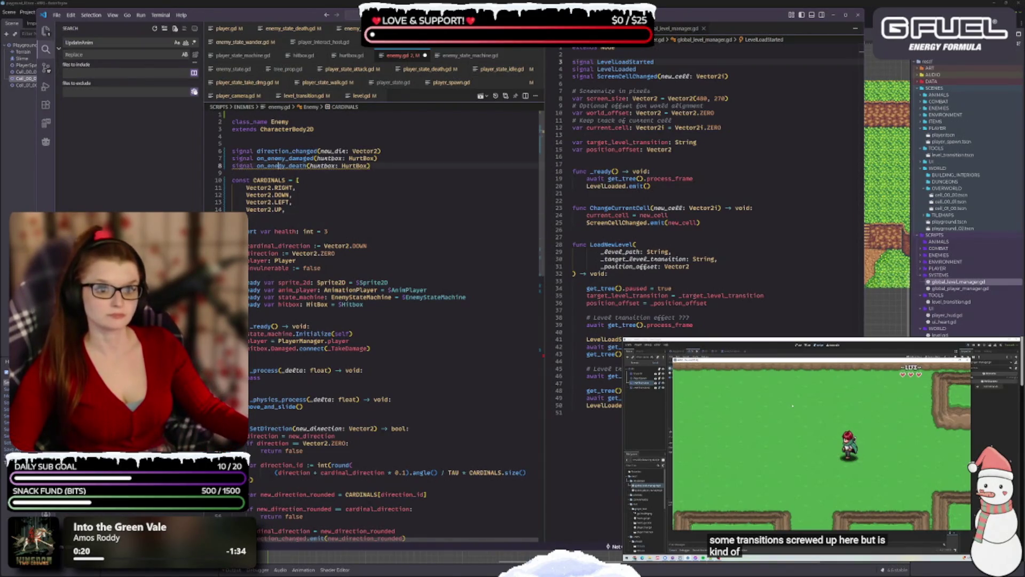
pyautogui.click(281, 180)
pyautogui.doubleClick(281, 165)
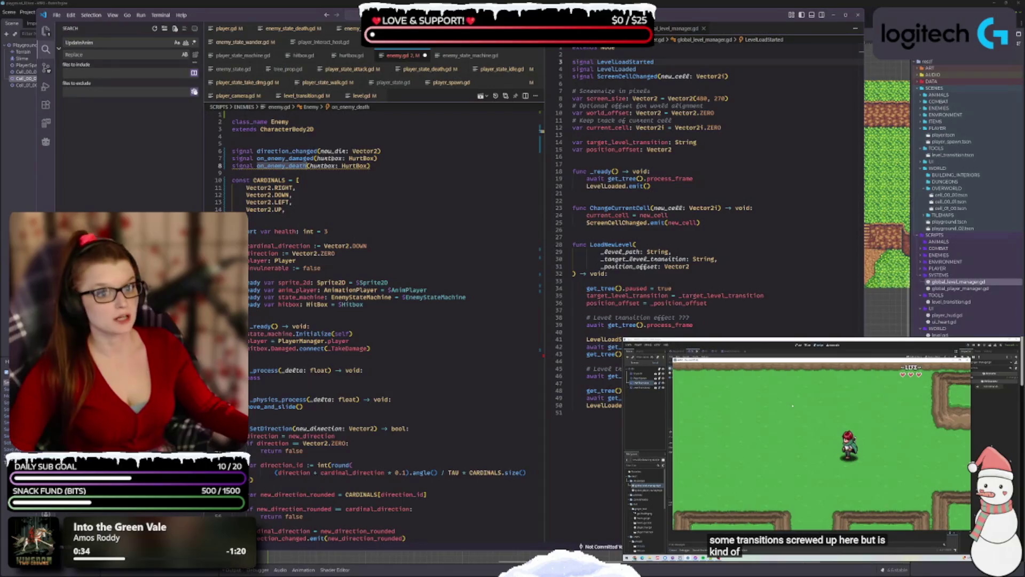
# - Replace EnemyDeath with on_enemy_death in the emit line of _TakeDamage's else branch
pyautogui.doubleClick(327, 253)
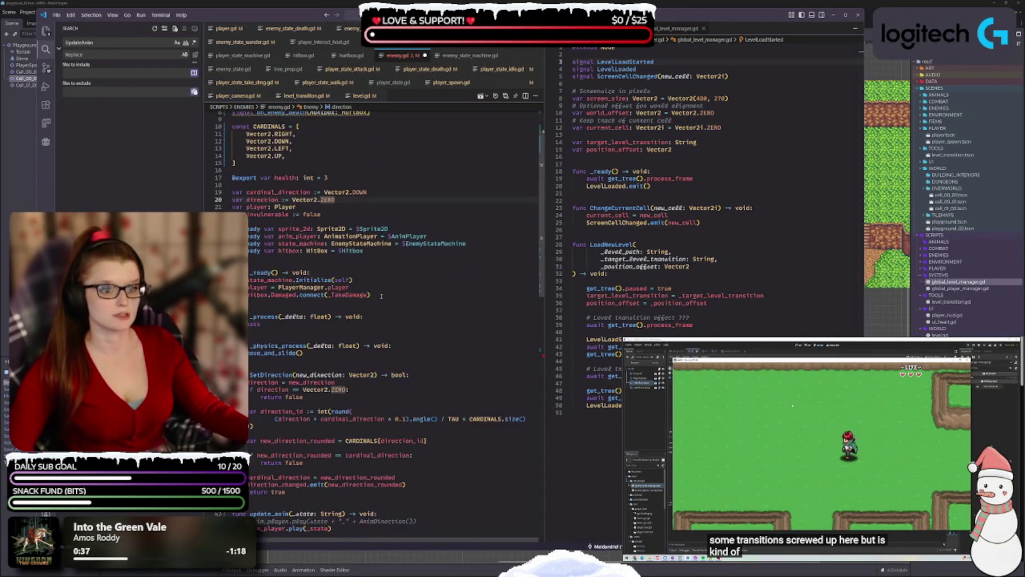
pyautogui.scroll(-3, 328, 332)
pyautogui.scroll(-9, 331, 362)
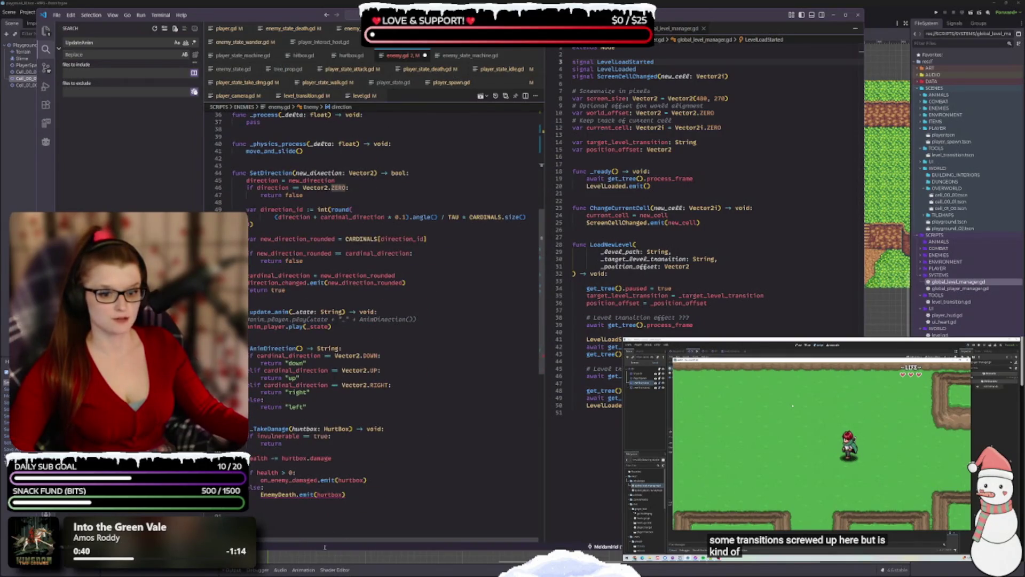
pyautogui.click(279, 493)
pyautogui.write('on_enemy_death')
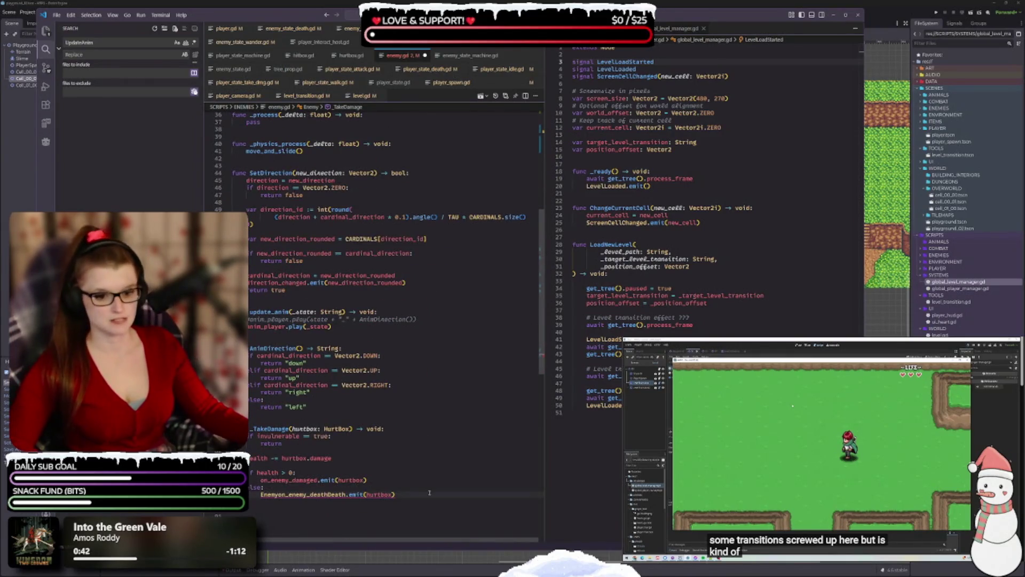
pyautogui.hotkey('ctrl', 'z')
pyautogui.press('End')
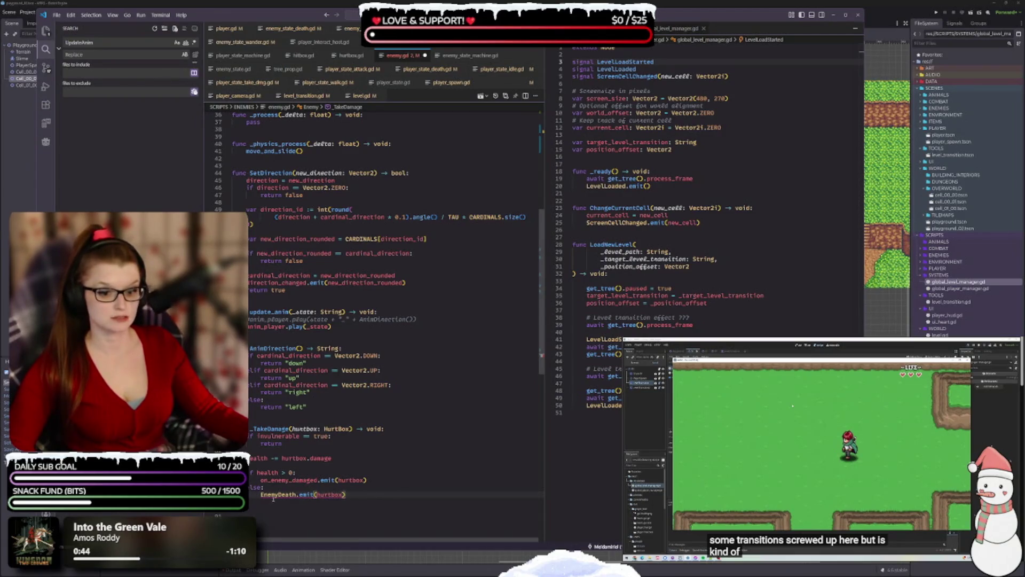
pyautogui.doubleClick(275, 494)
pyautogui.write('on_enemy_death')
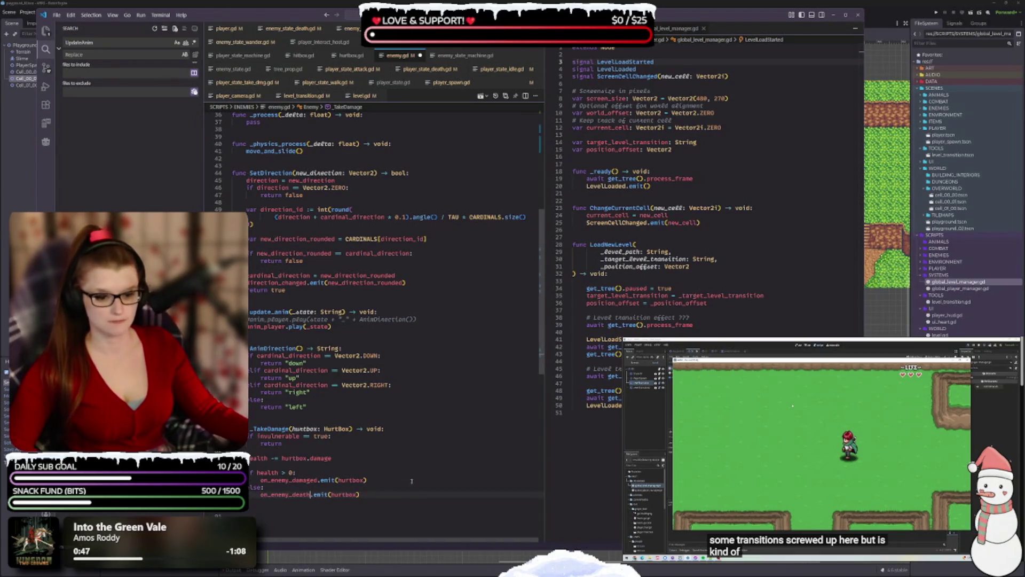
pyautogui.click(378, 495)
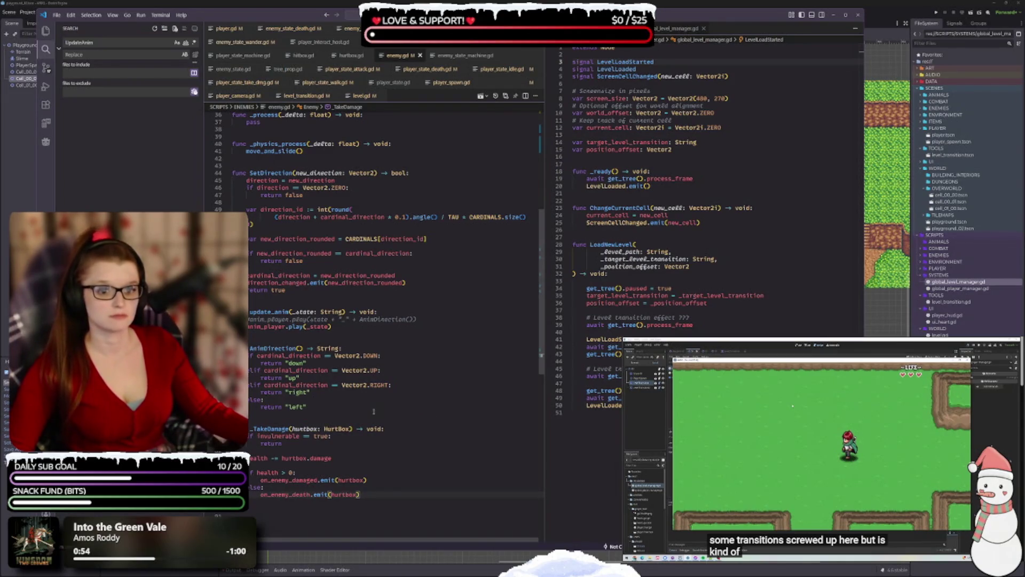
pyautogui.scroll(4, 263, 376)
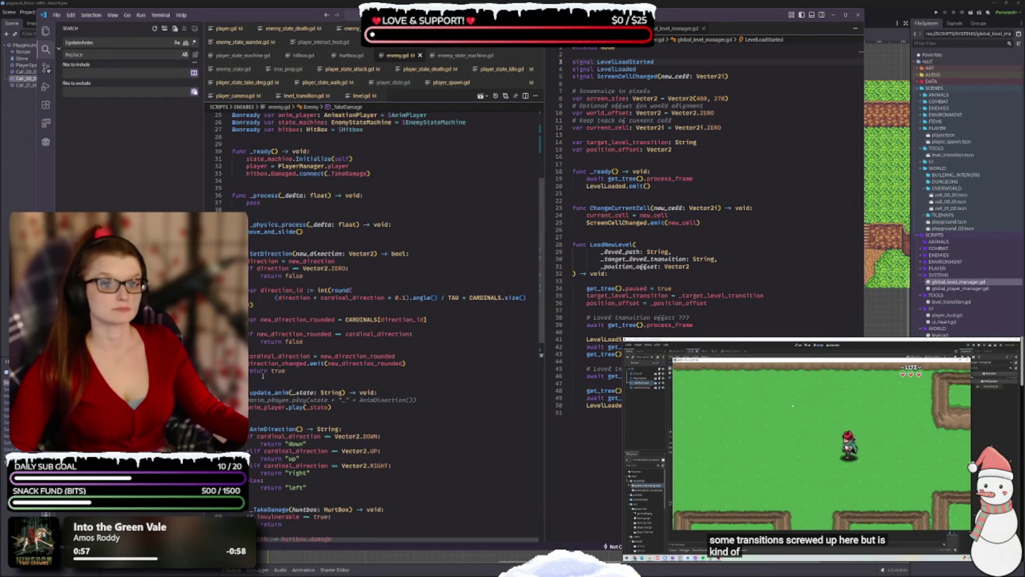
pyautogui.scroll(8, 319, 332)
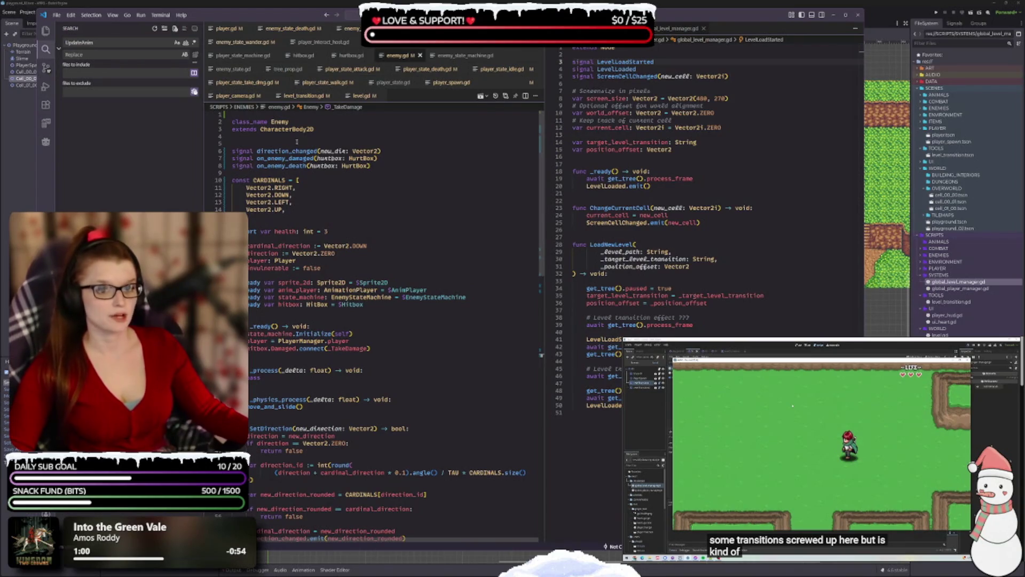
pyautogui.click(297, 138)
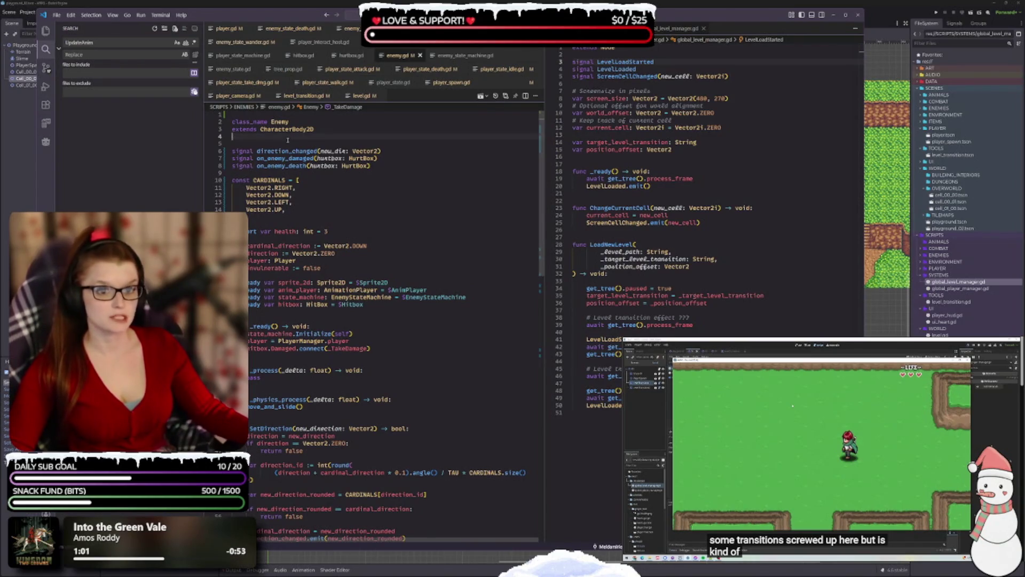
pyautogui.click(314, 195)
pyautogui.doubleClick(283, 187)
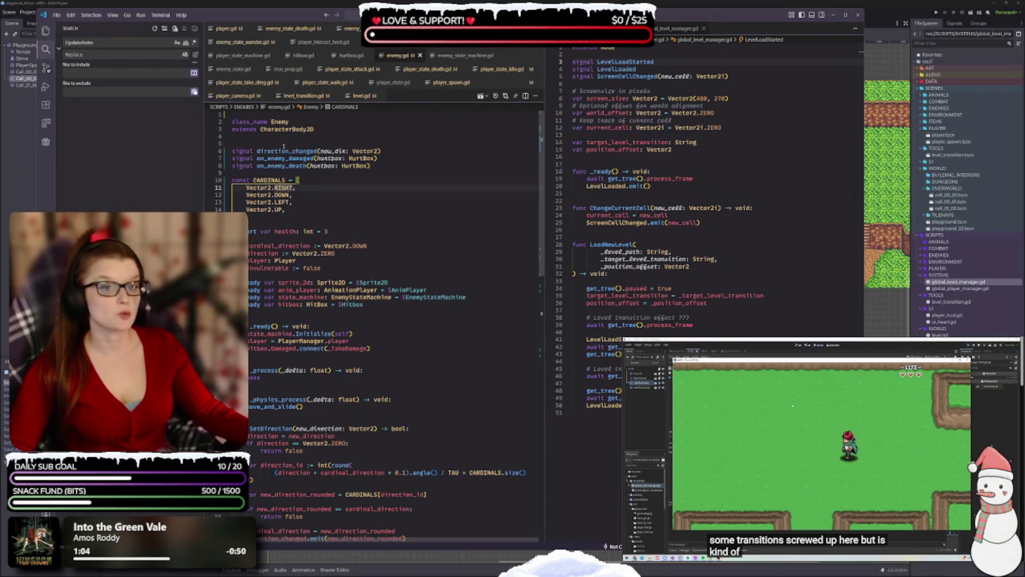
pyautogui.click(308, 231)
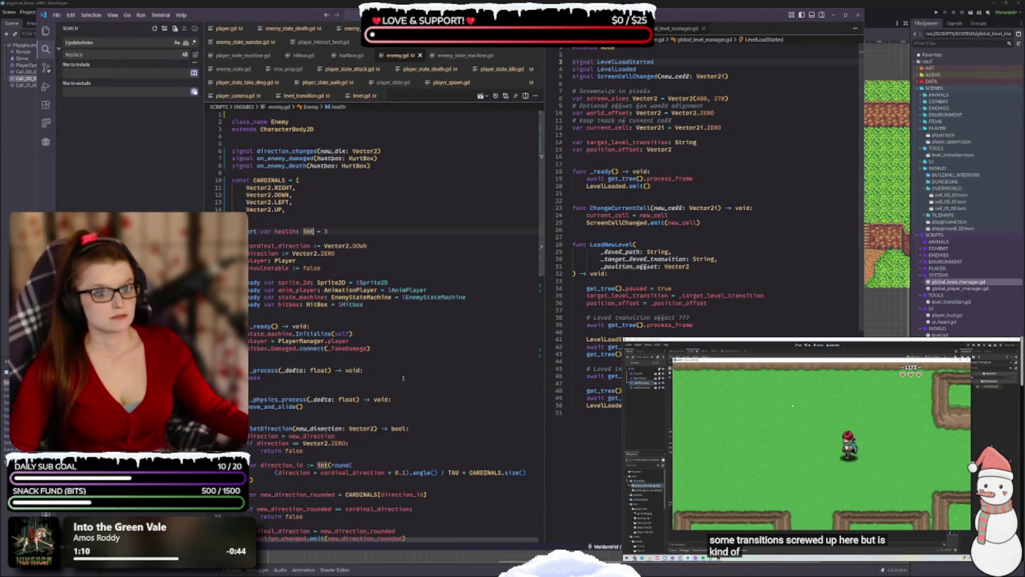
# - Shorten the cardinal_direction declaration to cardinal_dir and direction to dir
pyautogui.click(307, 246)
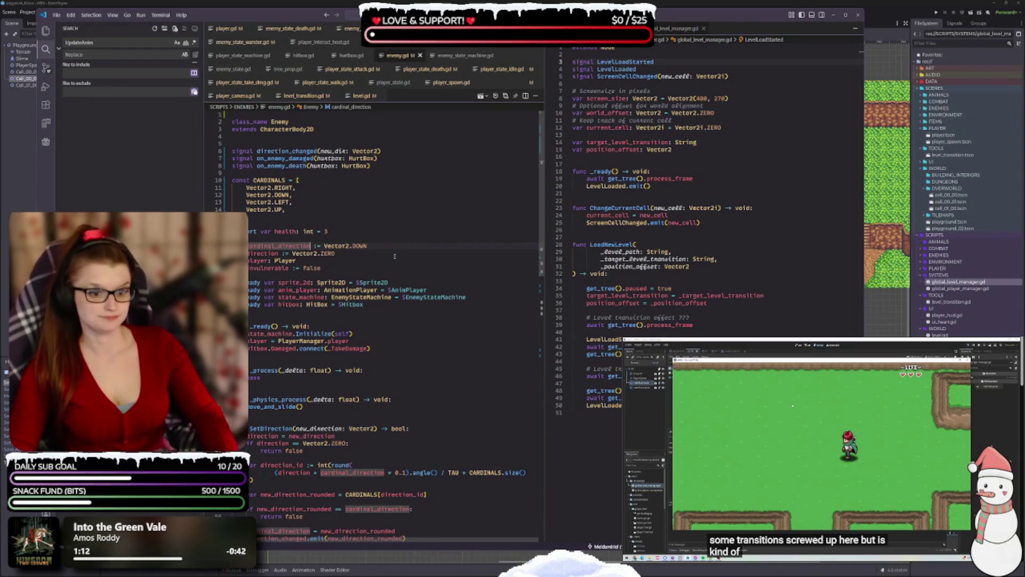
pyautogui.press('BackSpace')
pyautogui.press('BackSpace')
pyautogui.press('BackSpace')
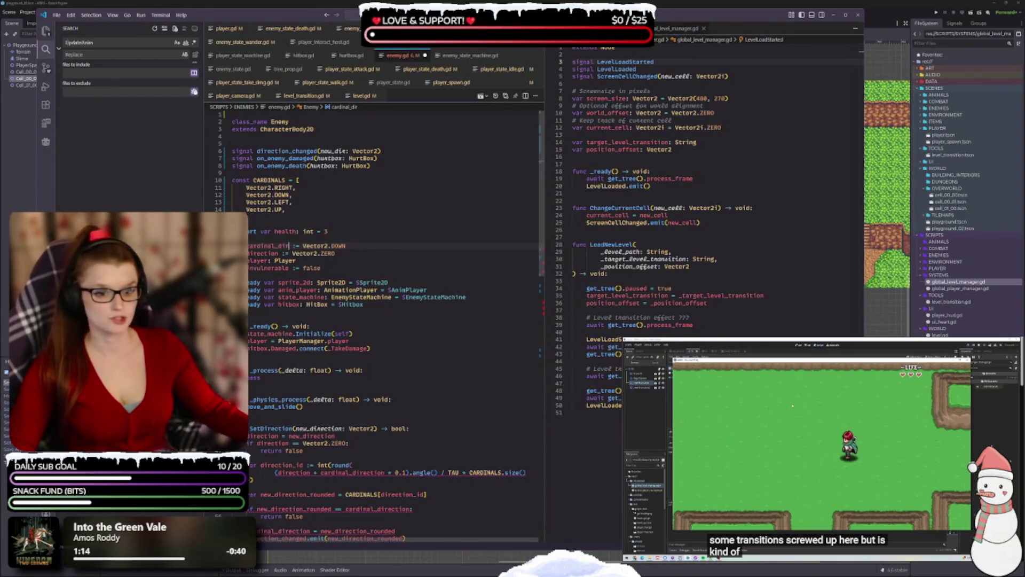
pyautogui.click(278, 253)
pyautogui.press('BackSpace')
pyautogui.press('BackSpace')
pyautogui.press('BackSpace')
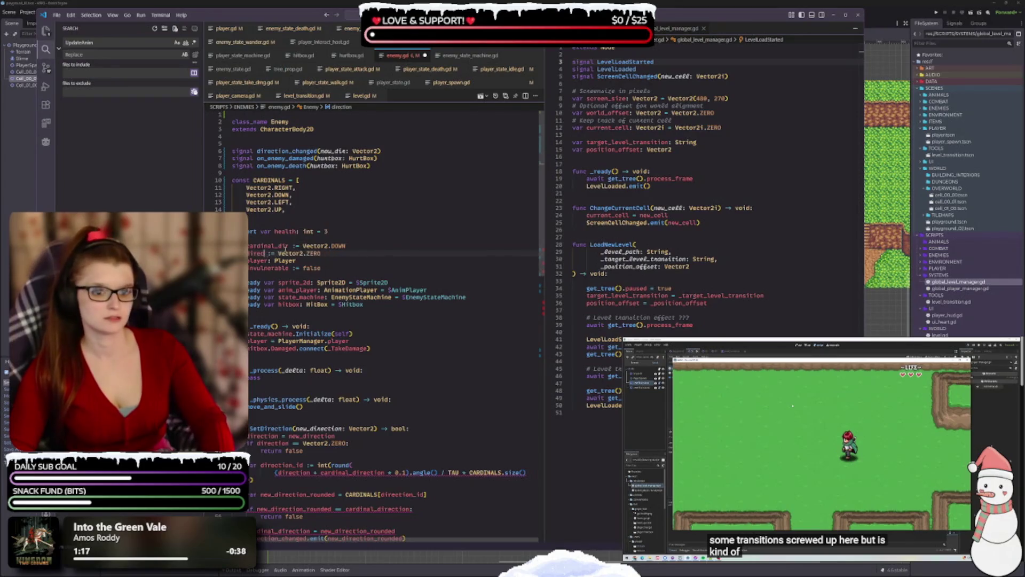
# - Rename the invulnerable declaration to immune, then select cardinal_dir further down
pyautogui.doubleClick(258, 269)
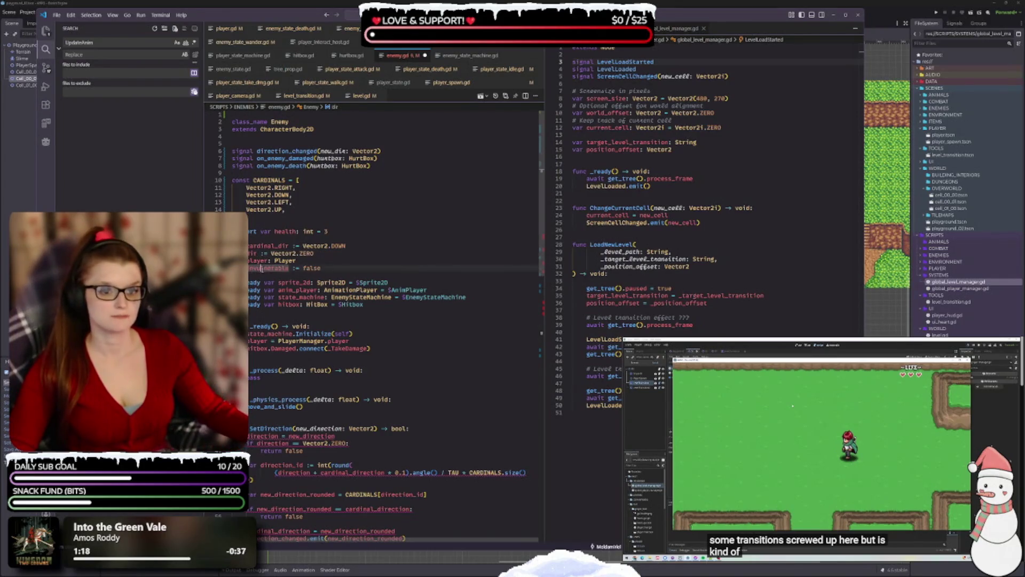
pyautogui.write('immune')
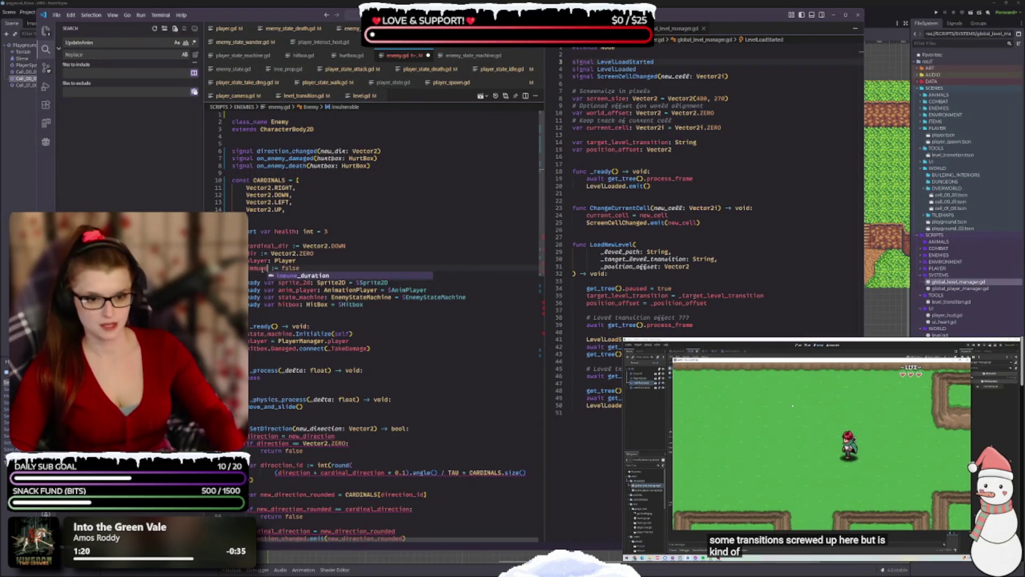
pyautogui.click(312, 259)
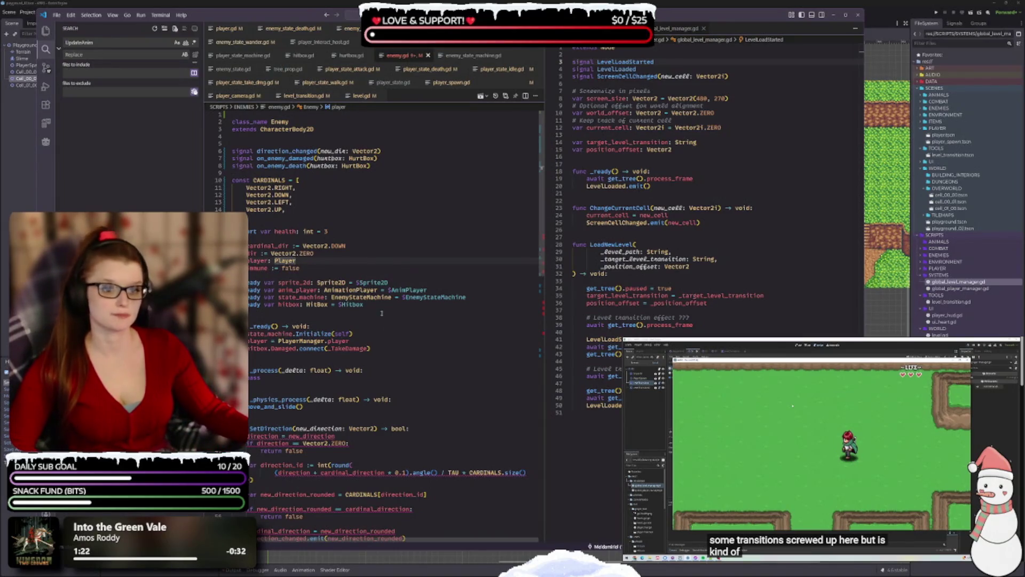
pyautogui.scroll(-1, 332, 380)
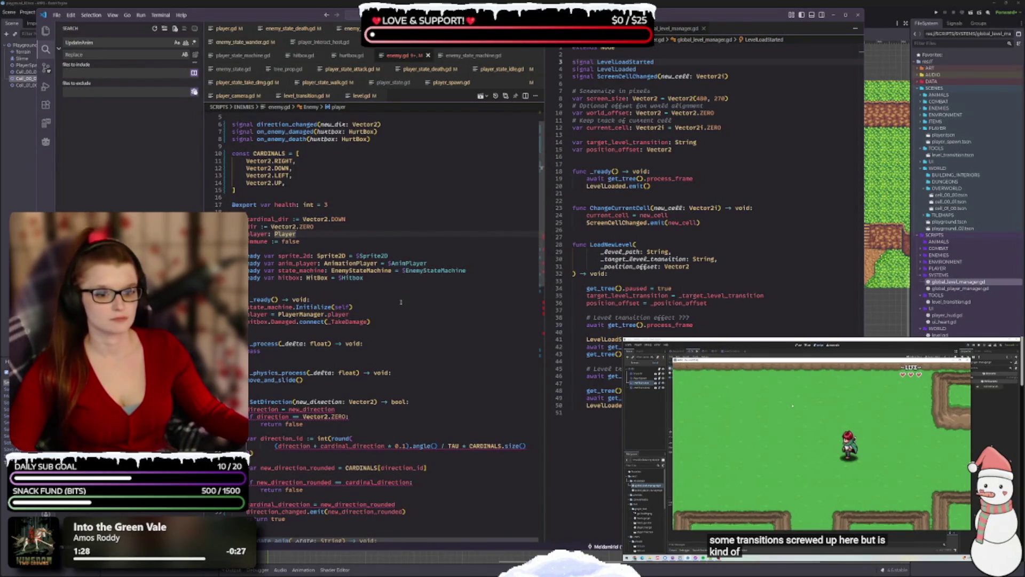
pyautogui.scroll(-1, 341, 354)
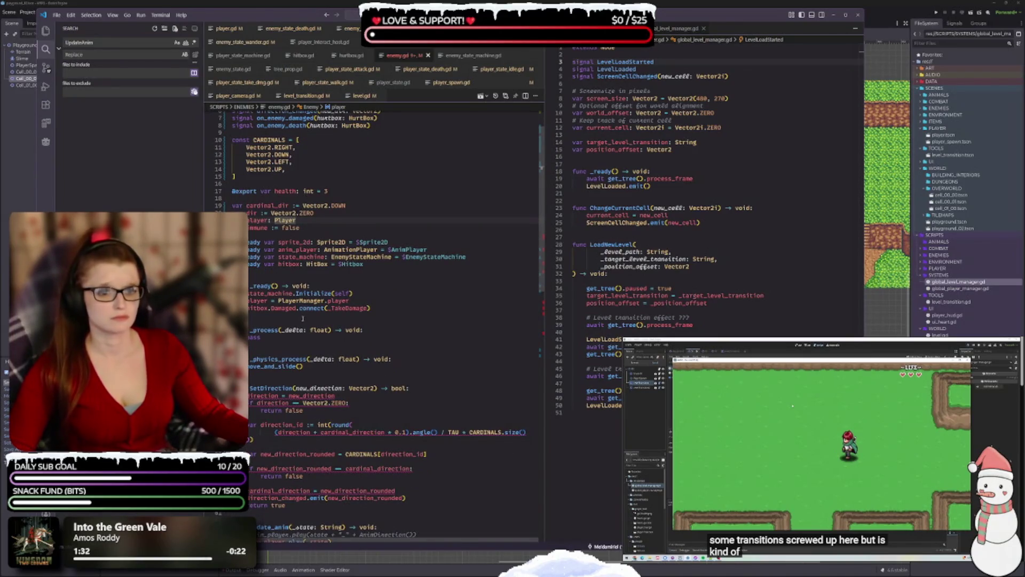
pyautogui.doubleClick(267, 205)
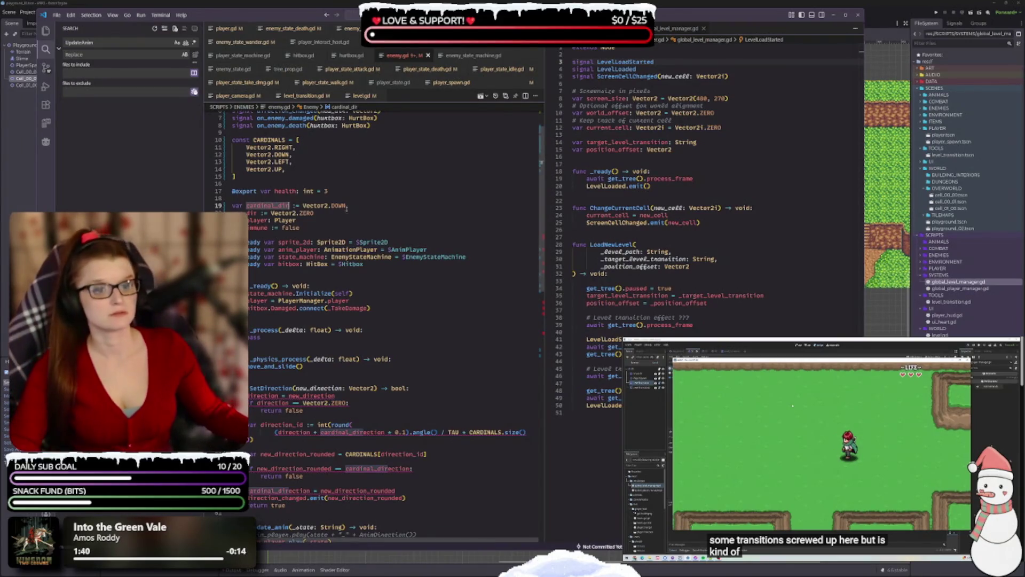
# - Replace every cardinal_direction reference in SetDirection and AnimDirection with cardinal_dir
pyautogui.scroll(-4, 373, 313)
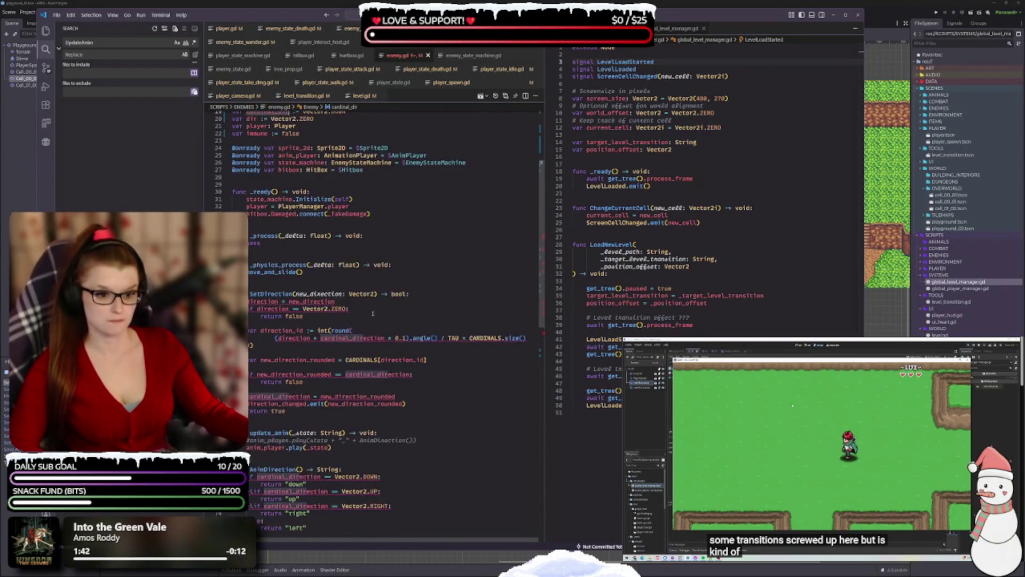
pyautogui.doubleClick(352, 338)
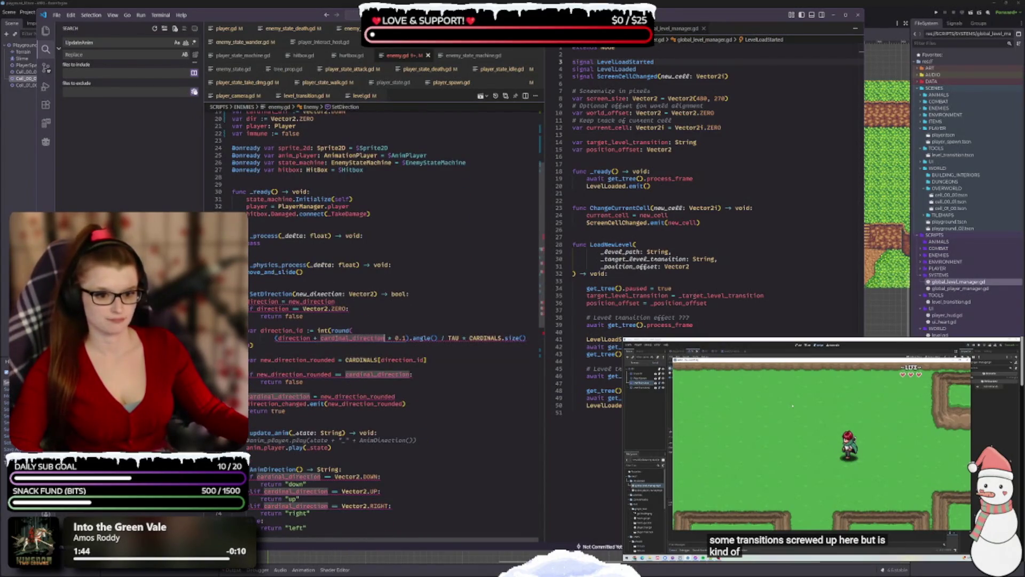
pyautogui.hotkey('ctrl', 'd')
pyautogui.write('cardinal_dir')
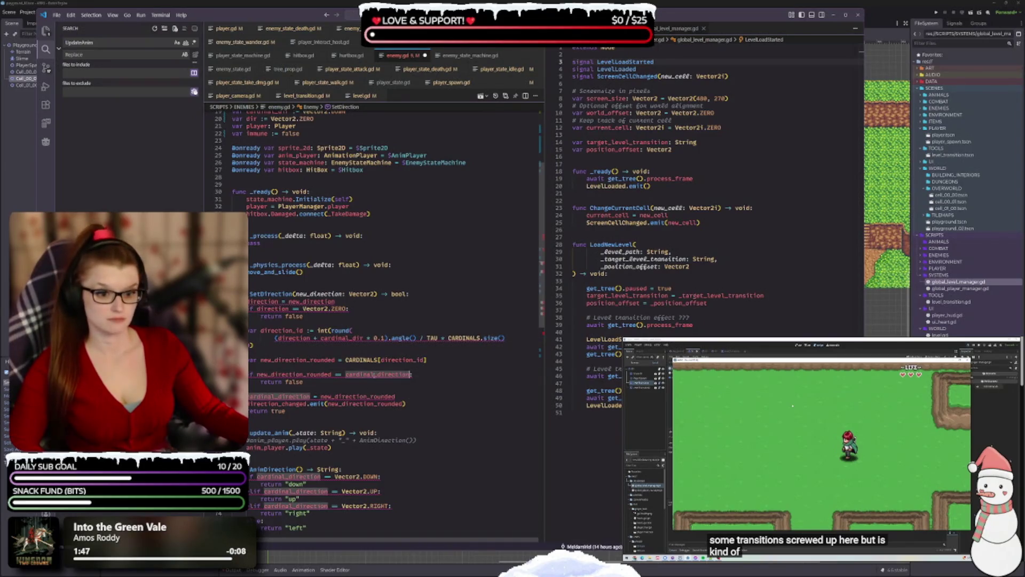
pyautogui.doubleClick(270, 396)
pyautogui.write('cardinal_dir')
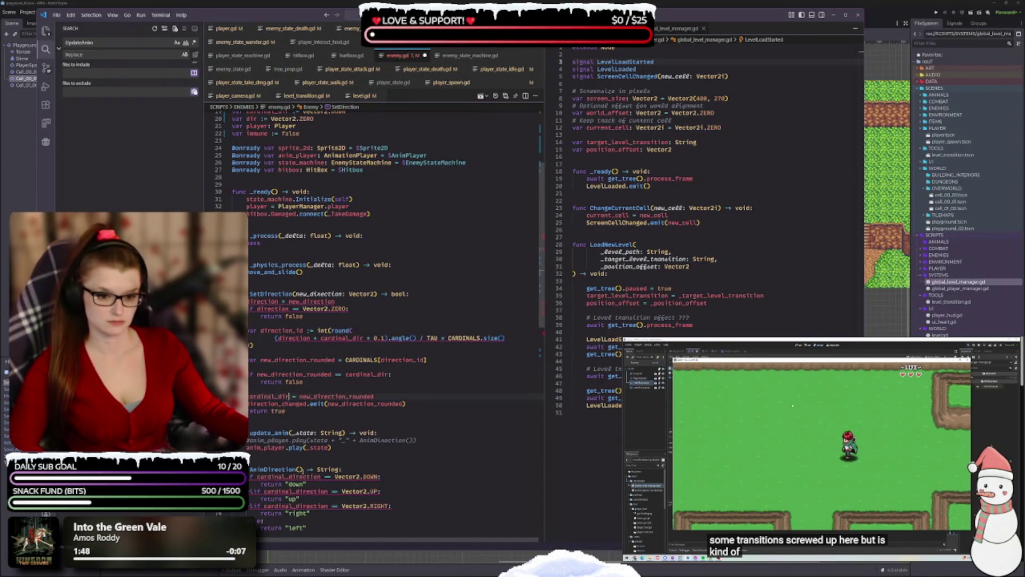
pyautogui.doubleClick(289, 476)
pyautogui.write('cardinal_dir')
pyautogui.doubleClick(289, 491)
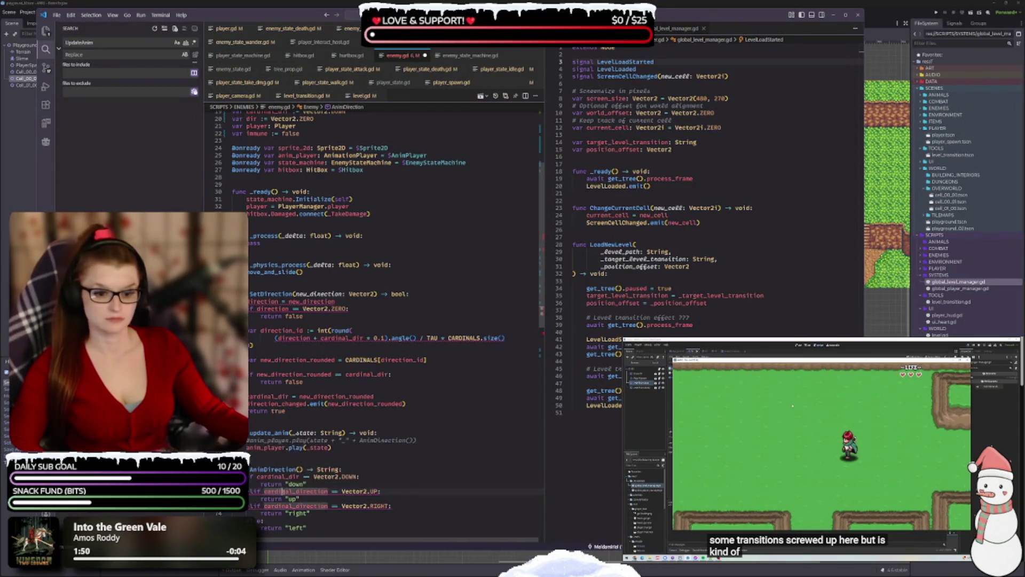
pyautogui.write('cardinal_dir')
pyautogui.doubleClick(289, 506)
pyautogui.write('cardinal_dir')
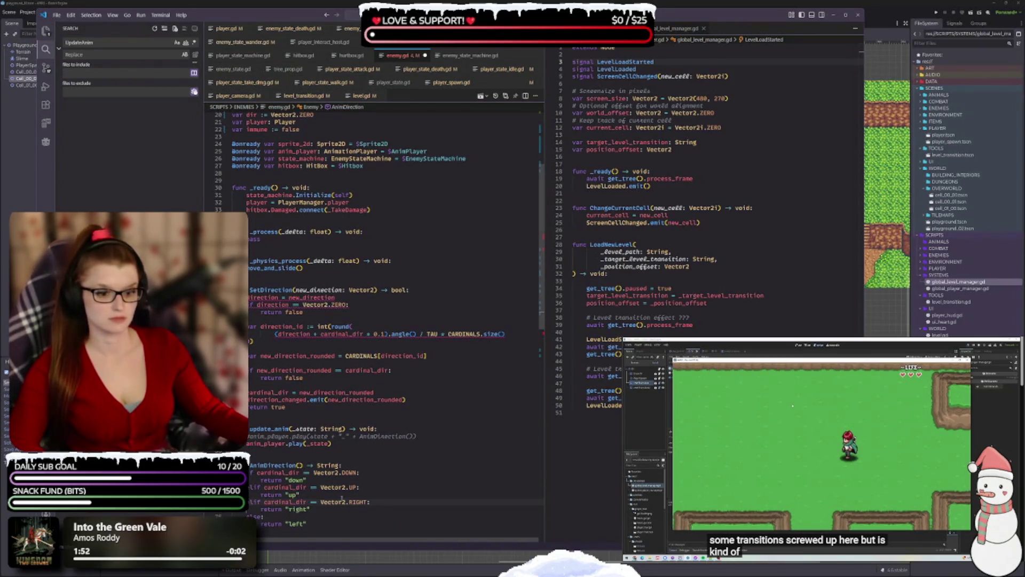
# - Change direction to dir in SetDirection's assignment, zero check and rounding expression
pyautogui.scroll(-4, 341, 498)
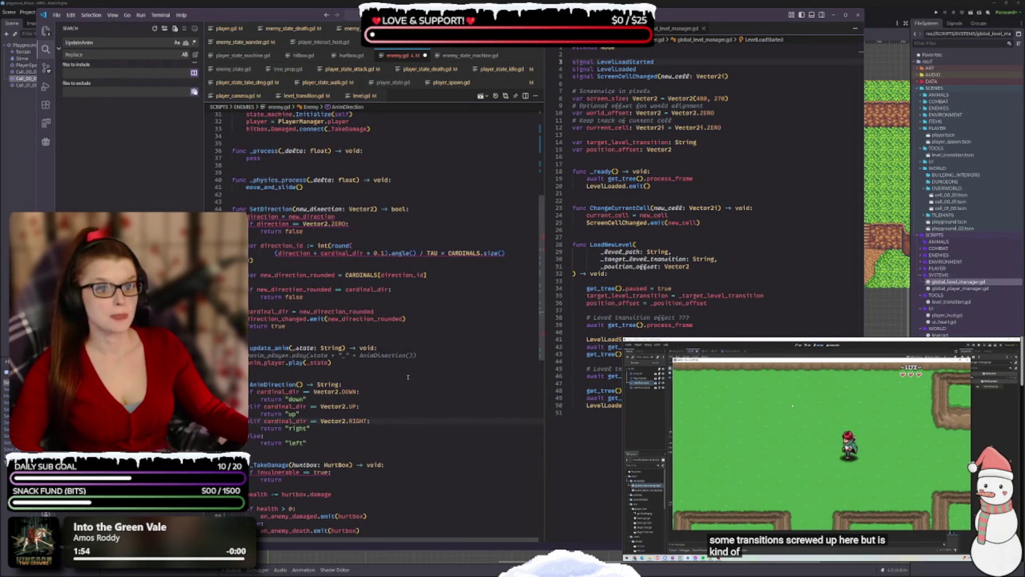
pyautogui.scroll(5, 355, 358)
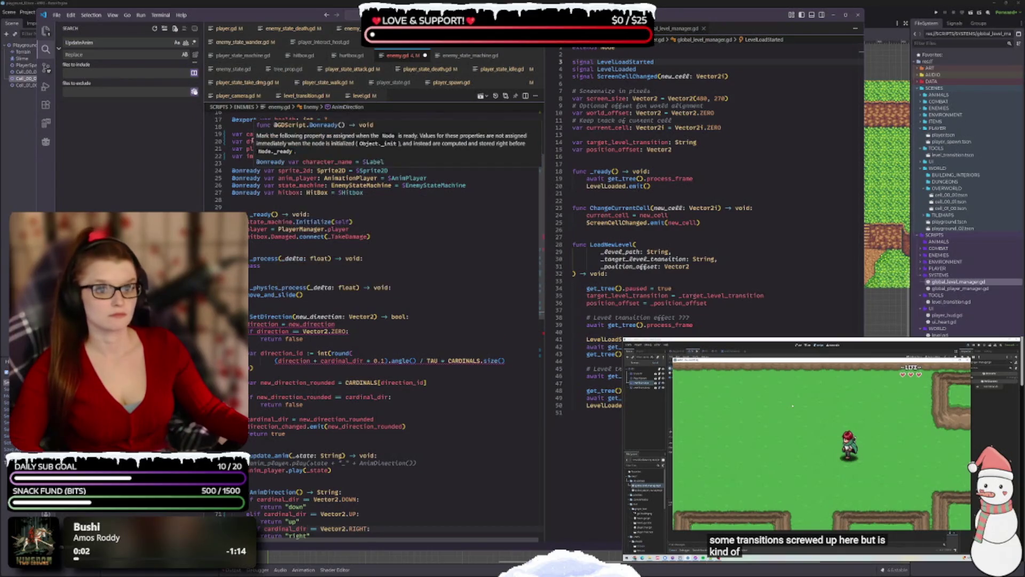
pyautogui.click(249, 141)
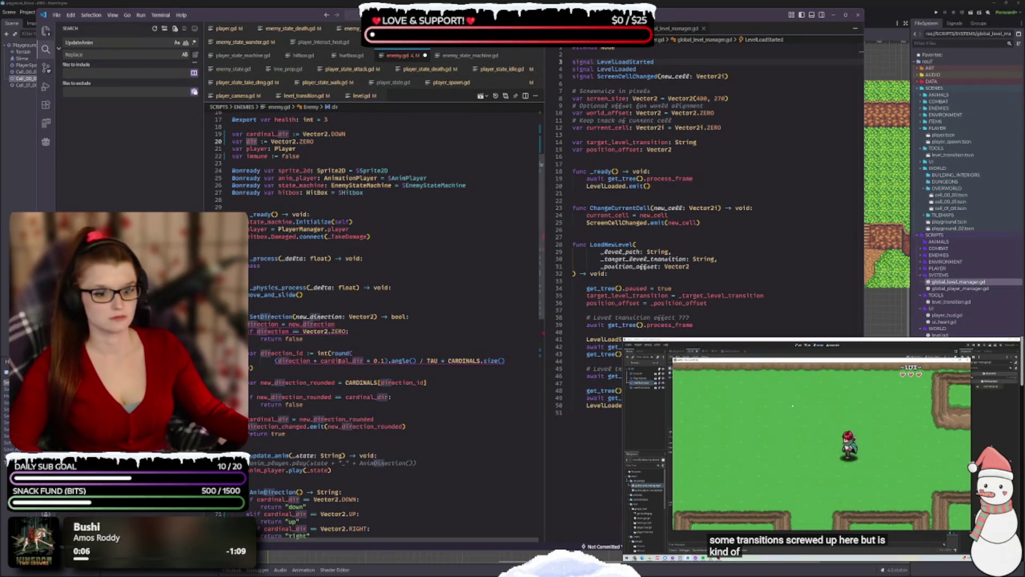
pyautogui.doubleClick(264, 324)
pyautogui.write('dir')
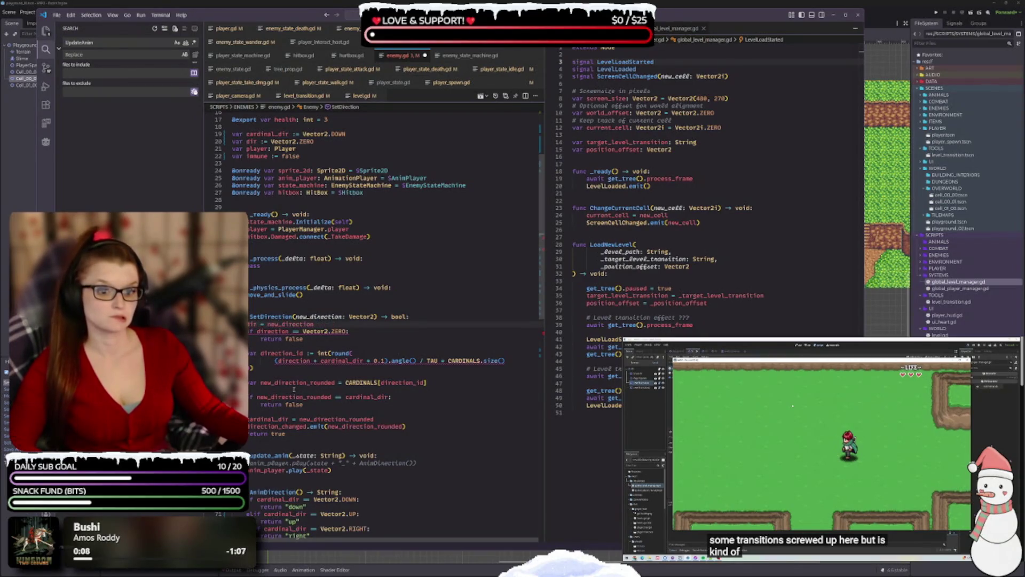
pyautogui.click(273, 331)
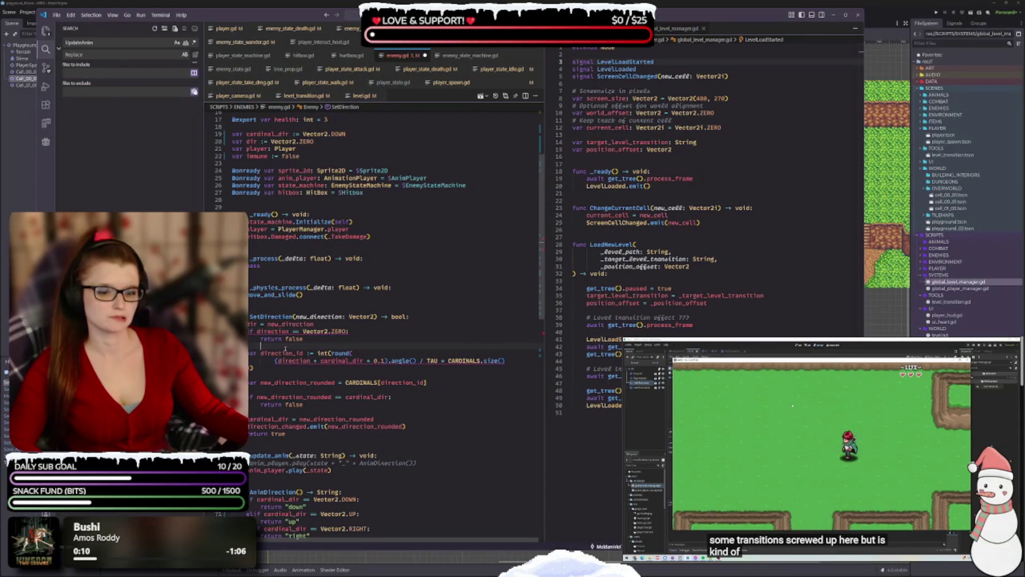
pyautogui.doubleClick(274, 331)
pyautogui.write('dir')
pyautogui.doubleClick(293, 360)
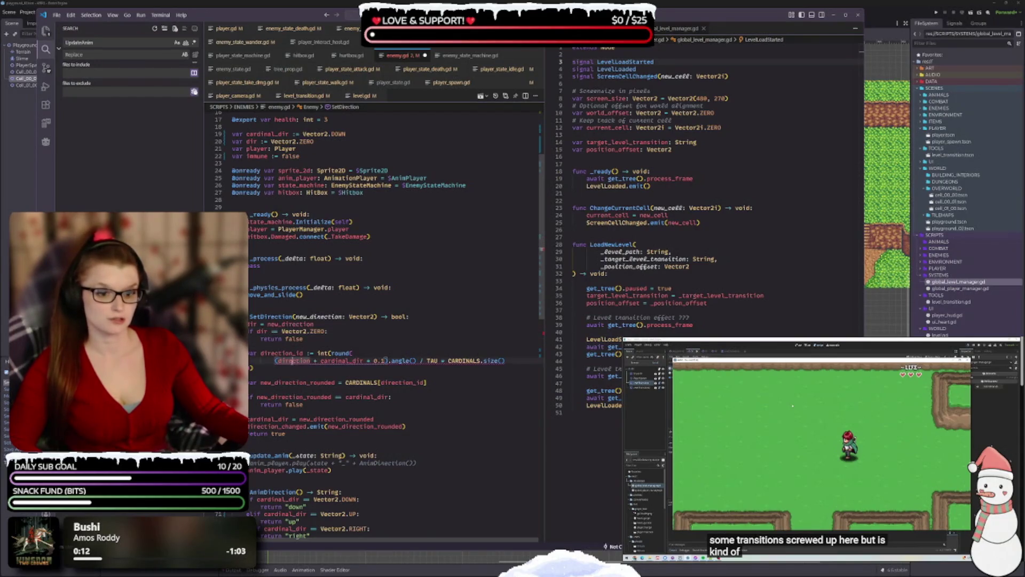
pyautogui.write('dir')
# - Make the _TakeDamage check test immune instead of invulnerable
pyautogui.scroll(-5, 299, 481)
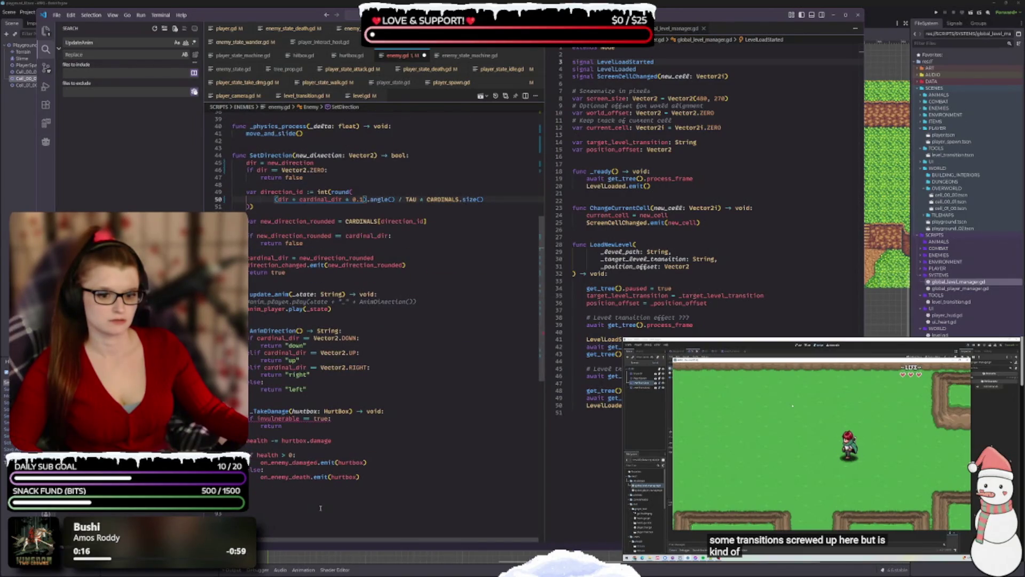
pyautogui.doubleClick(278, 419)
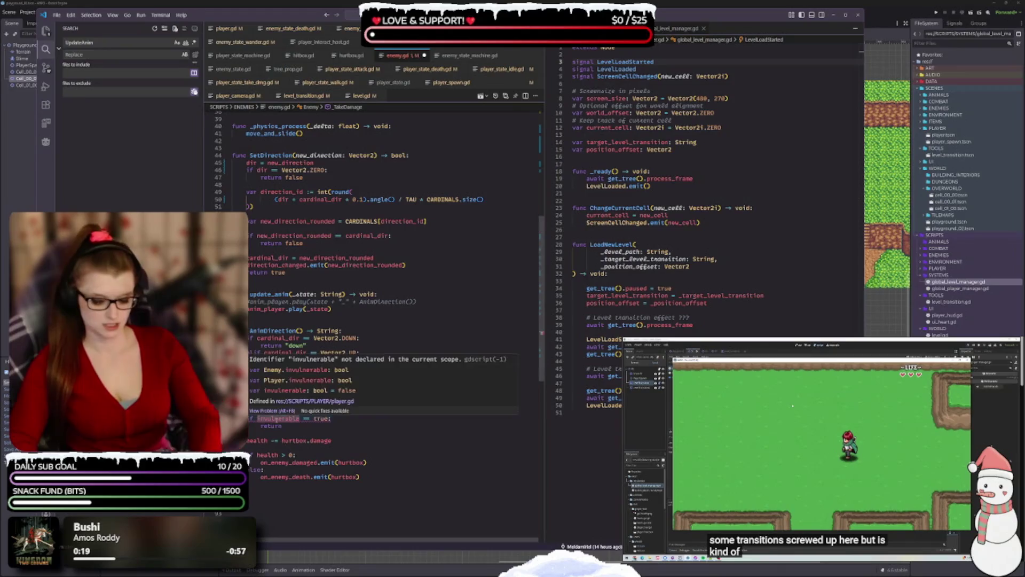
pyautogui.write('inv')
pyautogui.press('BackSpace')
pyautogui.press('BackSpace')
pyautogui.press('BackSpace')
pyautogui.write('immune')
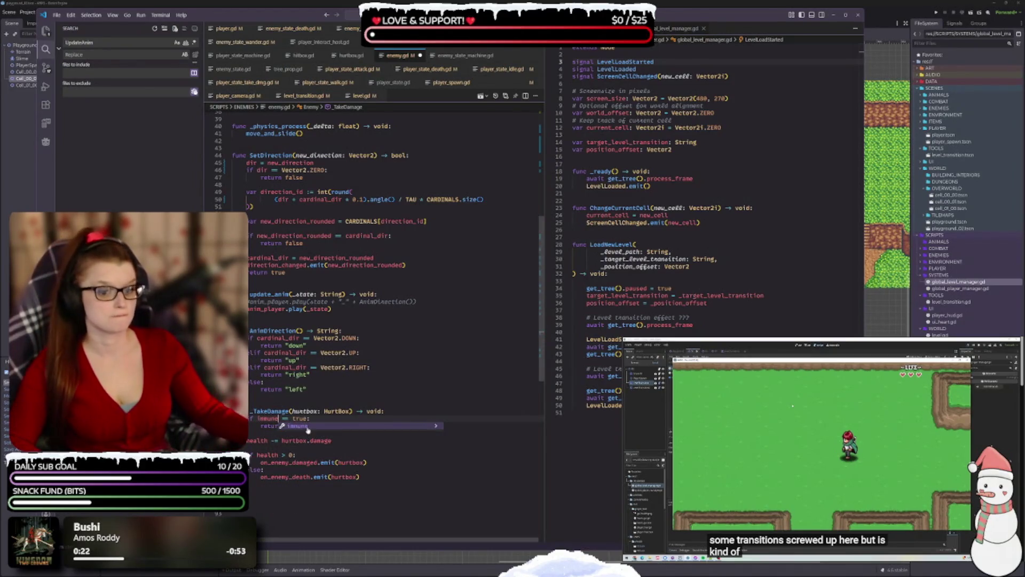
pyautogui.press('Escape')
pyautogui.press('Up')
pyautogui.press('Up')
pyautogui.press('Up')
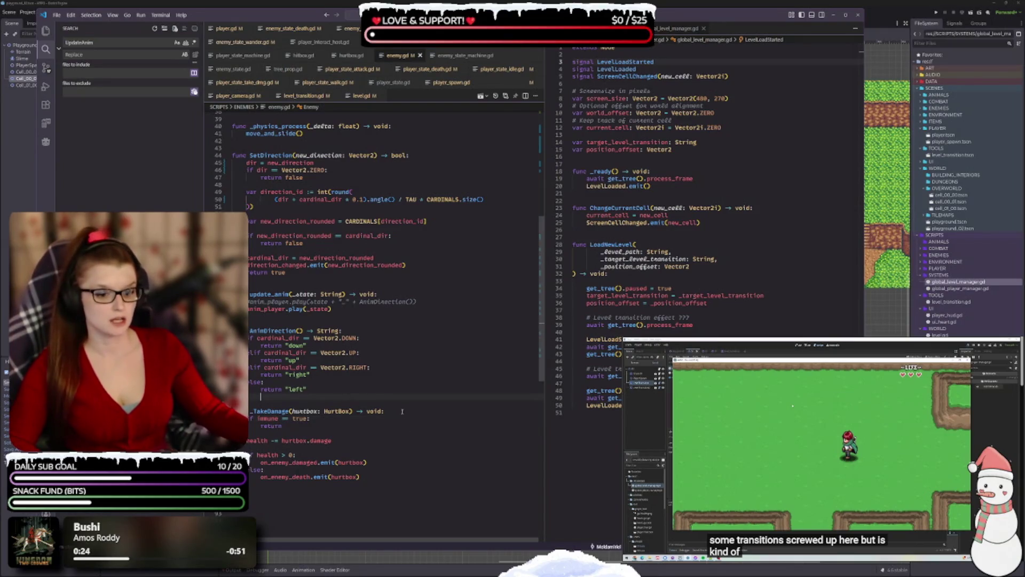
# - Rename SetDirection's new_direction parameter to _new_dir
pyautogui.scroll(2, 396, 332)
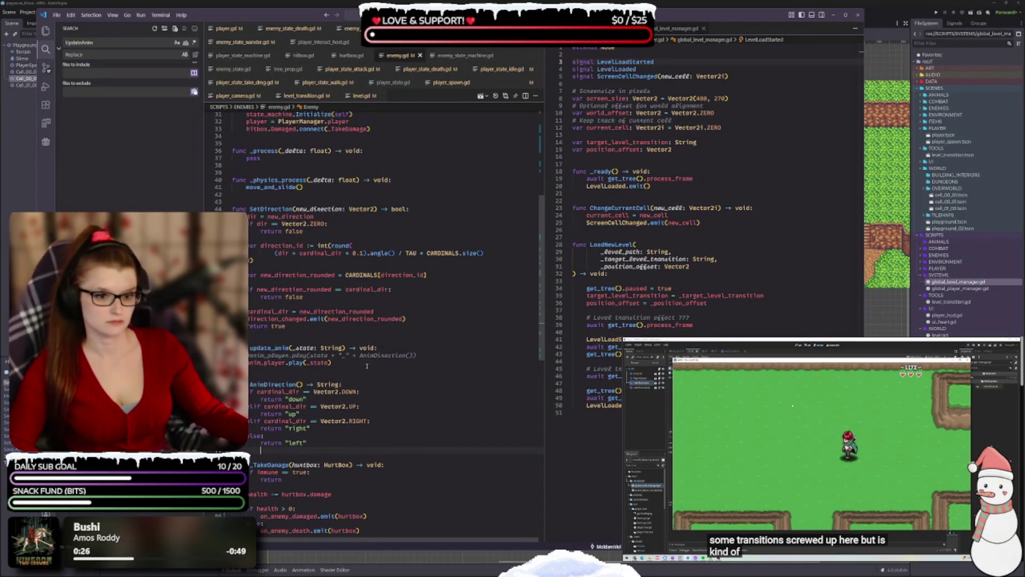
pyautogui.scroll(4, 321, 310)
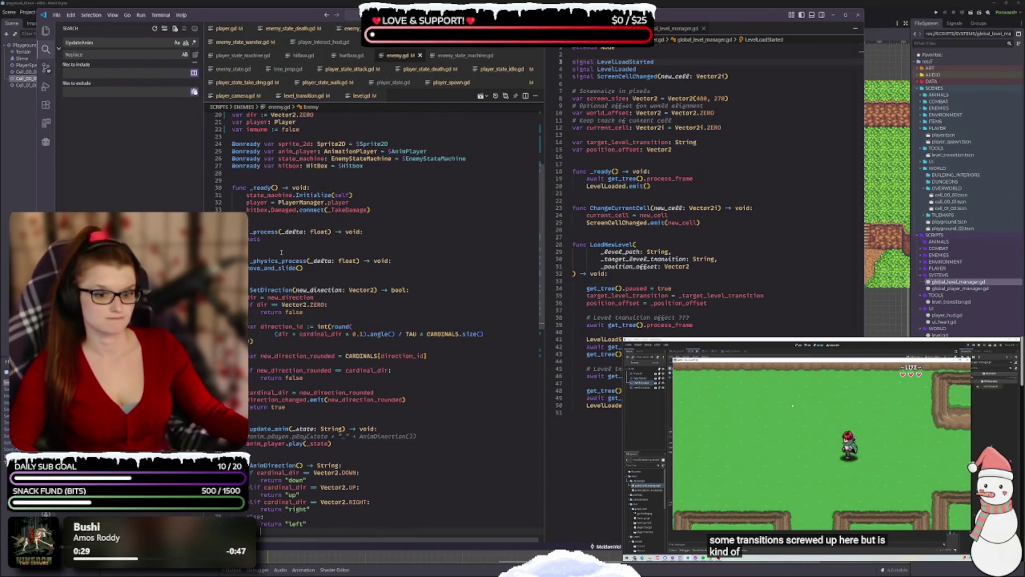
pyautogui.click(354, 297)
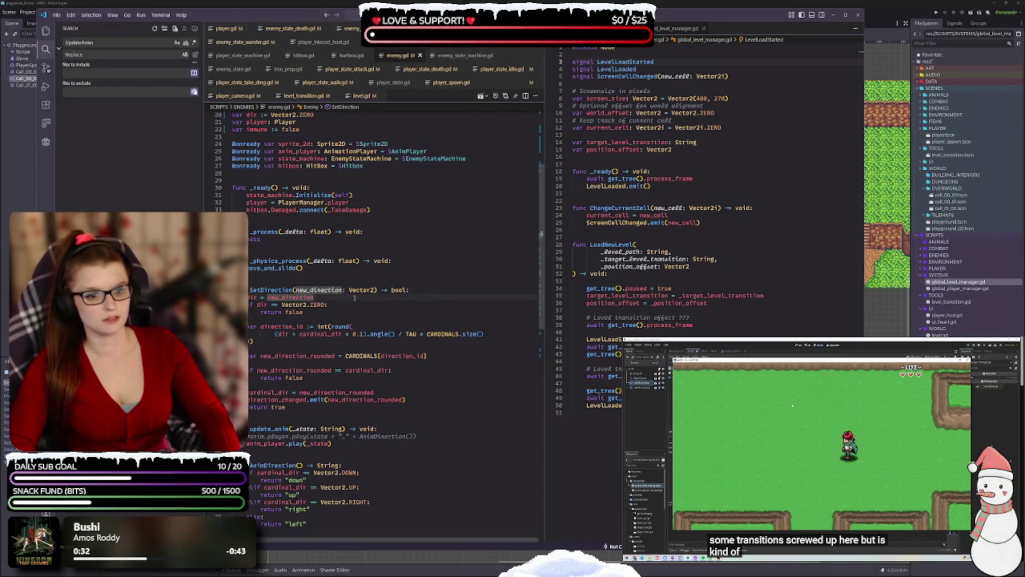
pyautogui.press('Up')
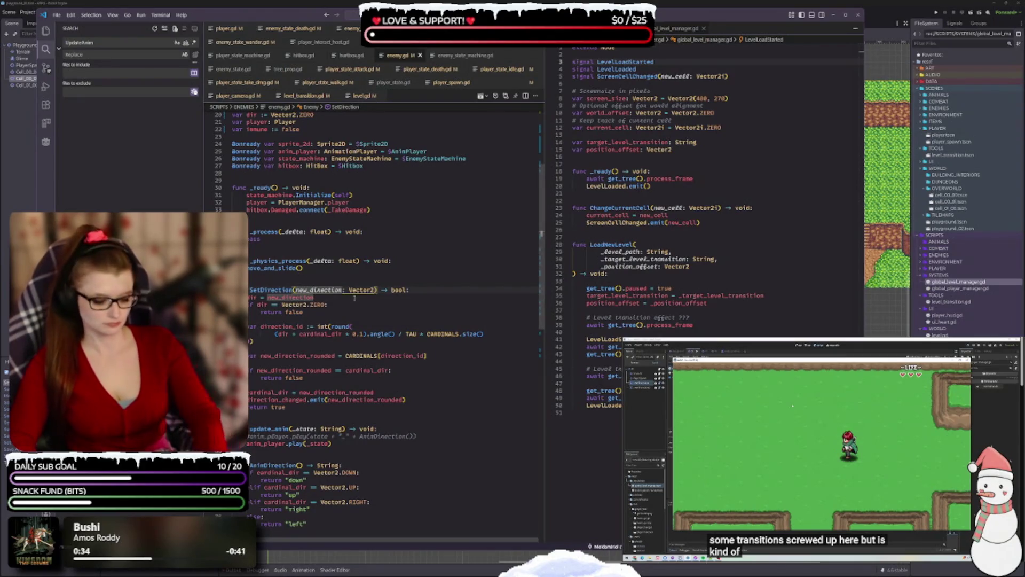
pyautogui.write('_')
pyautogui.press('Escape')
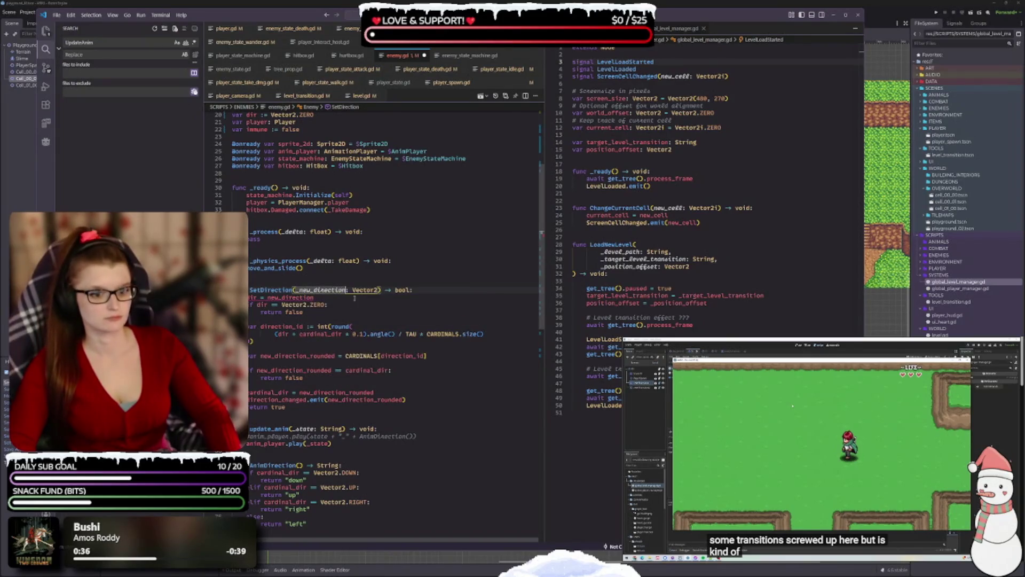
pyautogui.press('BackSpace')
pyautogui.press('BackSpace')
pyautogui.press('BackSpace')
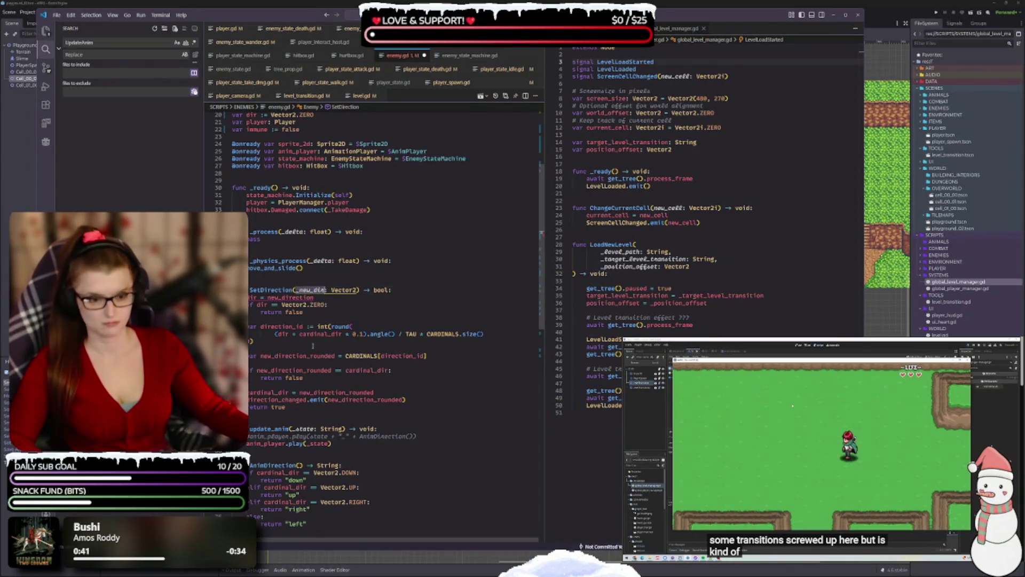
# - Replace new_direction with _new_dir in the dir assignment line
pyautogui.doubleClick(289, 298)
pyautogui.write('_new_dir')
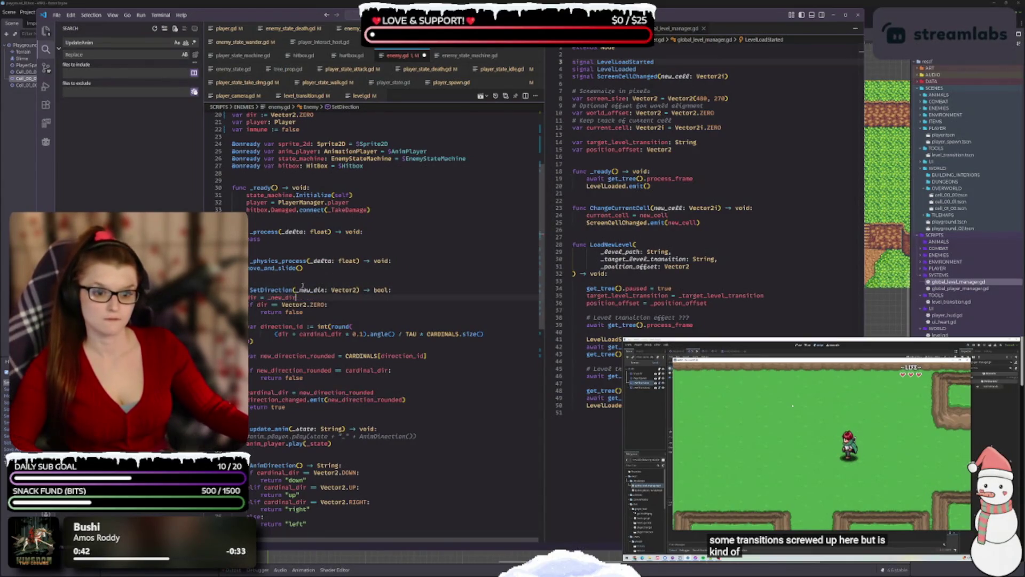
pyautogui.scroll(-1, 380, 337)
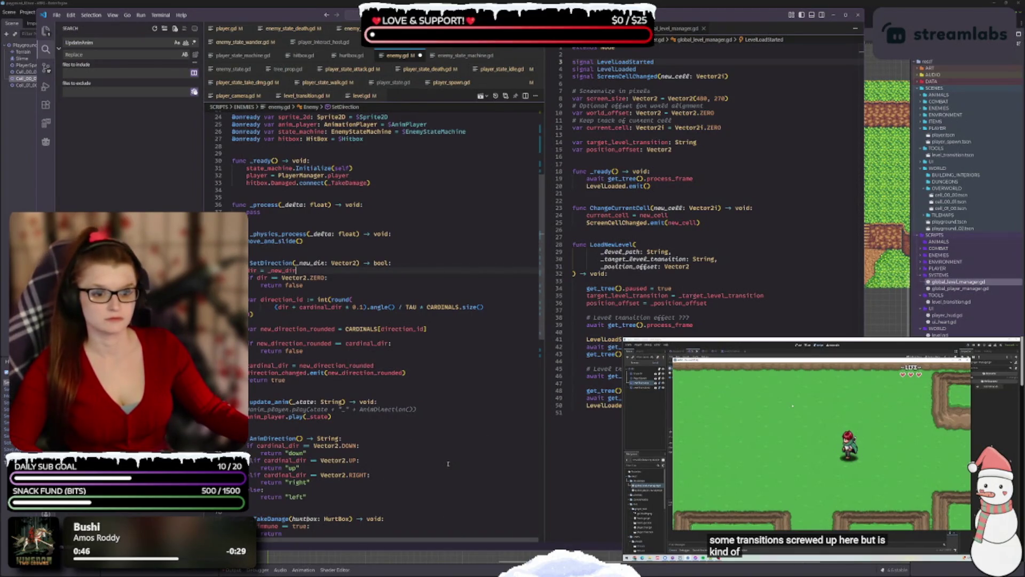
pyautogui.hotkey('ctrl', 'z')
pyautogui.scroll(-4, 330, 438)
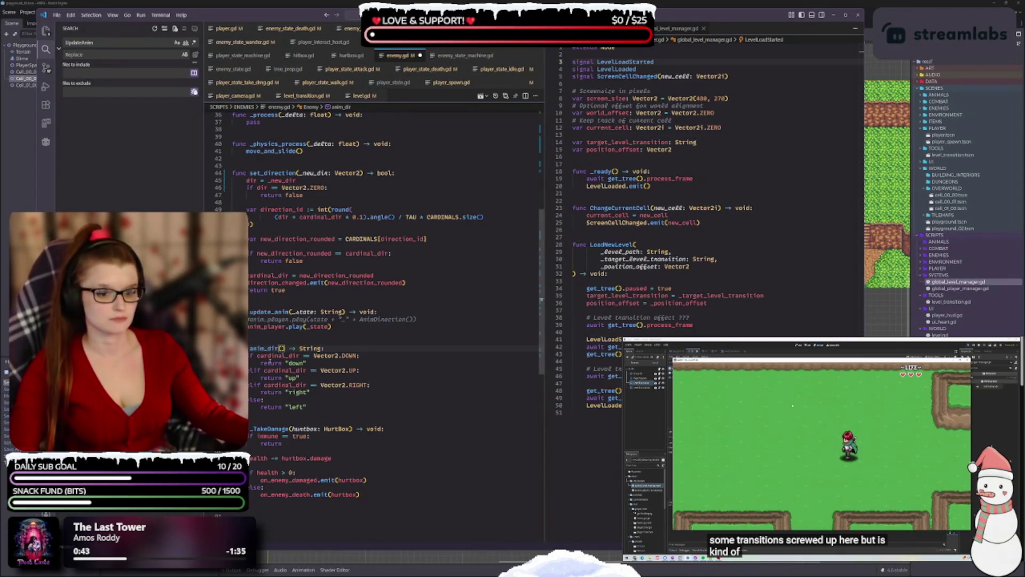
pyautogui.moveTo(275, 356)
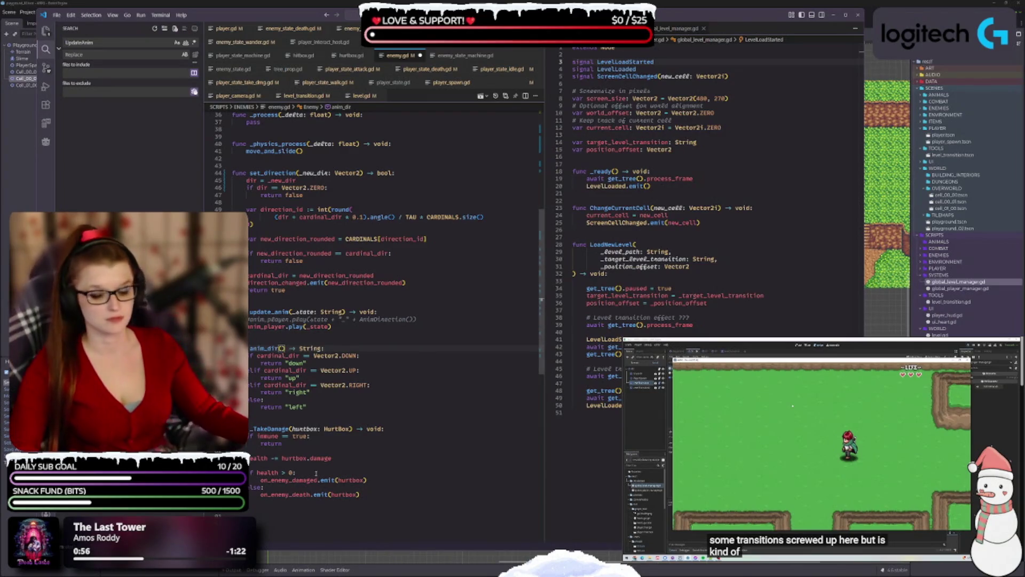
# - Review the end of _TakeDamage and the anim_dir function in enemy.gd
pyautogui.click(389, 498)
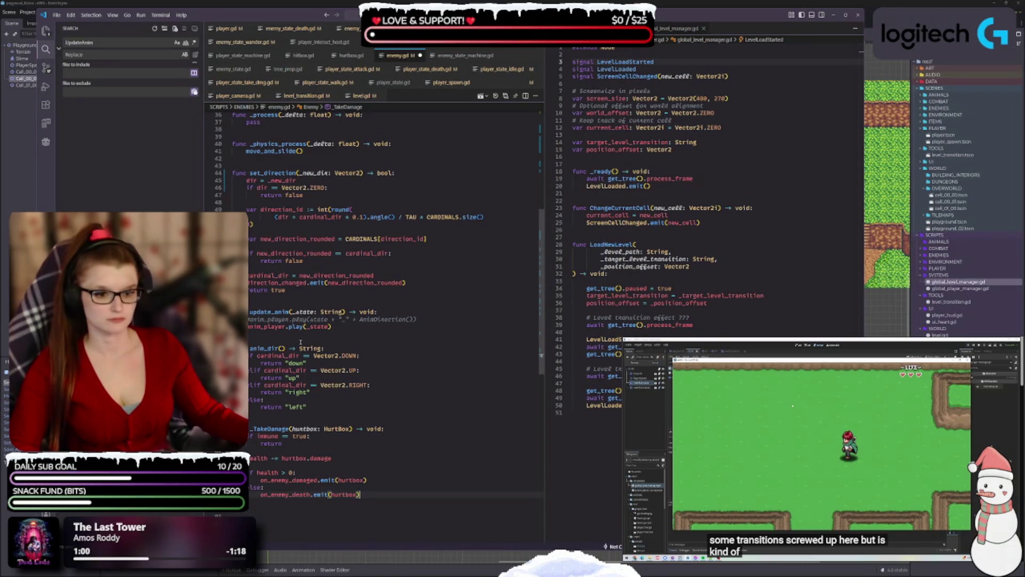
pyautogui.click(321, 349)
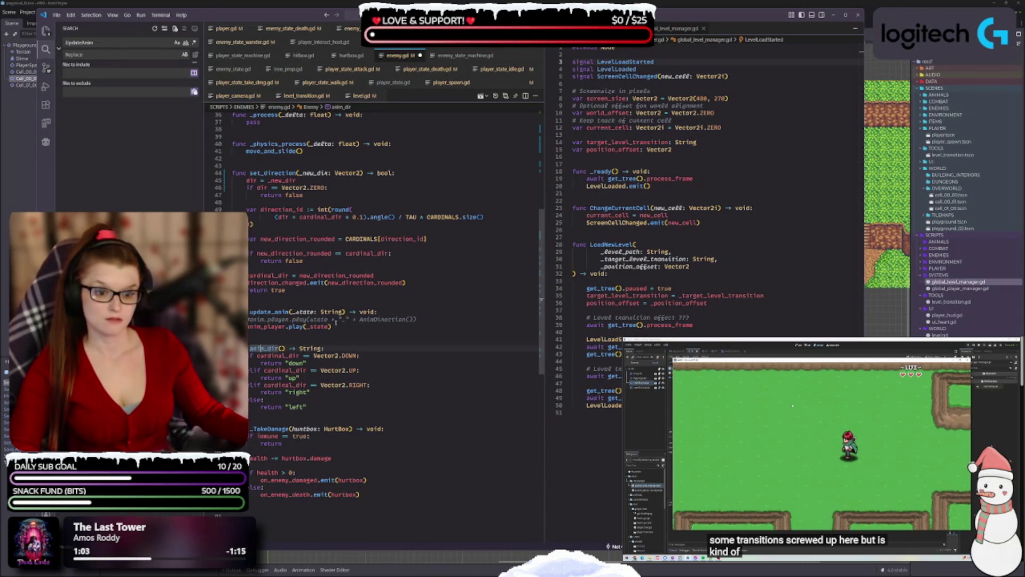
pyautogui.click(321, 407)
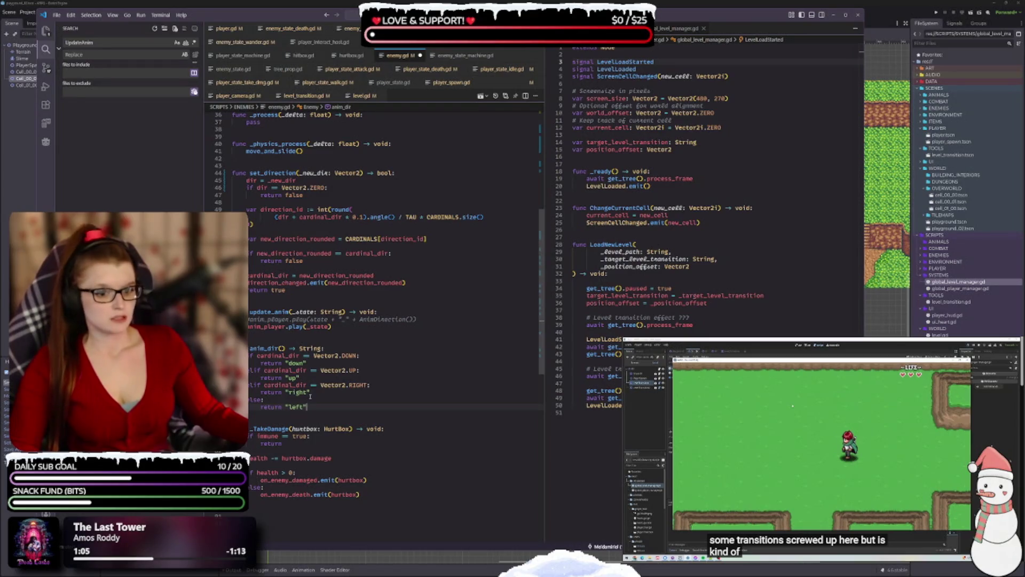
pyautogui.click(284, 348)
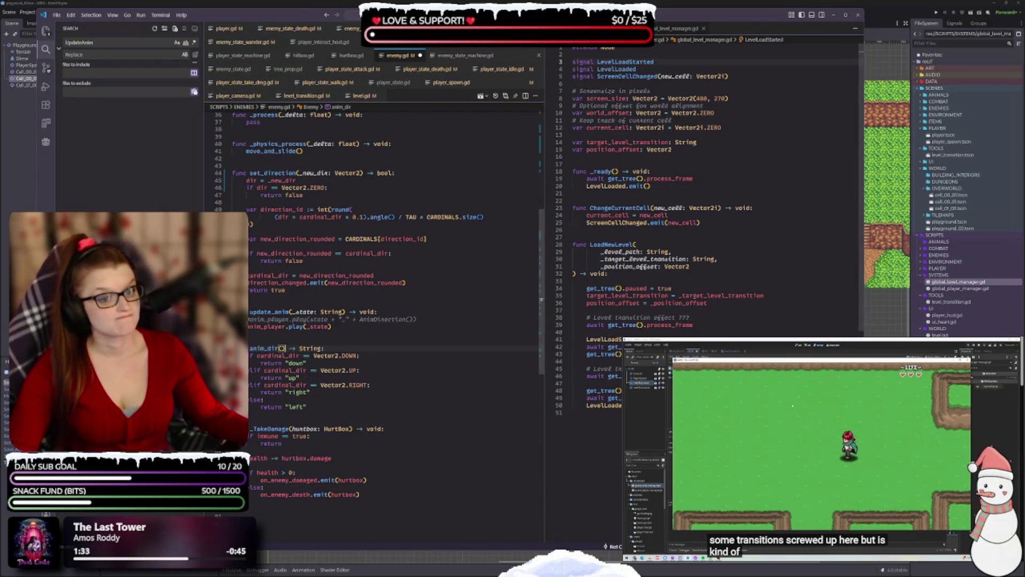
# - Look over the top of enemy.gd, then switch to enemy_state_machine.gd
pyautogui.scroll(2, 337, 356)
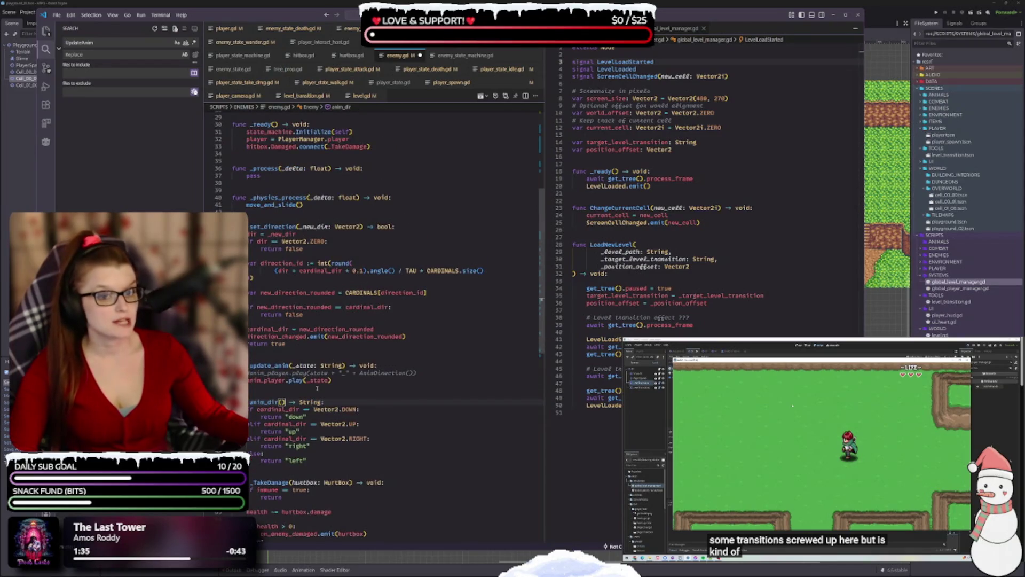
pyautogui.scroll(3, 284, 449)
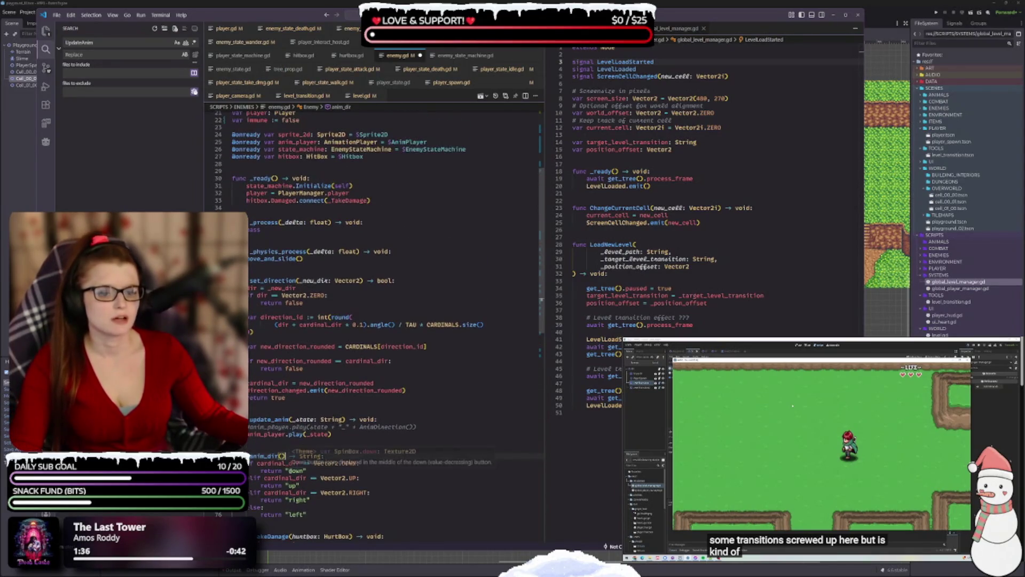
pyautogui.scroll(-3, 280, 486)
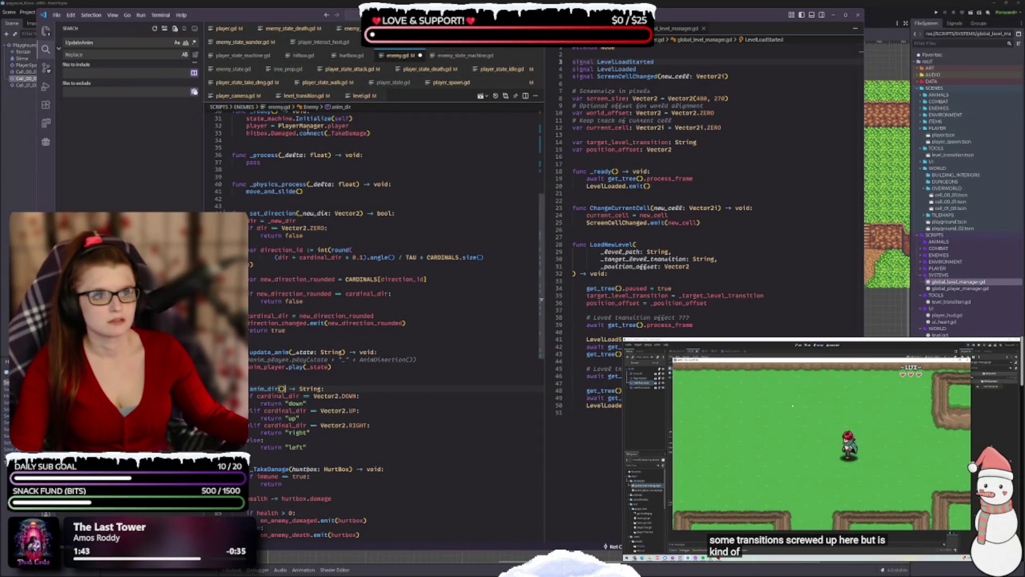
pyautogui.click(466, 56)
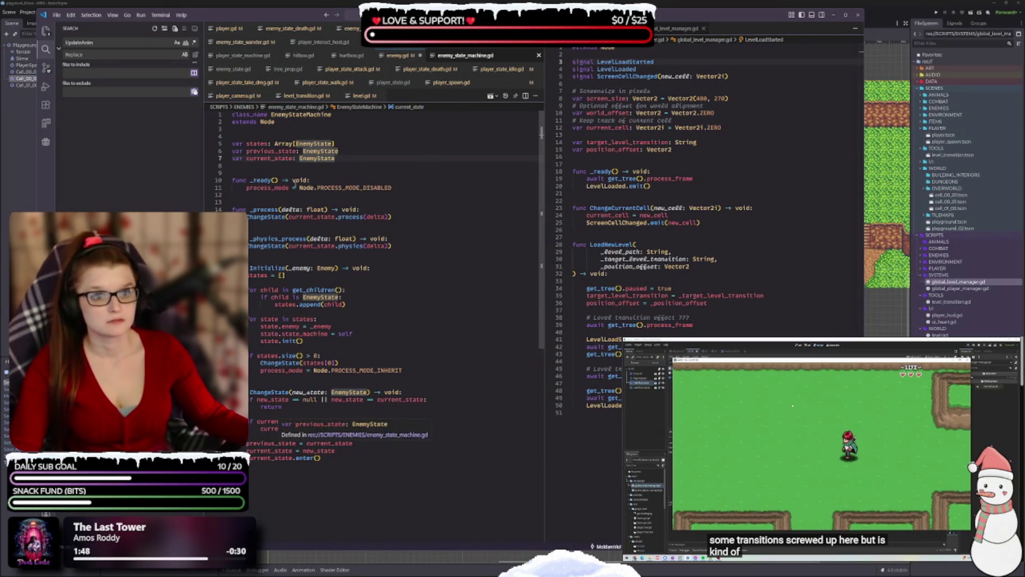
# - Insert a blank first line above class_name and save enemy_state_machine.gd
pyautogui.hotkey('ctrl', 'Home')
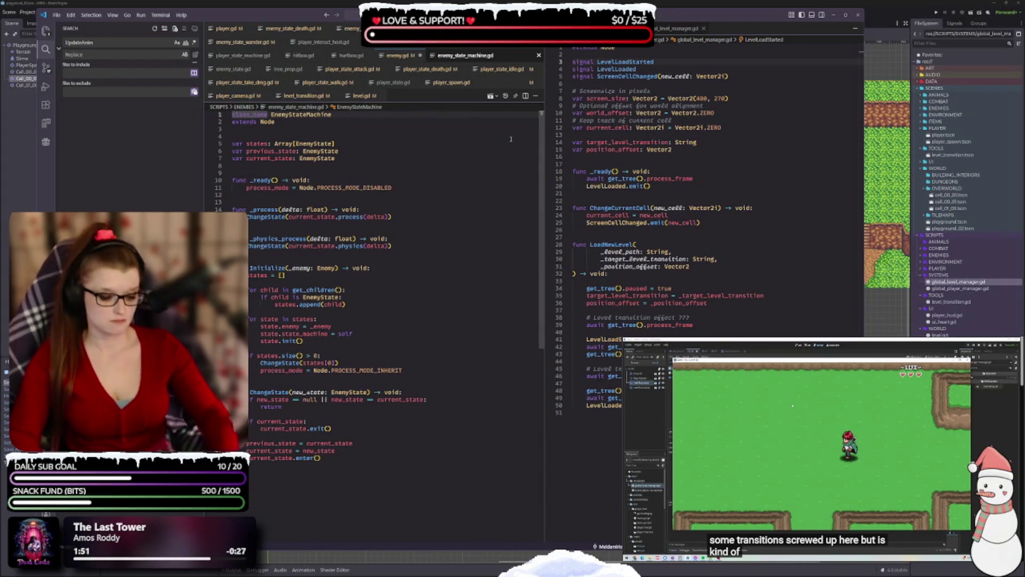
pyautogui.press('Return')
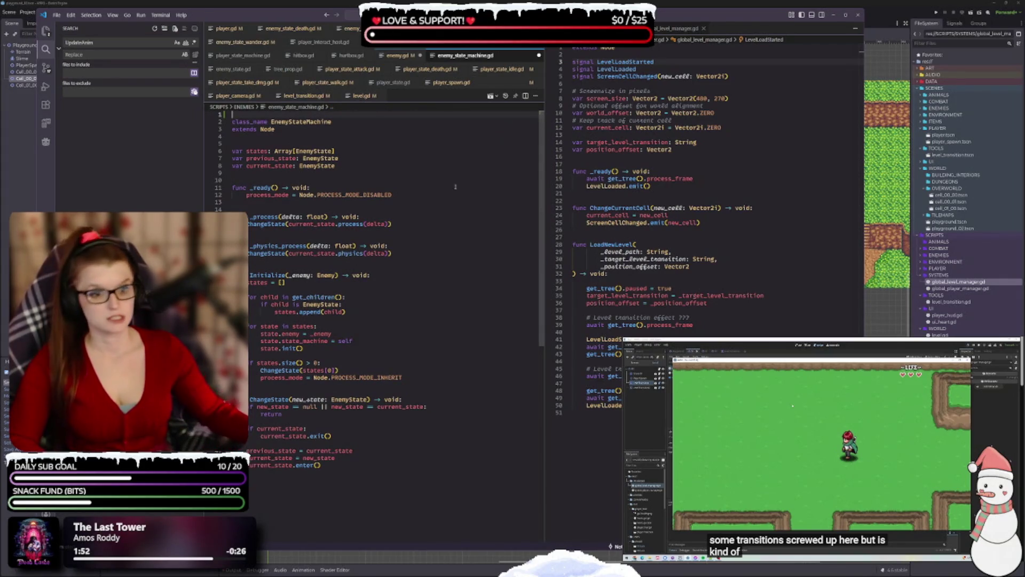
pyautogui.click(268, 151)
pyautogui.hotkey('ctrl', 's')
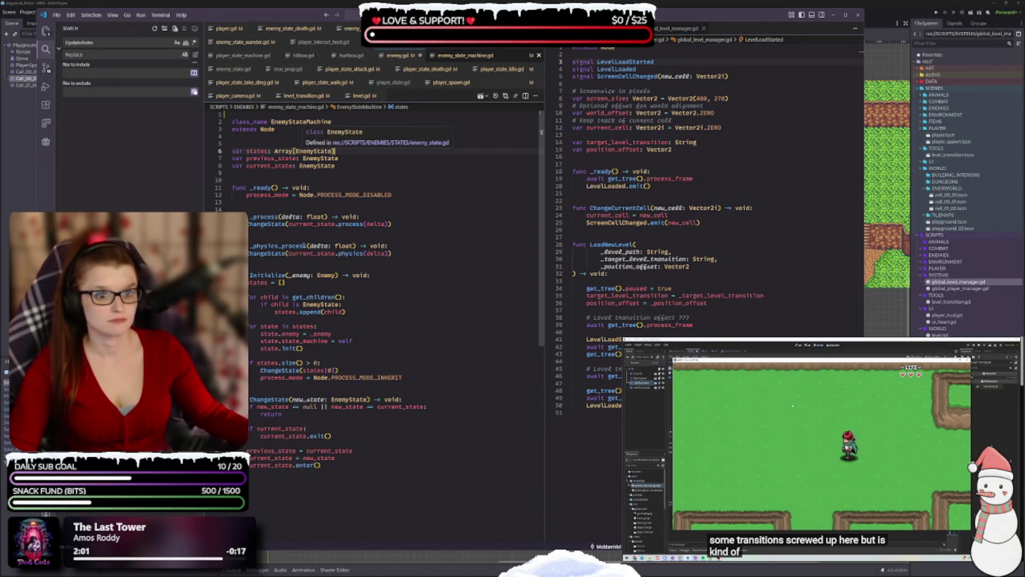
# - Prefix delta with an underscore in the _process and _physics_process signatures and calls
pyautogui.click(290, 216)
pyautogui.write('_')
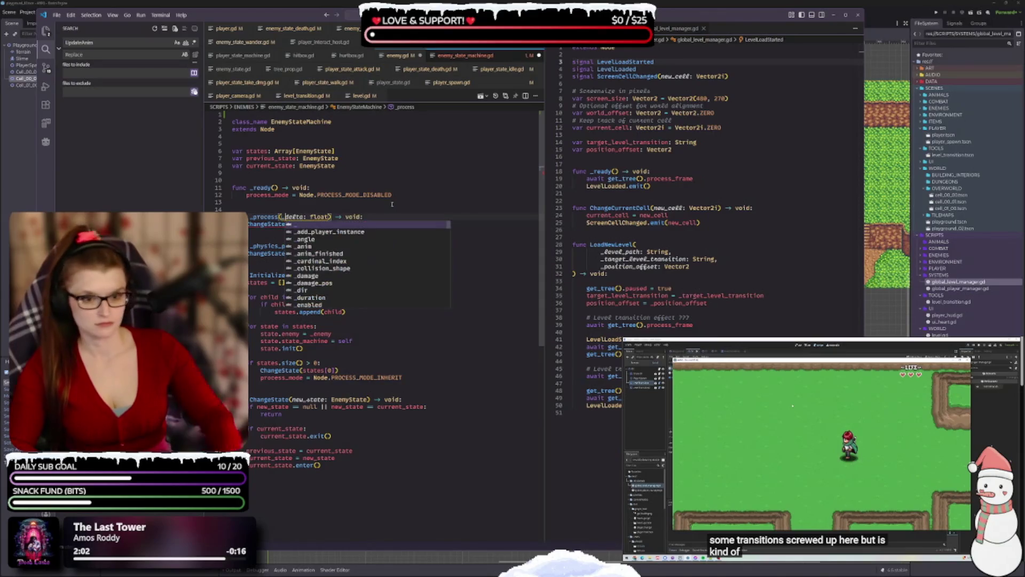
pyautogui.click(405, 201)
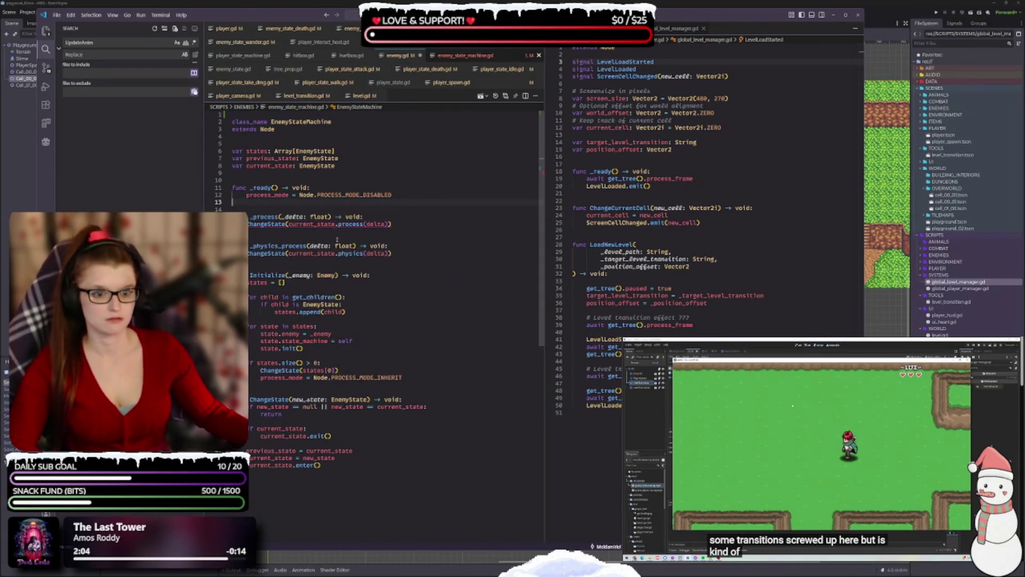
pyautogui.click(308, 246)
pyautogui.write('_')
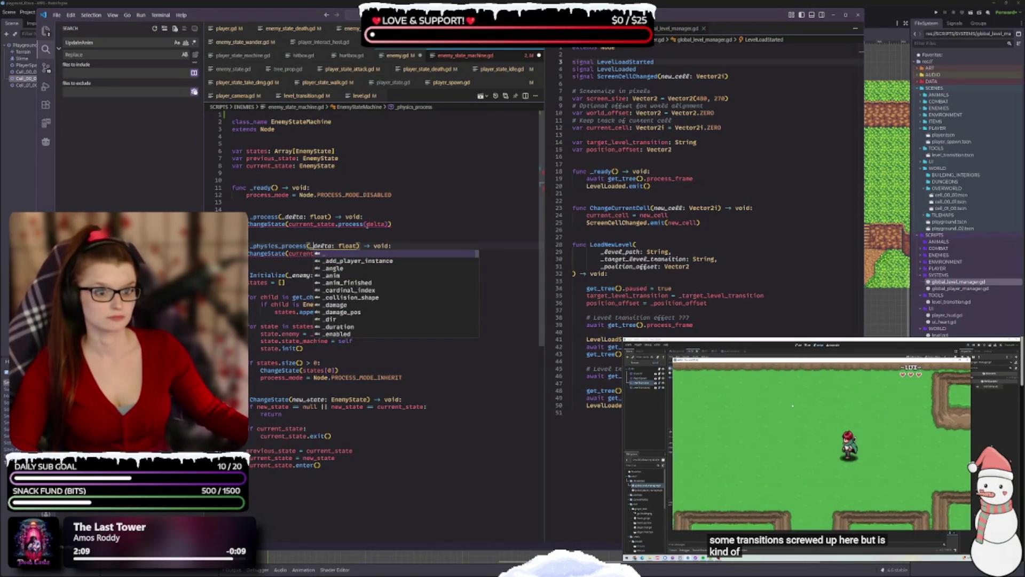
pyautogui.click(368, 224)
pyautogui.write('_')
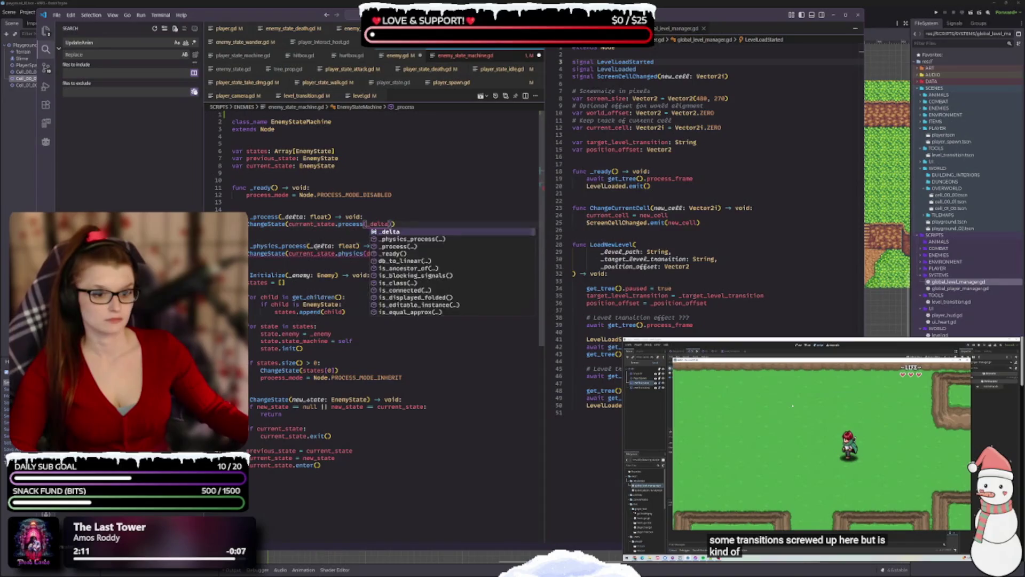
pyautogui.press('Escape')
pyautogui.doubleClick(376, 253)
pyautogui.write('_')
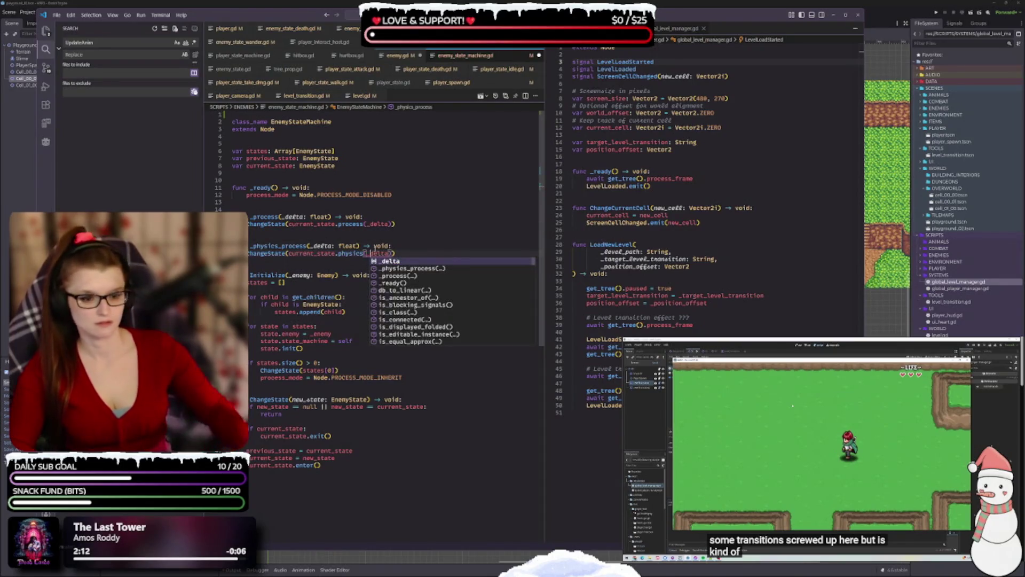
pyautogui.click(316, 363)
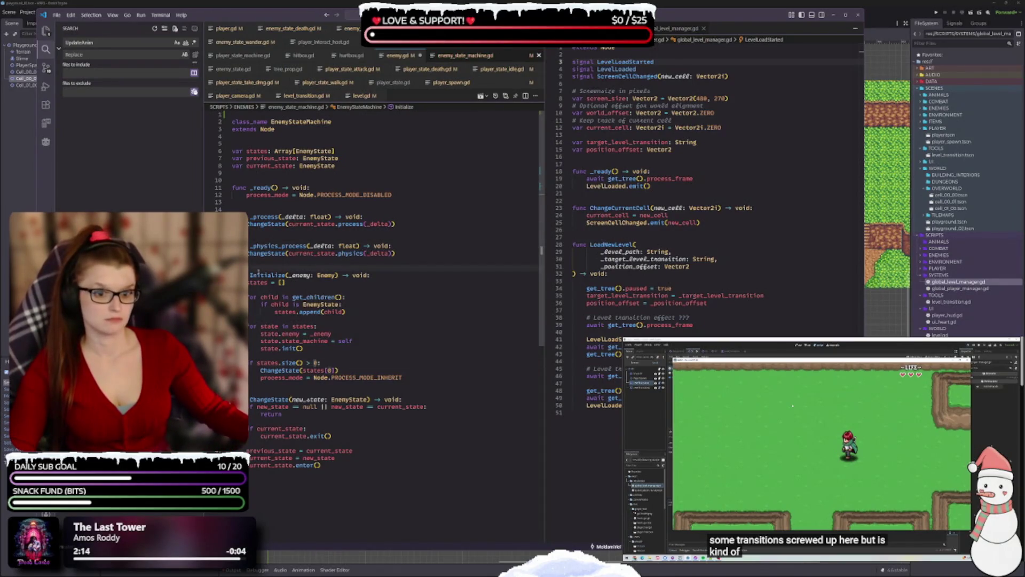
# - Rename the Initialize function to initialize
pyautogui.doubleClick(267, 275)
pyautogui.write('init')
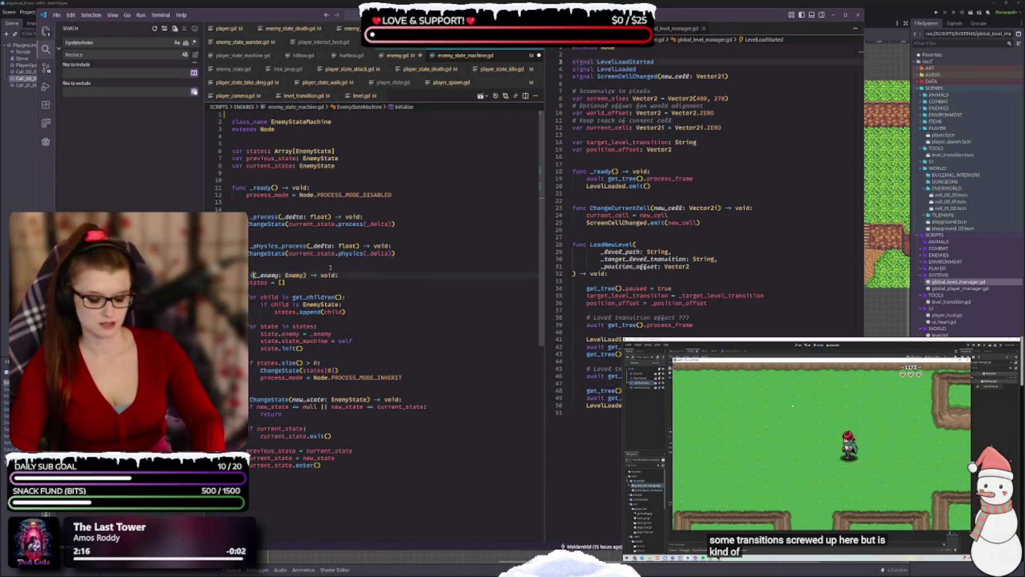
pyautogui.write('ialize')
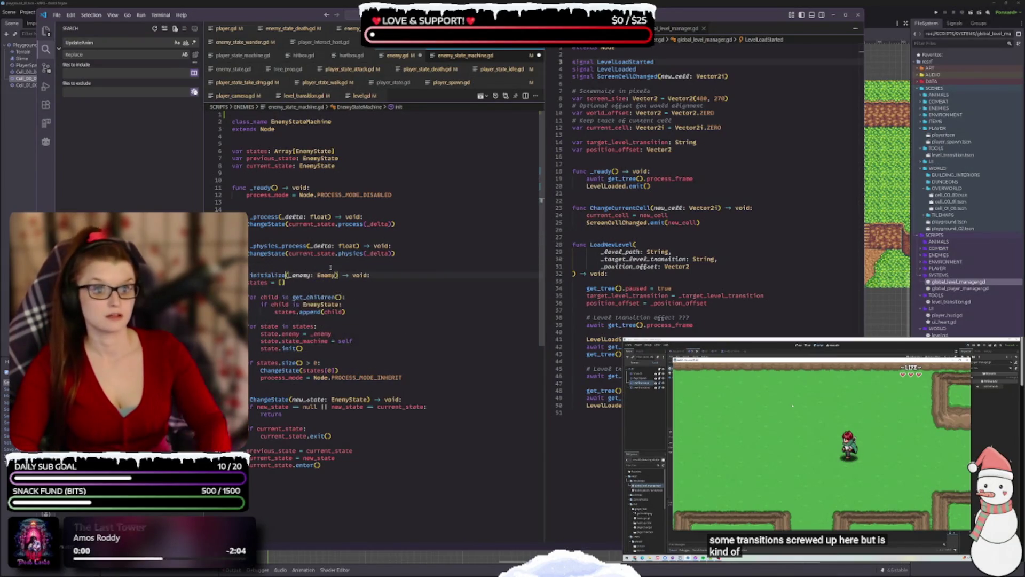
pyautogui.click(315, 261)
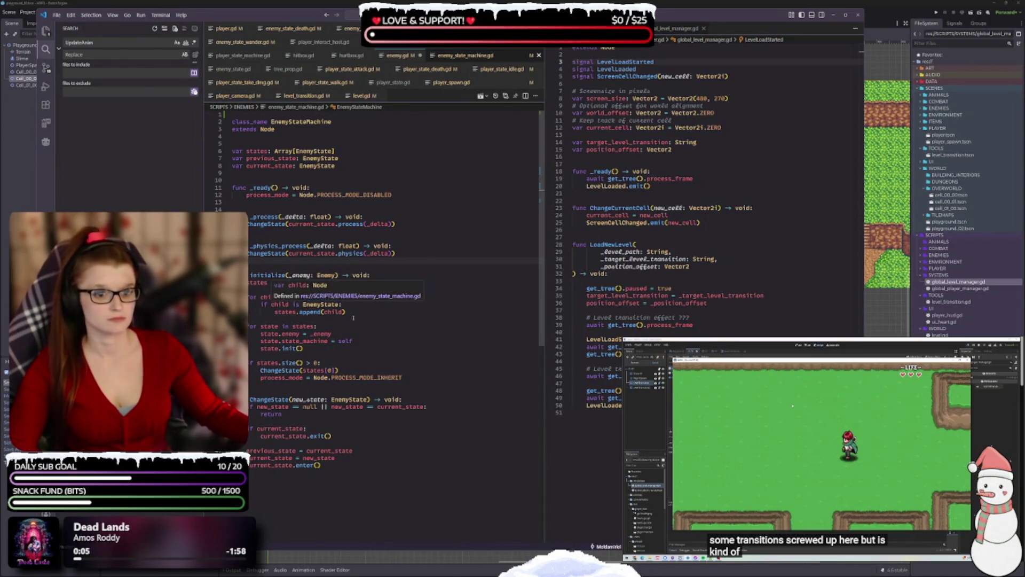
pyautogui.scroll(-2, 353, 298)
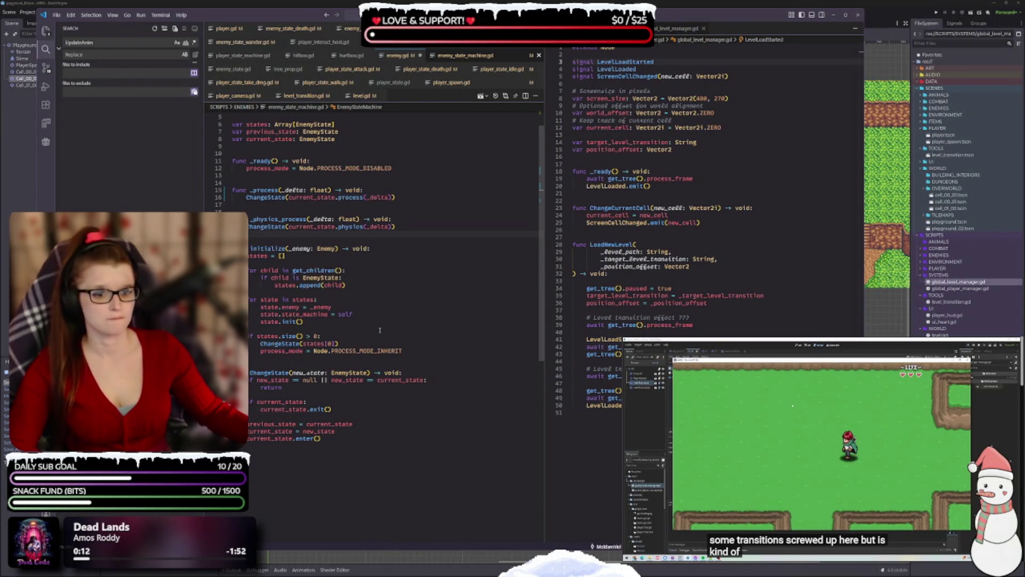
# - Rename the ChangeState function declaration to change_state and save
pyautogui.doubleClick(269, 373)
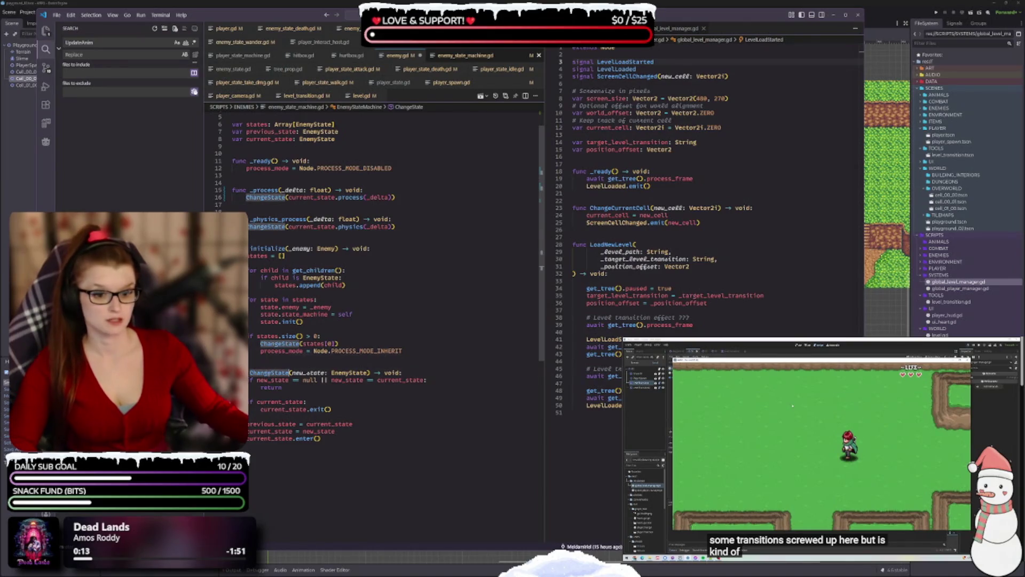
pyautogui.write('change_state')
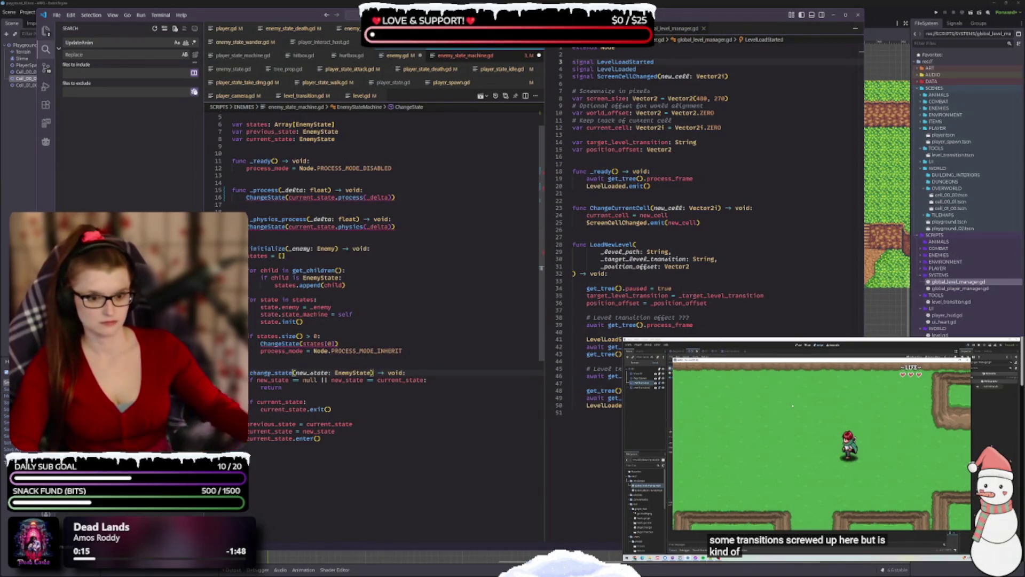
pyautogui.hotkey('ctrl', 's')
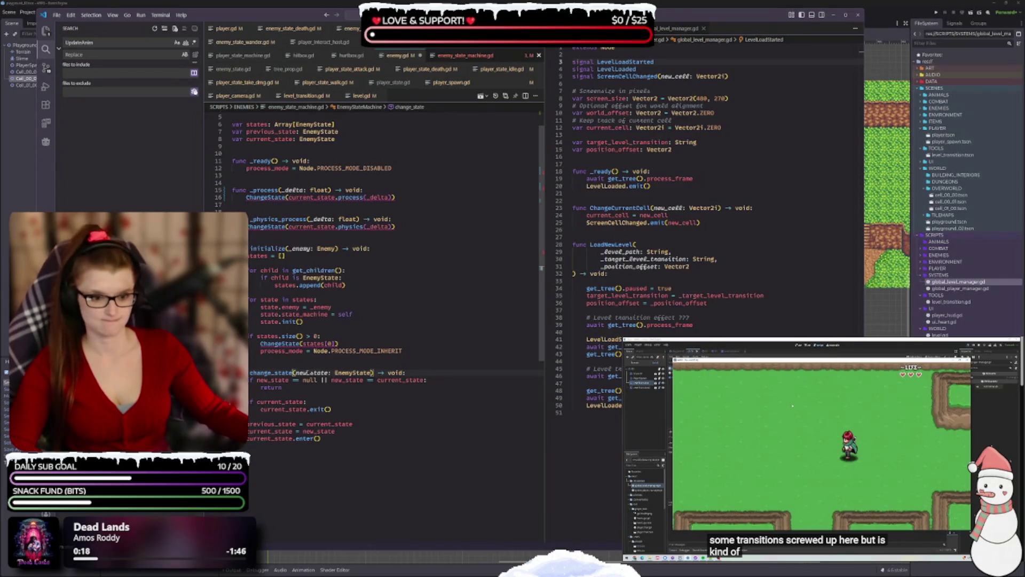
# - Rename the new_state parameter to _new_state in the signature, null check and assignment
pyautogui.click(296, 373)
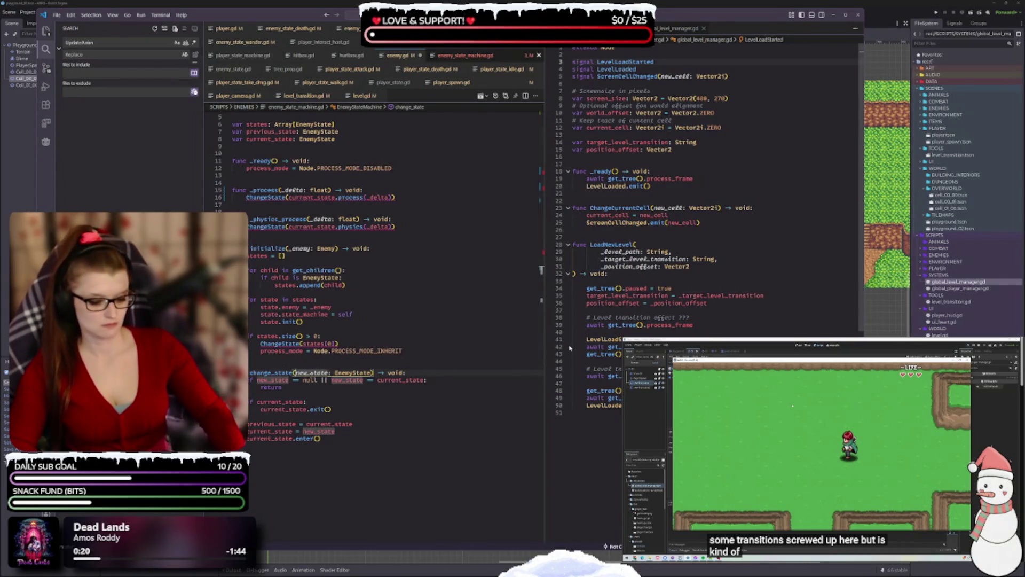
pyautogui.write('_')
pyautogui.click(301, 322)
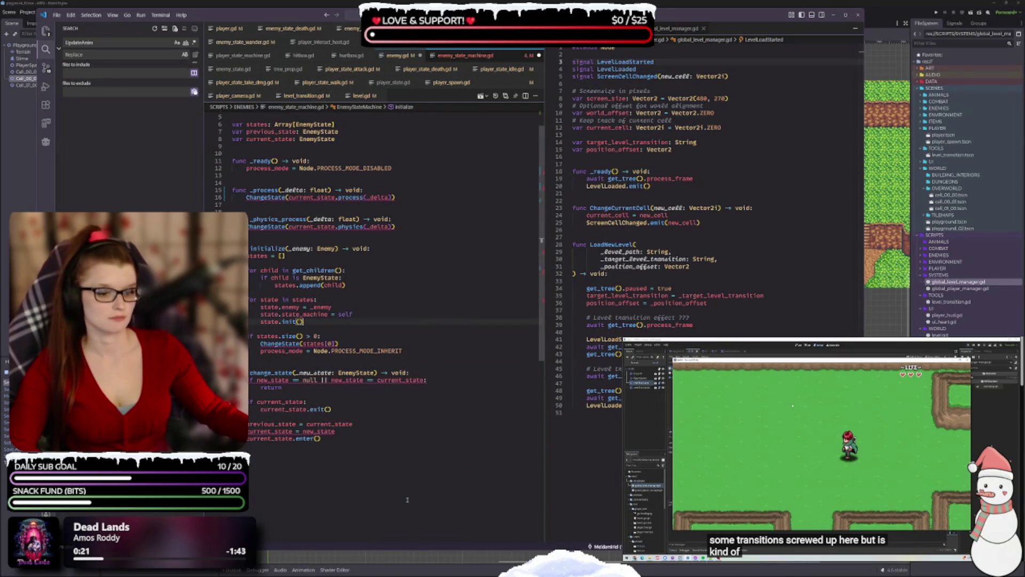
pyautogui.doubleClick(315, 373)
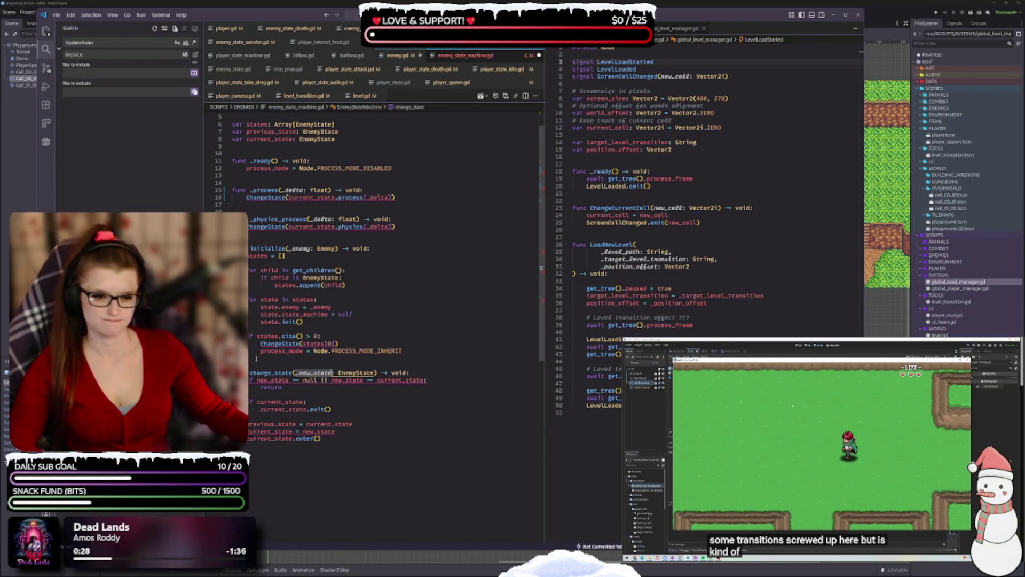
pyautogui.click(257, 380)
pyautogui.write('_')
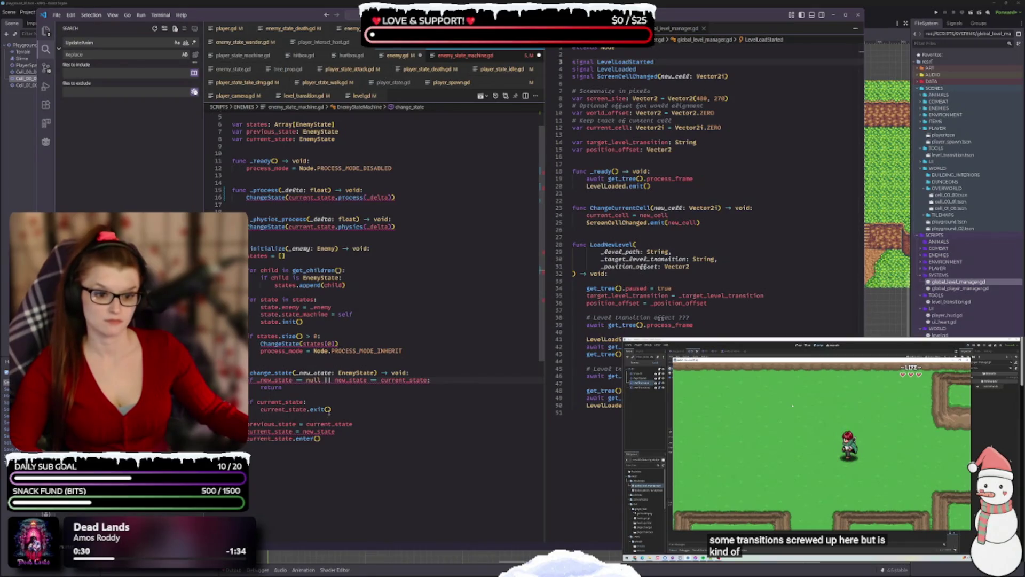
pyautogui.doubleClick(349, 380)
pyautogui.write('_new_state')
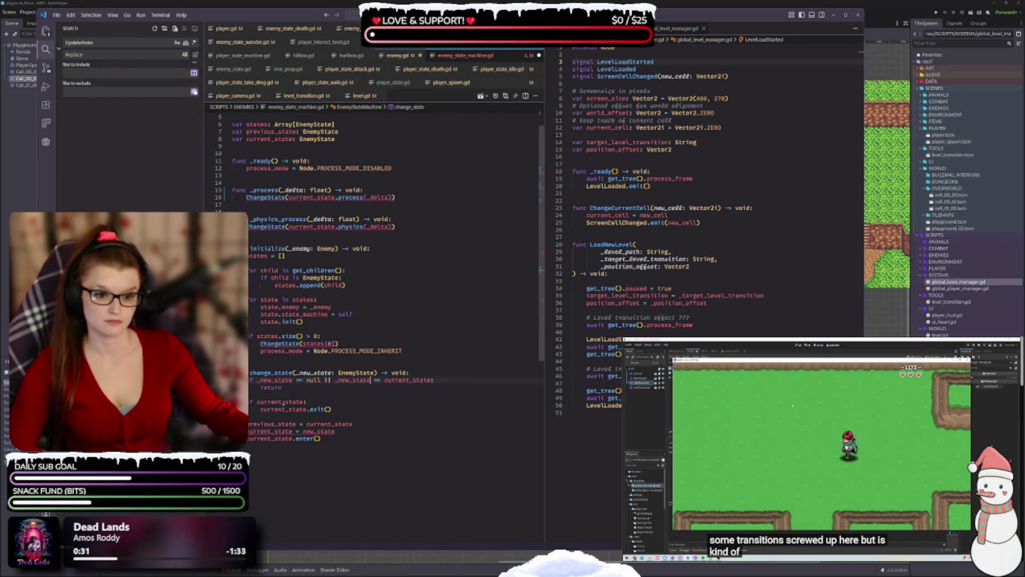
pyautogui.doubleClick(320, 431)
pyautogui.write('_new_state')
pyautogui.click(377, 455)
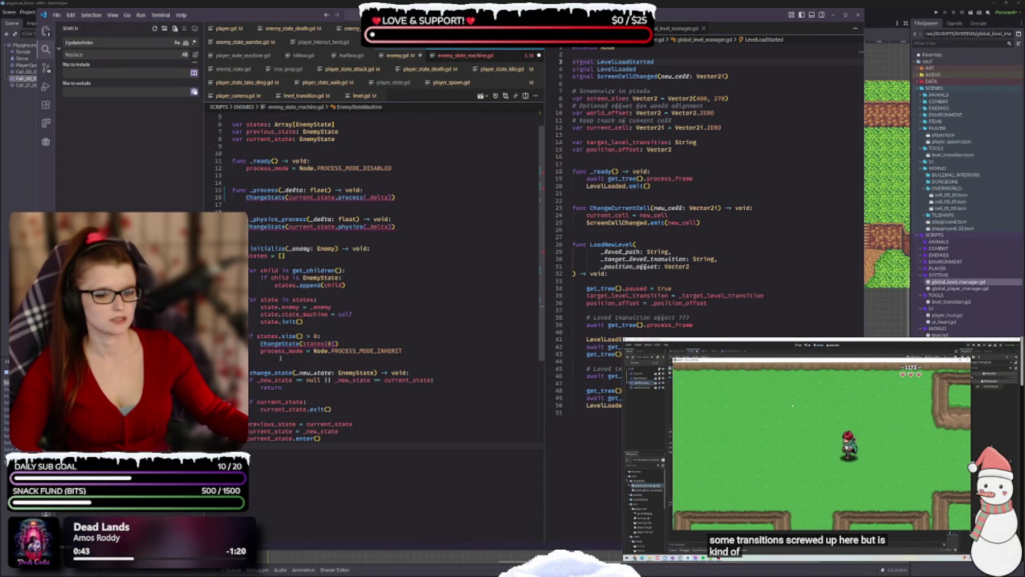
# - Change the ChangeState call in initialize to change_state and save
pyautogui.click(293, 373)
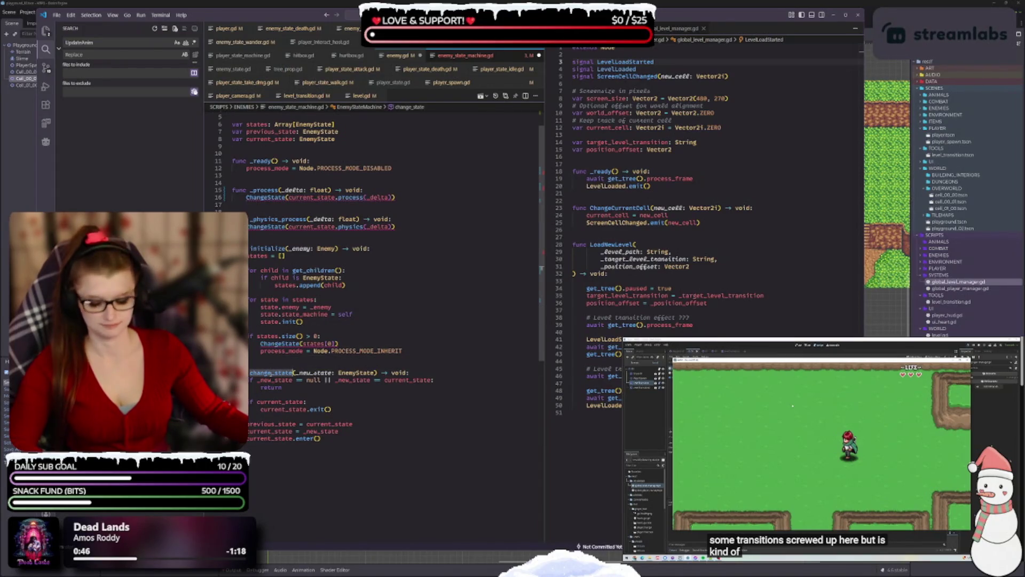
pyautogui.doubleClick(274, 344)
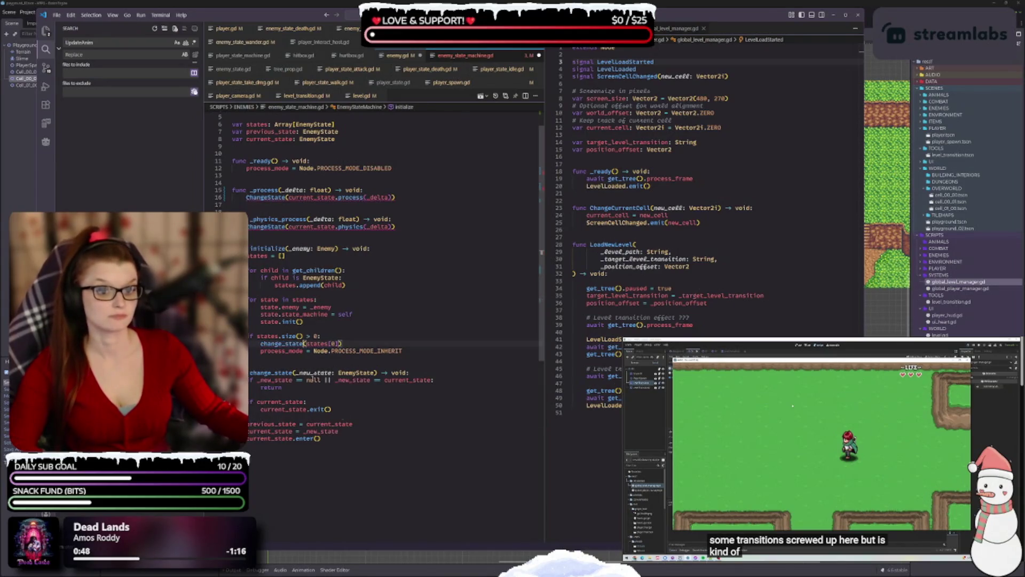
pyautogui.write('change_state')
pyautogui.scroll(1, 368, 257)
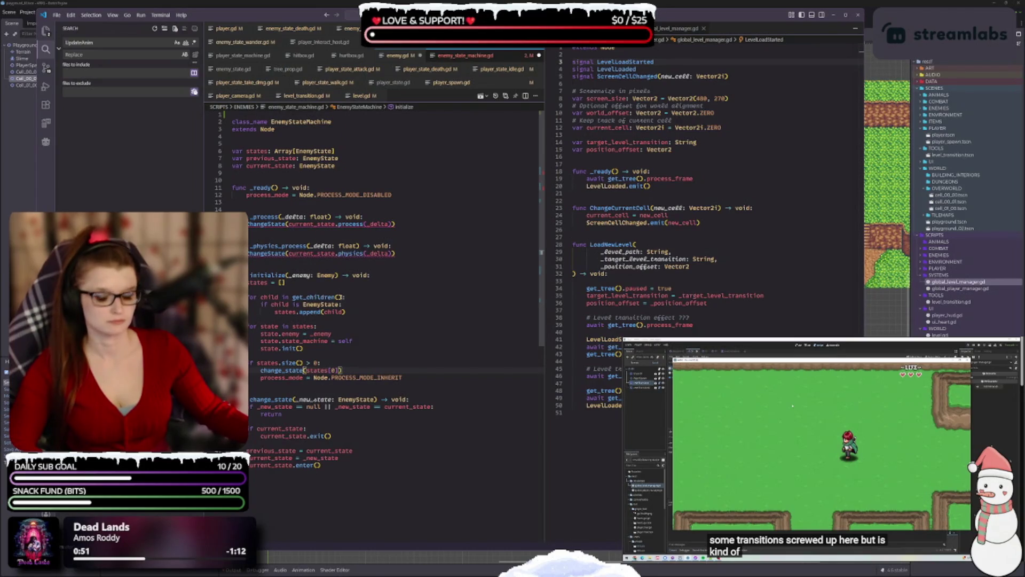
pyautogui.hotkey('ctrl', 's')
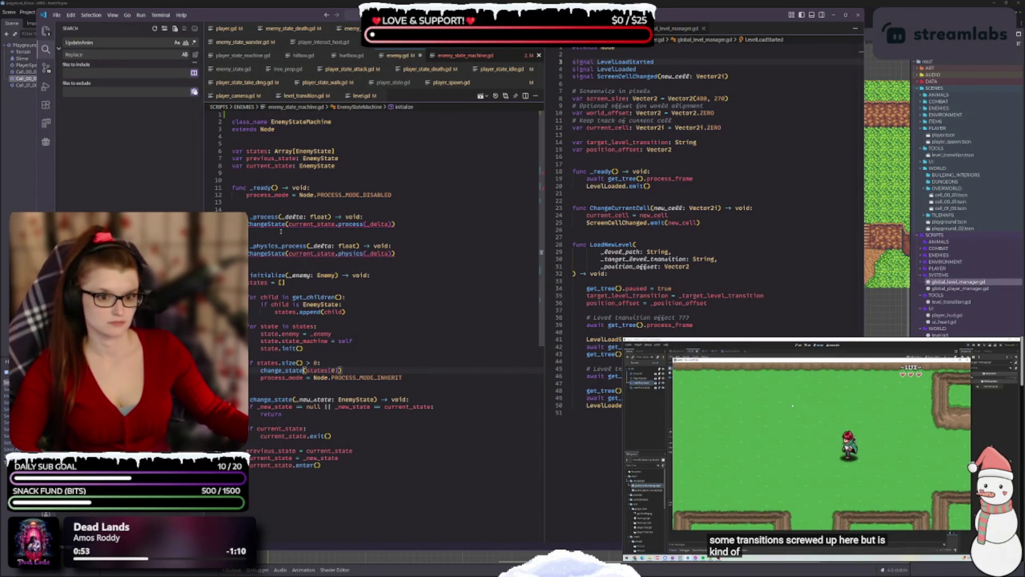
# - Rename the _process and _physics_process ChangeState calls to change_state, save, and search the project for ChangeState
pyautogui.doubleClick(267, 224)
pyautogui.write('change_state')
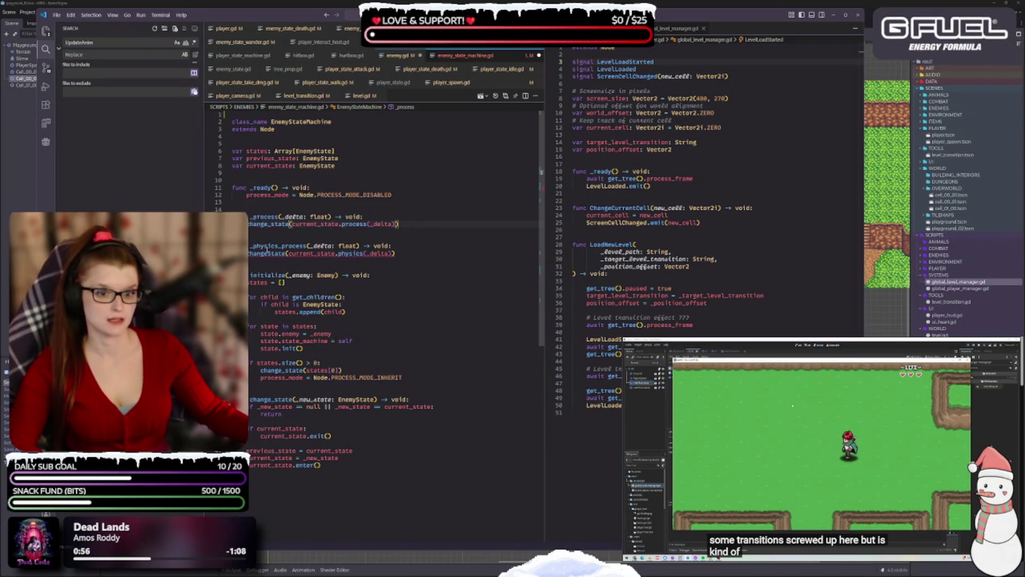
pyautogui.hotkey('ctrl', 'z')
pyautogui.hotkey('ctrl', 'z')
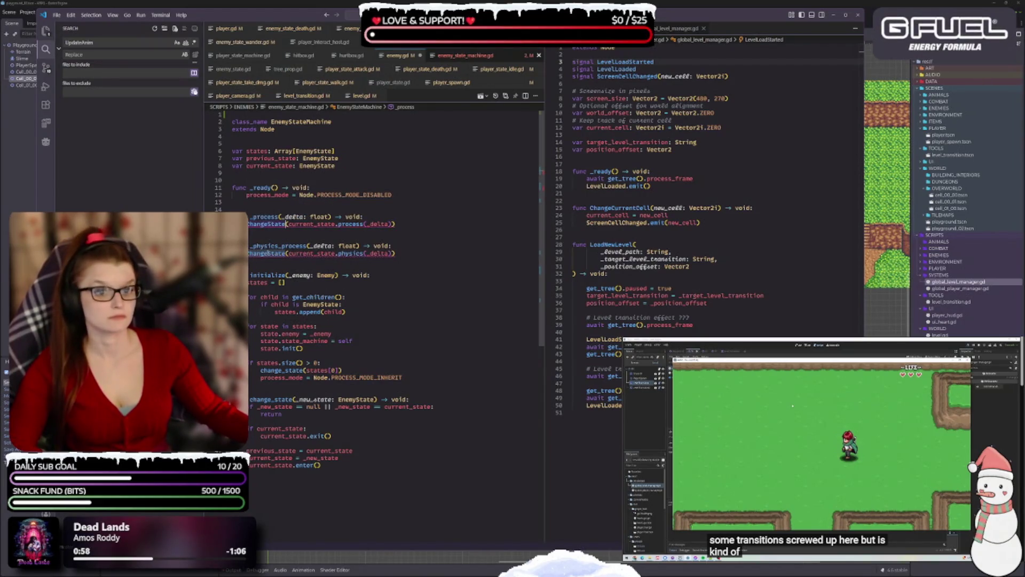
pyautogui.hotkey('ctrl', 'BackSpace')
pyautogui.write('change_state')
pyautogui.press('Down')
pyautogui.press('Down')
pyautogui.press('Down')
pyautogui.hotkey('ctrl', 'BackSpace')
pyautogui.write('change_state')
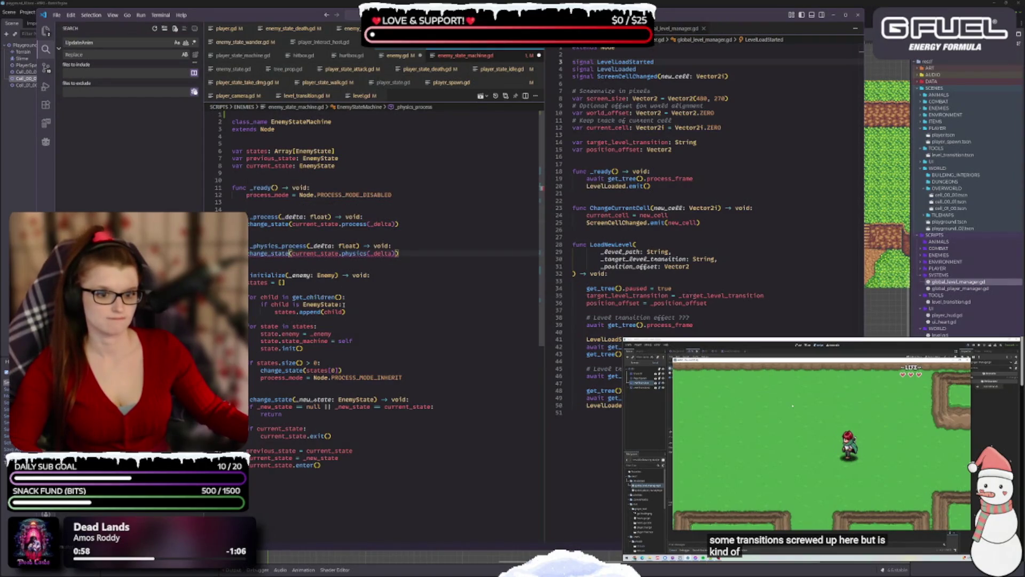
pyautogui.hotkey('ctrl', 's')
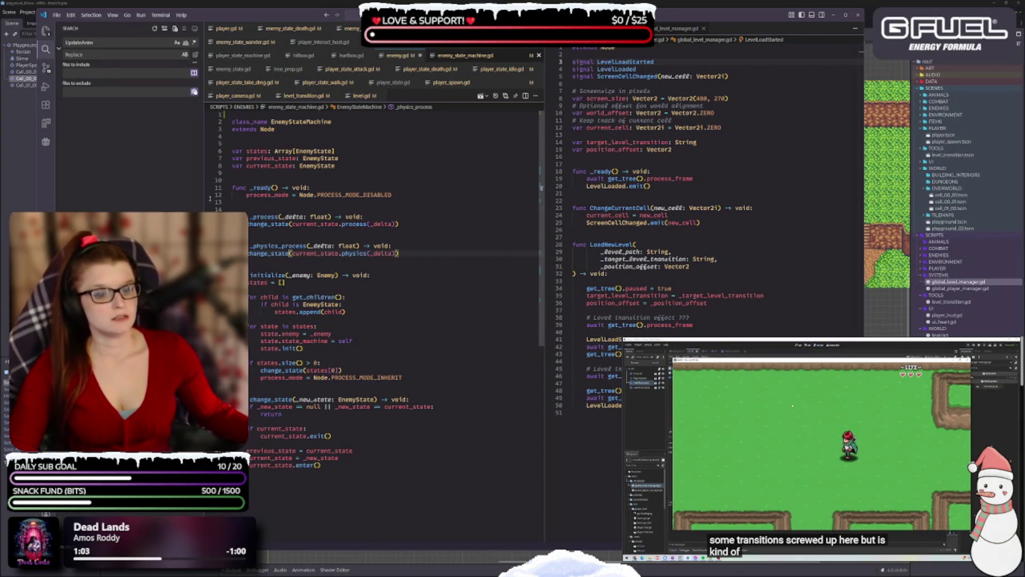
pyautogui.hotkey('ctrl', 'shift', 'f')
pyautogui.write('Cha')
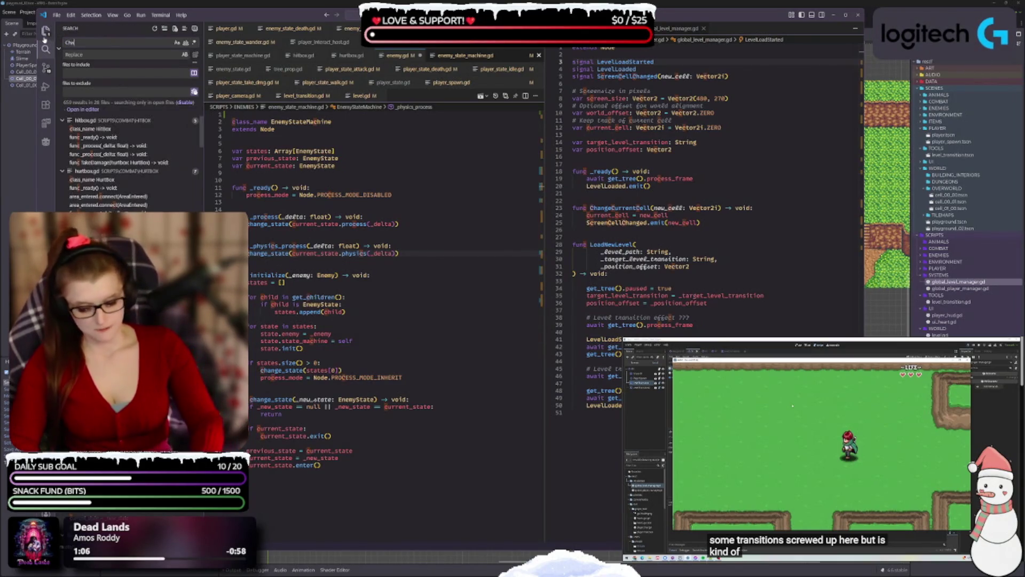
pyautogui.write('ngeState')
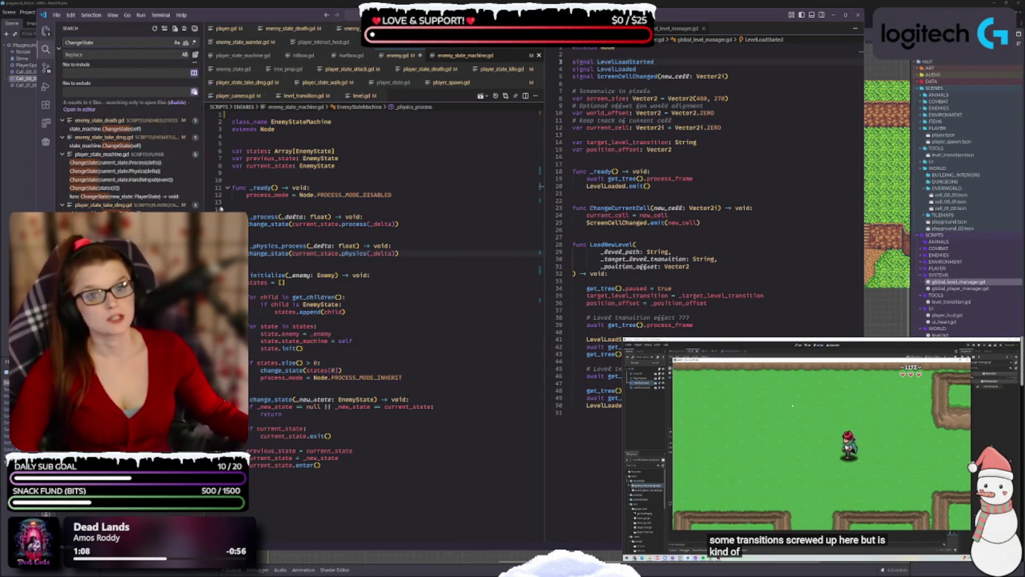
# - Change the ChangeState call in enemy_state_death.gd's on_enemy_death to change_state and save
pyautogui.click(147, 131)
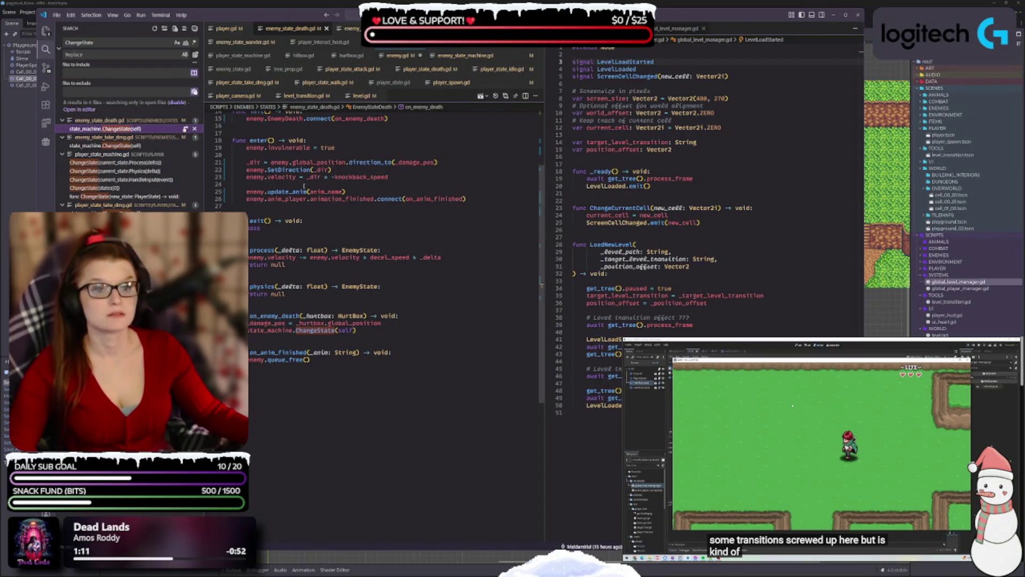
pyautogui.scroll(2, 369, 320)
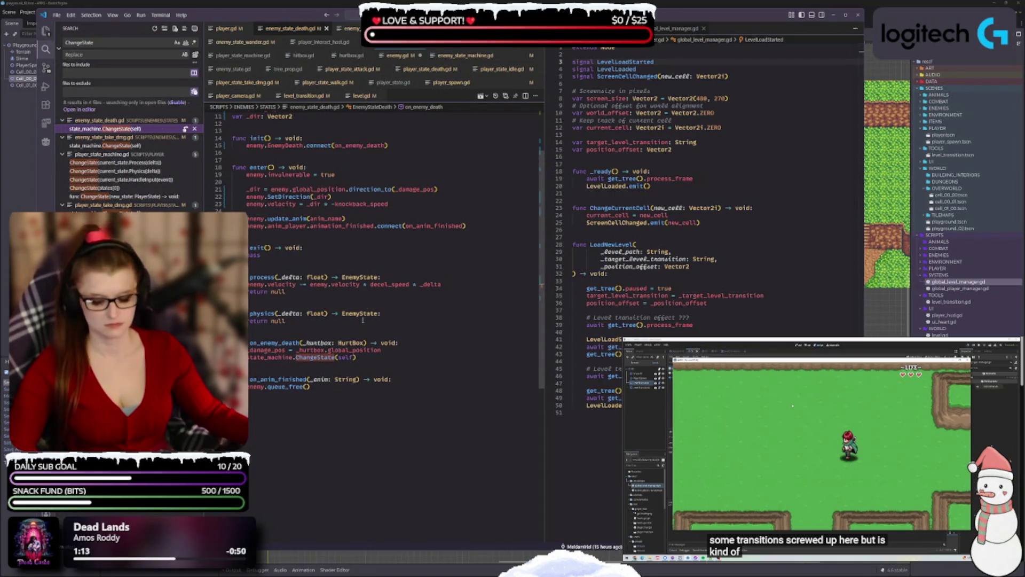
pyautogui.doubleClick(321, 357)
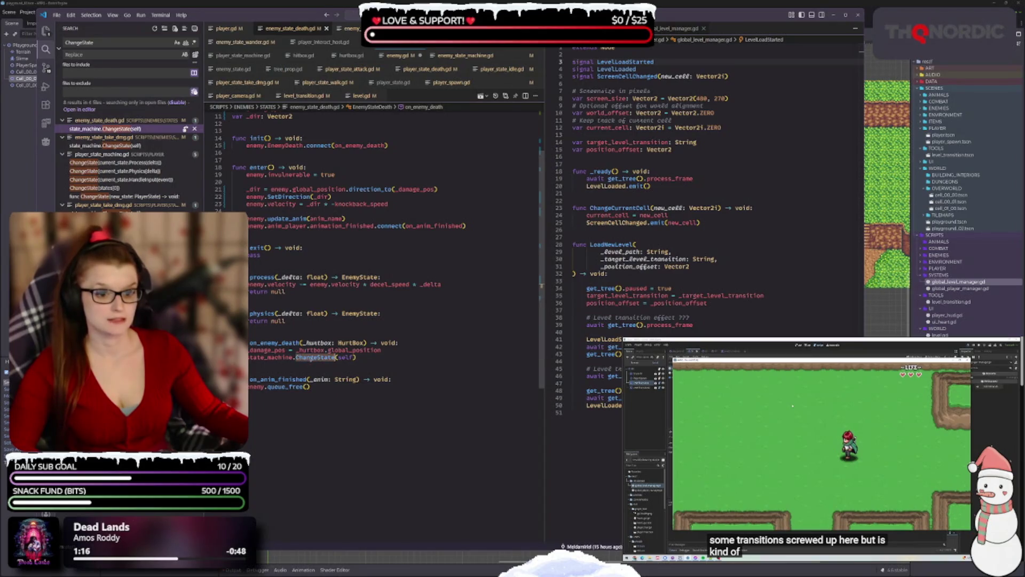
pyautogui.write('change_state')
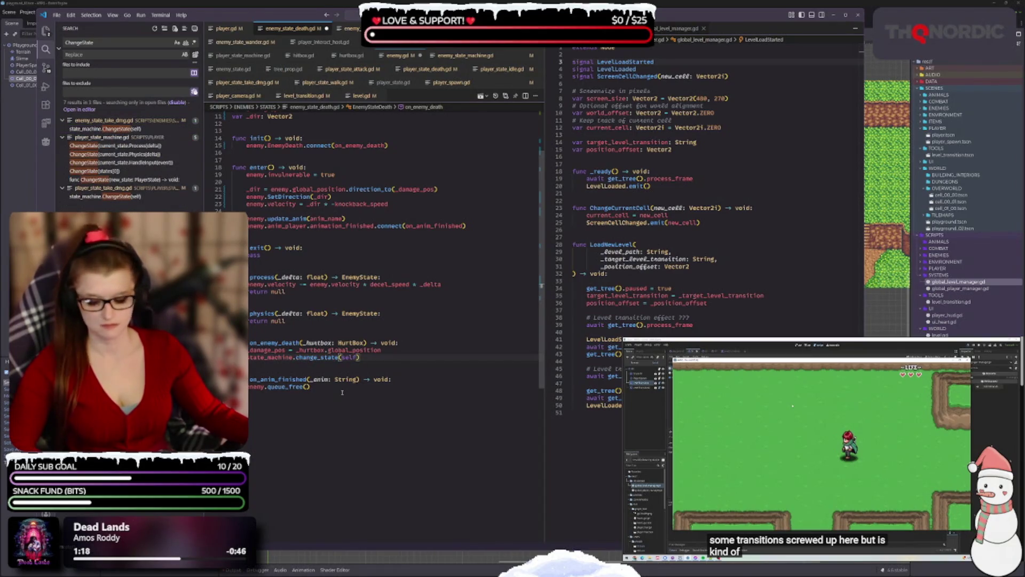
pyautogui.hotkey('ctrl', 's')
pyautogui.scroll(3, 369, 346)
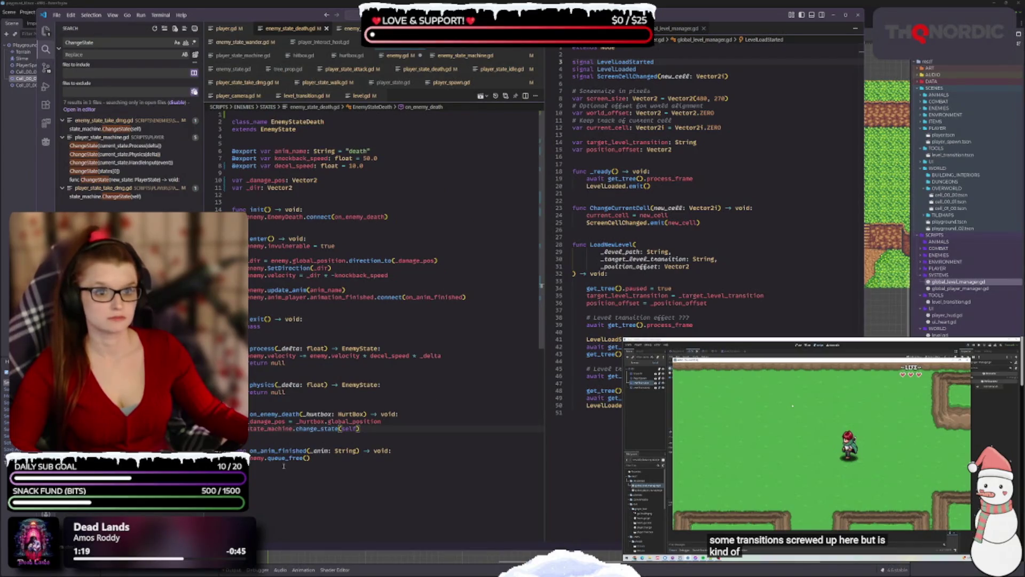
# - Change the ChangeState call in enemy_state_take_dmg.gd to change_state, then open player_state_machine.gd
pyautogui.click(105, 128)
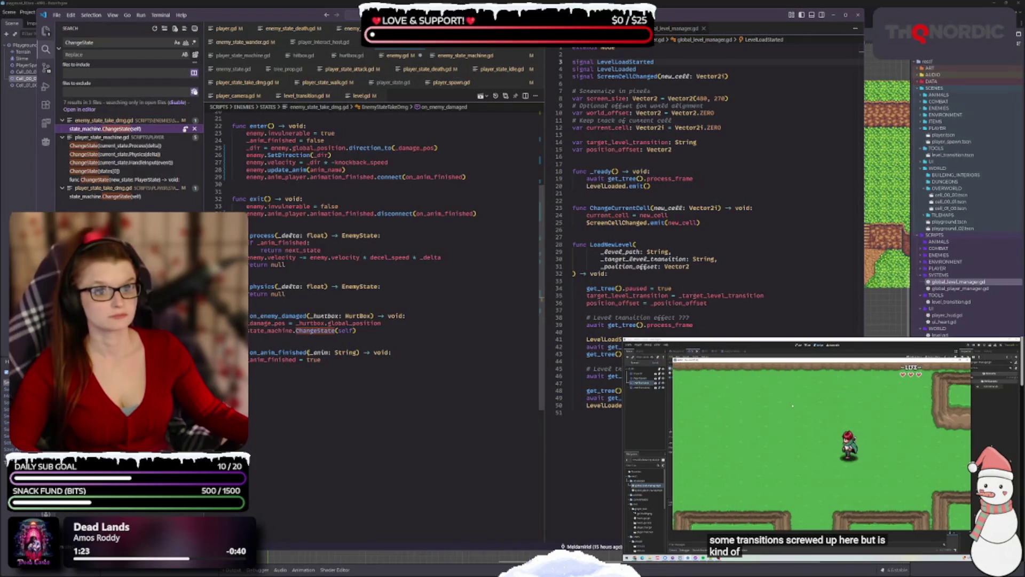
pyautogui.moveTo(320, 356)
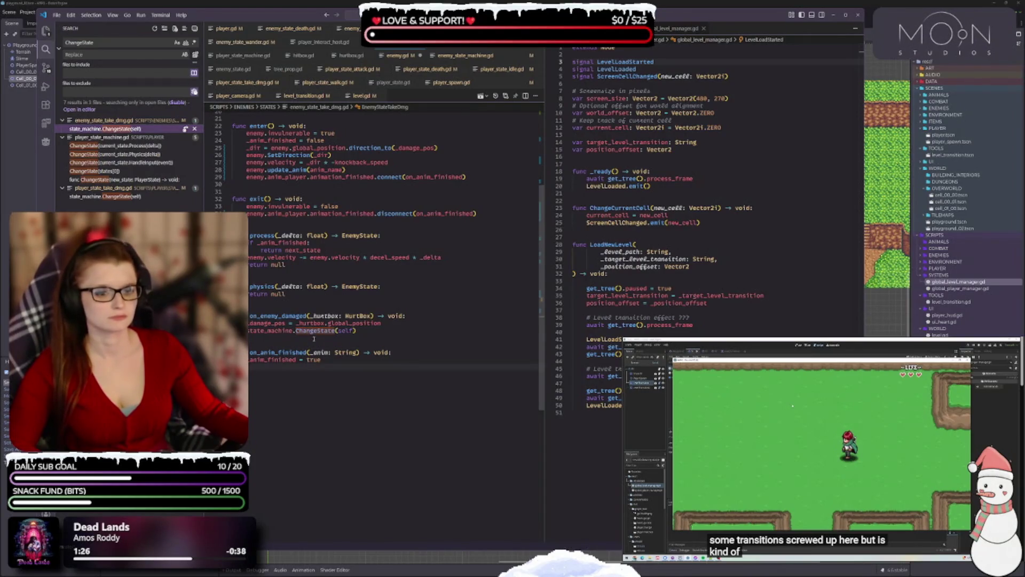
pyautogui.write('change_state')
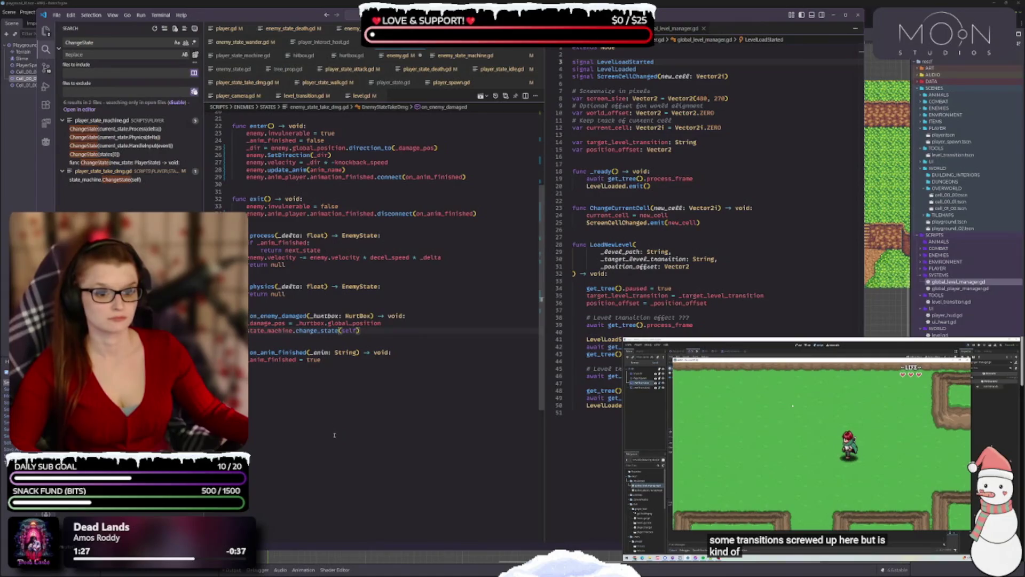
pyautogui.scroll(3, 354, 317)
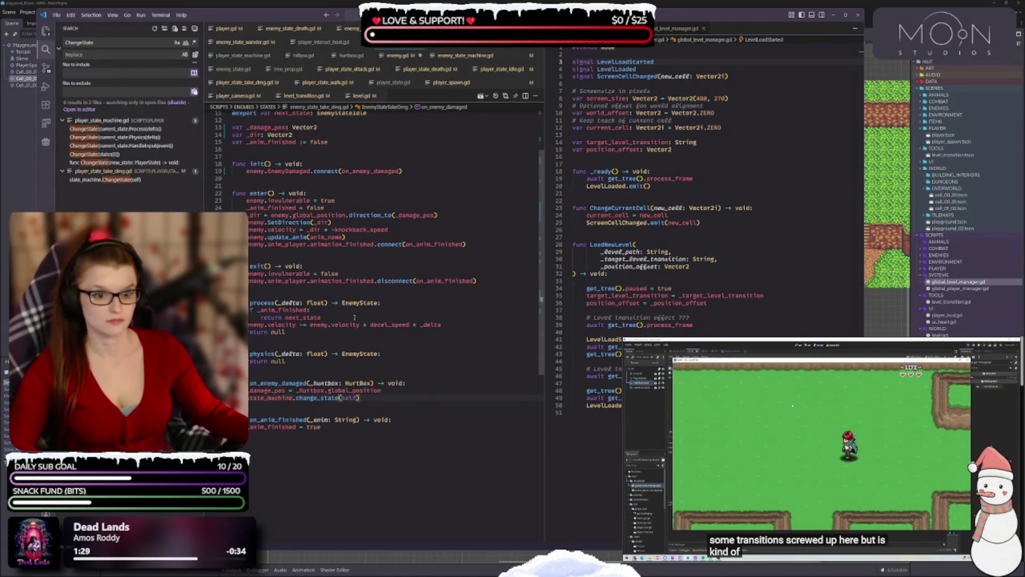
pyautogui.scroll(3, 355, 317)
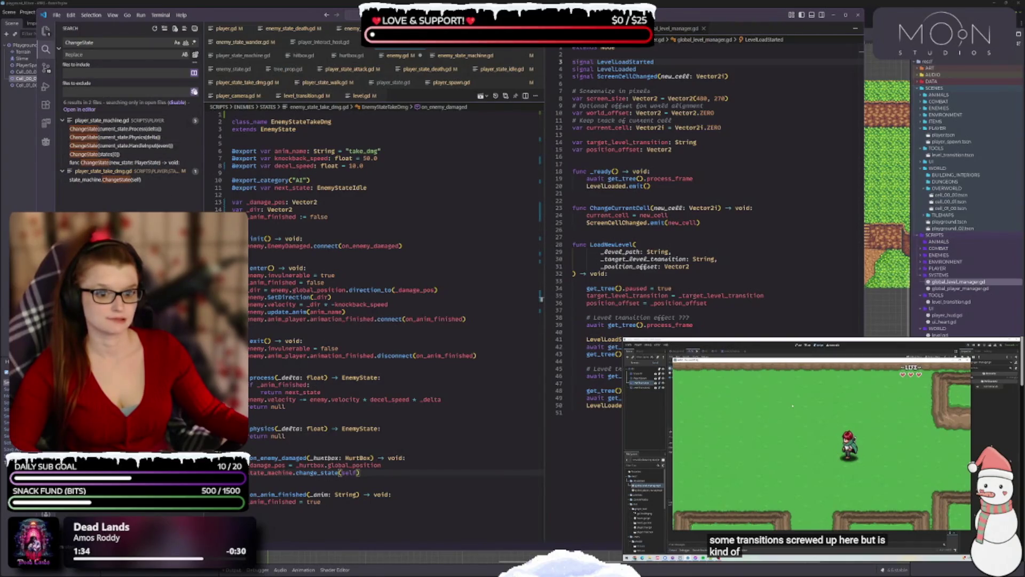
pyautogui.click(124, 128)
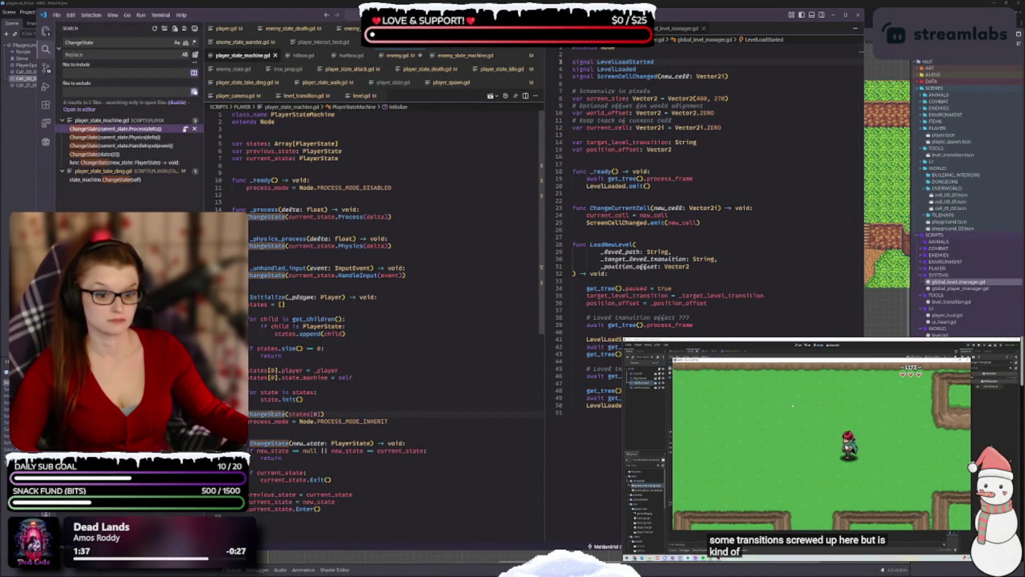
# - Replace ChangeState with change_state on line 52 and in _unhandled_input, _physics_process and _process, then save
pyautogui.hotkey('shift', 'End')
pyautogui.press('Delete')
pyautogui.press('Delete')
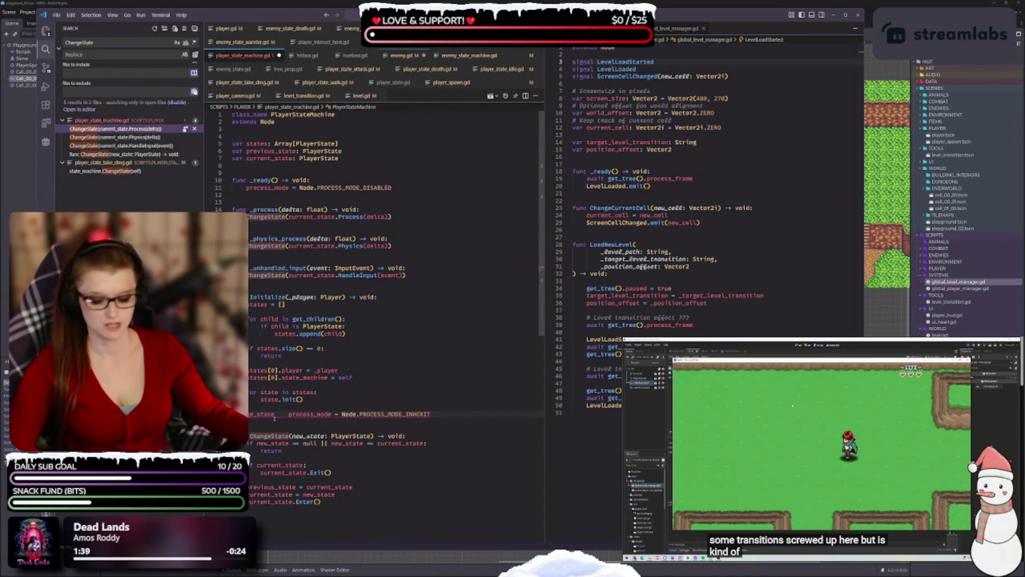
pyautogui.hotkey('ctrl', 'z')
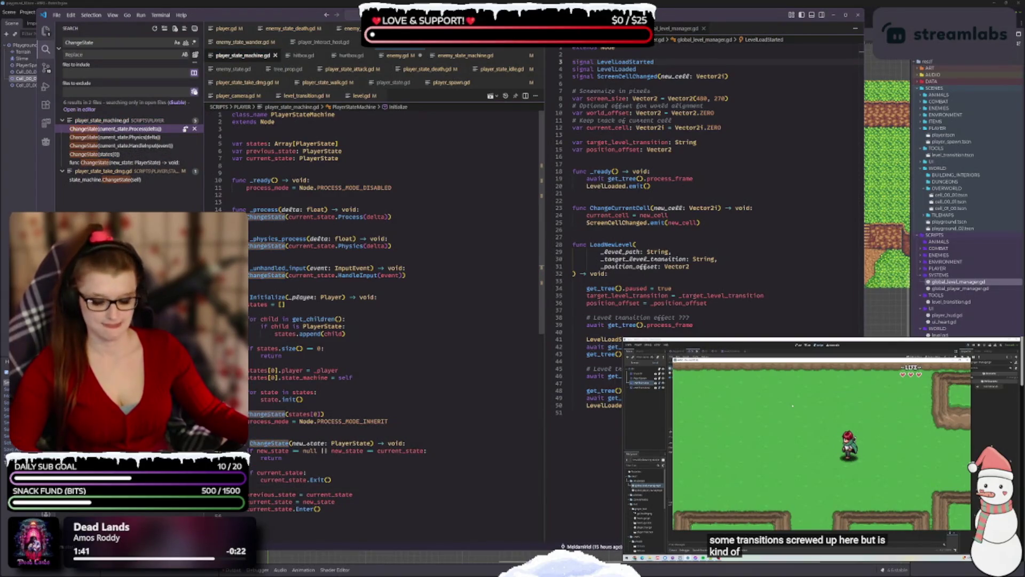
pyautogui.write('change_state')
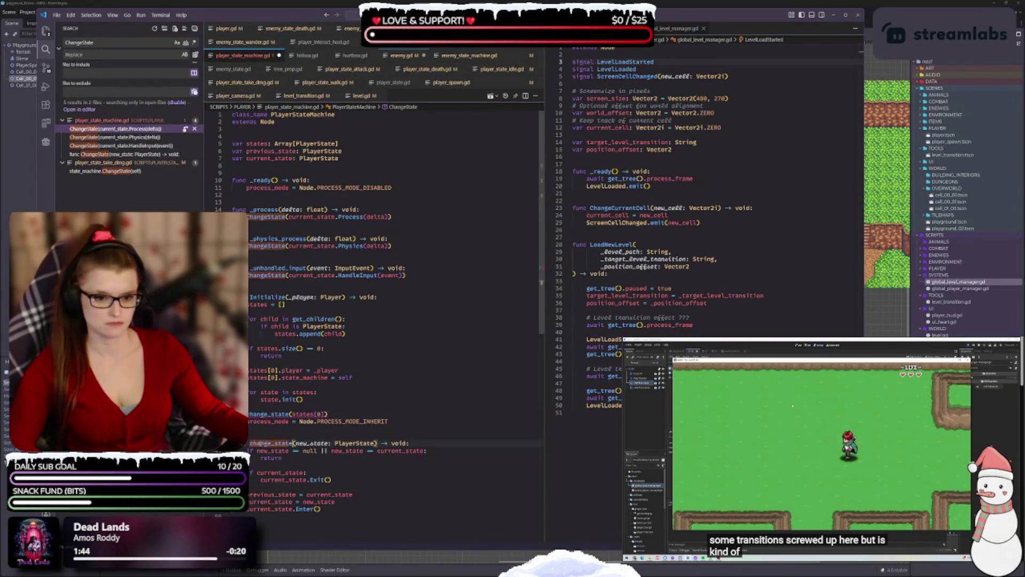
pyautogui.write('change_state')
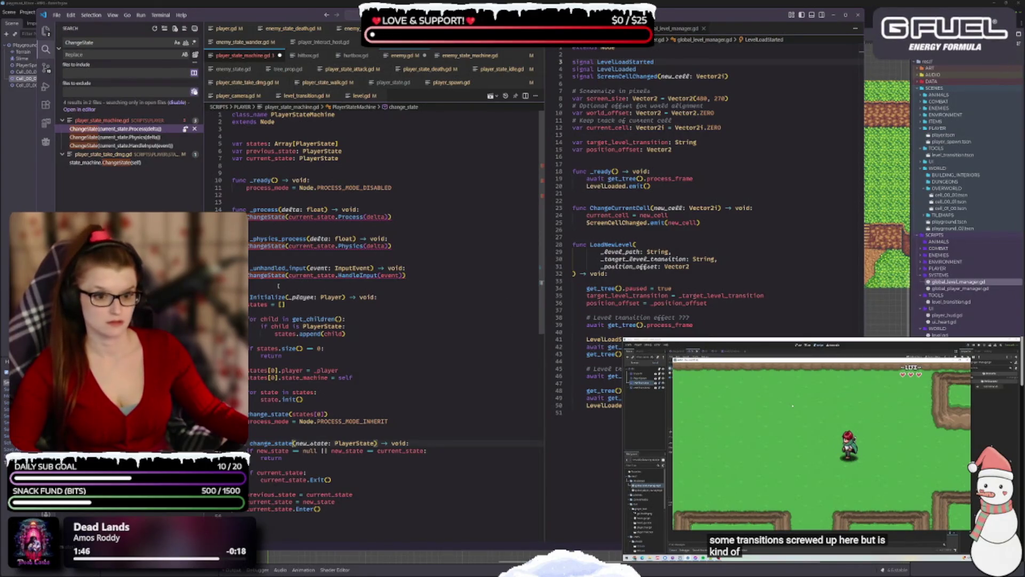
pyautogui.doubleClick(267, 275)
pyautogui.write('change_state')
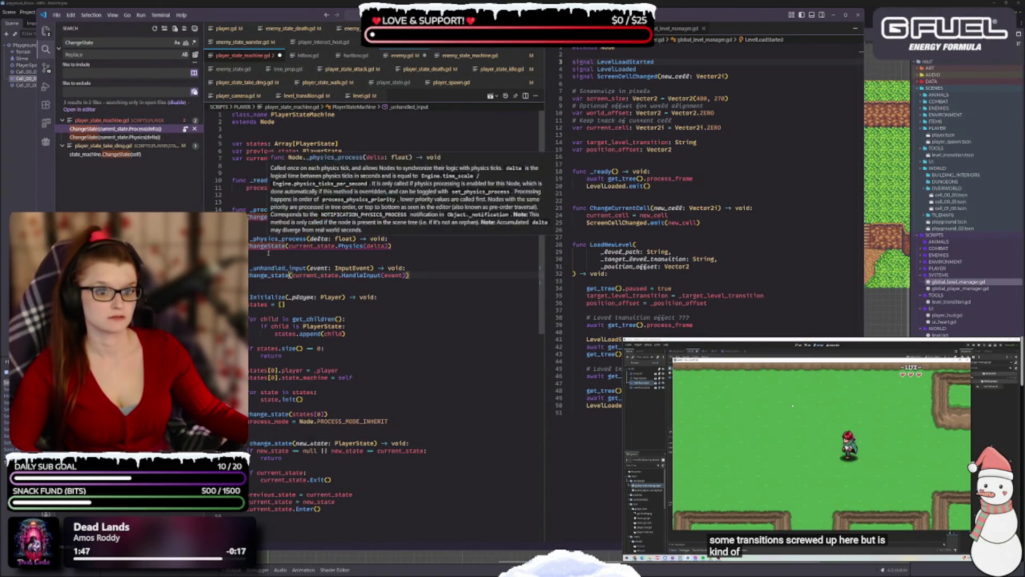
pyautogui.doubleClick(267, 246)
pyautogui.write('change_state')
pyautogui.doubleClick(267, 216)
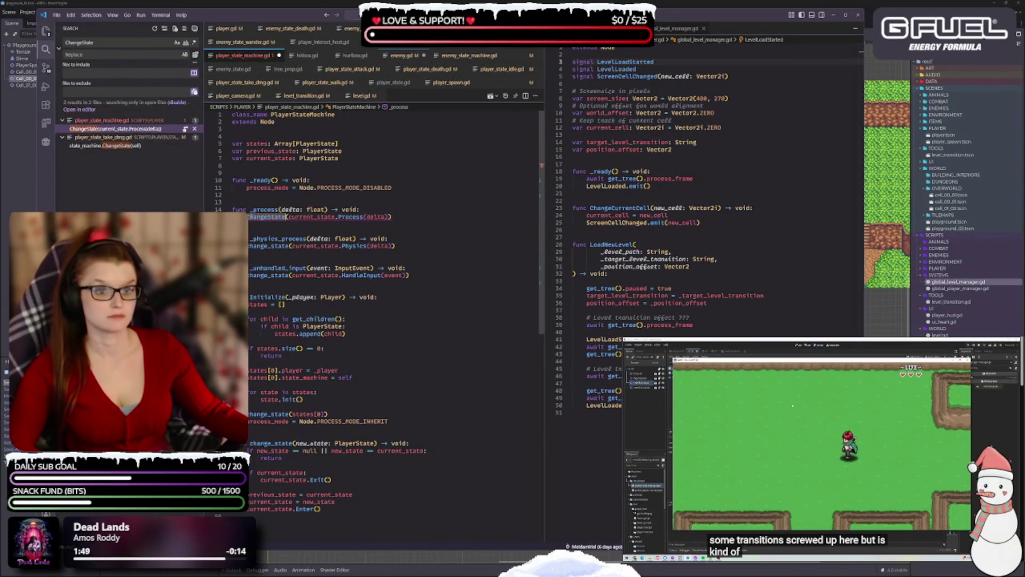
pyautogui.write('change_state')
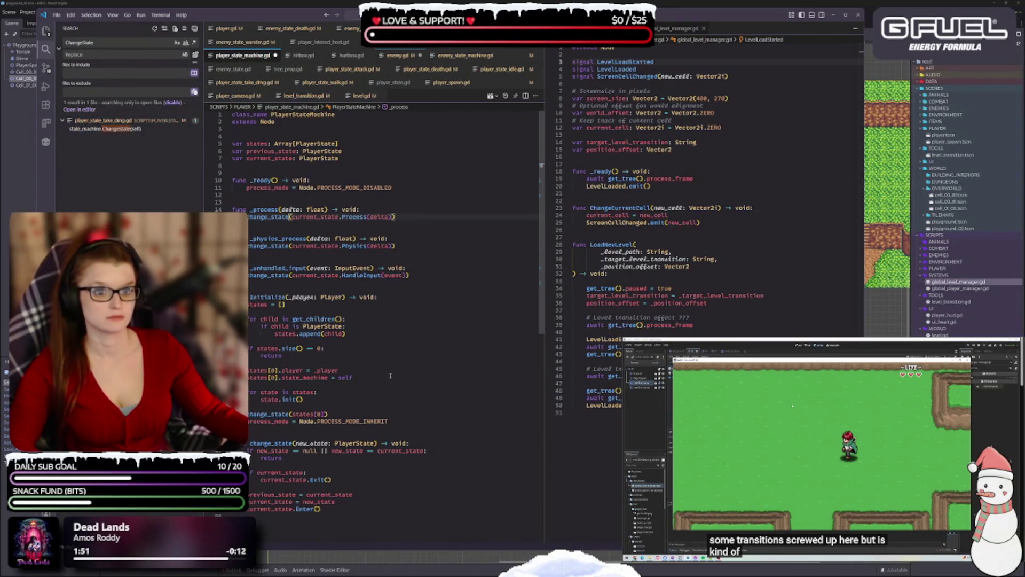
pyautogui.hotkey('ctrl', 's')
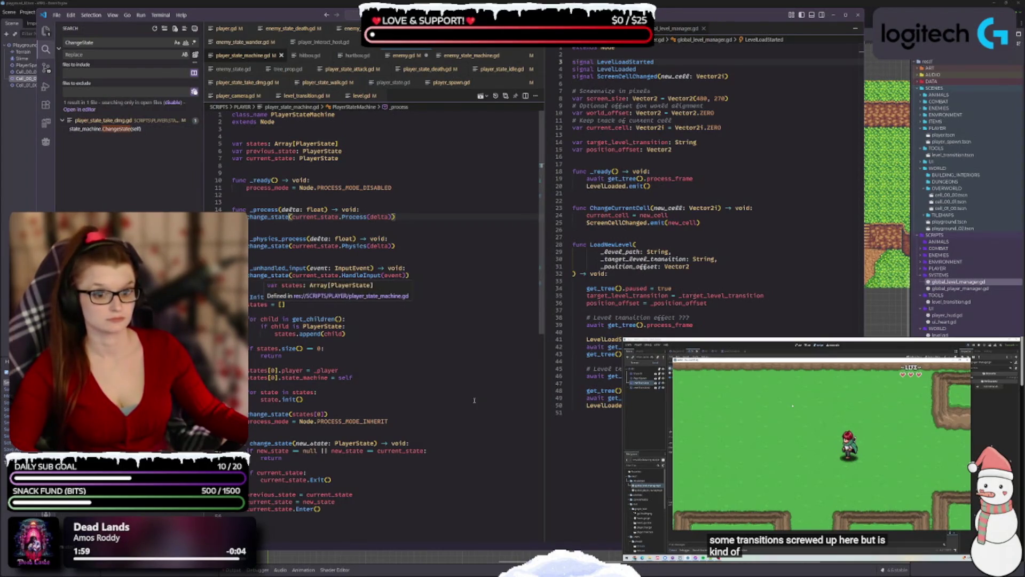
# - Add a blank line above class_name and save, leaving the Initialize function name unchanged
pyautogui.click(233, 115)
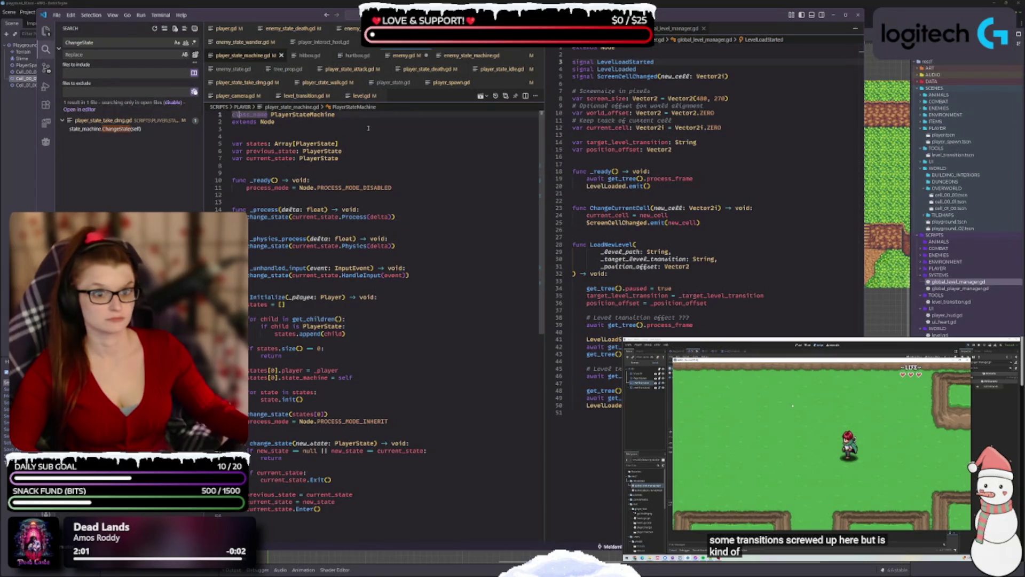
pyautogui.press('Return')
pyautogui.hotkey('ctrl', 's')
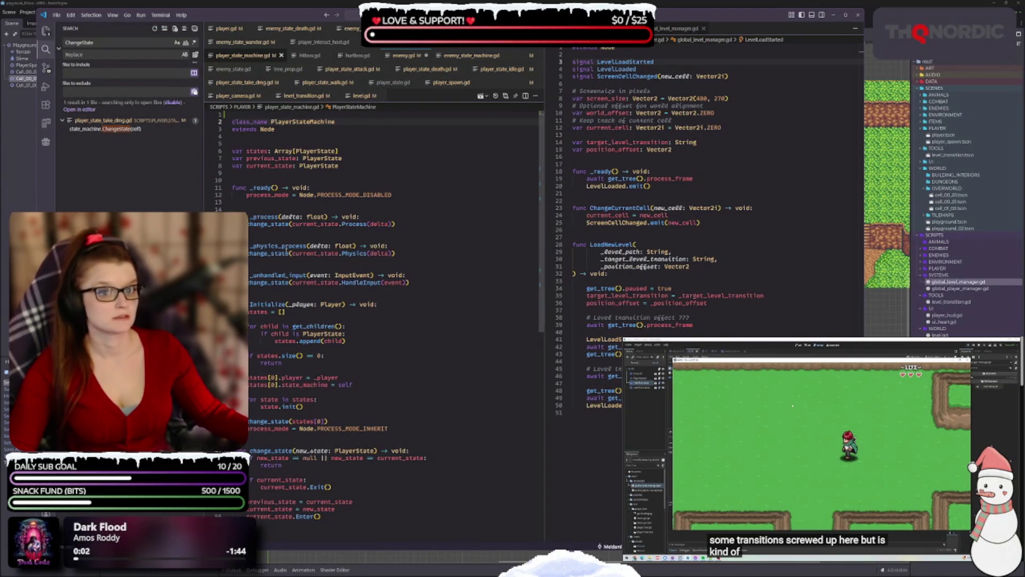
pyautogui.click(253, 304)
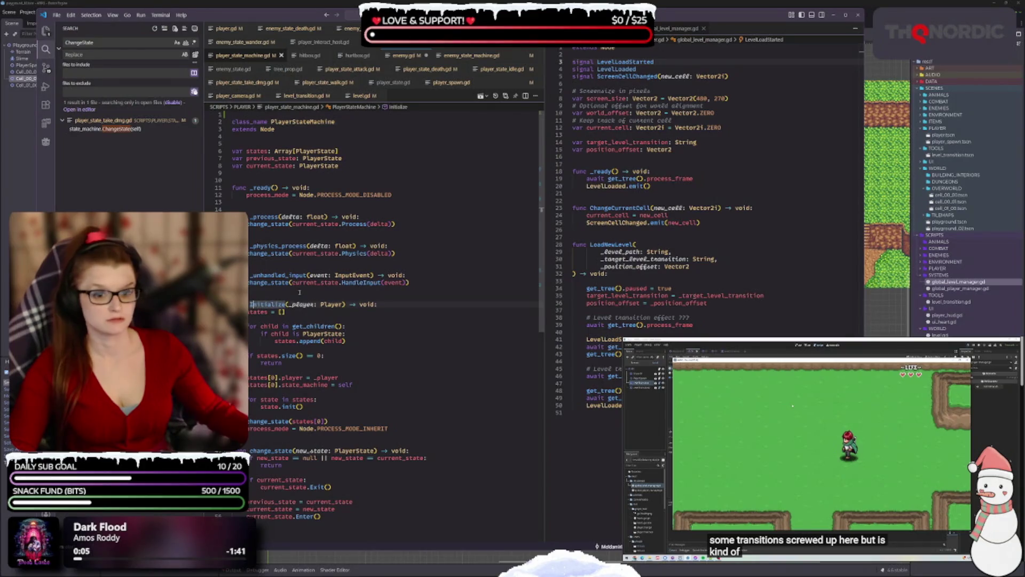
pyautogui.press('BackSpace')
pyautogui.write('I')
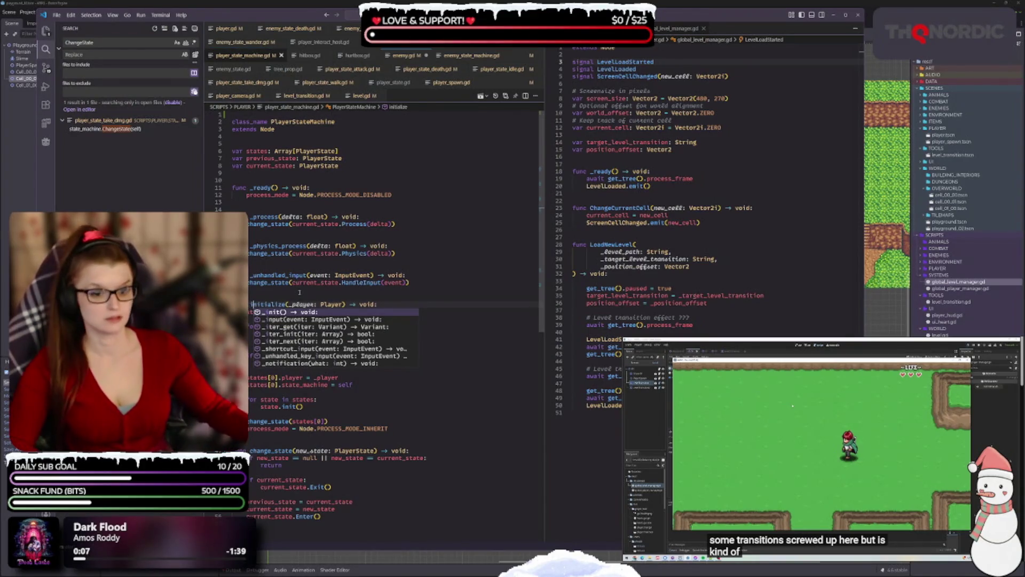
pyautogui.hotkey('ctrl', 'z')
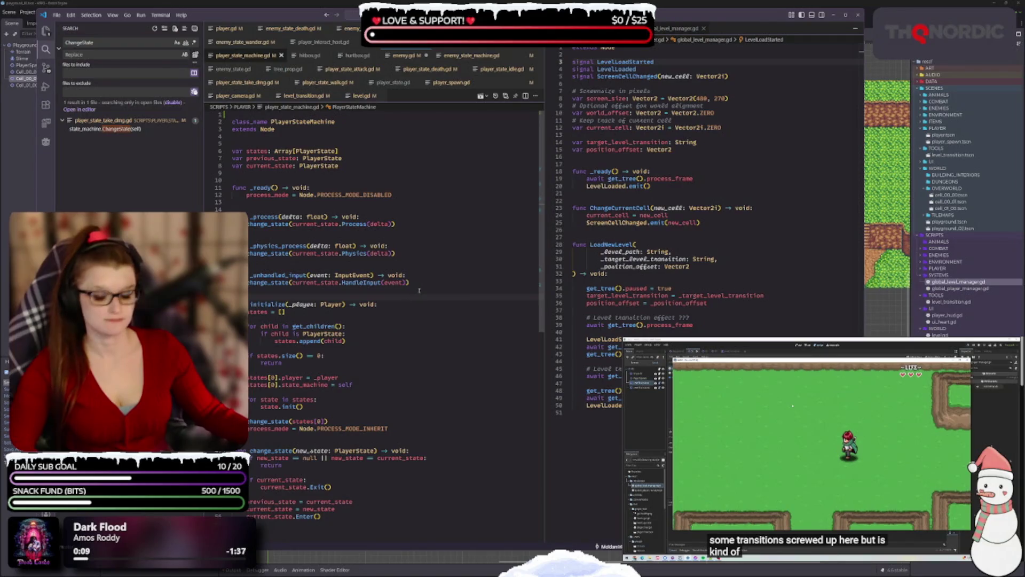
# - Rename the callback parameters to _event and _delta in _unhandled_input, _physics_process and _process, then save
pyautogui.click(316, 275)
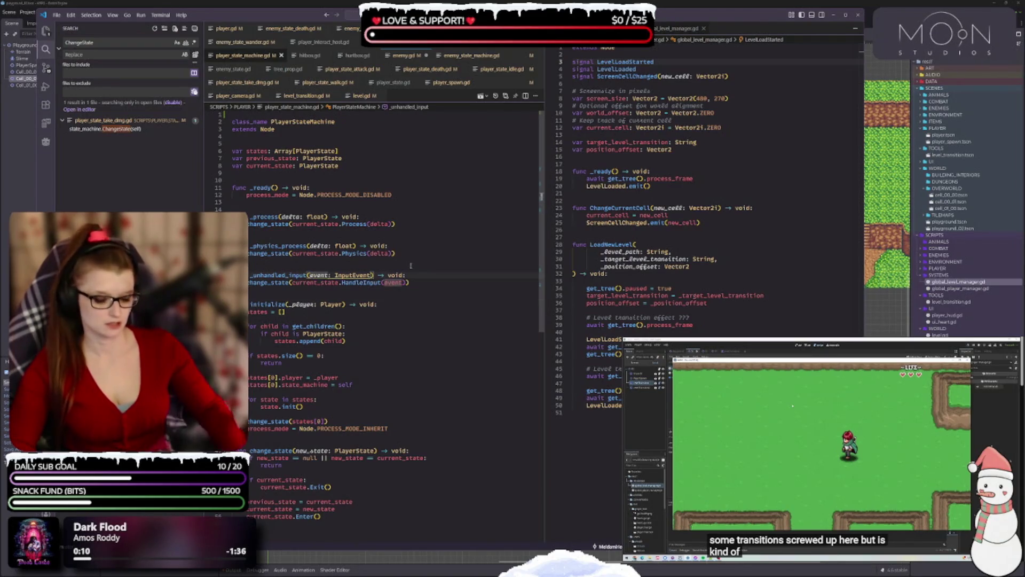
pyautogui.press('F2')
pyautogui.write('_event')
pyautogui.press('Return')
pyautogui.click(319, 246)
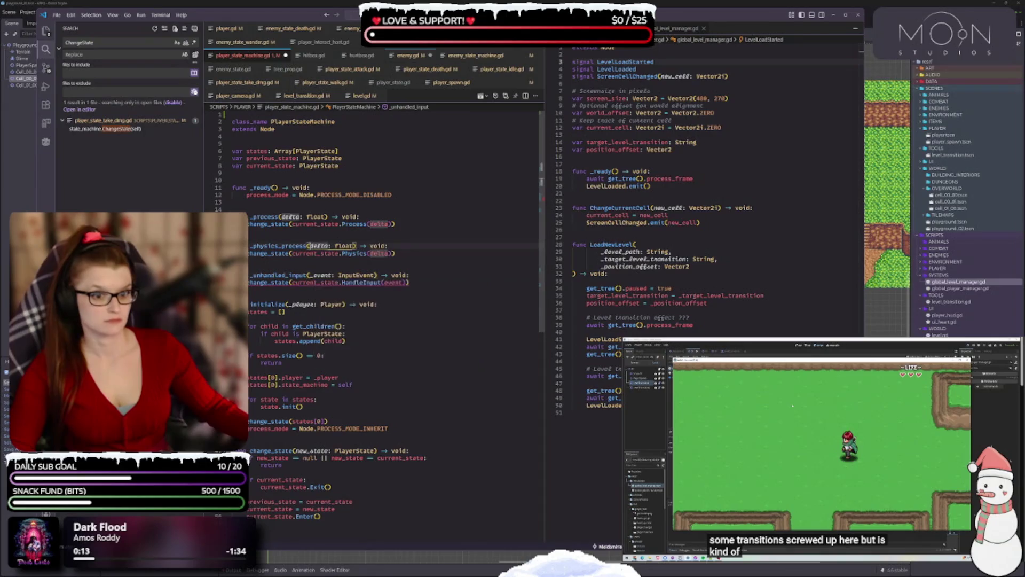
pyautogui.write('_')
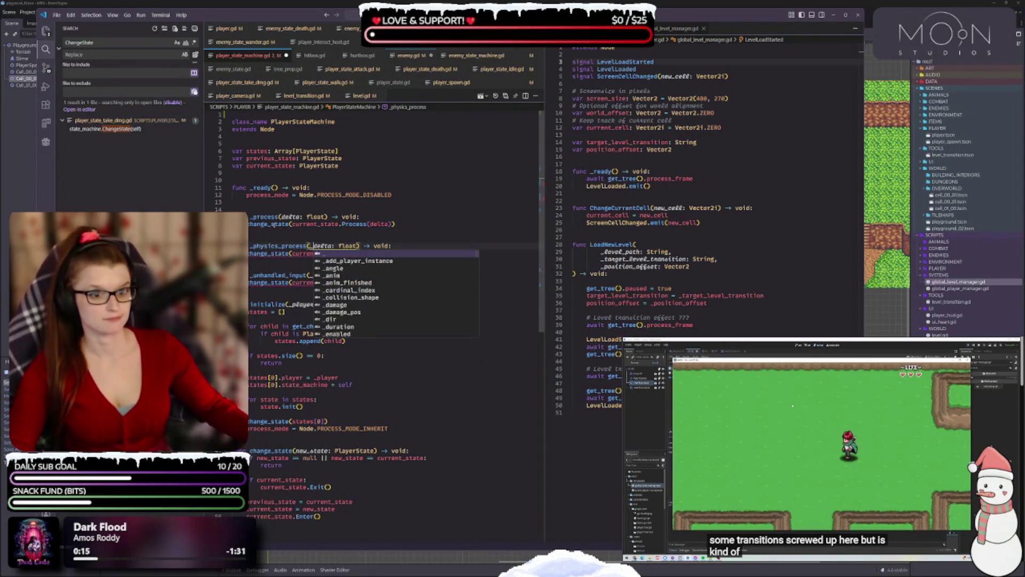
pyautogui.press('Escape')
pyautogui.click(282, 216)
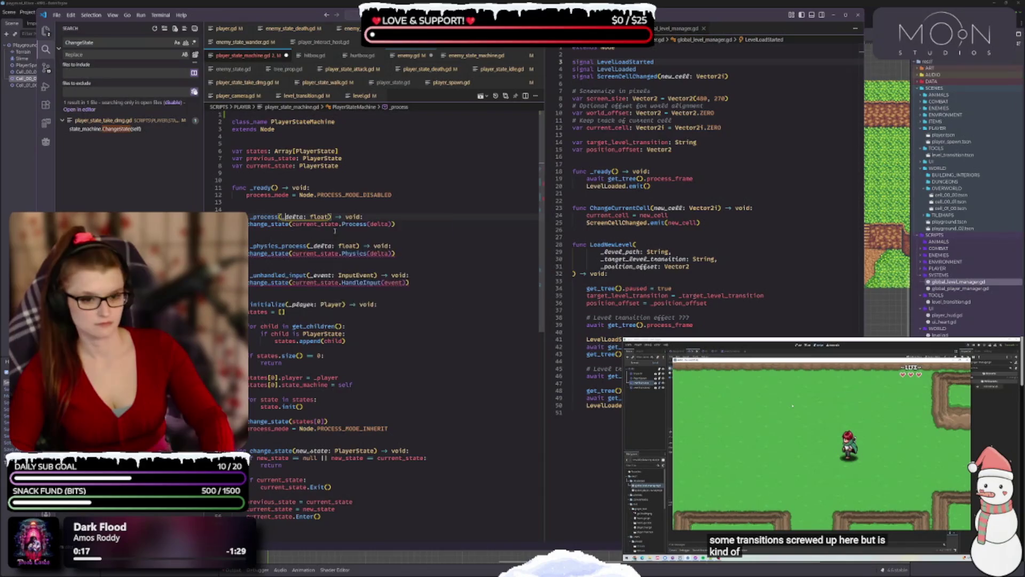
pyautogui.write('_')
pyautogui.press('Escape')
pyautogui.hotkey('ctrl', 's')
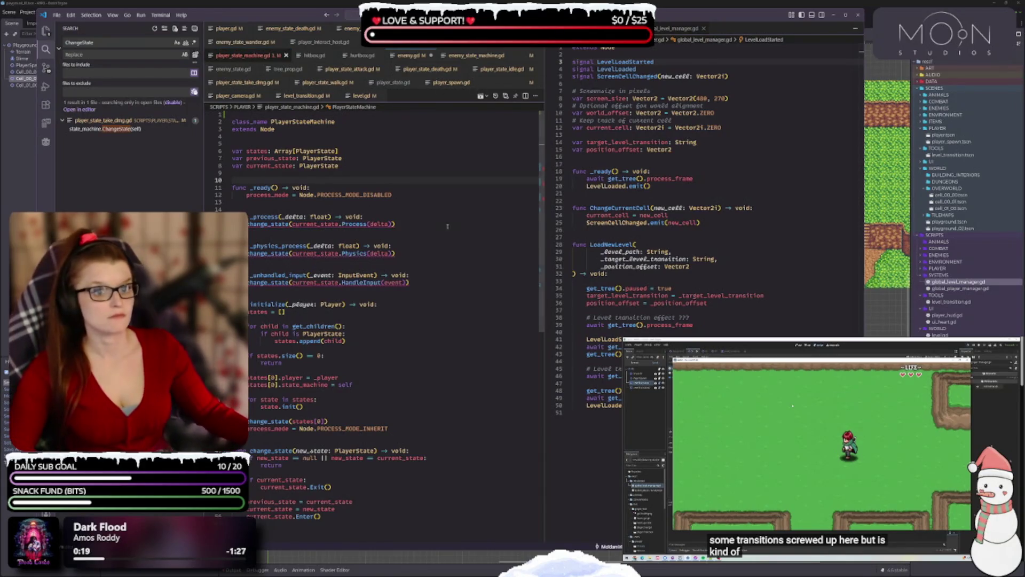
# - Pass _delta to the Process and Physics calls and _event to the HandleInput call
pyautogui.click(377, 224)
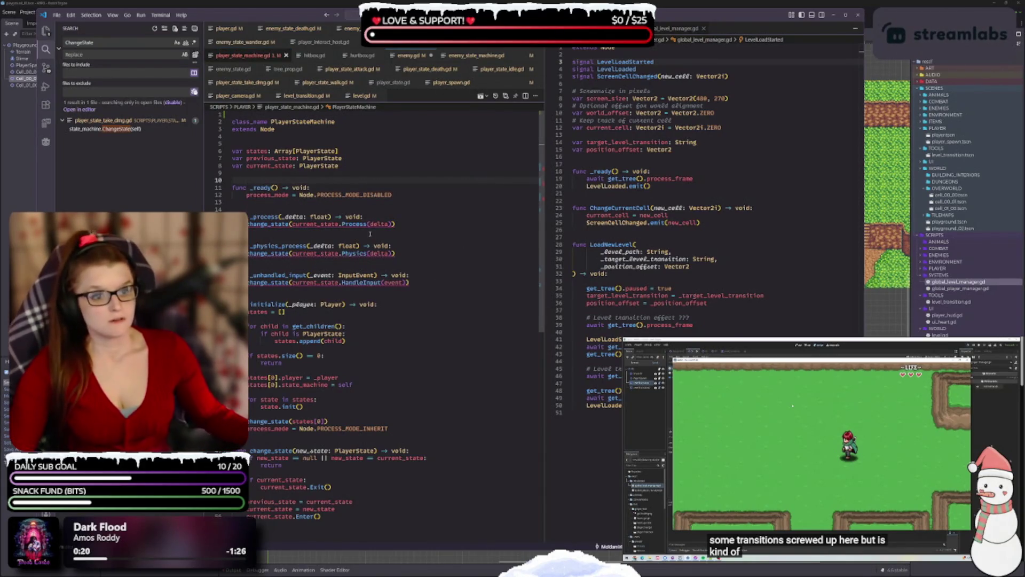
pyautogui.write('_')
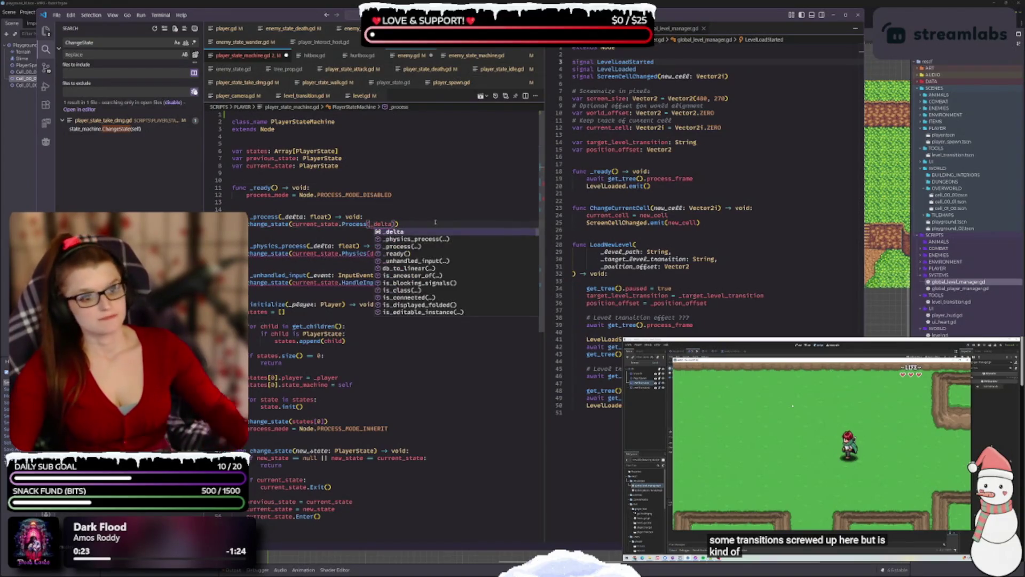
pyautogui.click(435, 189)
pyautogui.click(374, 254)
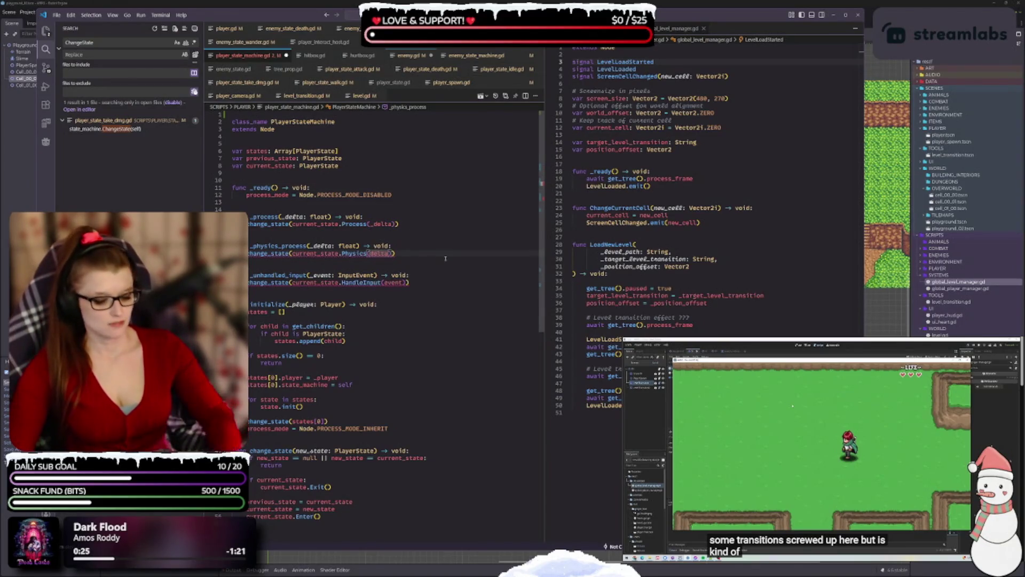
pyautogui.write('_')
pyautogui.click(406, 218)
pyautogui.click(386, 284)
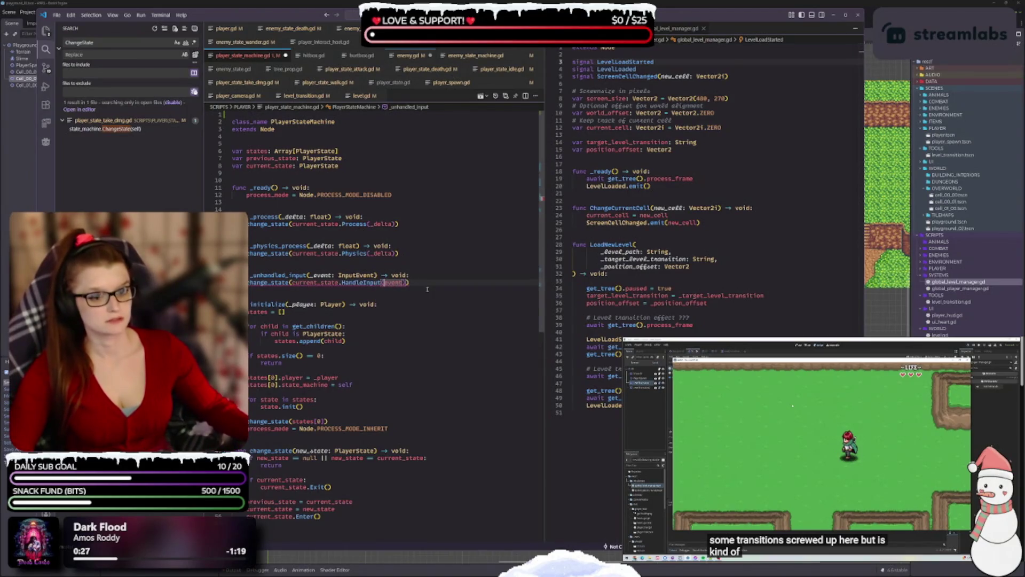
pyautogui.write('_')
pyautogui.click(319, 369)
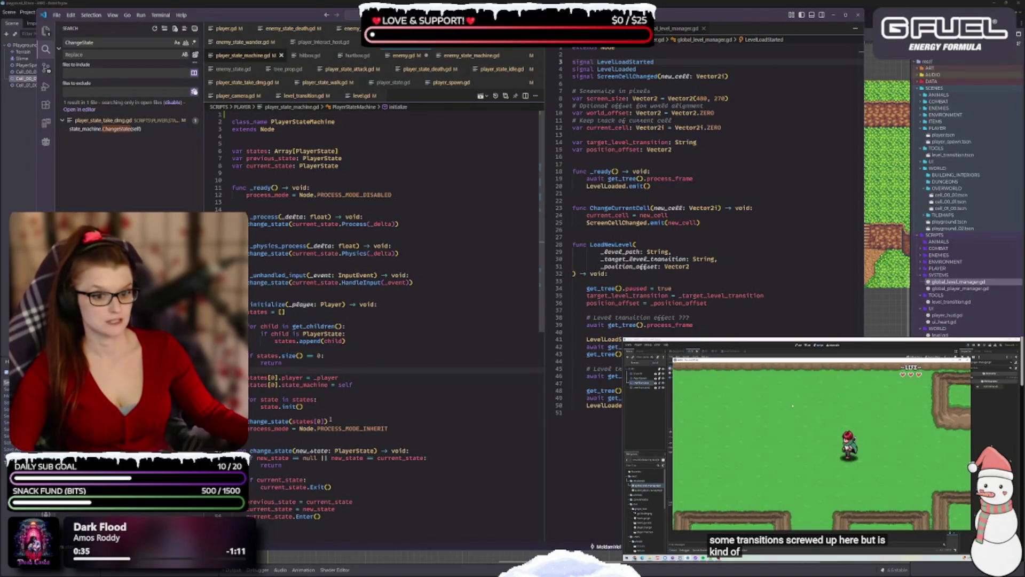
# - Change change_state's new_state to _new_state in the signature, null check and current_state assignment, then save
pyautogui.scroll(-2, 373, 385)
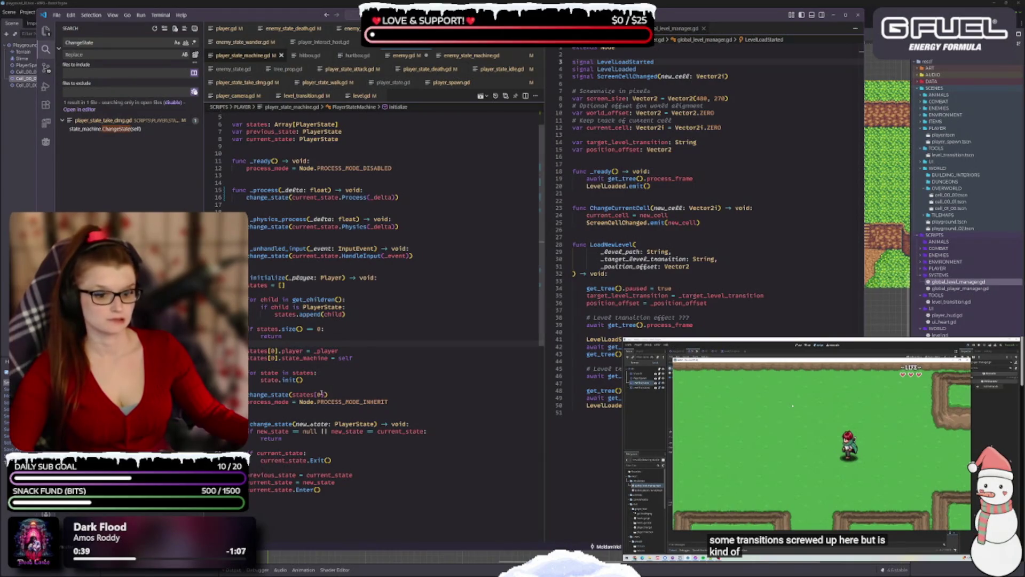
pyautogui.scroll(-2, 374, 370)
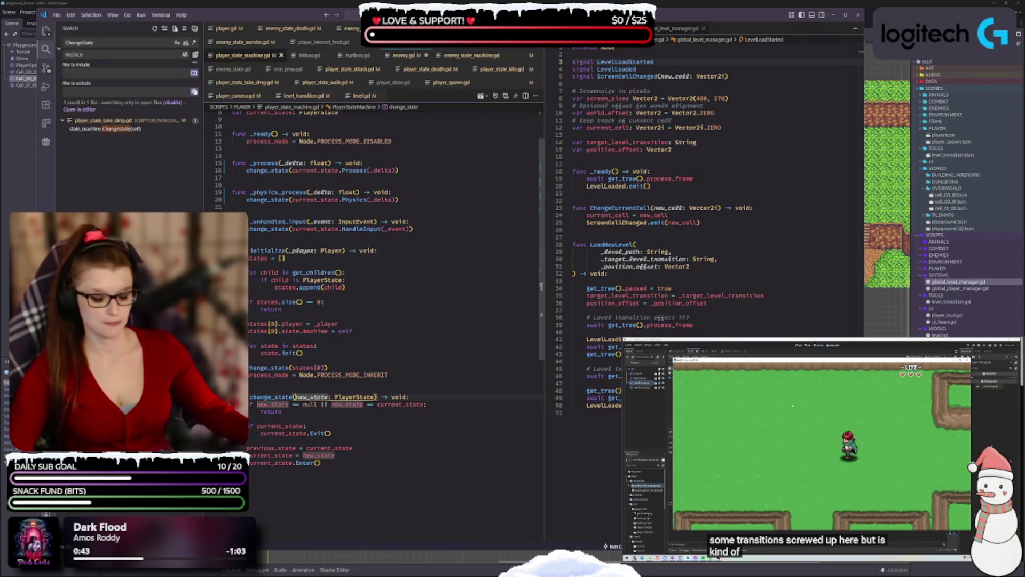
pyautogui.write('states')
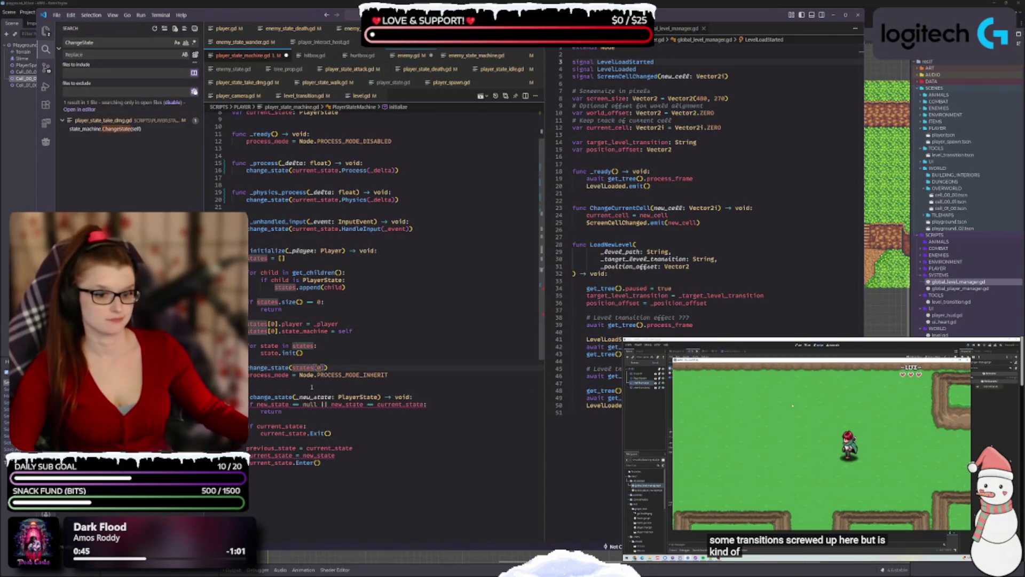
pyautogui.click(274, 404)
pyautogui.write('_')
pyautogui.click(337, 405)
pyautogui.write('_')
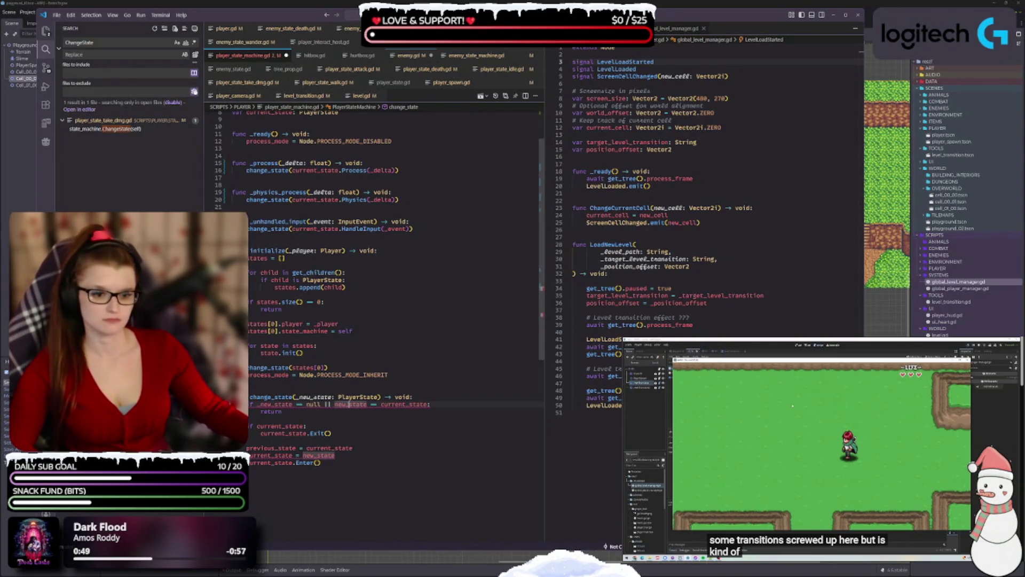
pyautogui.click(304, 455)
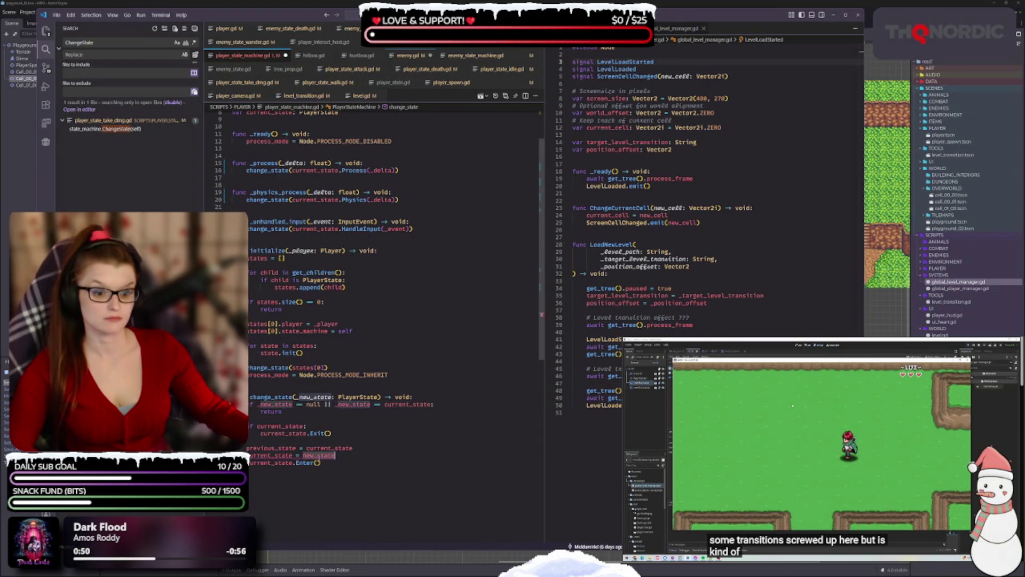
pyautogui.write('_')
pyautogui.hotkey('ctrl', 's')
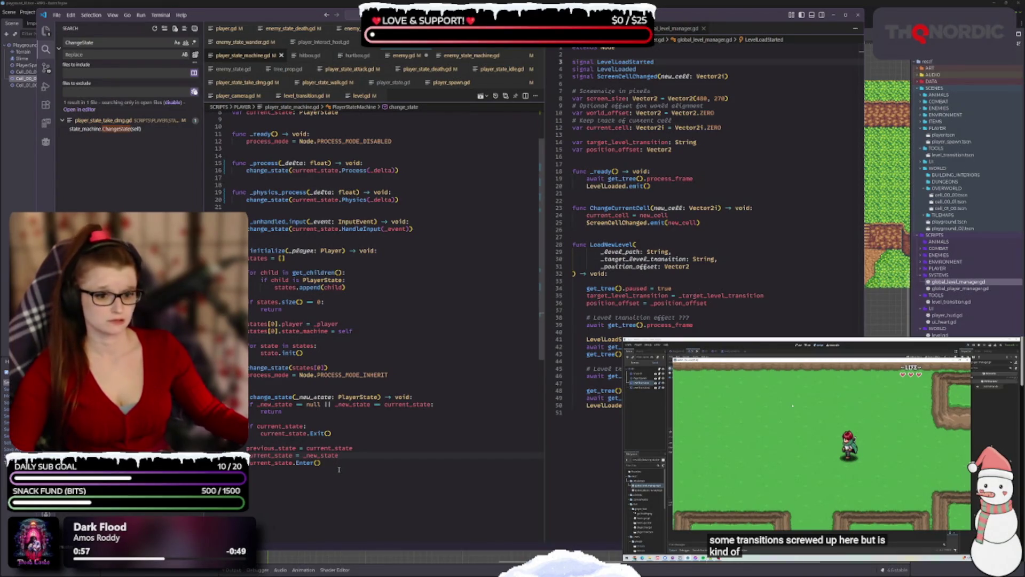
# - Go to the remaining ChangeState call in player_state_take_dmg.gd
pyautogui.click(355, 463)
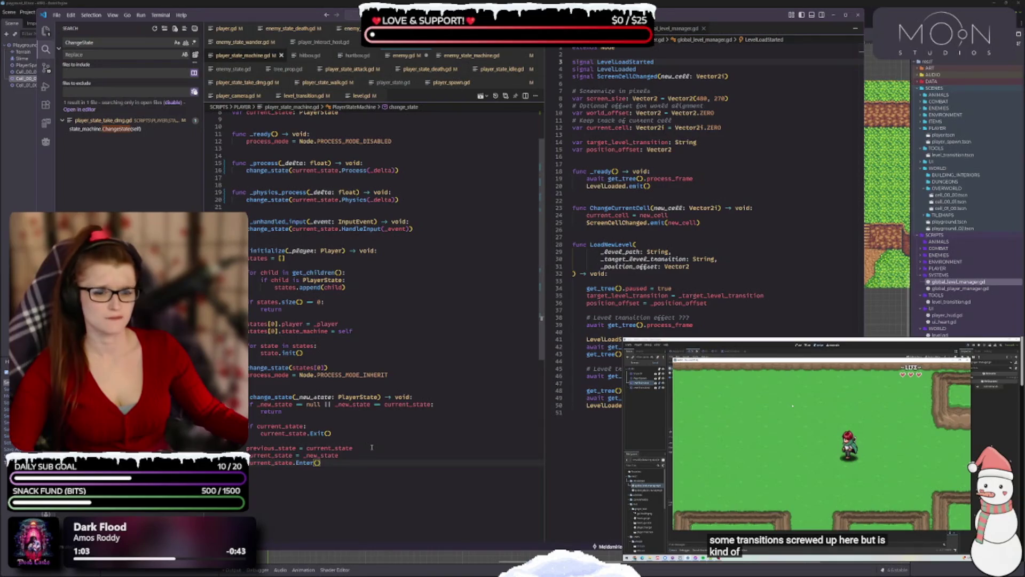
pyautogui.scroll(3, 373, 447)
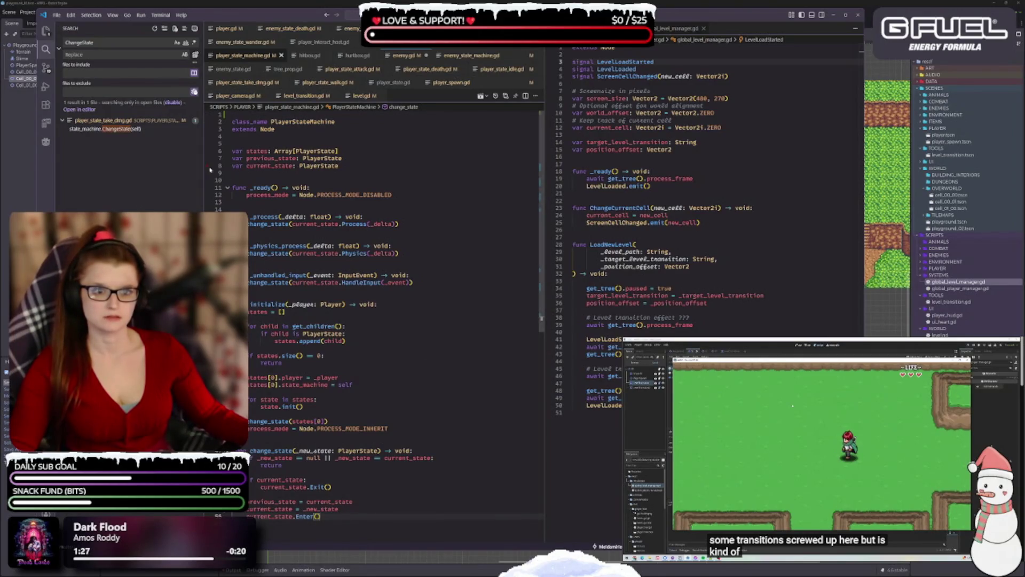
pyautogui.click(133, 129)
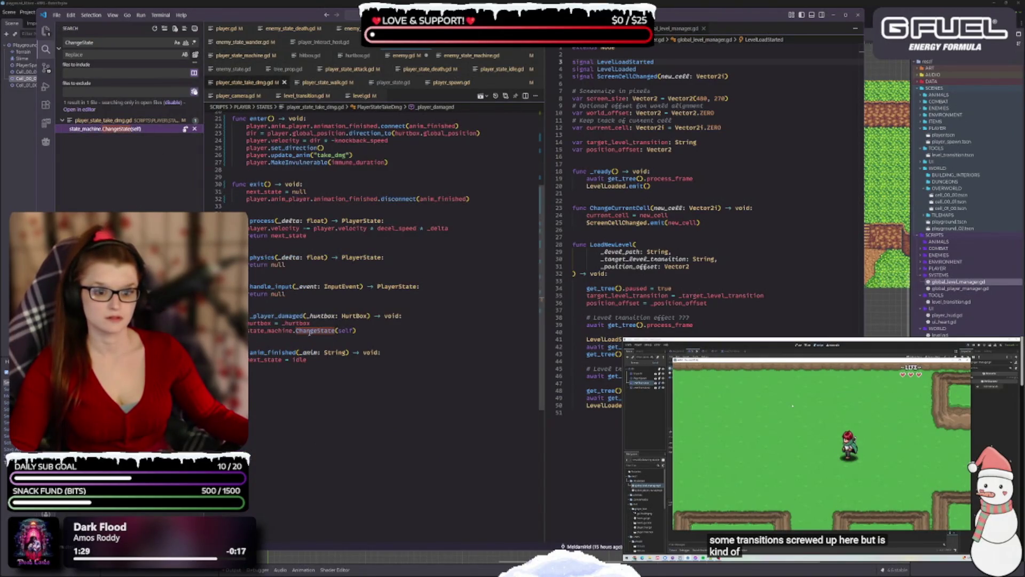
# - Replace ChangeState with change_state in _player_damaged, keeping the self argument
pyautogui.write('chan')
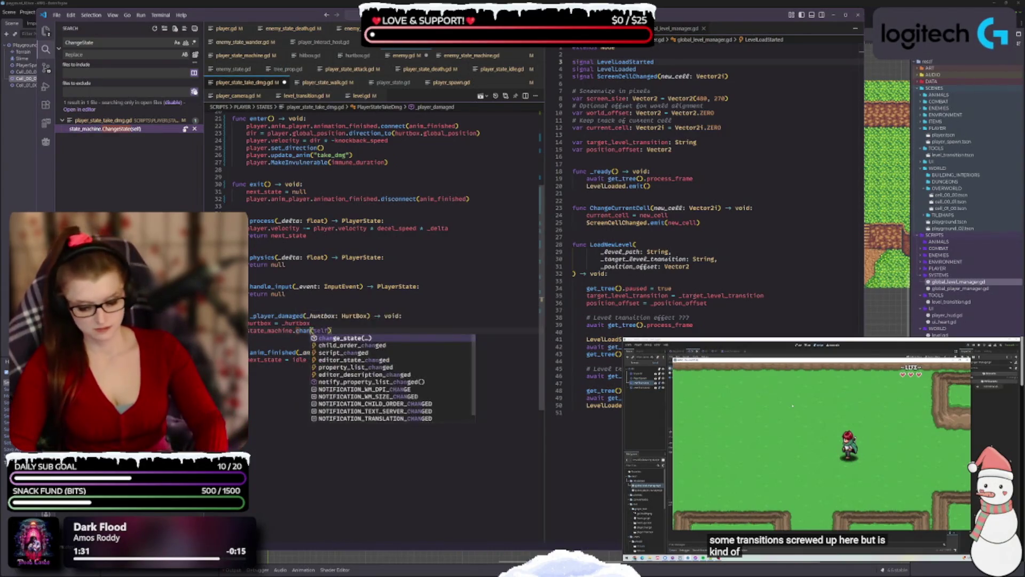
pyautogui.press('Return')
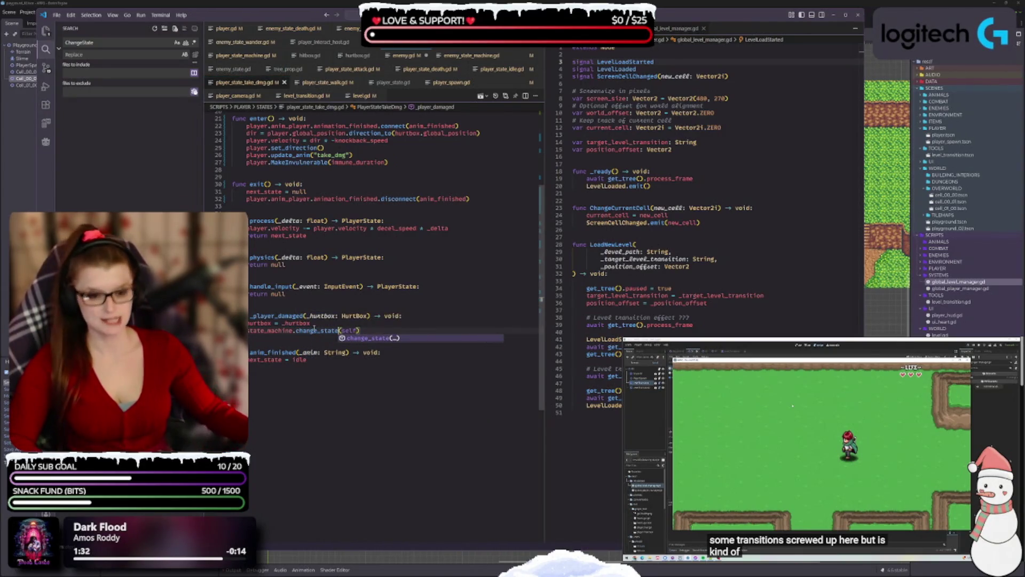
pyautogui.click(332, 360)
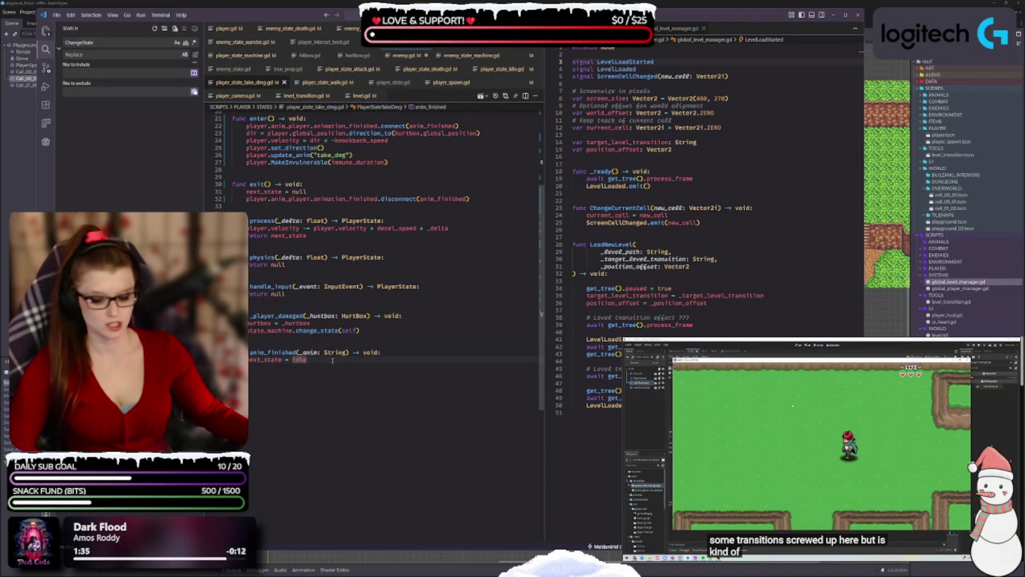
pyautogui.scroll(3, 347, 417)
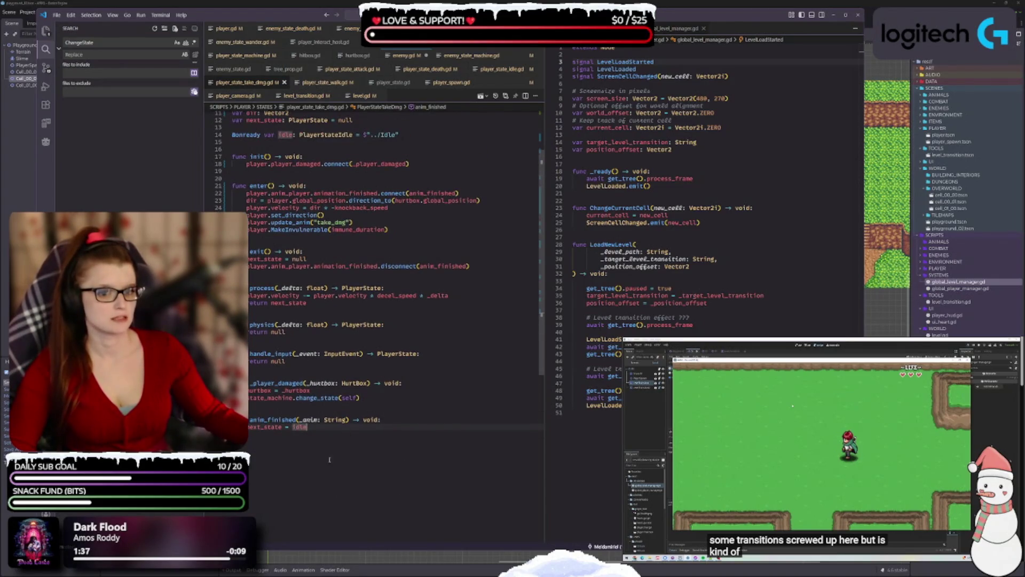
pyautogui.scroll(3, 336, 429)
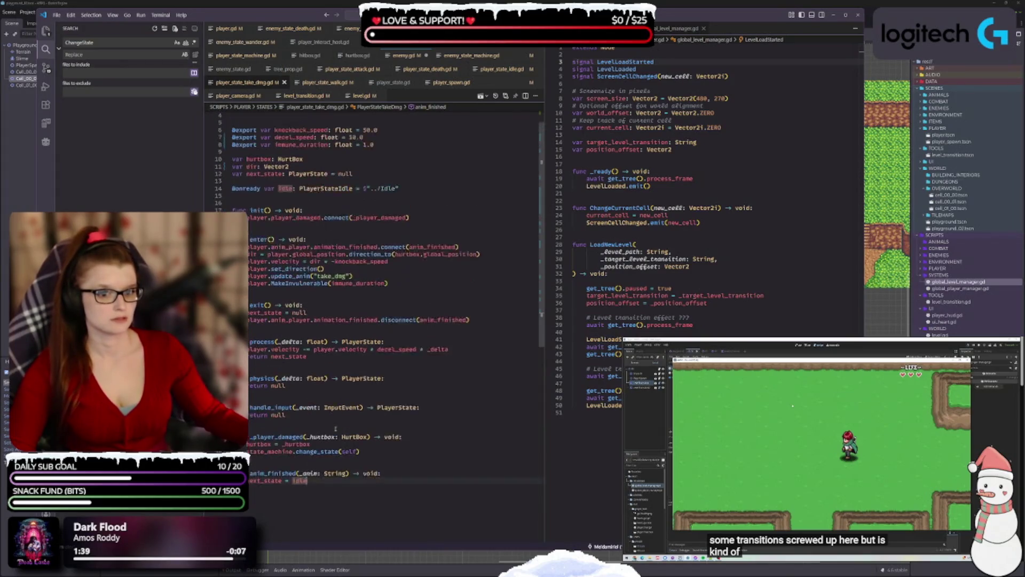
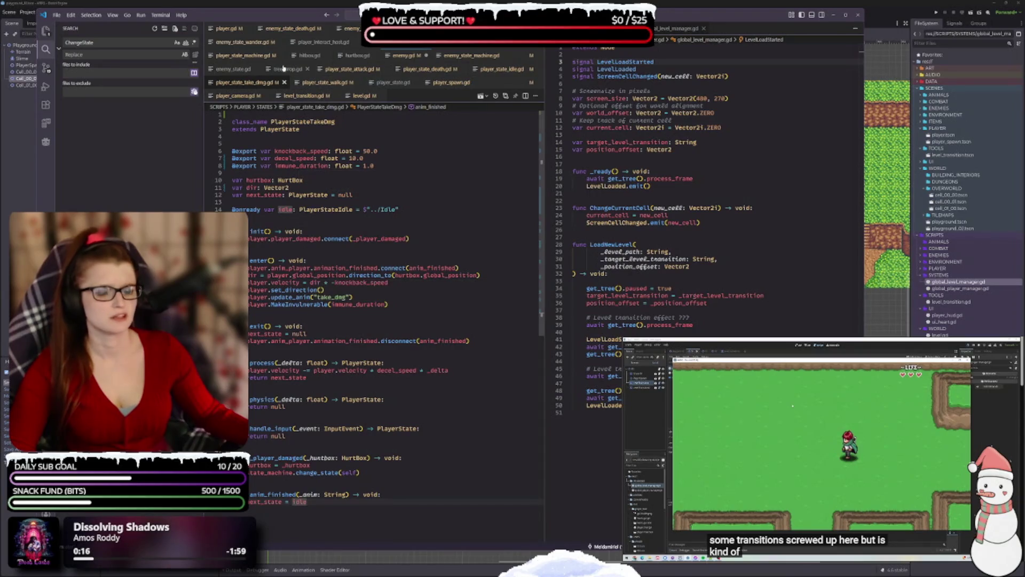
# - Review player.gd's MakeInvulnerable and the AnimDirection function returning down, up, right or left
pyautogui.click(227, 29)
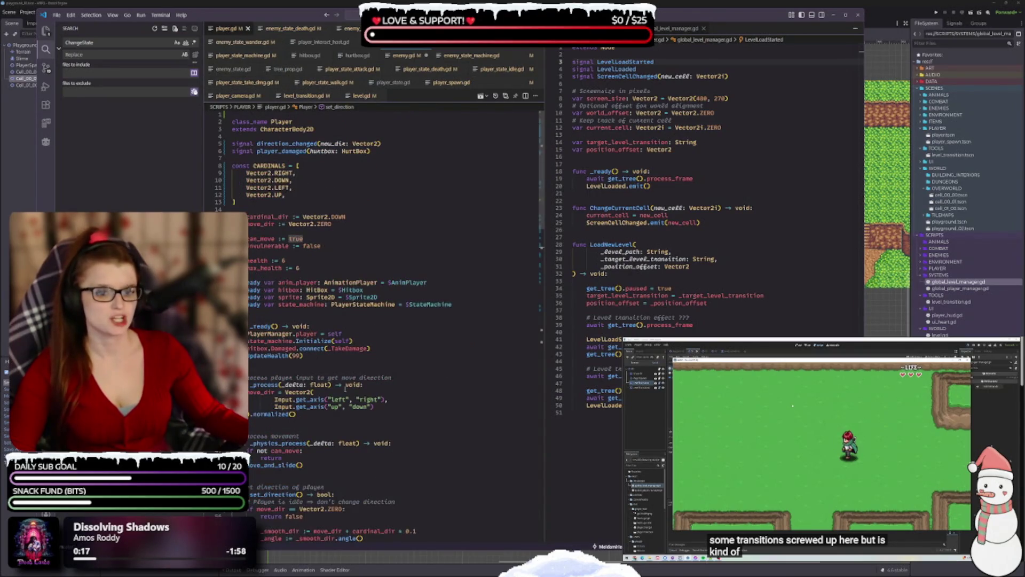
pyautogui.scroll(-6, 390, 405)
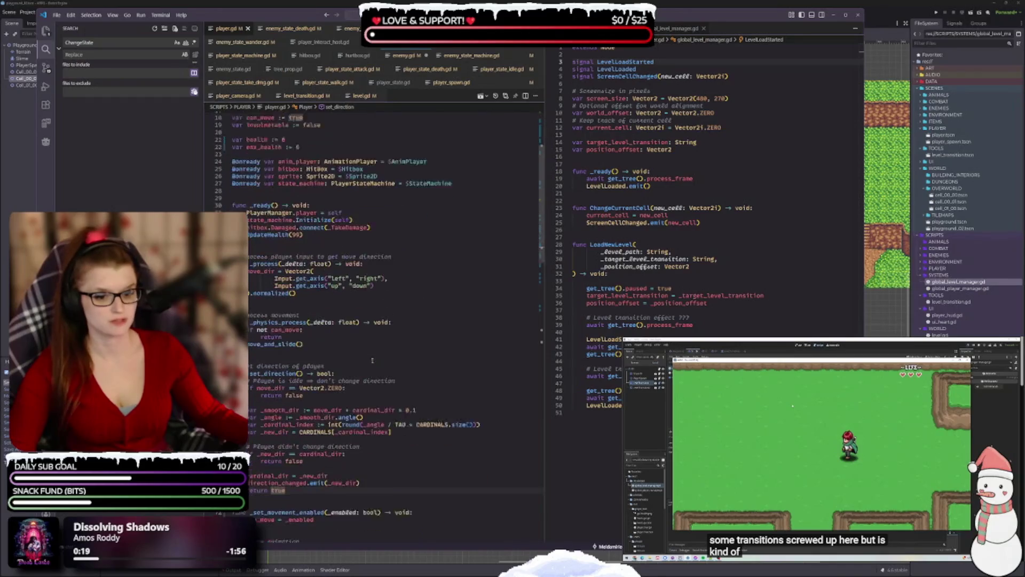
pyautogui.scroll(-14, 295, 399)
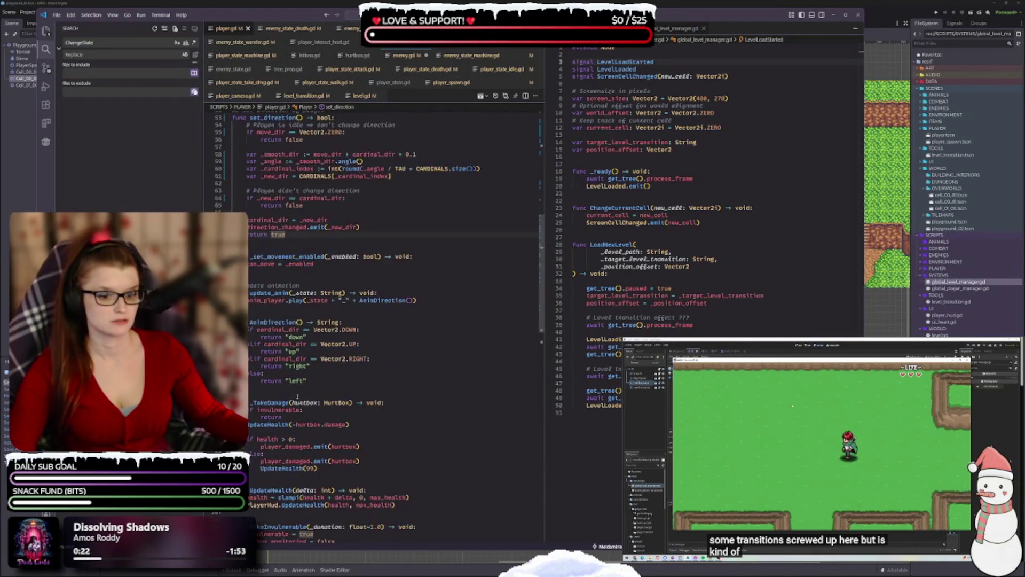
pyautogui.click(278, 460)
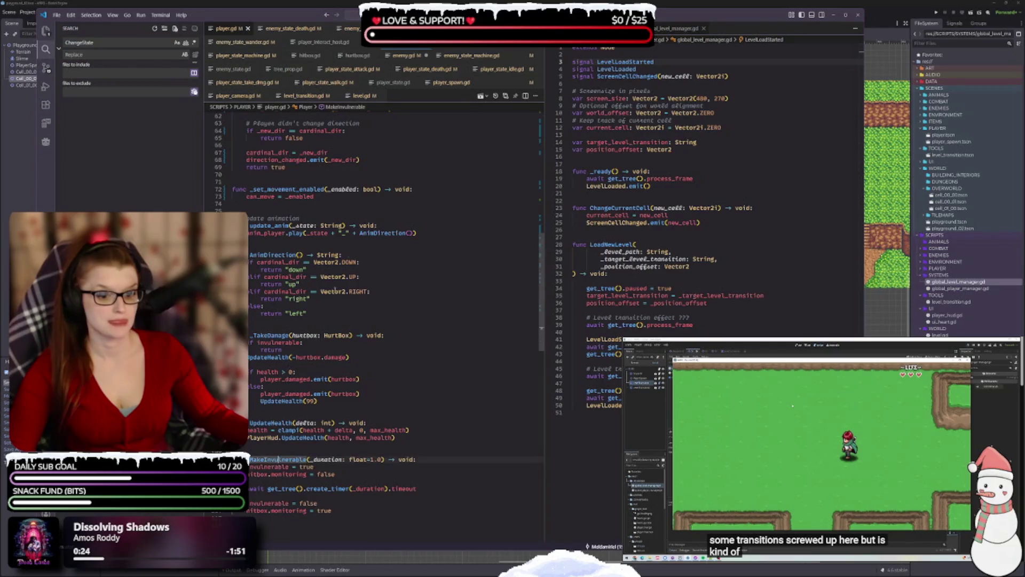
pyautogui.scroll(3, 342, 241)
pyautogui.scroll(-3, 310, 245)
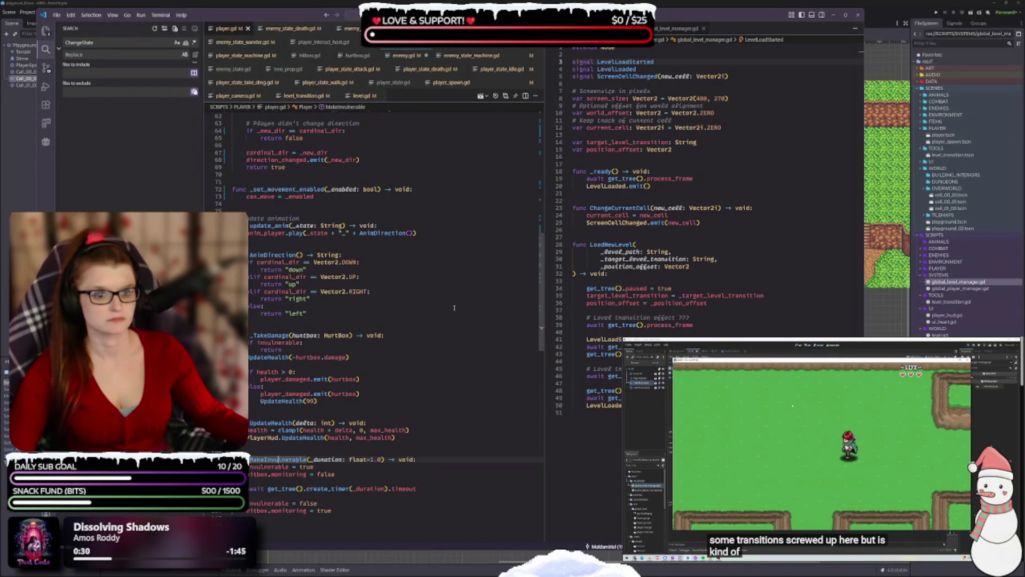
pyautogui.click(330, 312)
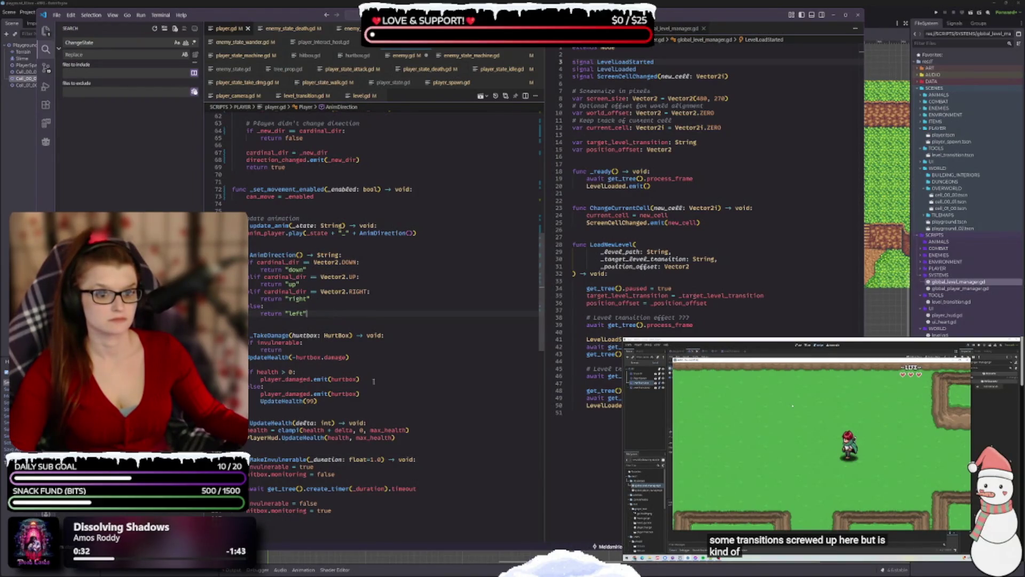
pyautogui.scroll(2, 406, 346)
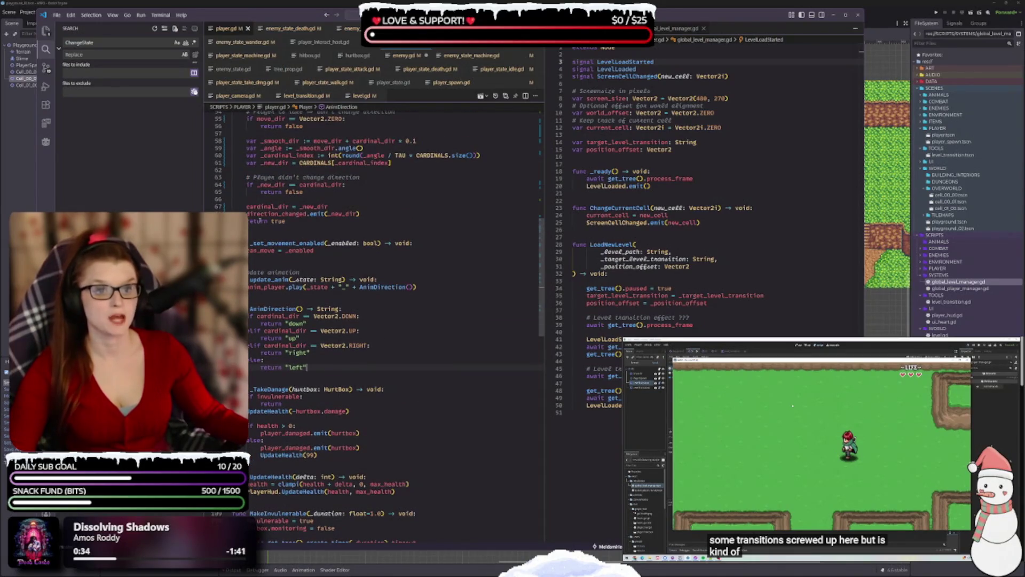
pyautogui.scroll(-2, 265, 311)
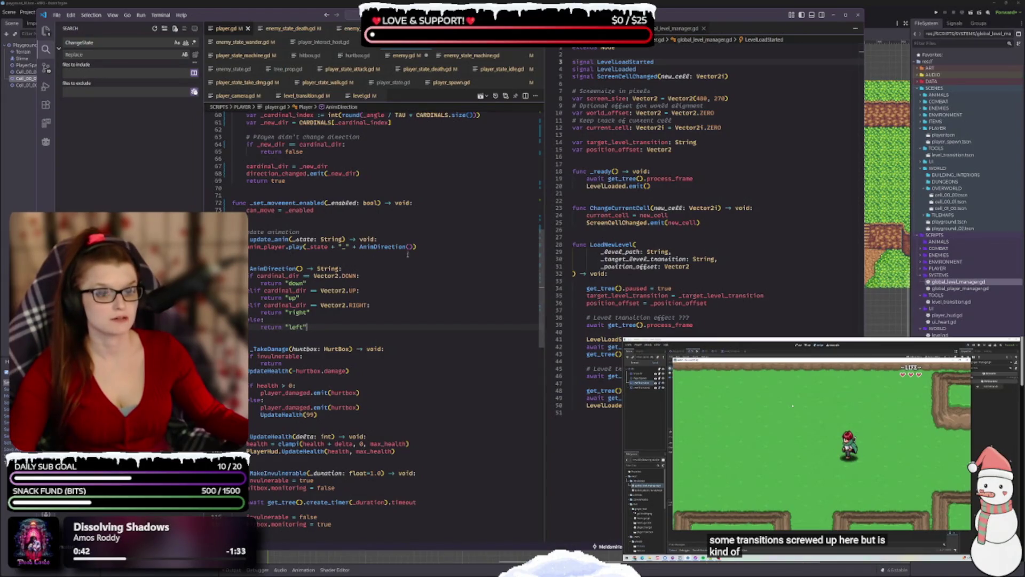
# - Rename AnimDirection to get_anim_dir and make update_anim call get_anim_dir()
pyautogui.doubleClick(278, 269)
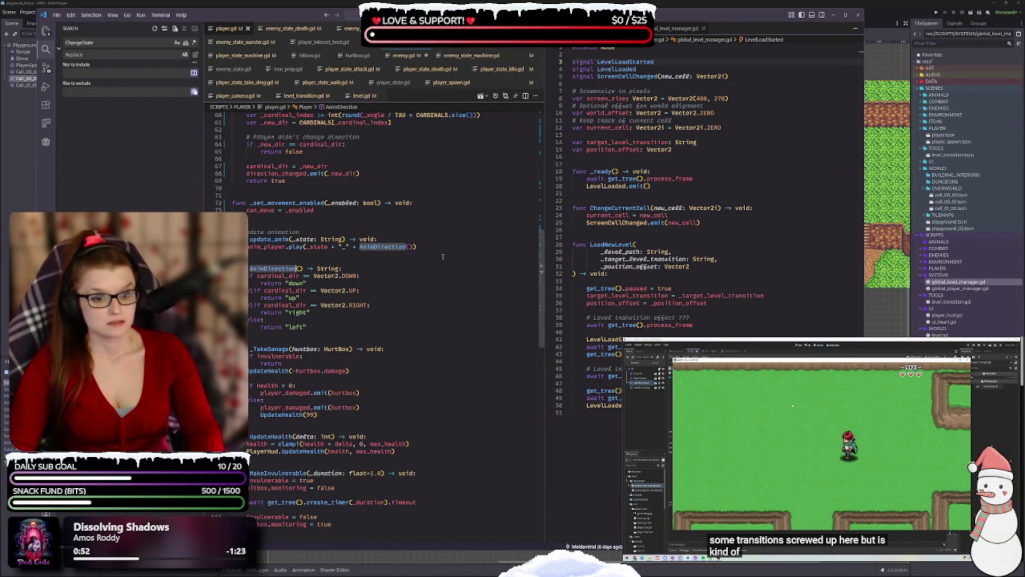
pyautogui.write('get_anim')
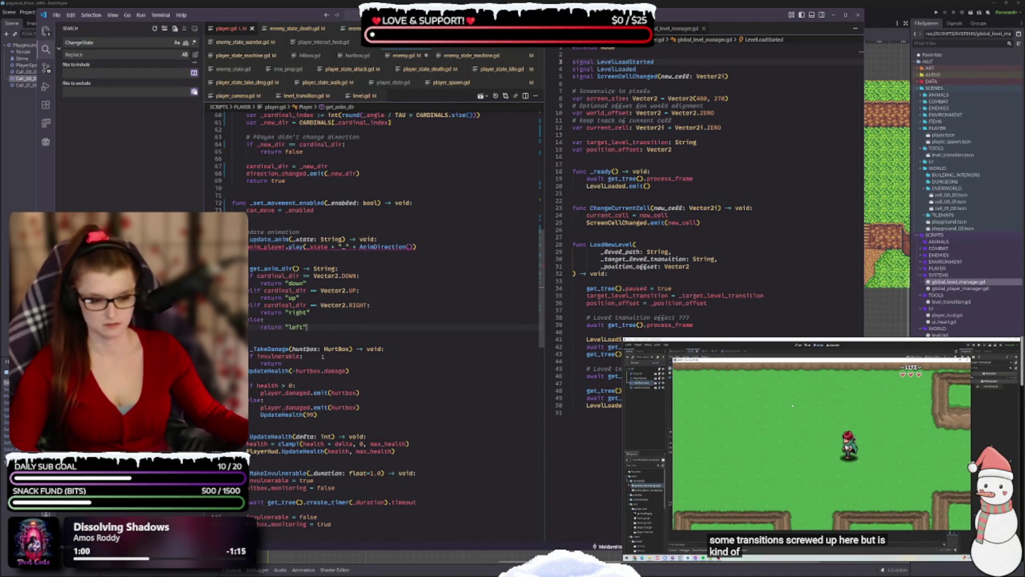
pyautogui.moveTo(269, 273)
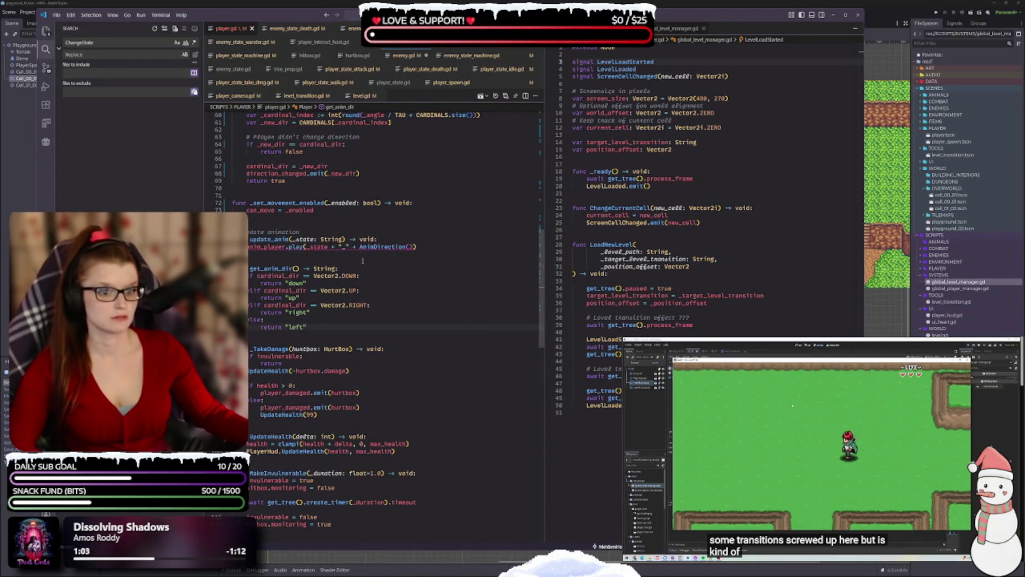
pyautogui.write('func get_anim_dir() -> String:')
pyautogui.hotkey('ctrl', 'z')
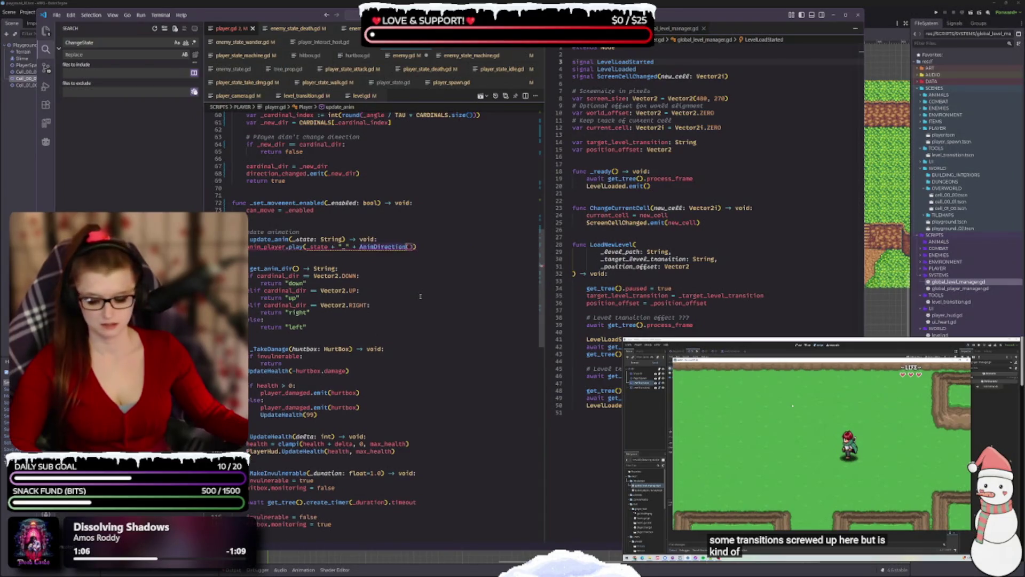
pyautogui.doubleClick(270, 268)
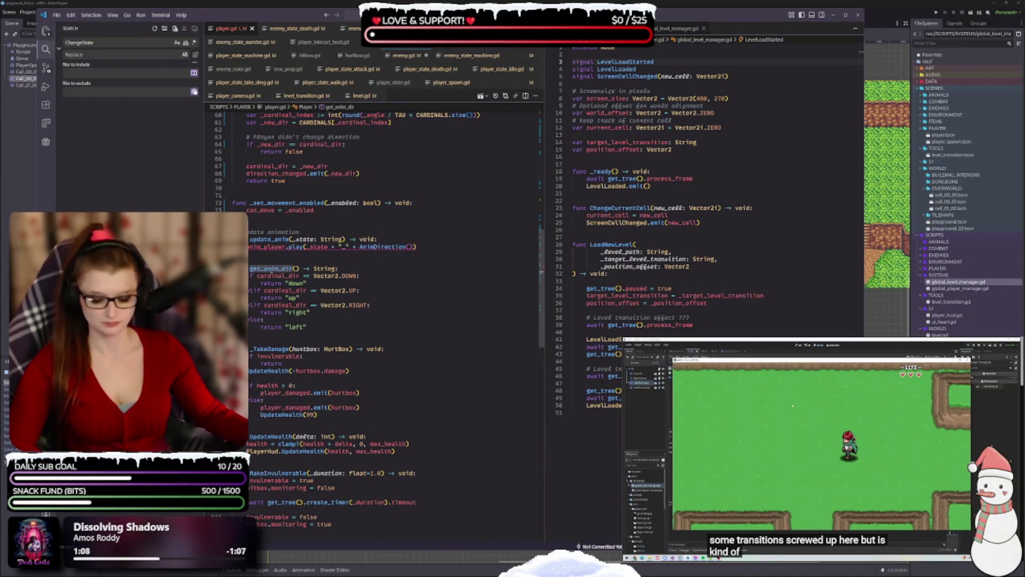
pyautogui.click(381, 247)
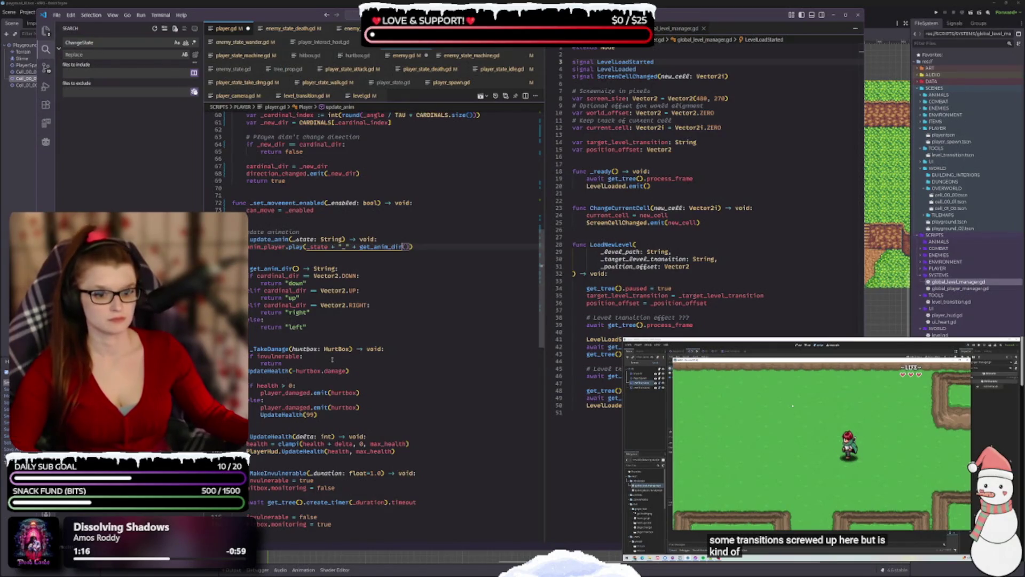
pyautogui.scroll(-2, 371, 354)
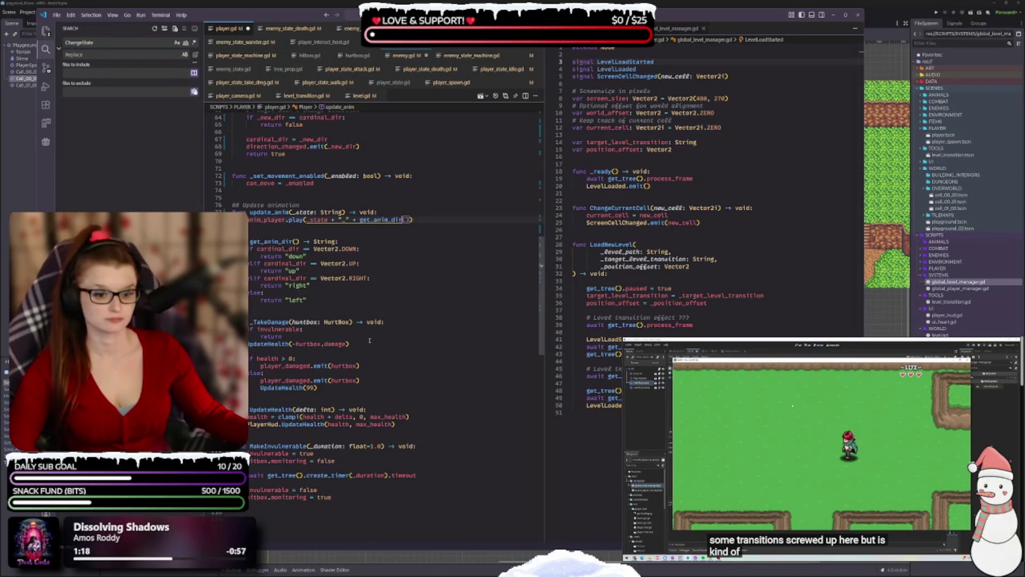
pyautogui.scroll(7, 397, 376)
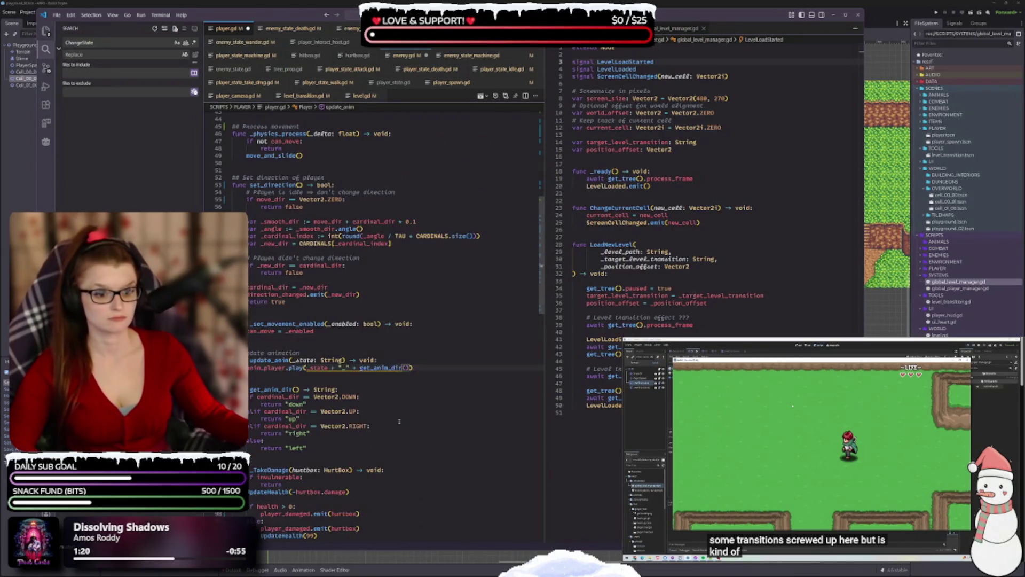
pyautogui.scroll(4, 399, 421)
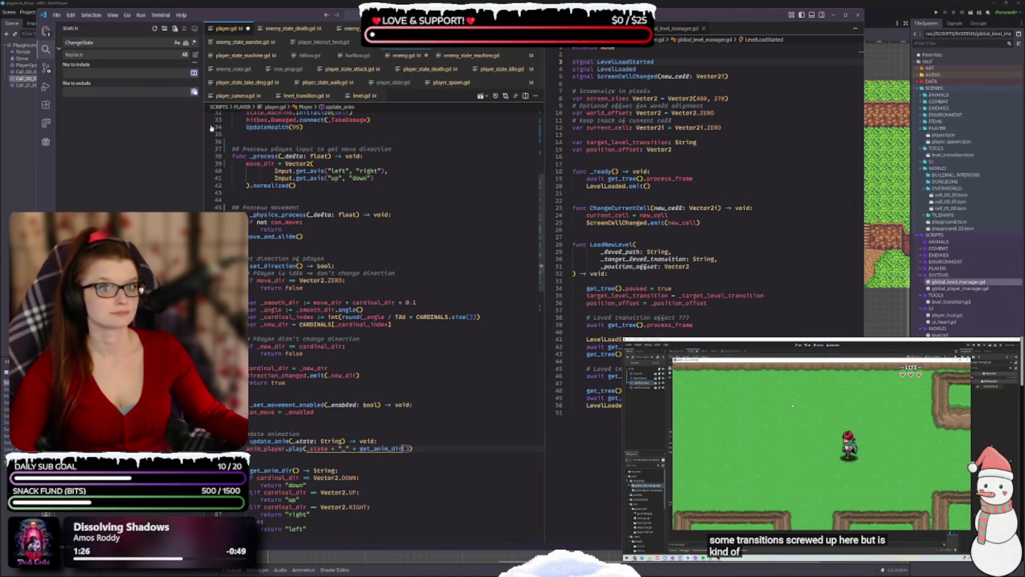
# - Open the player state scripts and group the take_dmg, death, attack and idle tabs
pyautogui.click(246, 55)
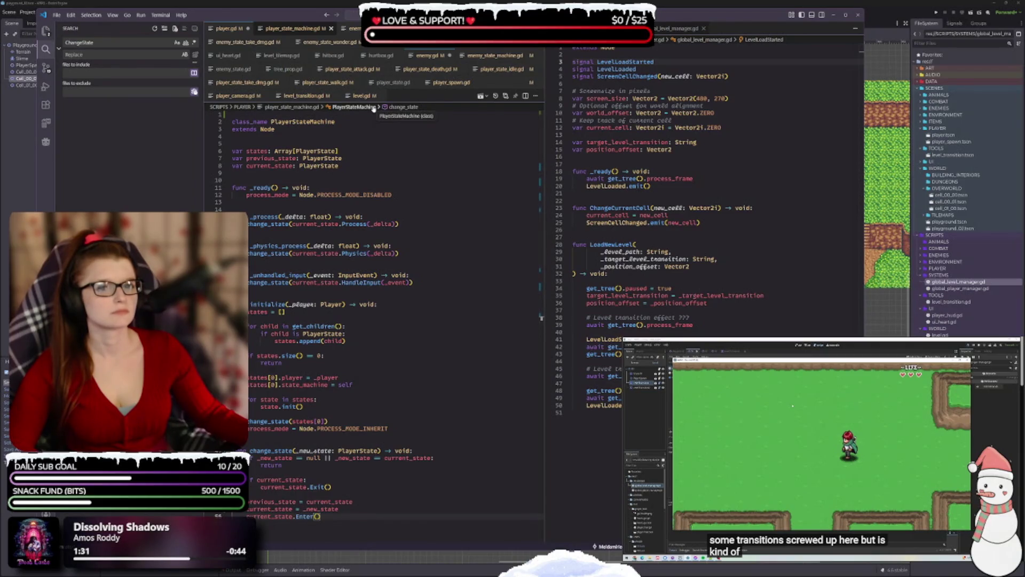
pyautogui.click(386, 83)
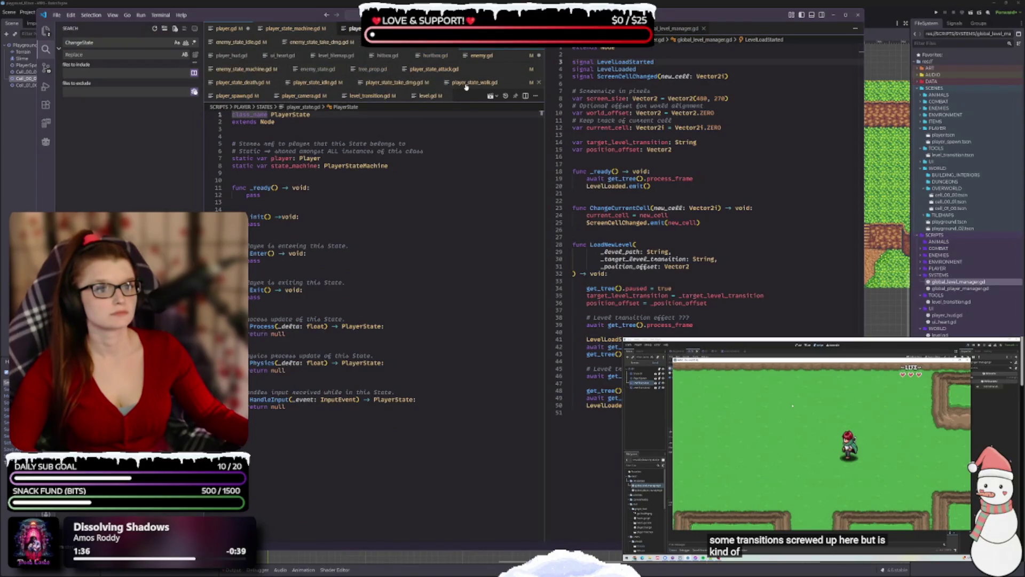
pyautogui.click(465, 83)
pyautogui.click(408, 84)
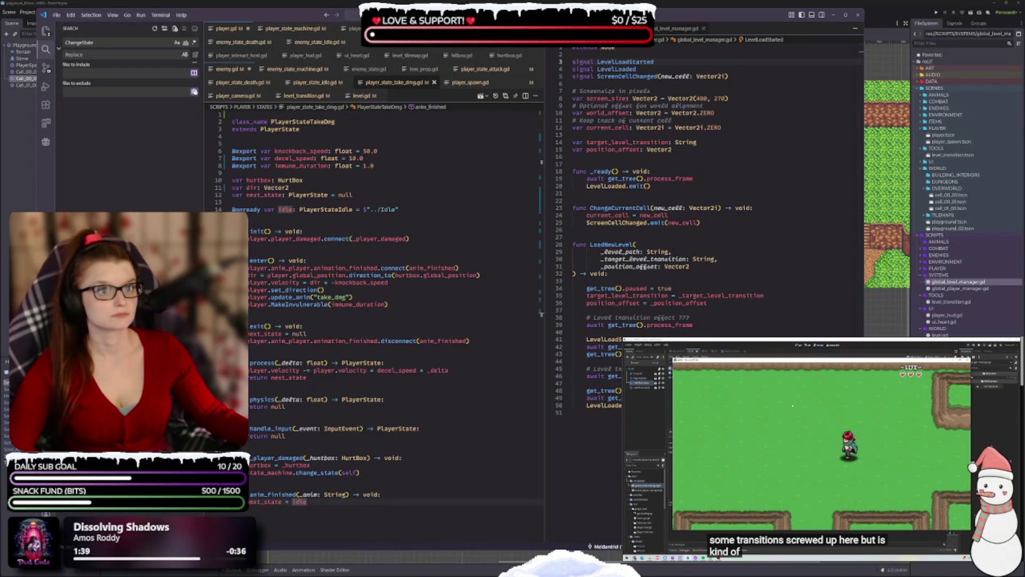
pyautogui.moveTo(209, 45); pyautogui.dragTo(210, 45)
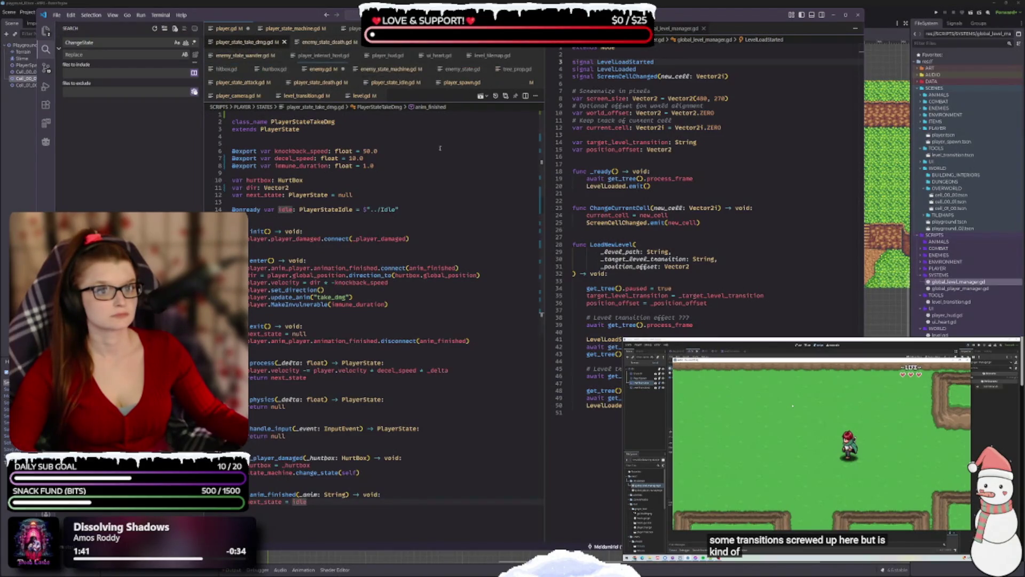
pyautogui.moveTo(318, 82); pyautogui.dragTo(291, 43)
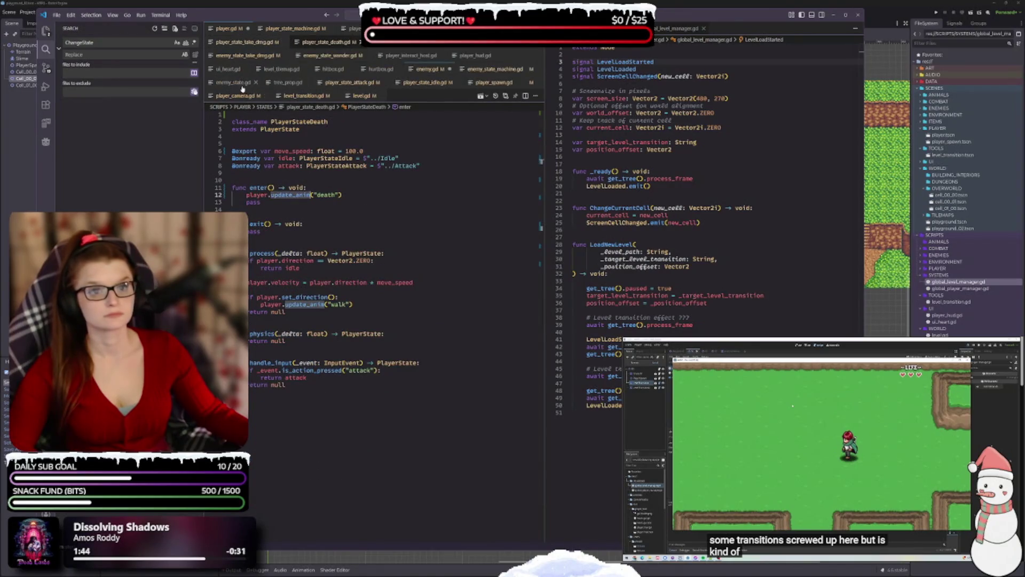
pyautogui.moveTo(350, 82); pyautogui.dragTo(323, 42)
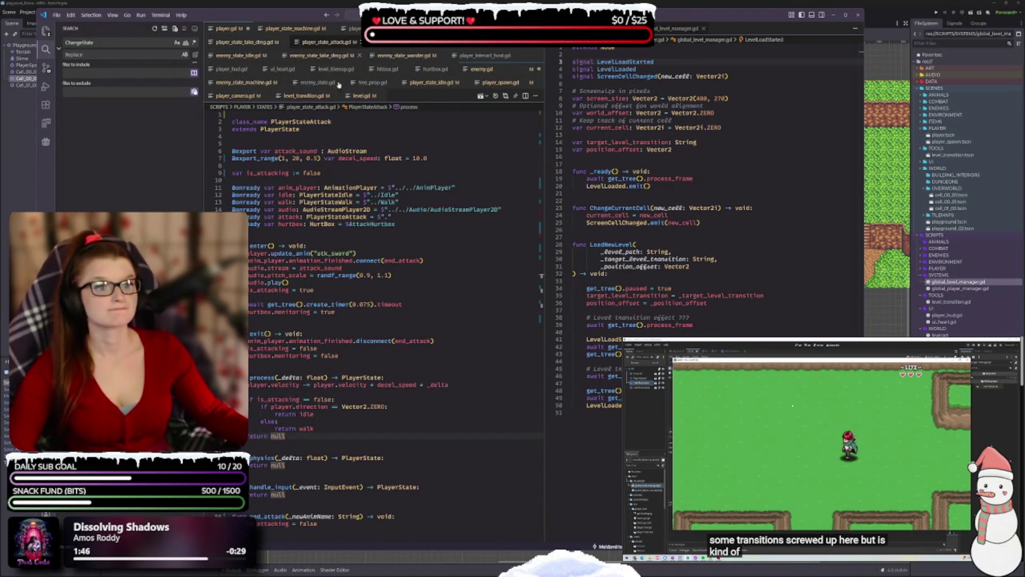
pyautogui.moveTo(432, 83); pyautogui.dragTo(325, 42)
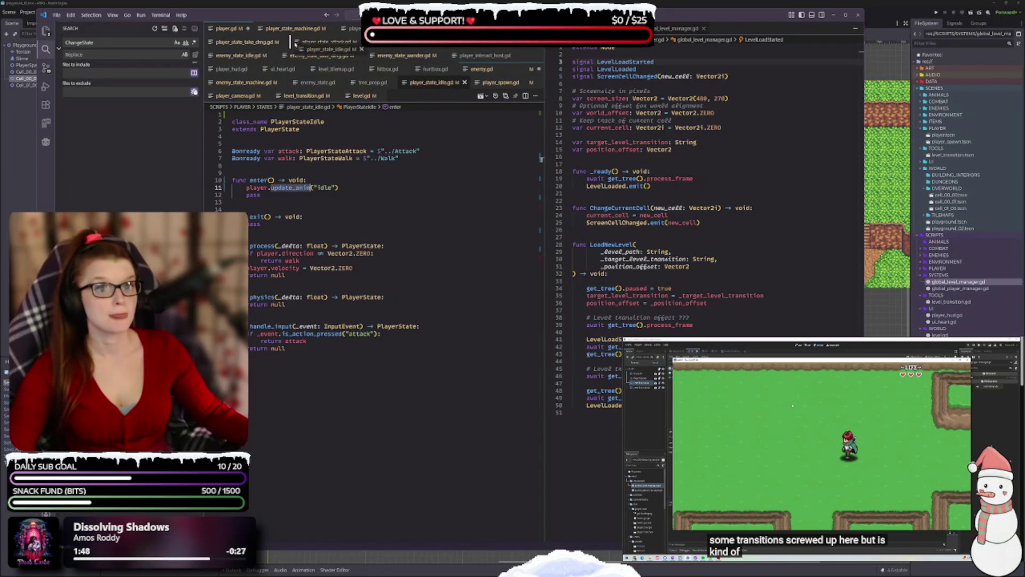
# - Group player_spawn, camera, interact_host and hud tabs; move level_transition.gd and level.gd right
pyautogui.click(479, 82)
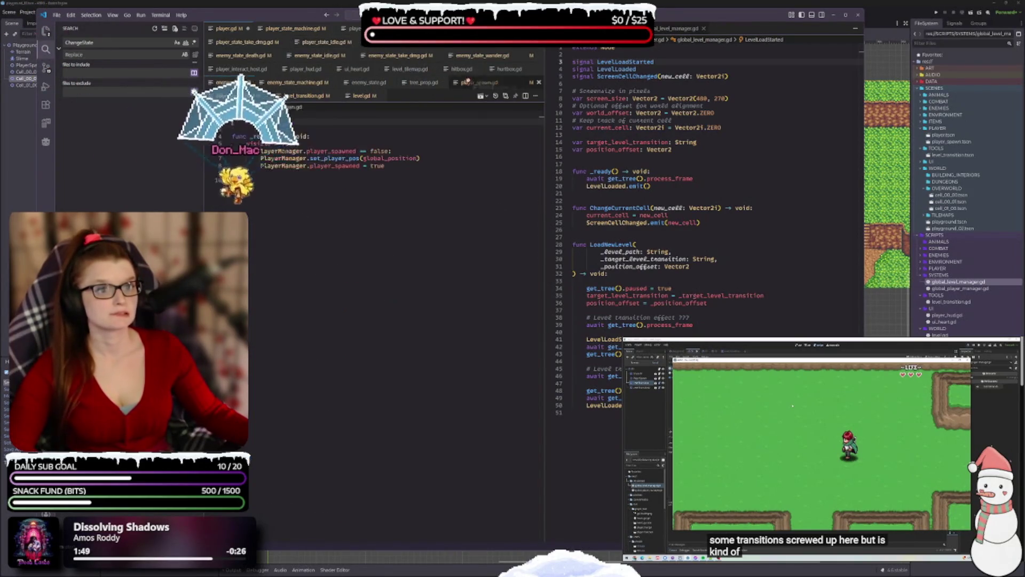
pyautogui.moveTo(479, 82); pyautogui.dragTo(224, 56)
pyautogui.moveTo(232, 98); pyautogui.dragTo(302, 56)
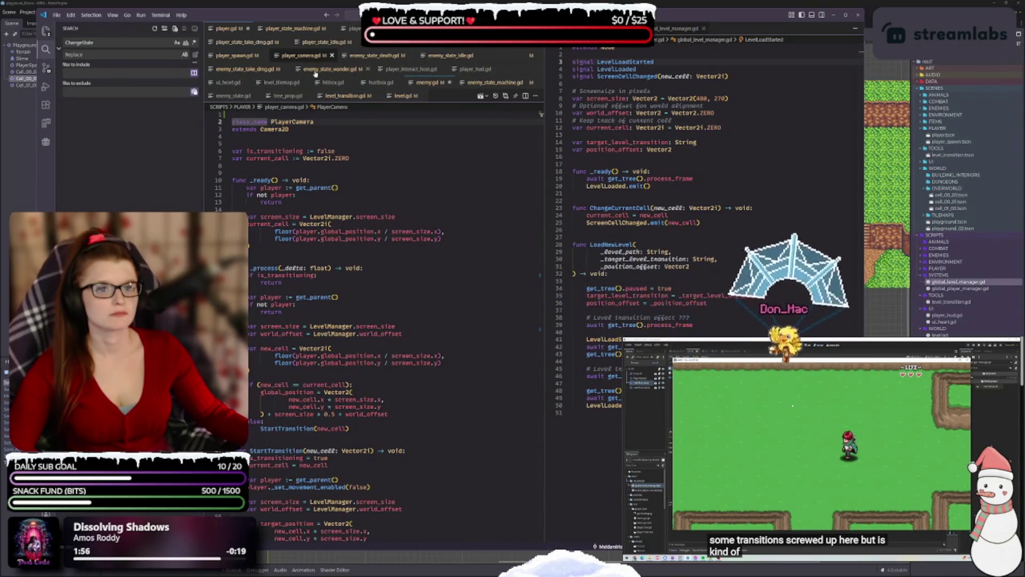
pyautogui.moveTo(417, 73); pyautogui.dragTo(374, 55)
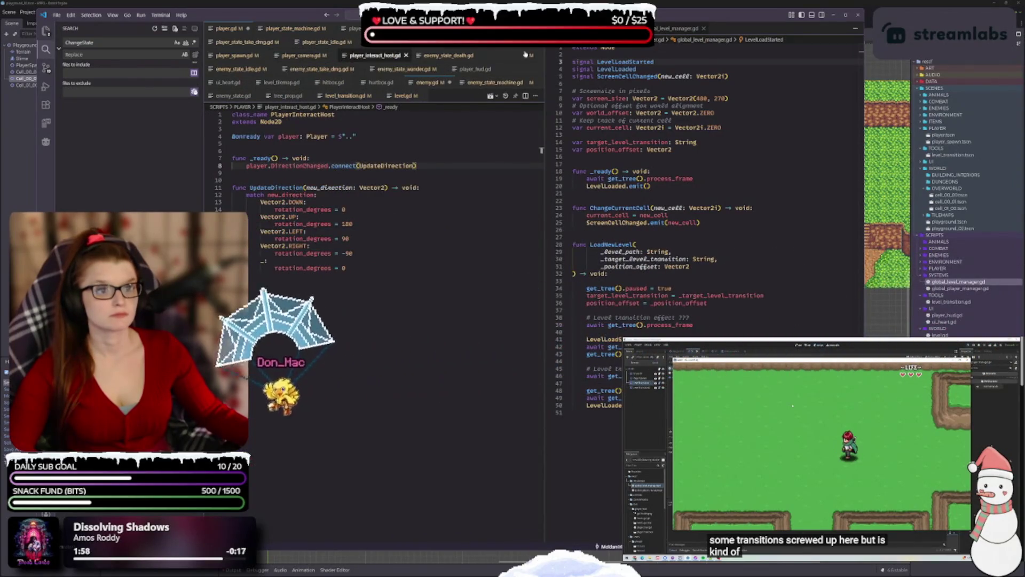
pyautogui.moveTo(475, 69)
pyautogui.mouseDown()
pyautogui.moveTo(351, 59)
pyautogui.moveTo(427, 55)
pyautogui.mouseUp()
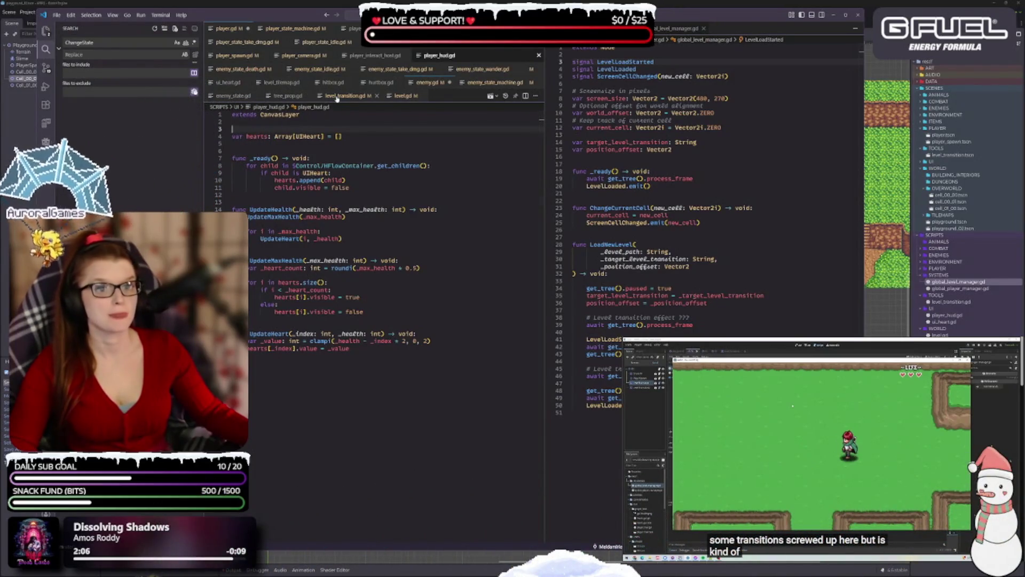
pyautogui.moveTo(345, 96); pyautogui.dragTo(740, 29)
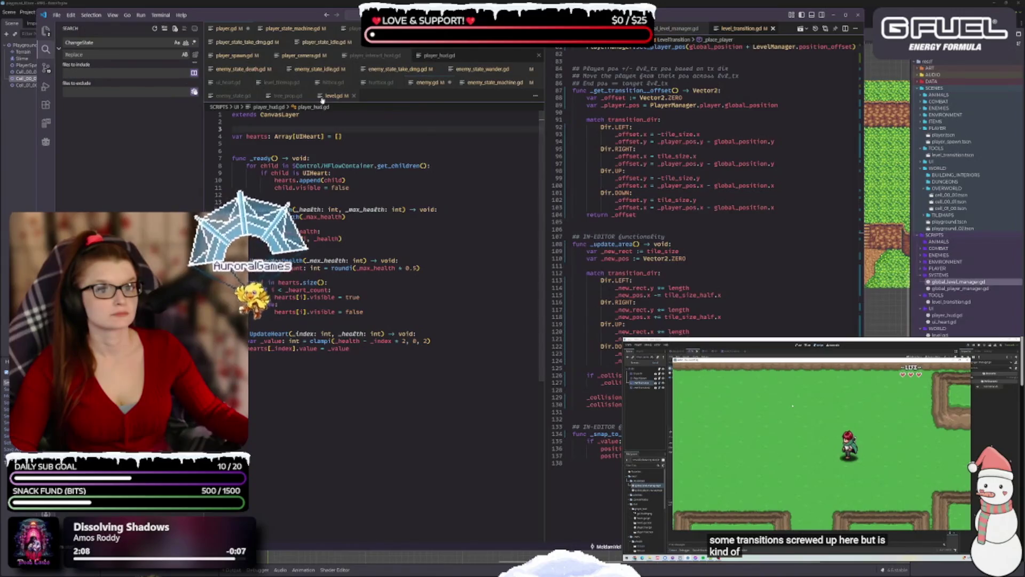
pyautogui.moveTo(333, 96); pyautogui.dragTo(771, 42)
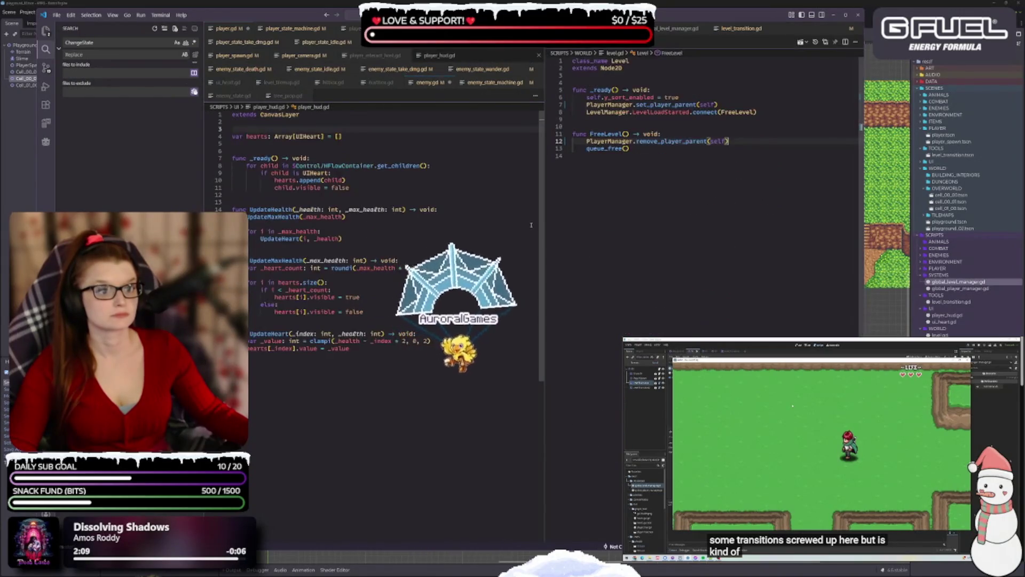
# - Widen the right editor, place ui_heart.gd beside tree_prop.gd, and move level_tilemap.gd right
pyautogui.moveTo(521, 219); pyautogui.dragTo(515, 219)
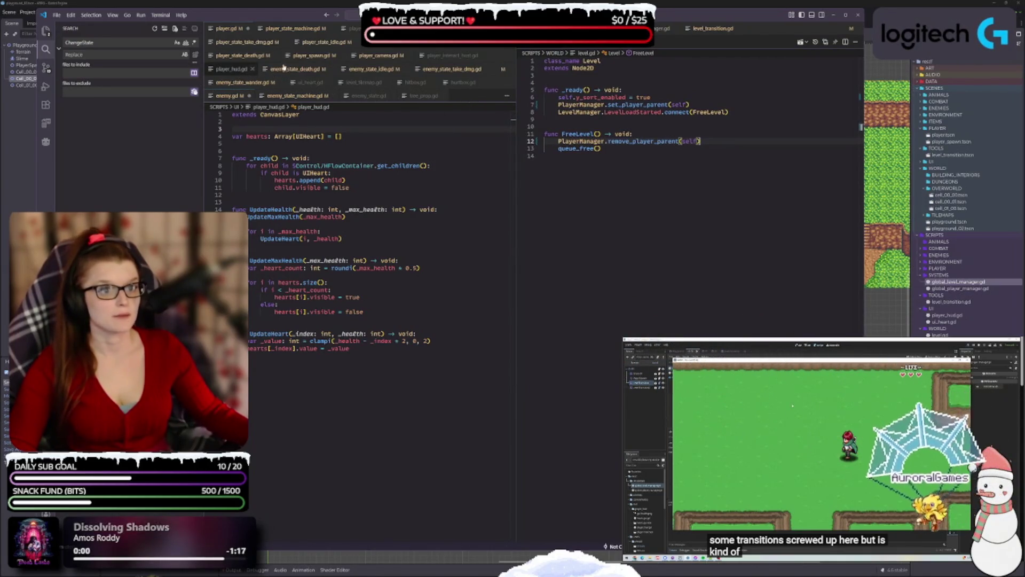
pyautogui.click(413, 82)
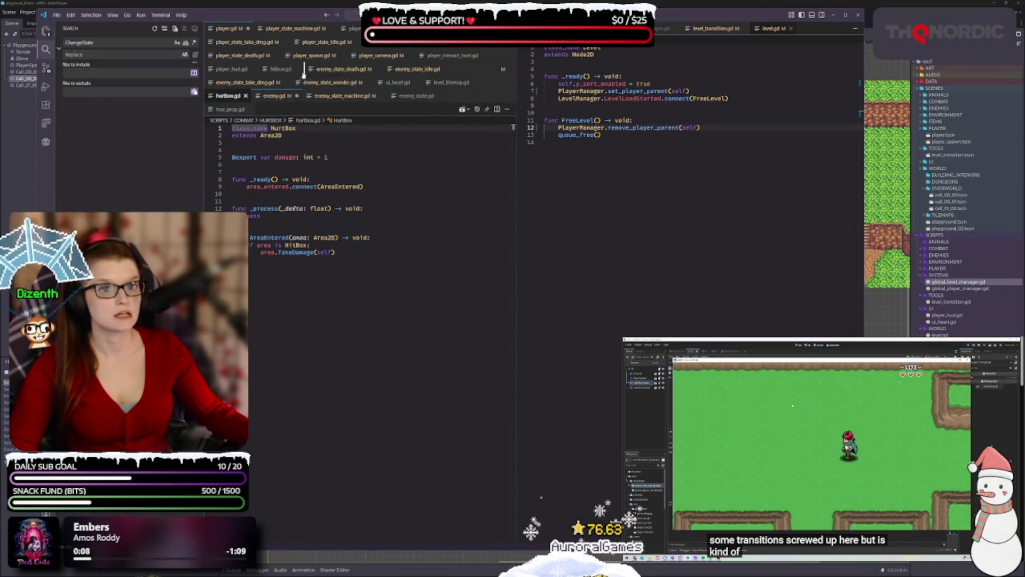
pyautogui.click(229, 96)
pyautogui.click(422, 95)
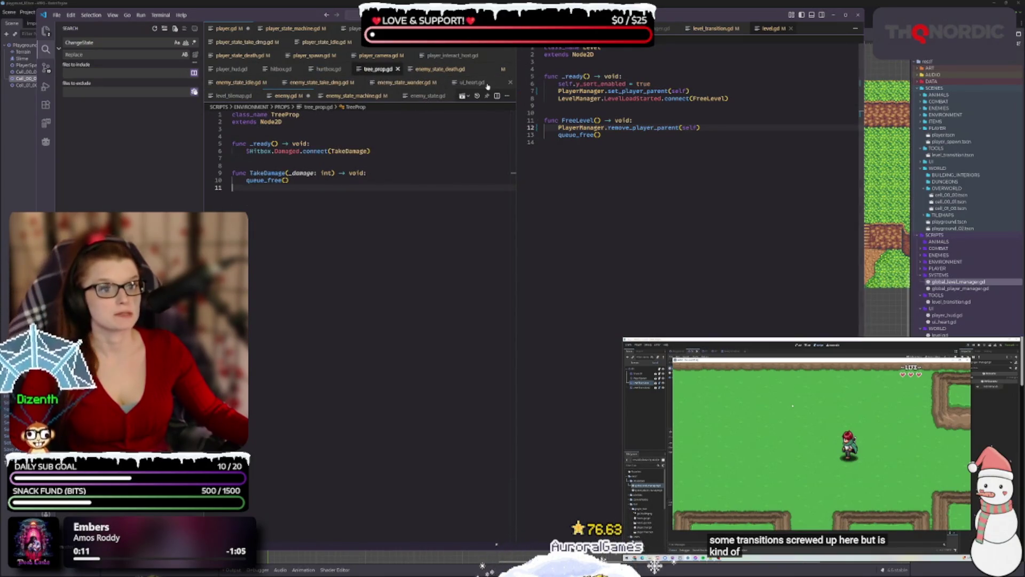
pyautogui.moveTo(472, 83); pyautogui.dragTo(411, 71)
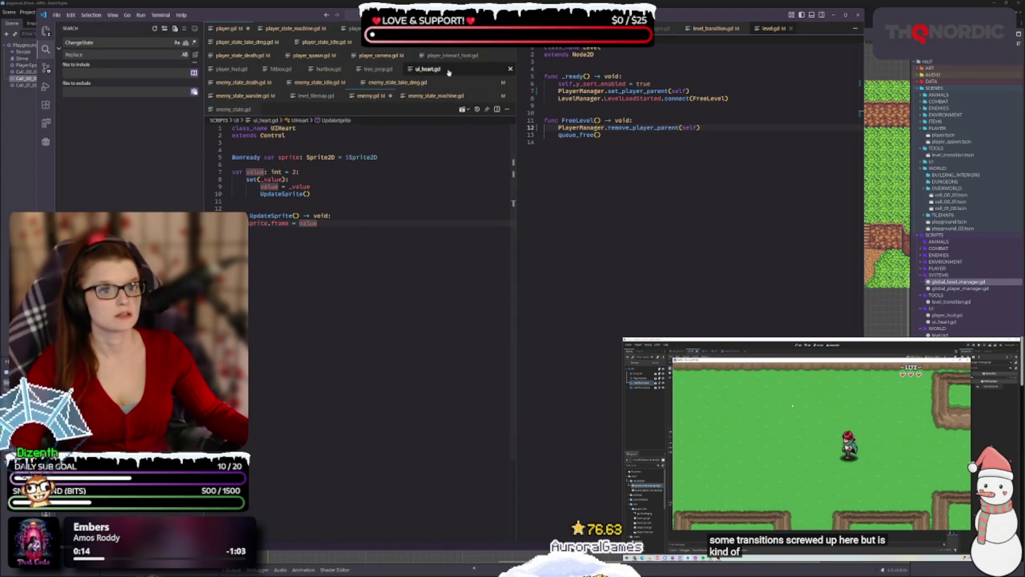
pyautogui.moveTo(317, 95); pyautogui.dragTo(681, 112)
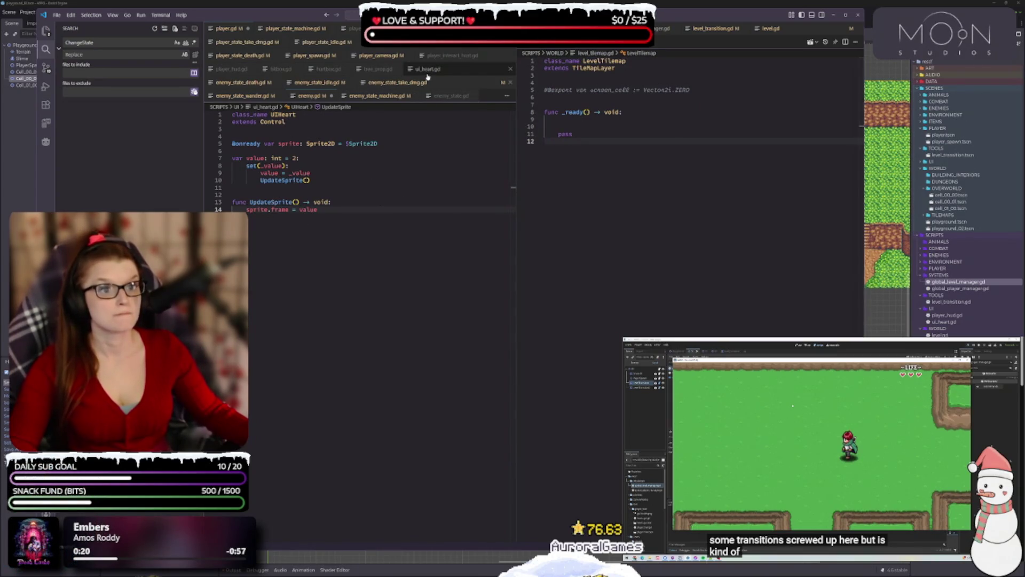
# - Arrange the enemy.gd, enemy_state_machine.gd and enemy_state.gd tabs side by side
pyautogui.moveTo(309, 96); pyautogui.dragTo(202, 90)
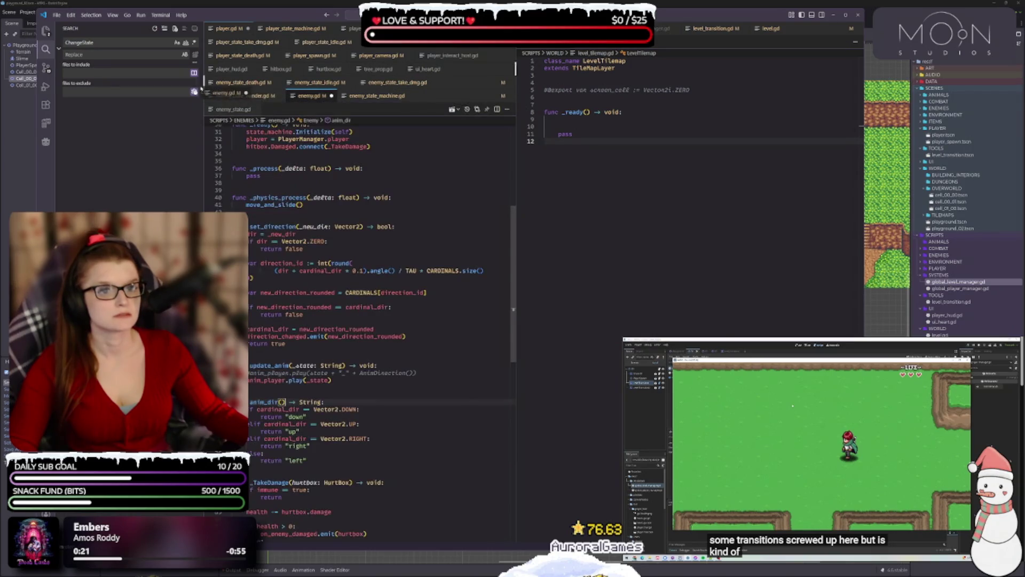
pyautogui.moveTo(305, 104); pyautogui.dragTo(235, 85)
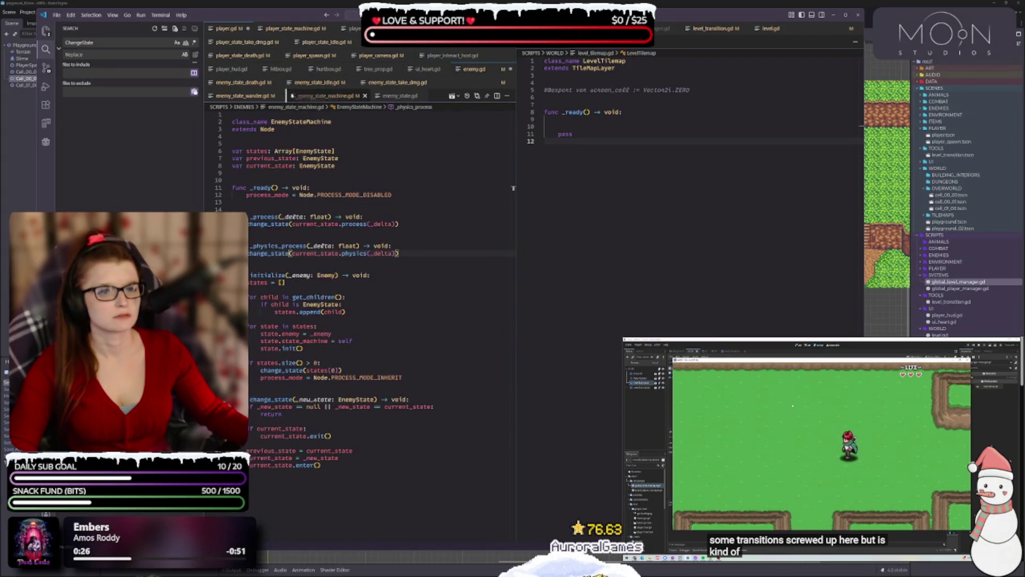
pyautogui.moveTo(332, 96); pyautogui.dragTo(483, 72)
pyautogui.click(473, 70)
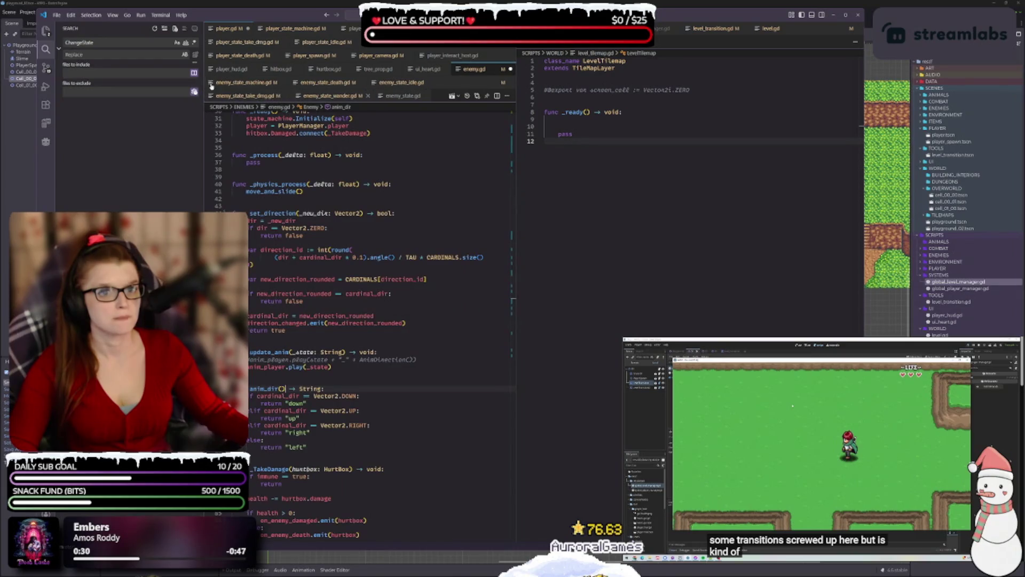
pyautogui.moveTo(399, 98); pyautogui.dragTo(294, 81)
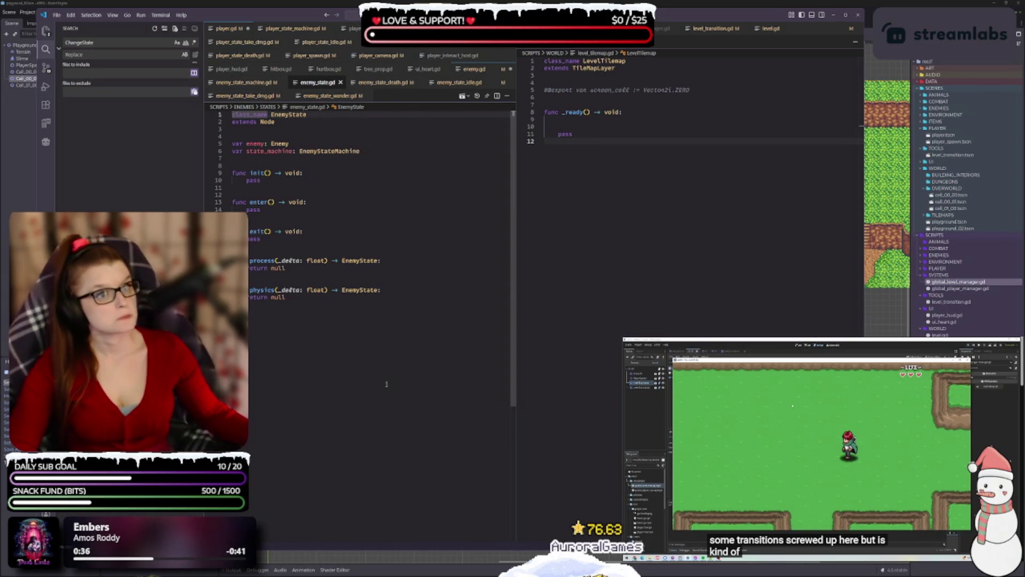
# - Save enemy_state.gd and player.gd, ending on player.gd's _TakeDamage function
pyautogui.click(379, 252)
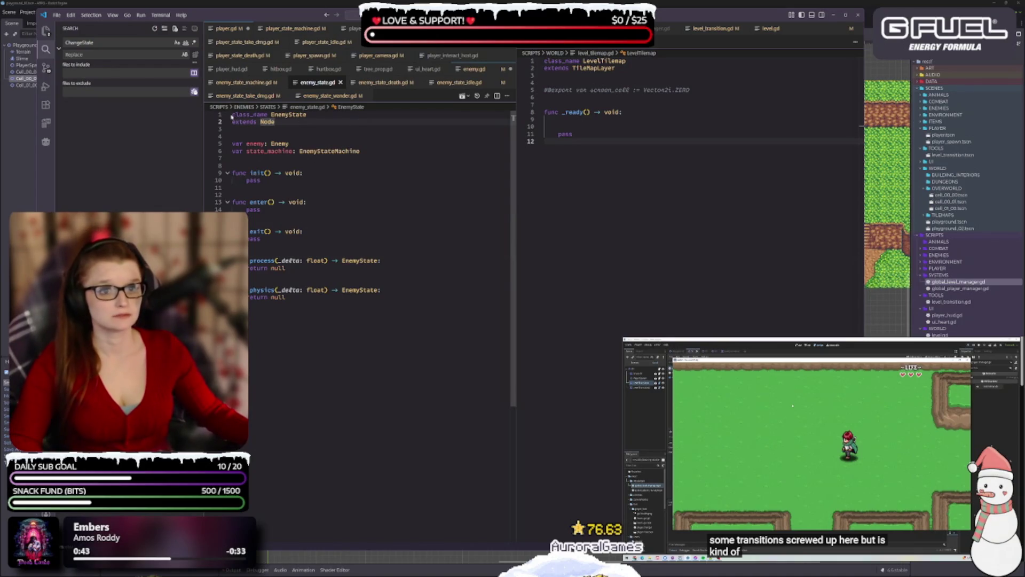
pyautogui.press('Return')
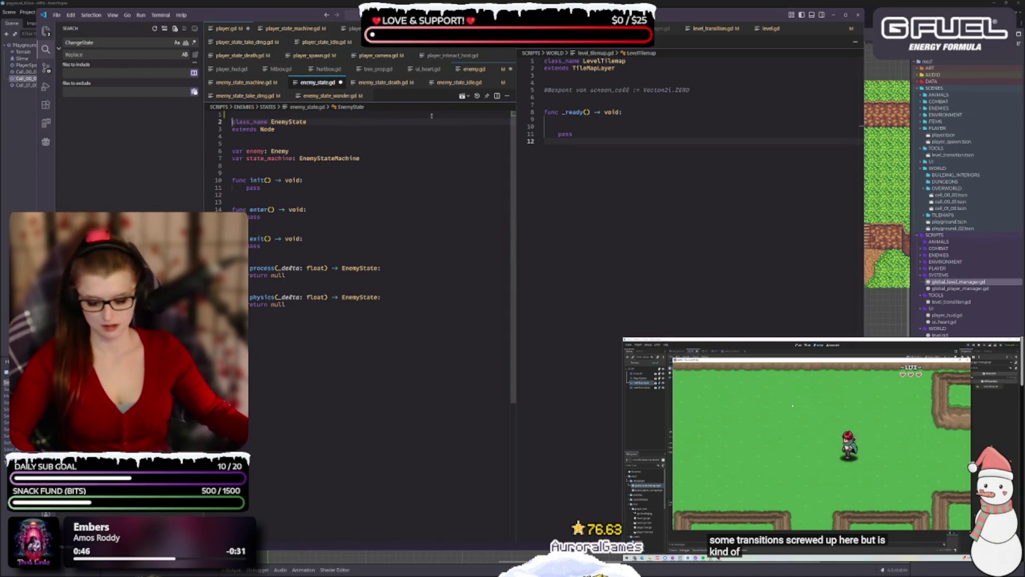
pyautogui.hotkey('ctrl', 'z')
pyautogui.hotkey('ctrl', 'Tab')
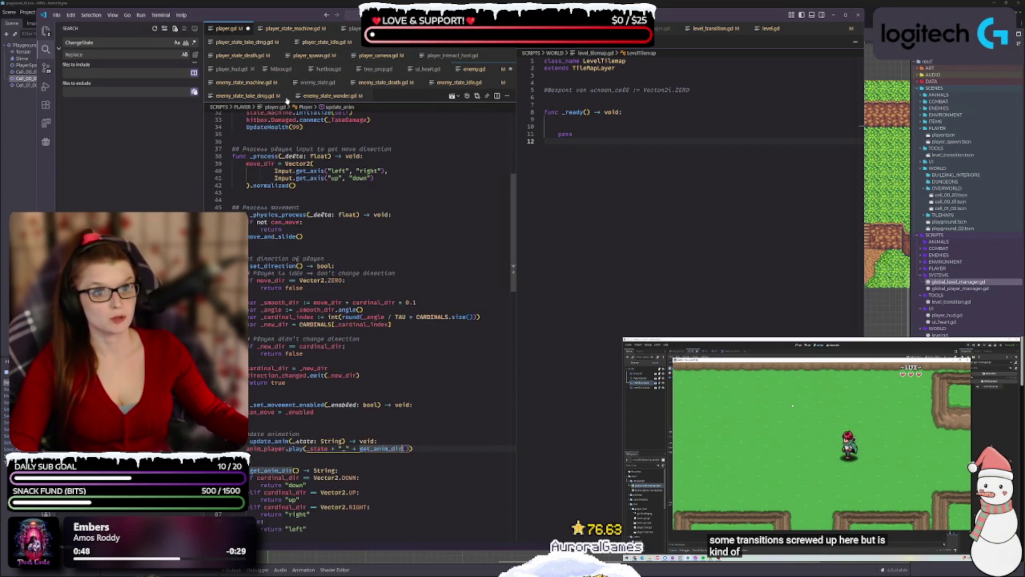
pyautogui.hotkey('ctrl', 'z')
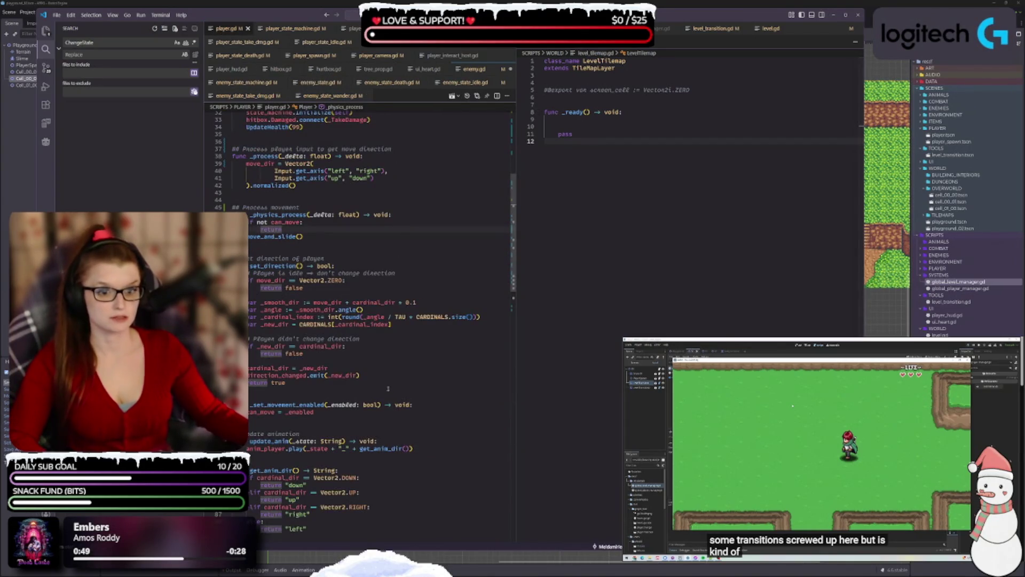
pyautogui.scroll(-10, 359, 284)
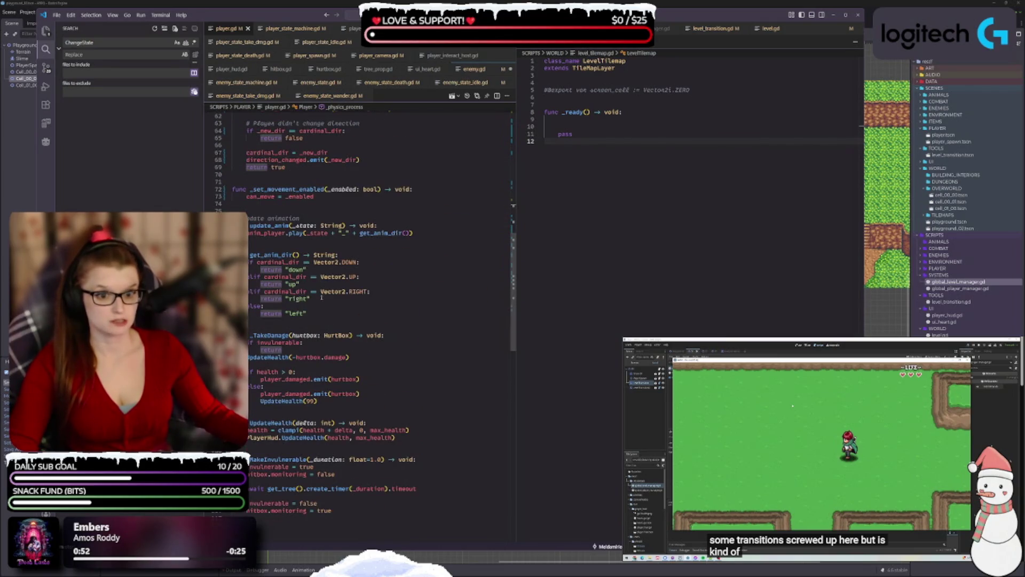
pyautogui.scroll(-3, 321, 297)
# - Rename _TakeDamage to _on_take_damage and save player.gd
pyautogui.doubleClick(272, 268)
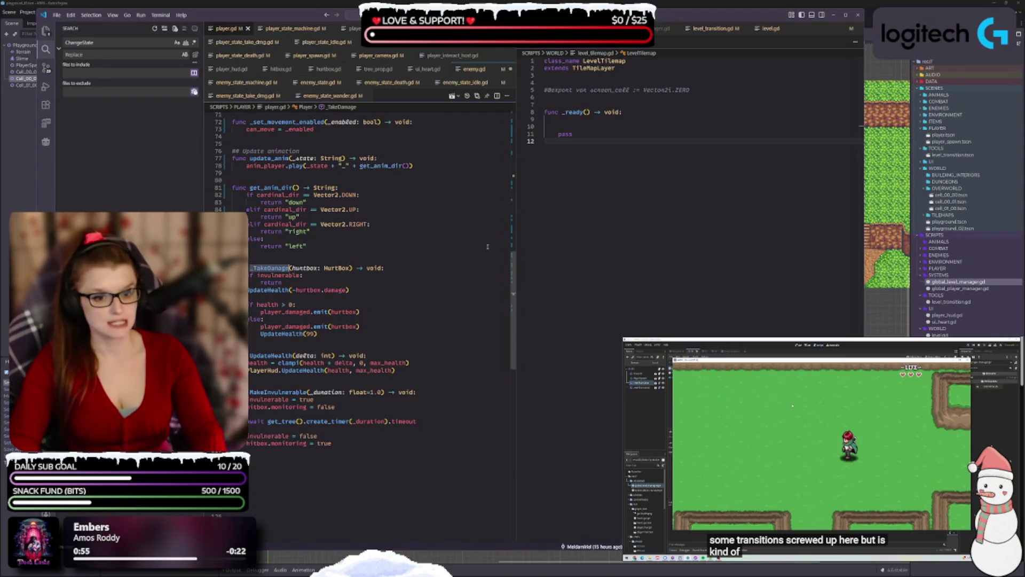
pyautogui.write('on_')
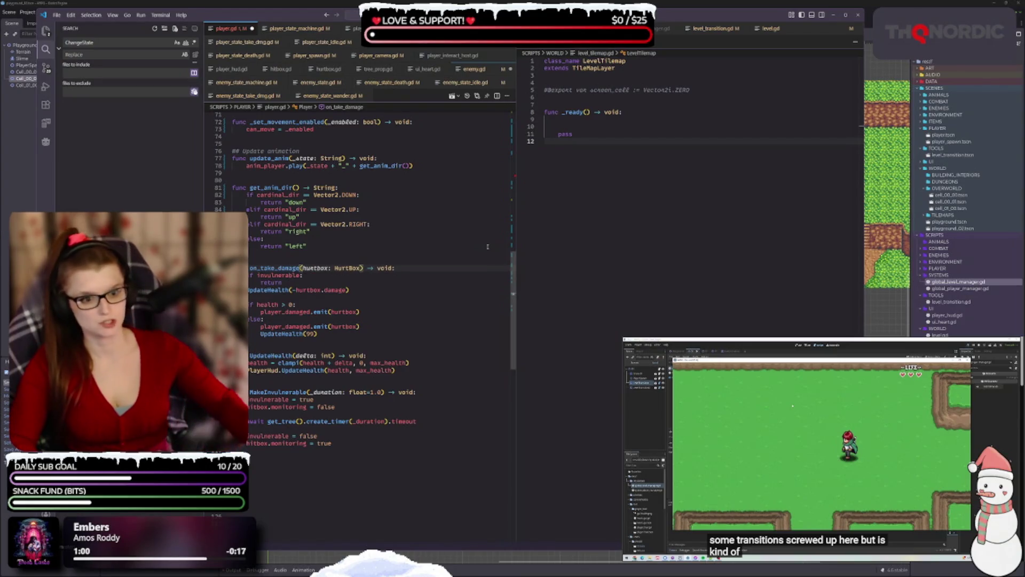
pyautogui.hotkey('ctrl', 's')
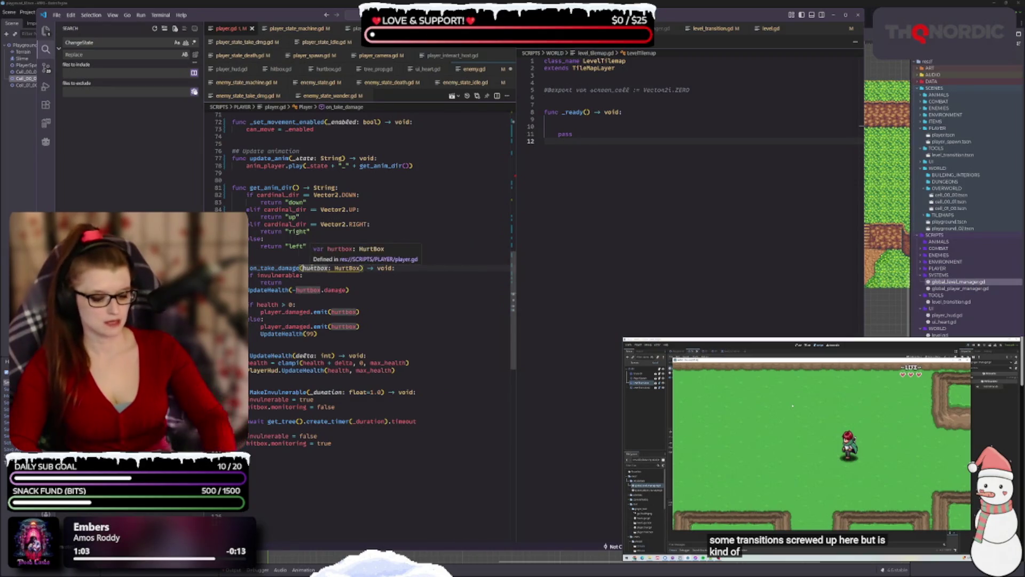
# - Rename the hurtbox parameter to _hurtbox in the health call and both emit calls
pyautogui.write('_')
pyautogui.press('Escape')
pyautogui.press('Up')
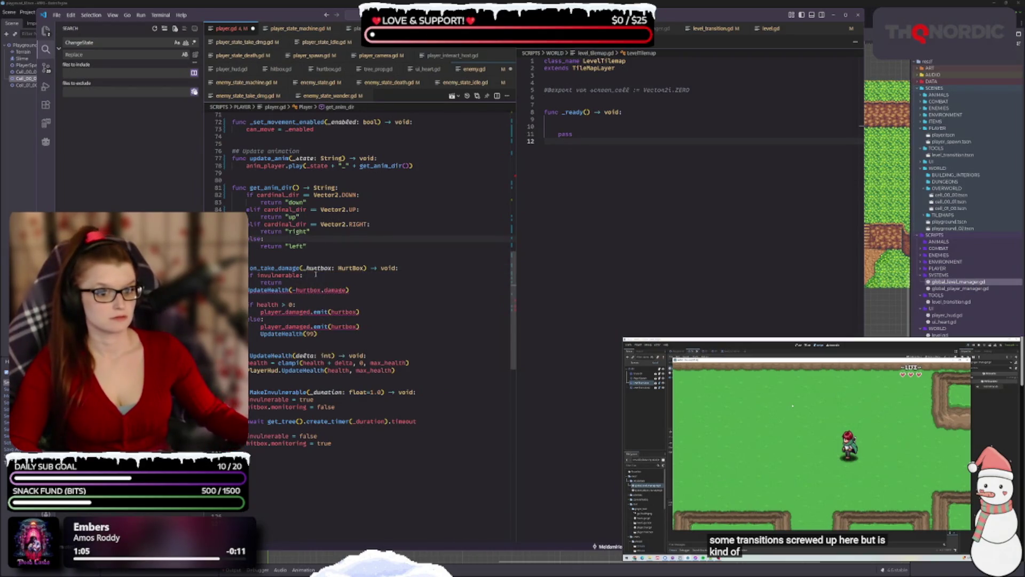
pyautogui.click(316, 268)
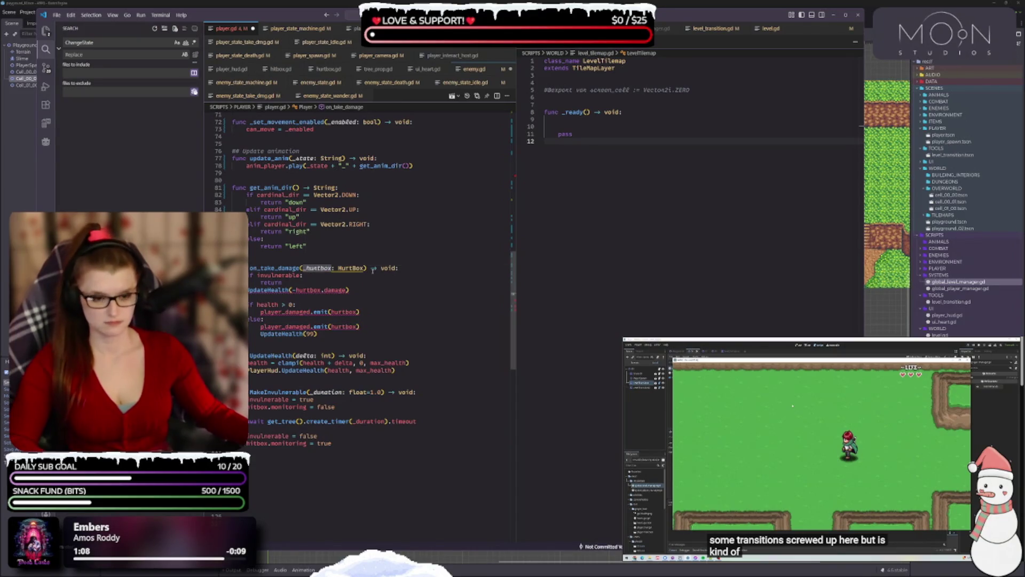
pyautogui.click(388, 362)
pyautogui.click(309, 290)
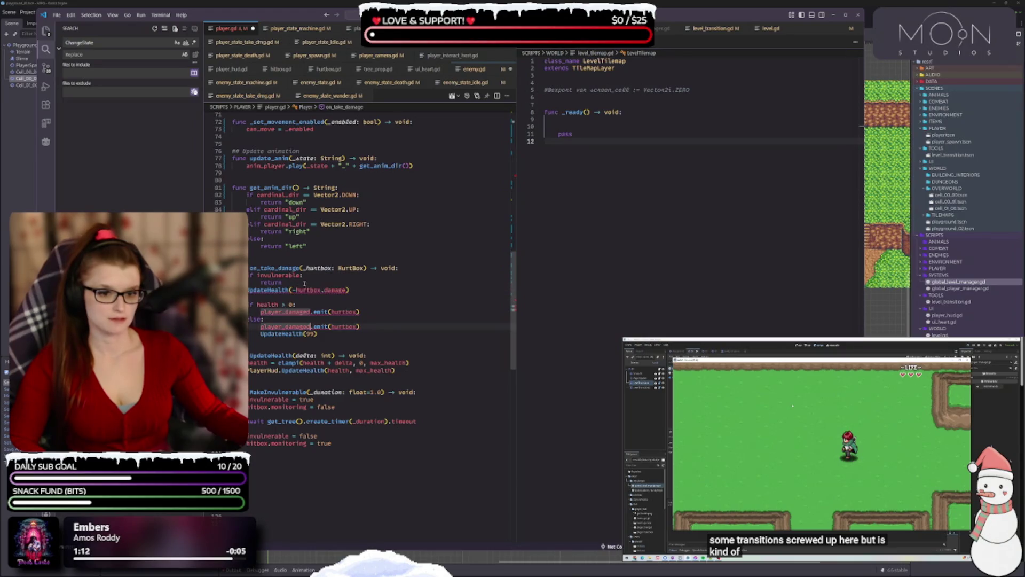
pyautogui.write('_hurtbox')
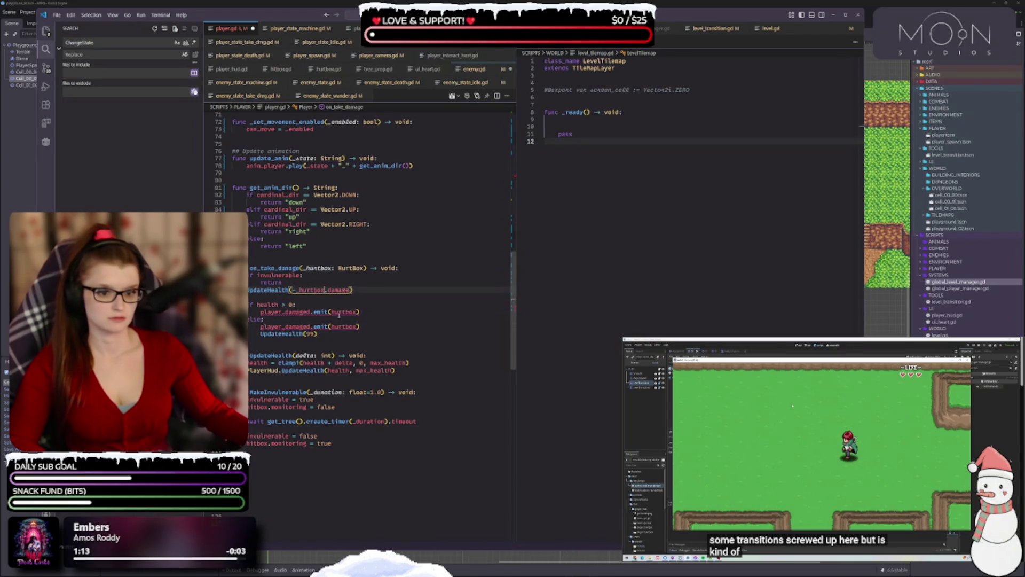
pyautogui.doubleClick(345, 311)
pyautogui.write('_hurtbox')
pyautogui.doubleClick(345, 327)
pyautogui.write('_hurtbox')
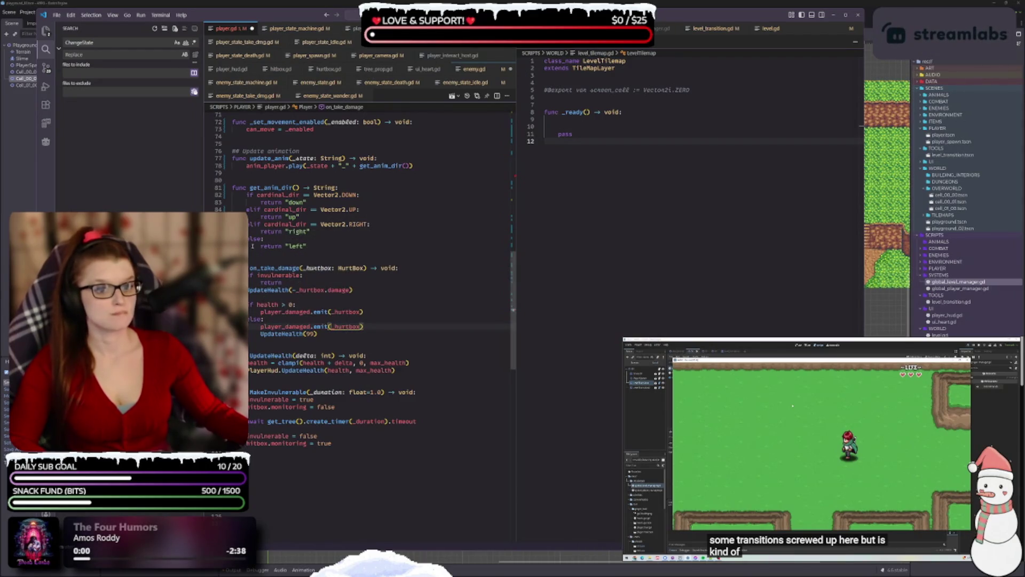
# - Point the connect call at the renamed _on_take_damage handler and save player.gd
pyautogui.click(282, 276)
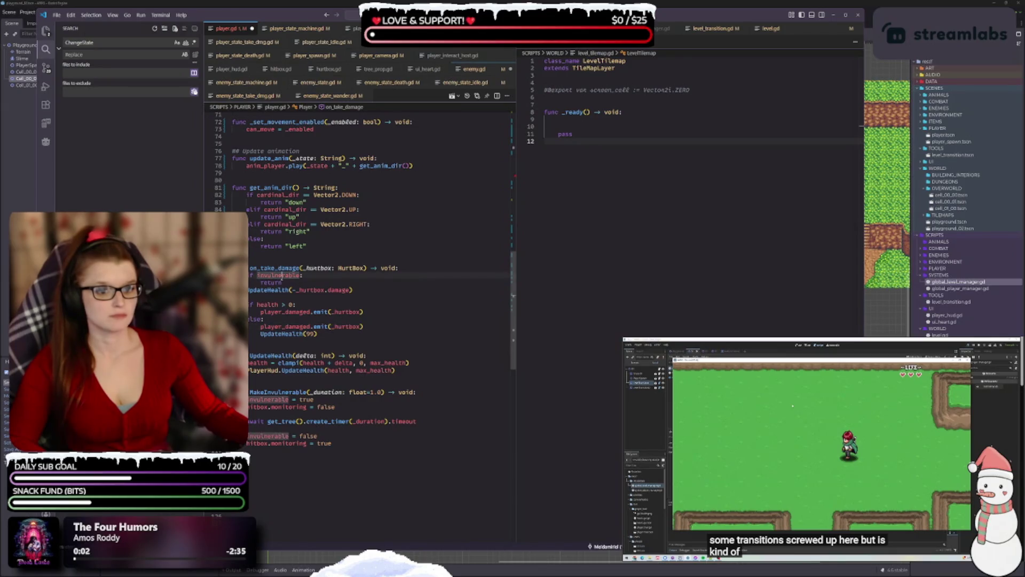
pyautogui.scroll(8, 441, 384)
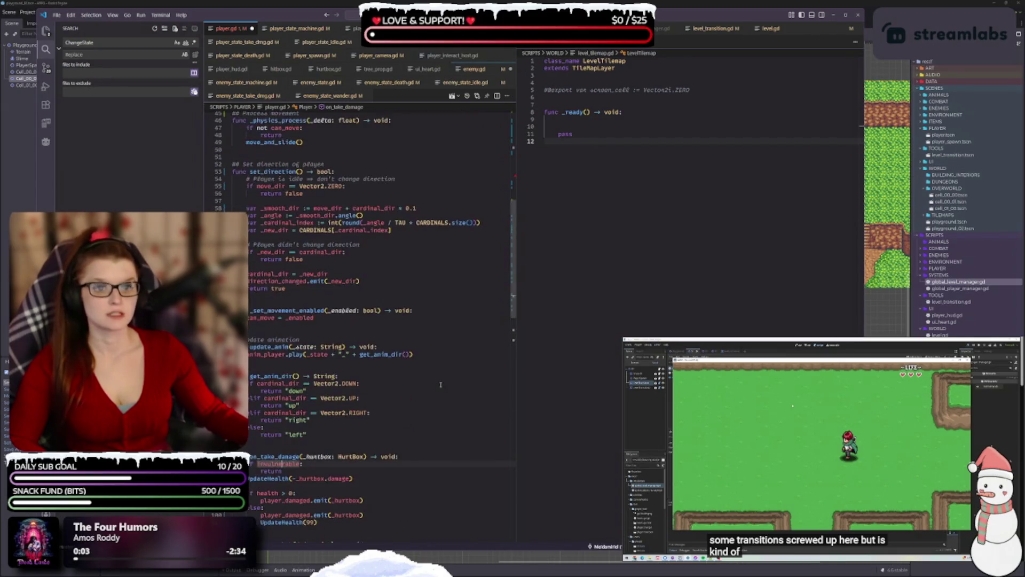
pyautogui.scroll(9, 439, 383)
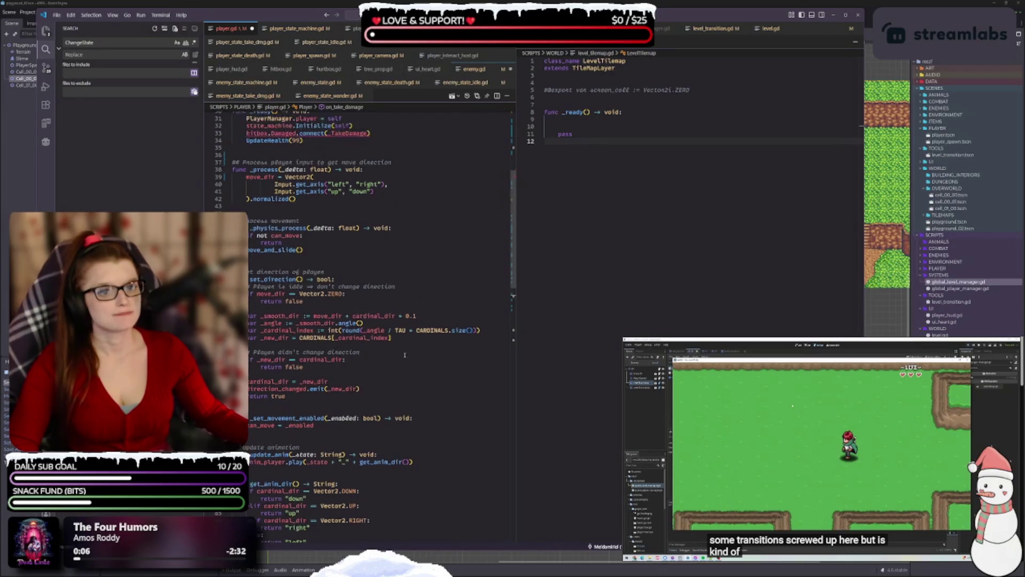
pyautogui.scroll(3, 363, 303)
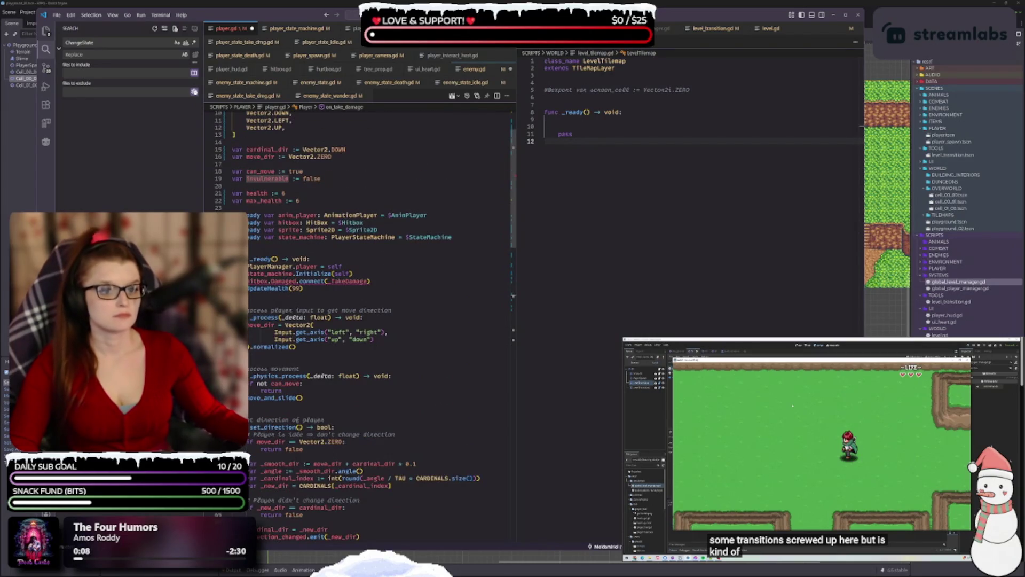
pyautogui.click(346, 281)
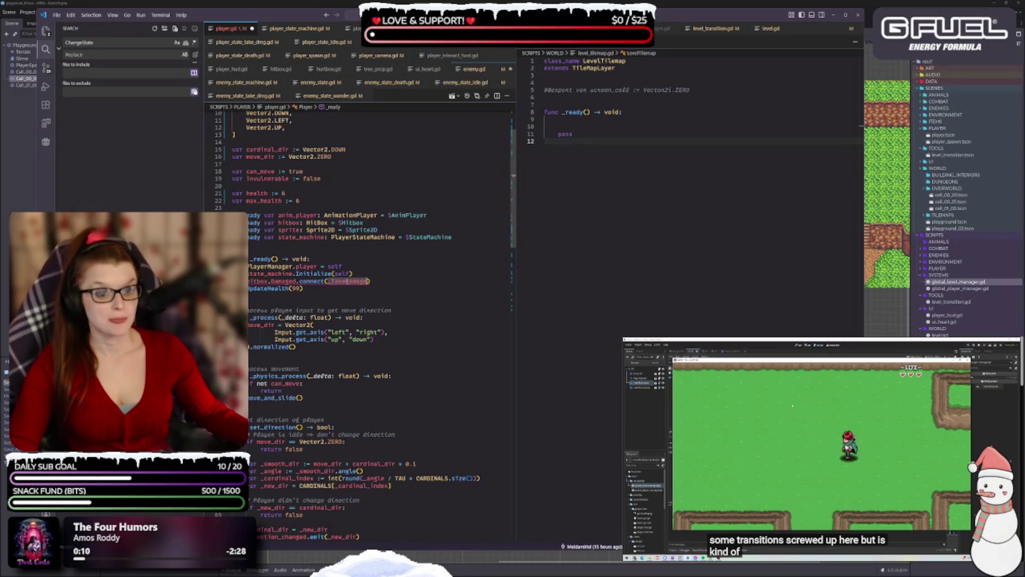
pyautogui.write('on_take')
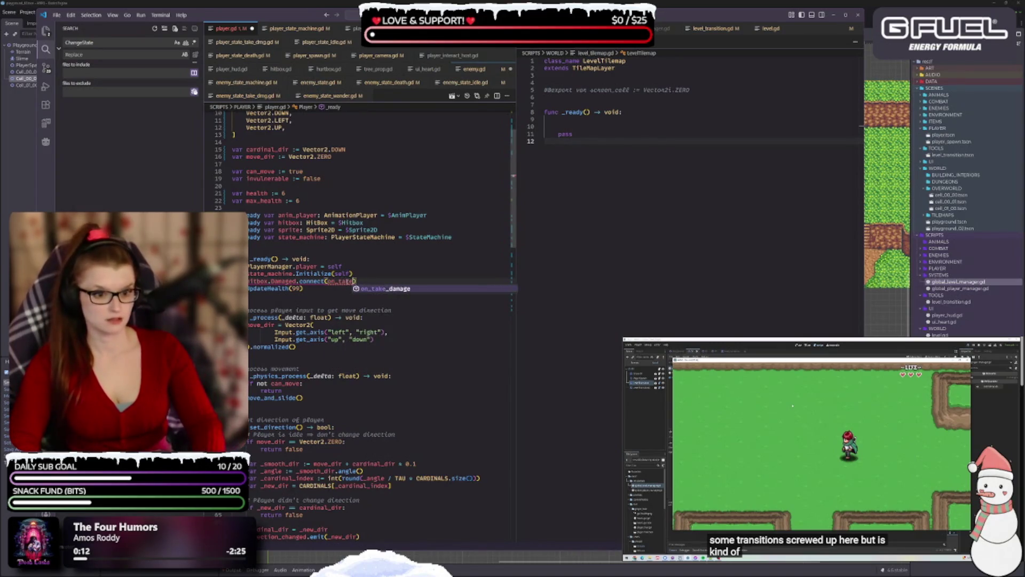
pyautogui.press('Return')
pyautogui.hotkey('ctrl', 's')
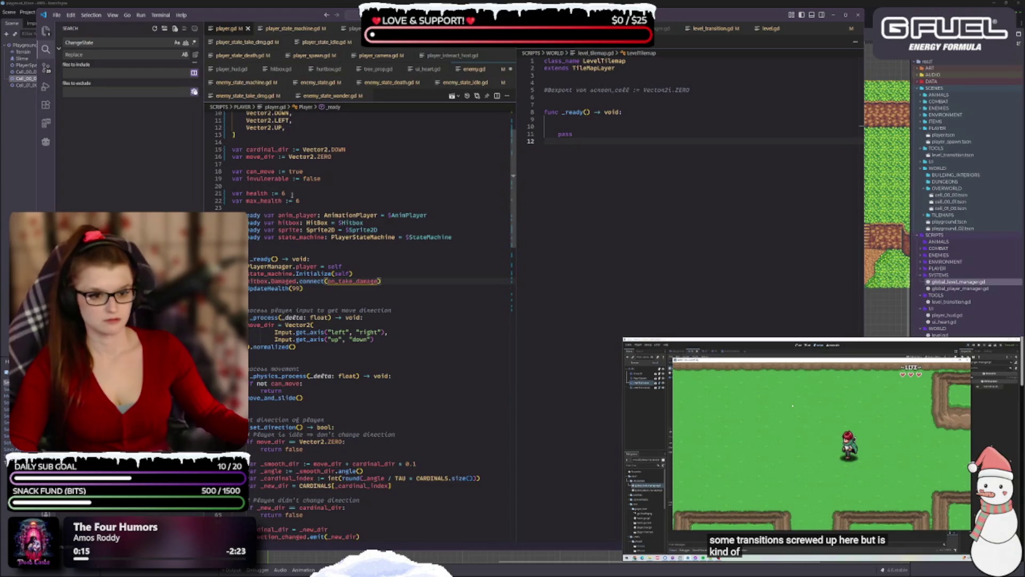
# - Rename the invulnerable flag to immune in its declaration and the 'if immune:' check
pyautogui.scroll(1, 342, 296)
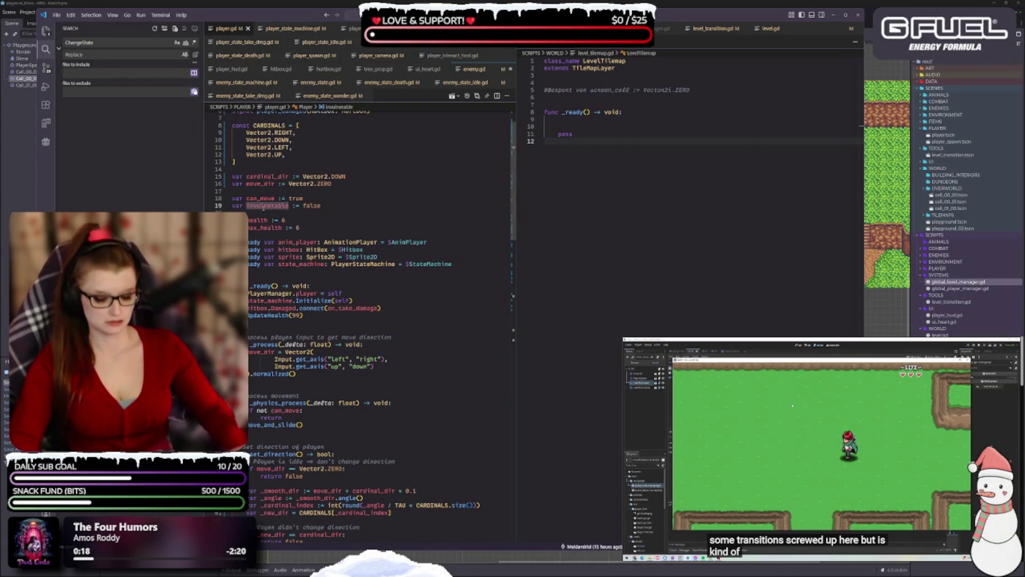
pyautogui.write('immune')
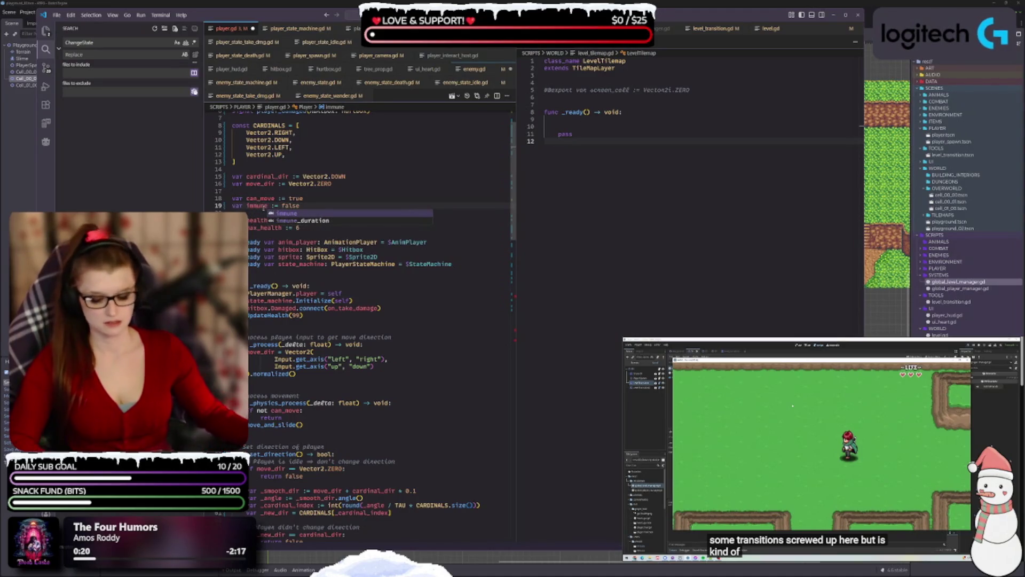
pyautogui.hotkey('ctrl', 's')
pyautogui.press('Escape')
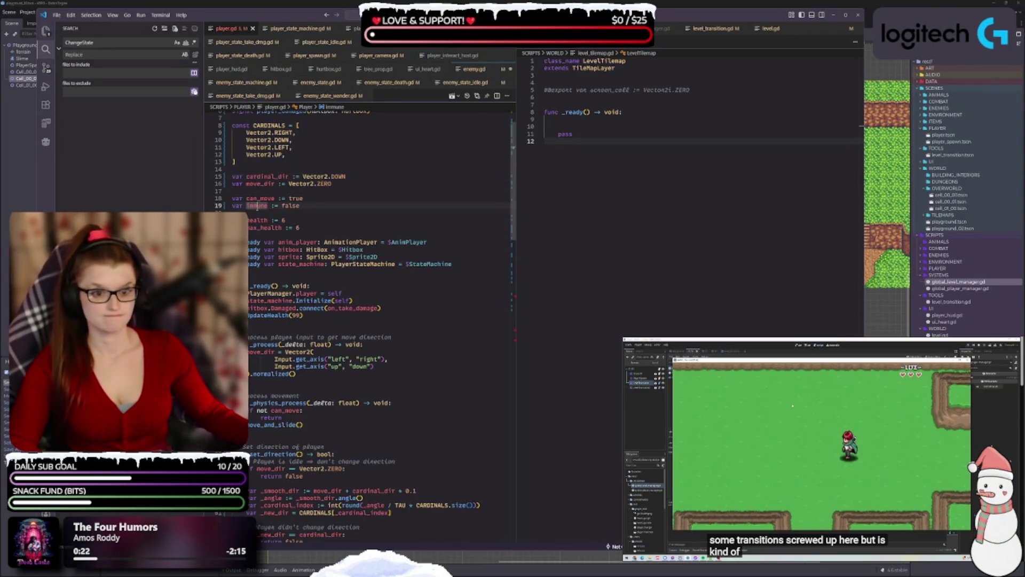
pyautogui.scroll(-15, 291, 425)
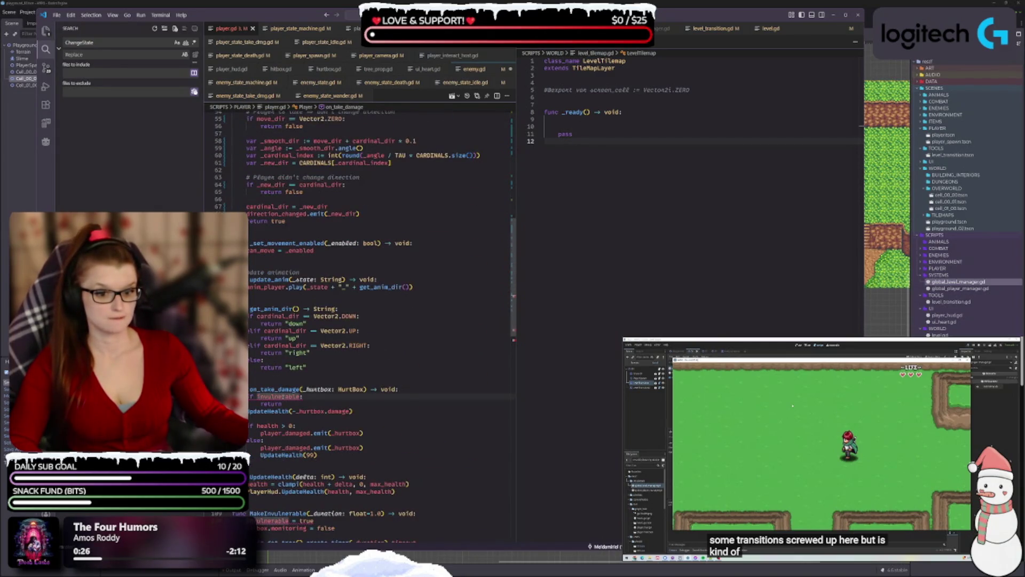
pyautogui.press('BackSpace')
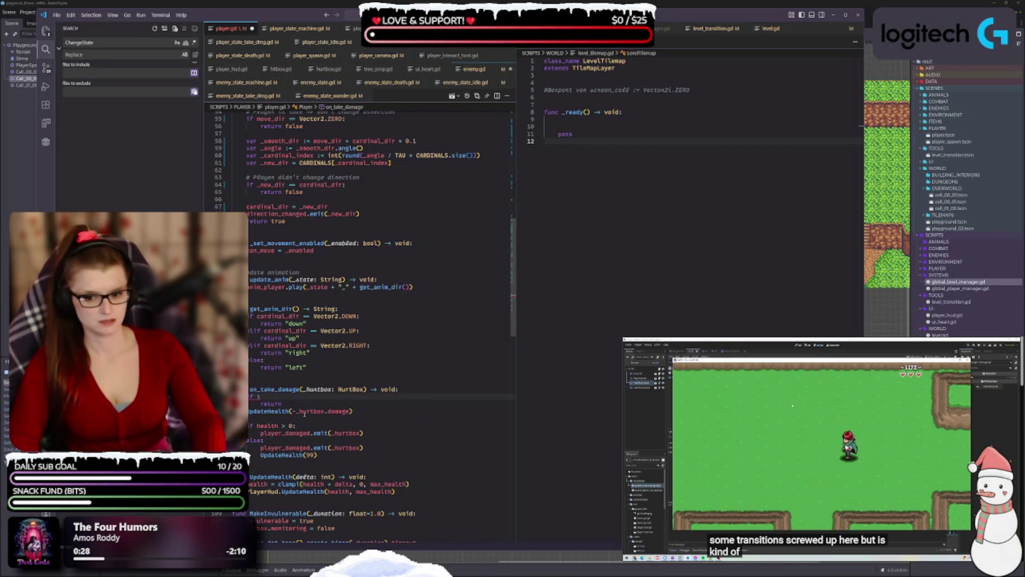
pyautogui.write('immune')
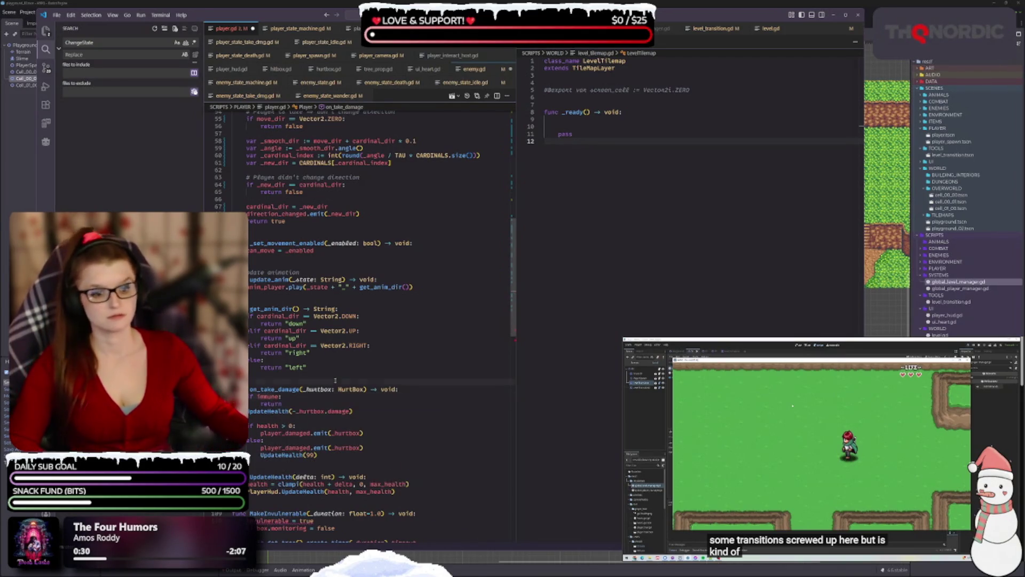
pyautogui.scroll(-5, 378, 331)
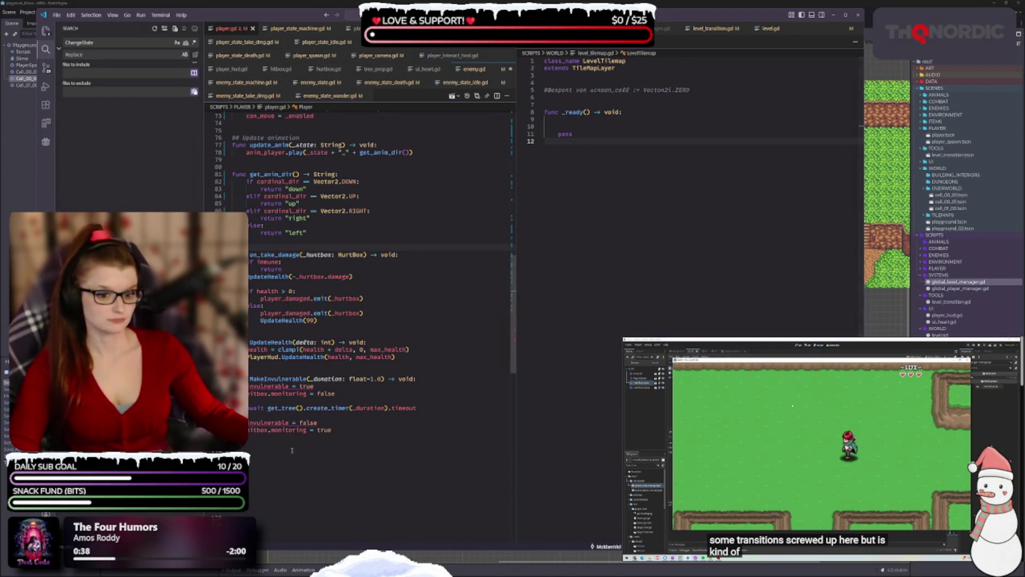
# - Change both invulnerable assignments in MakeInvulnerable to immune and save
pyautogui.doubleClick(273, 386)
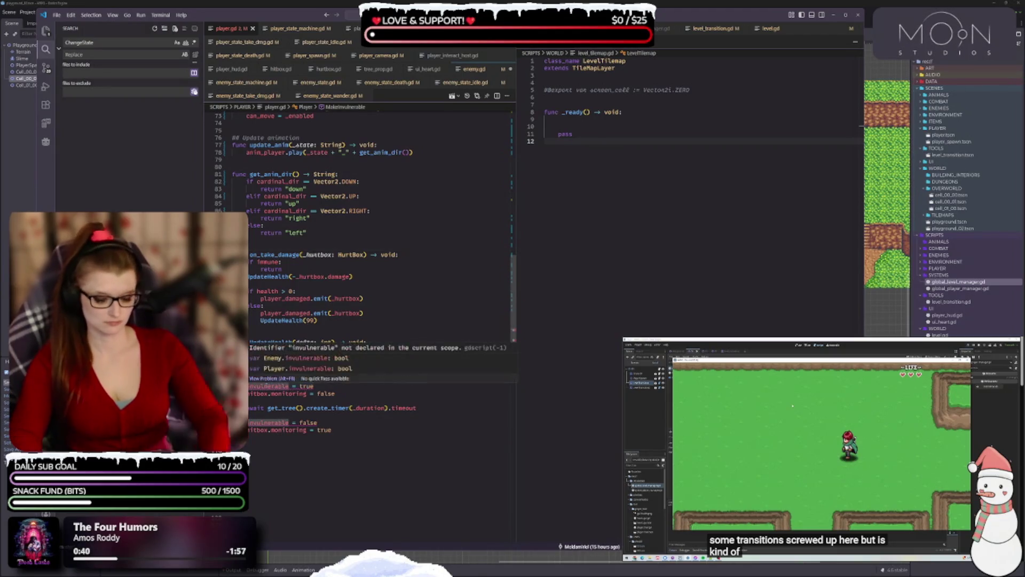
pyautogui.write('immune')
pyautogui.click(257, 445)
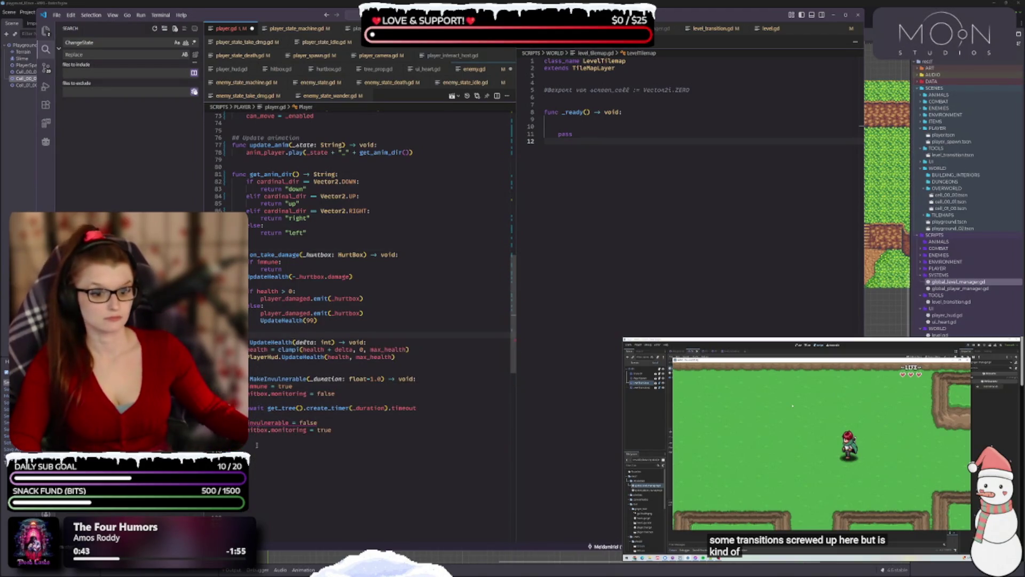
pyautogui.doubleClick(267, 423)
pyautogui.write('immune')
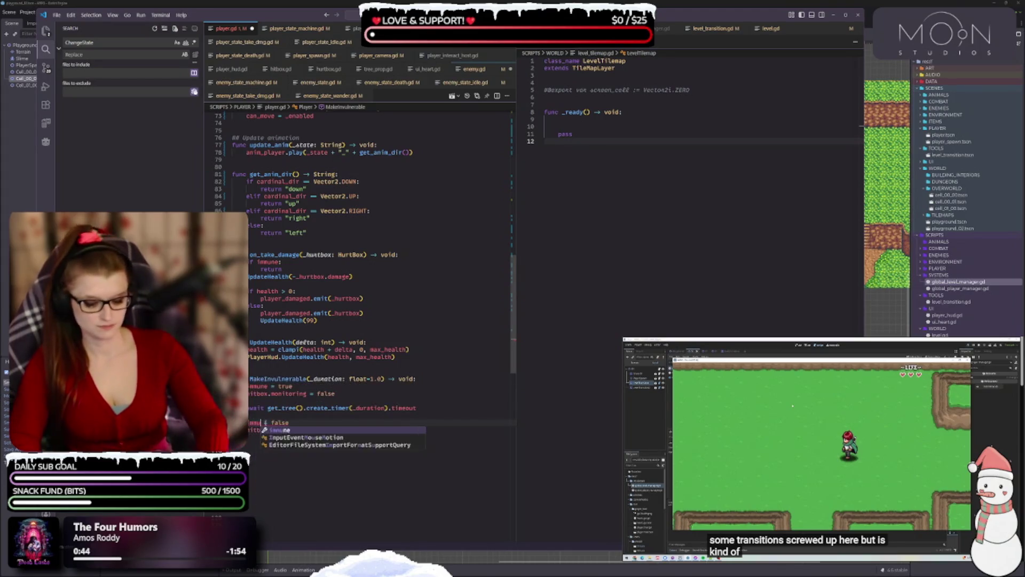
pyautogui.hotkey('ctrl', 's')
pyautogui.click(296, 291)
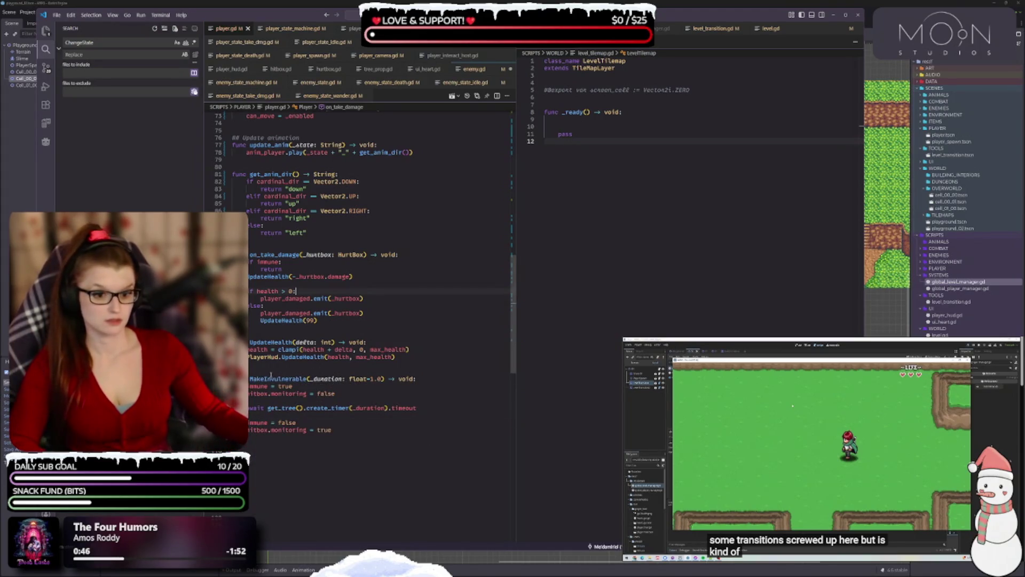
# - Rename the UpdateHealth function to update_health with an _delta parameter and save
pyautogui.click(274, 343)
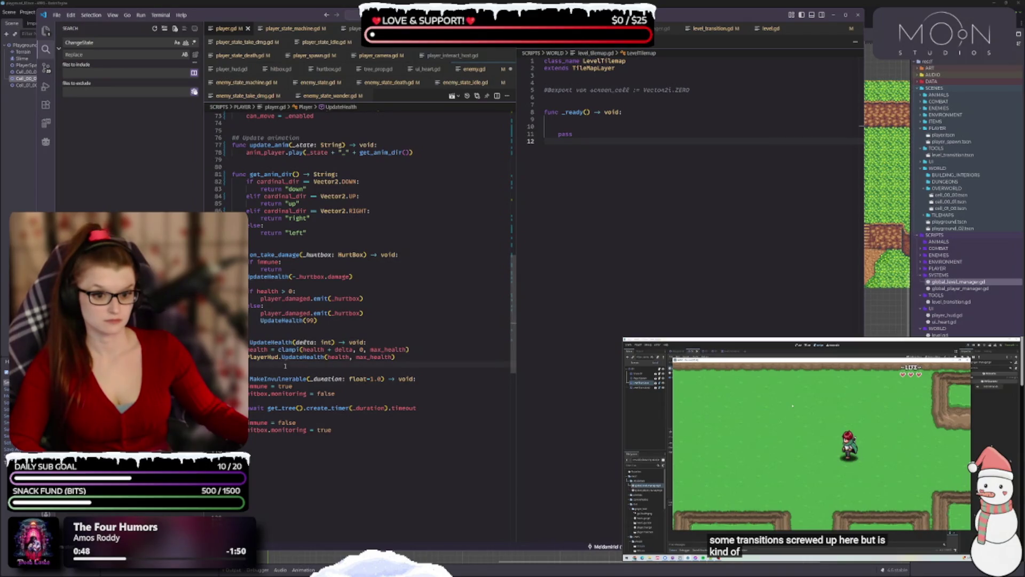
pyautogui.doubleClick(274, 343)
pyautogui.write('update_')
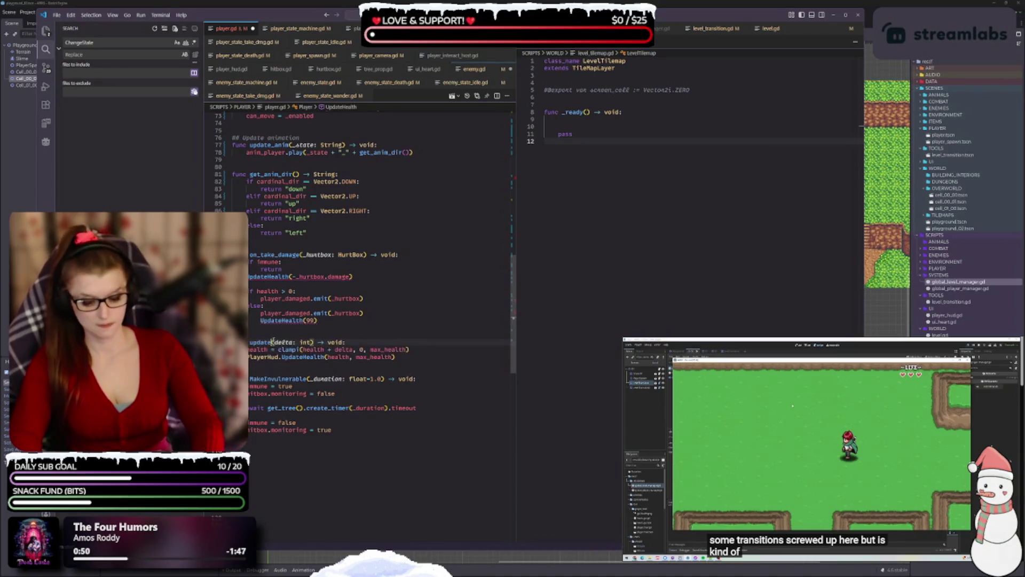
pyautogui.write('health')
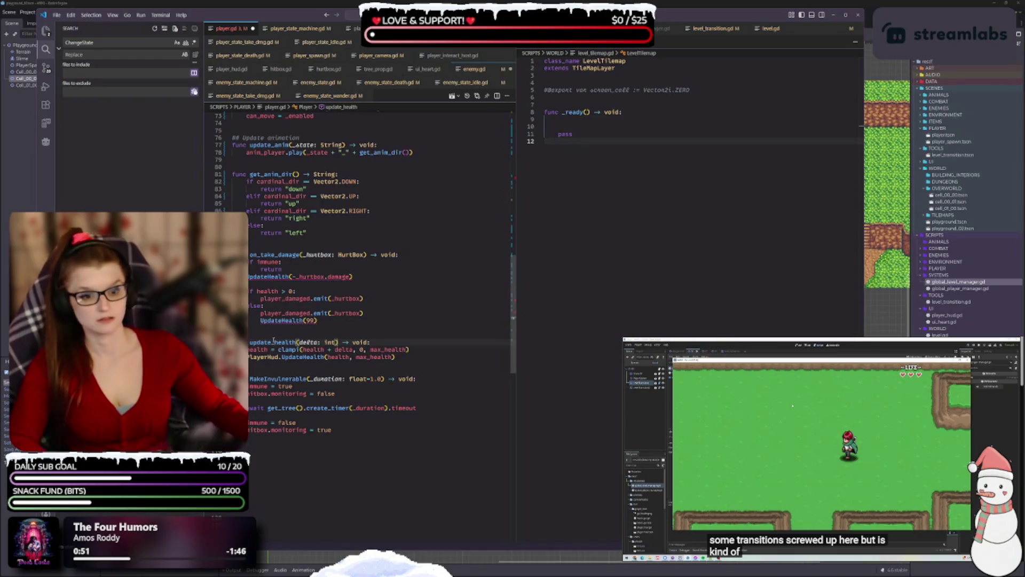
pyautogui.press('Right')
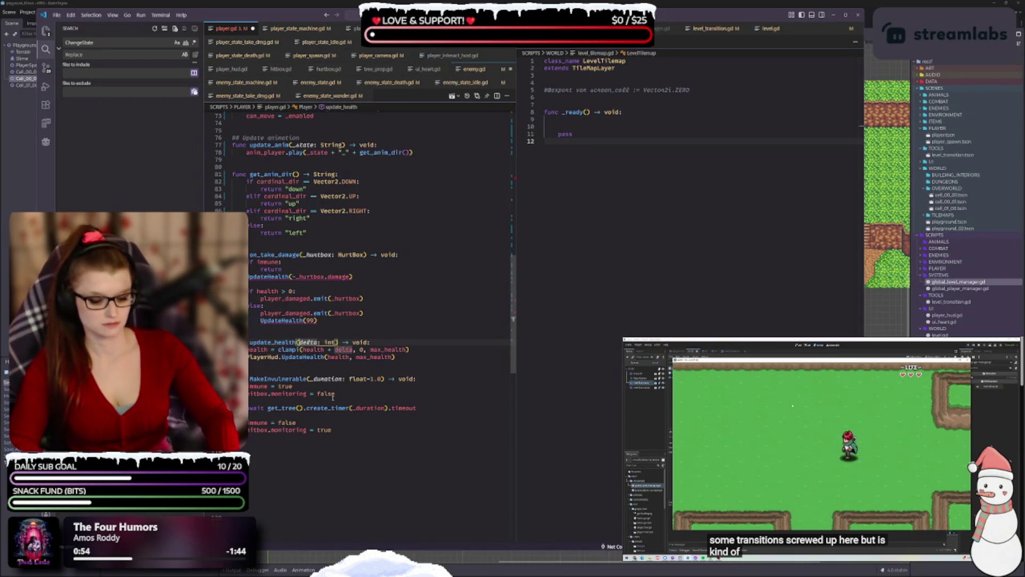
pyautogui.write('_')
pyautogui.click(353, 277)
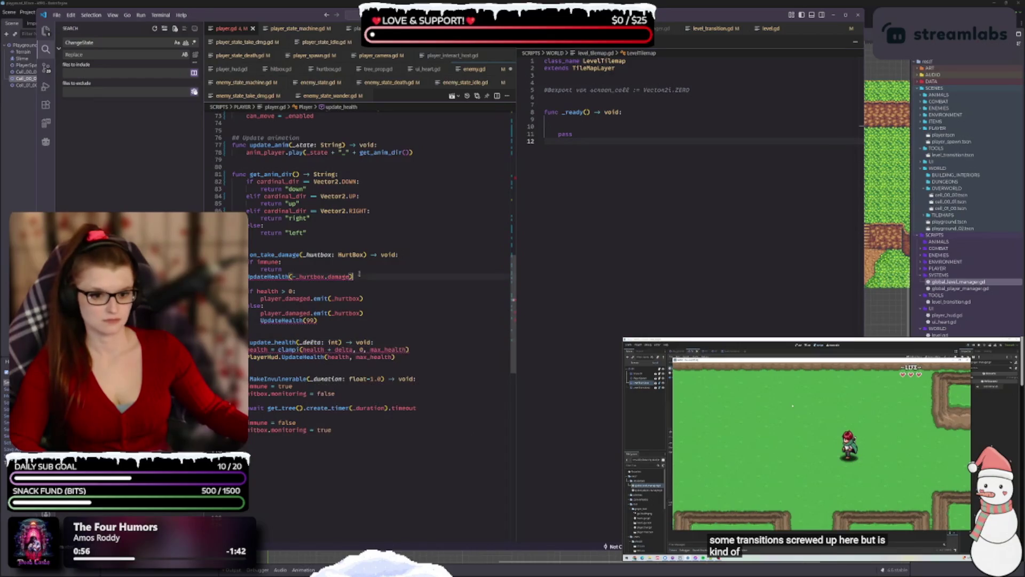
pyautogui.hotkey('ctrl', 's')
# - Use _delta in update_health's clamp expression and save
pyautogui.click(312, 342)
pyautogui.click(326, 393)
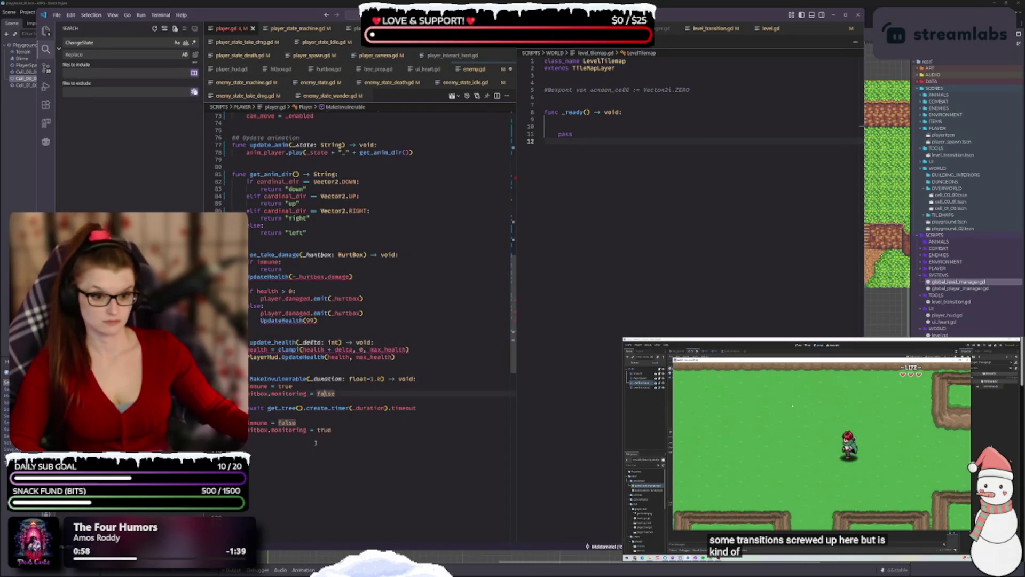
pyautogui.click(313, 342)
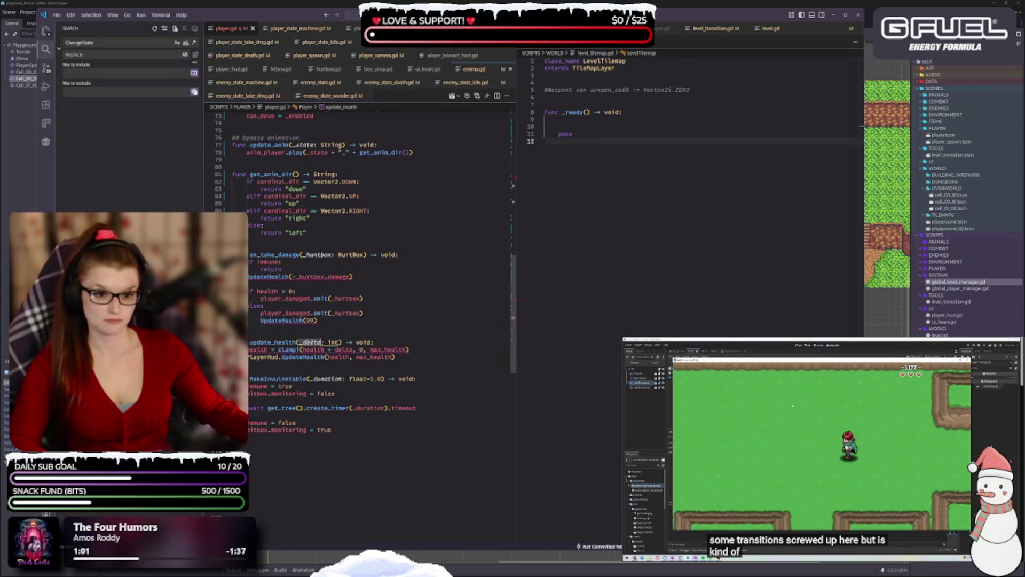
pyautogui.click(327, 408)
pyautogui.doubleClick(343, 349)
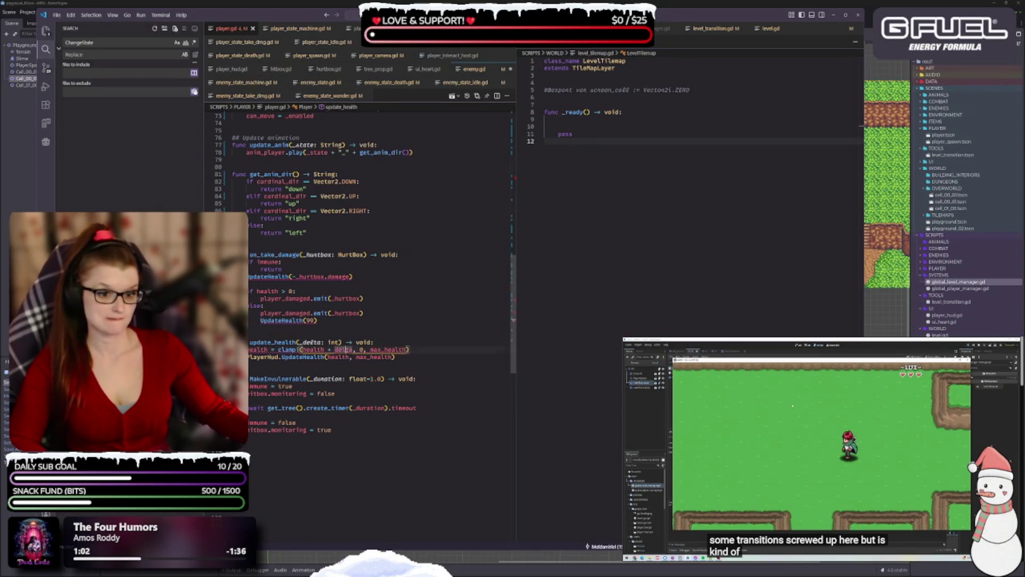
pyautogui.write('_delta')
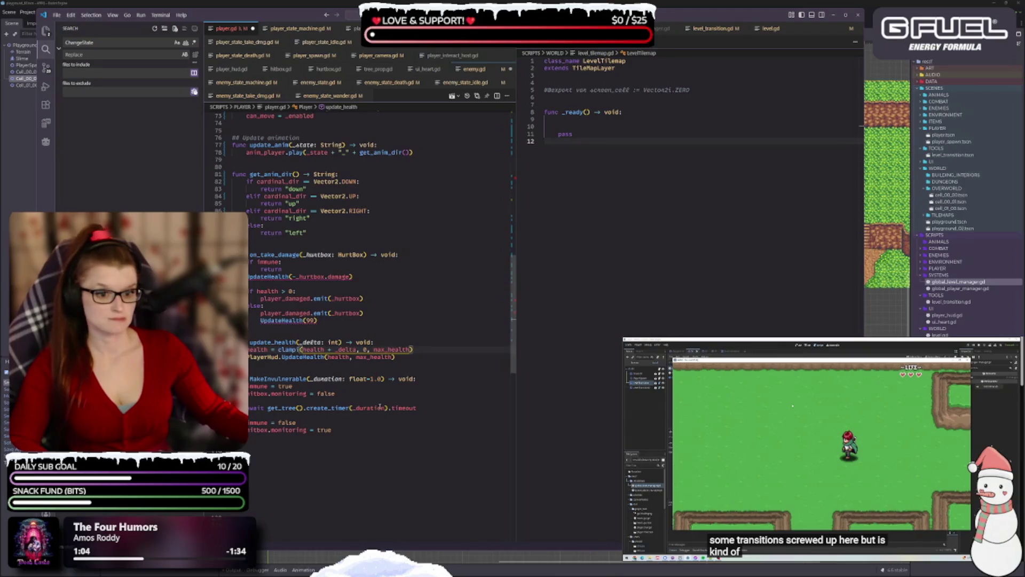
pyautogui.doubleClick(347, 430)
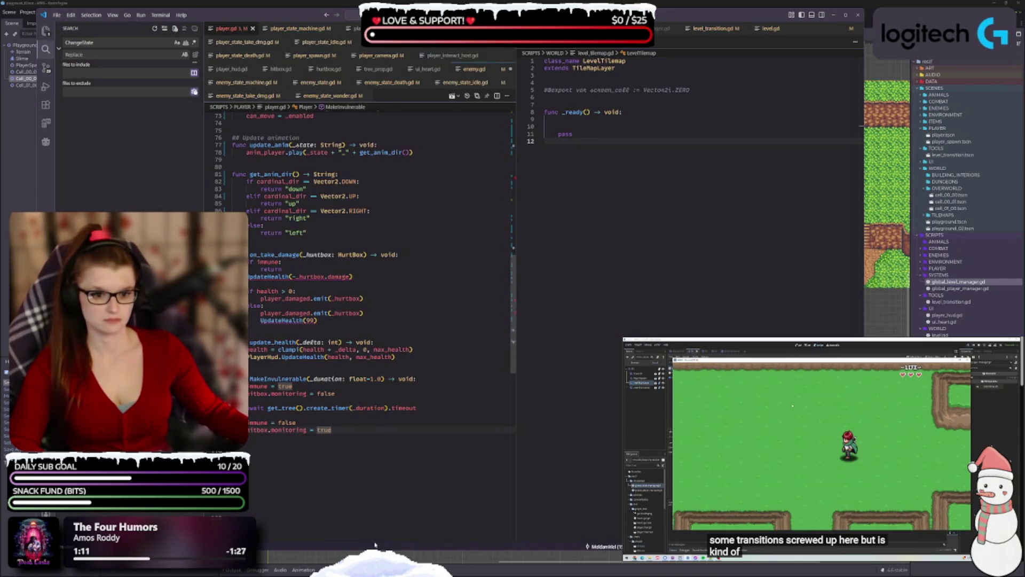
pyautogui.hotkey('ctrl', 's')
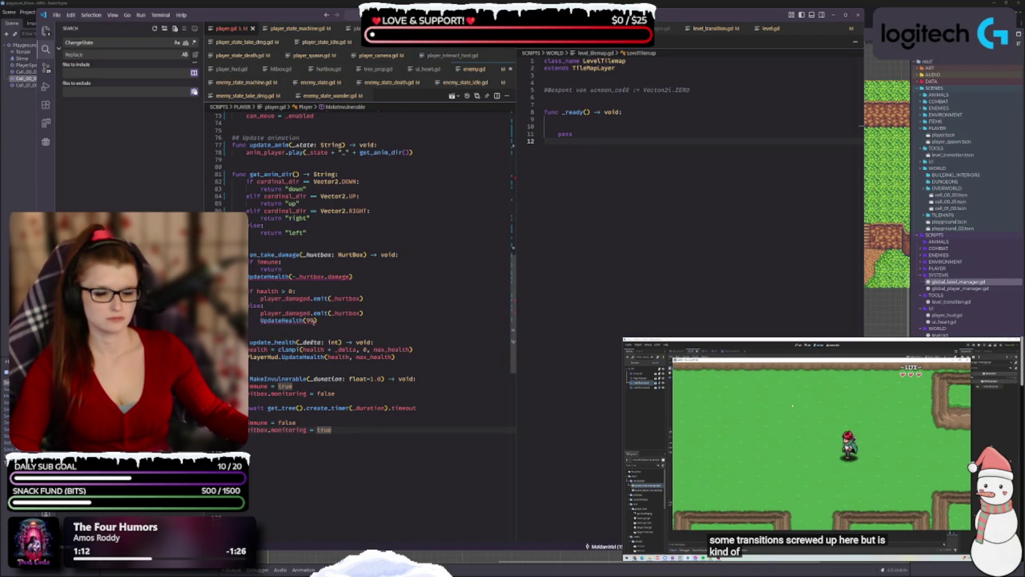
# - Rename the UpdateHealth(99) call and the damage call to update_health and save
pyautogui.doubleClick(275, 342)
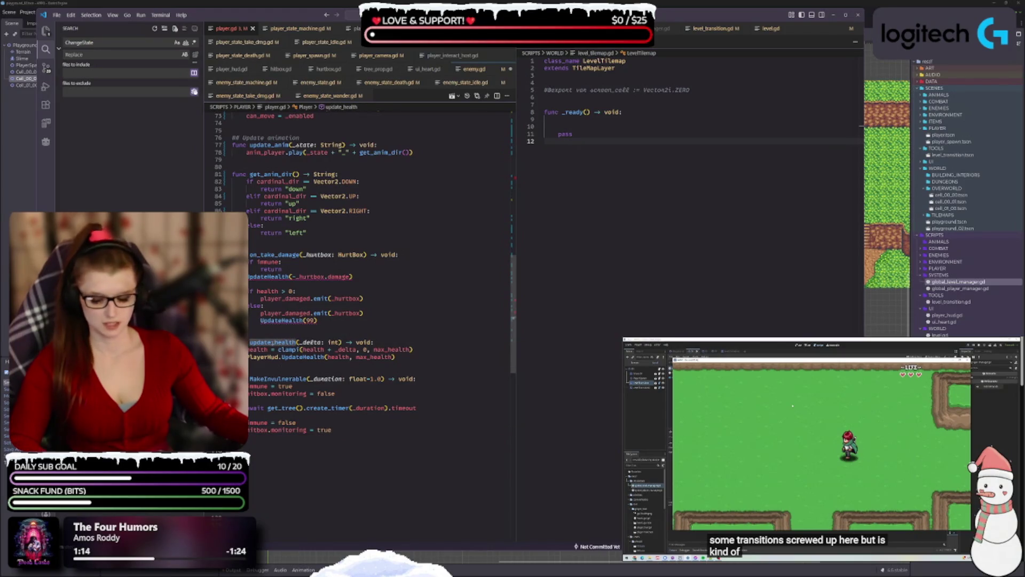
pyautogui.doubleClick(281, 320)
pyautogui.write('update_health')
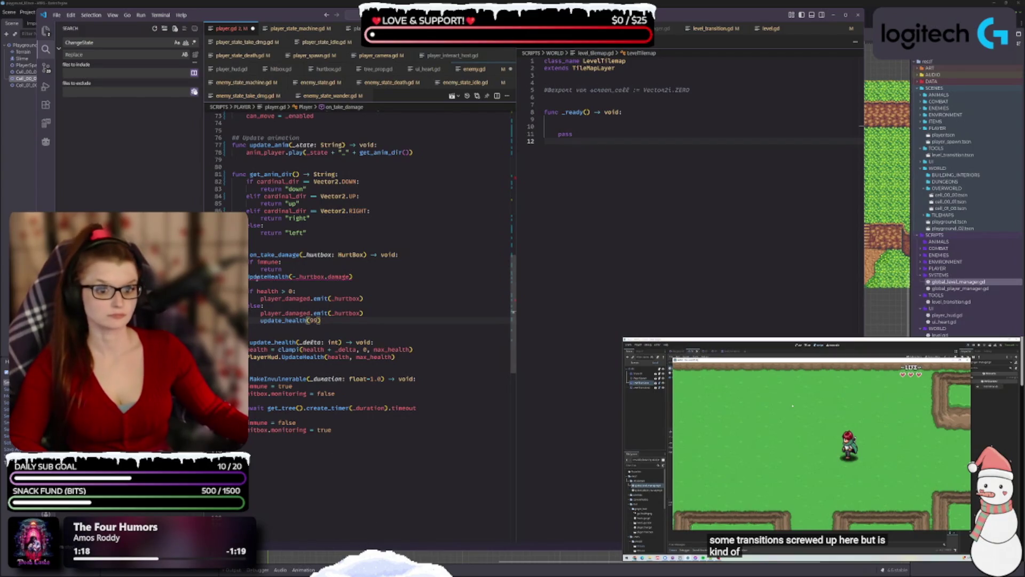
pyautogui.doubleClick(267, 277)
pyautogui.write('update_health')
pyautogui.hotkey('ctrl', 's')
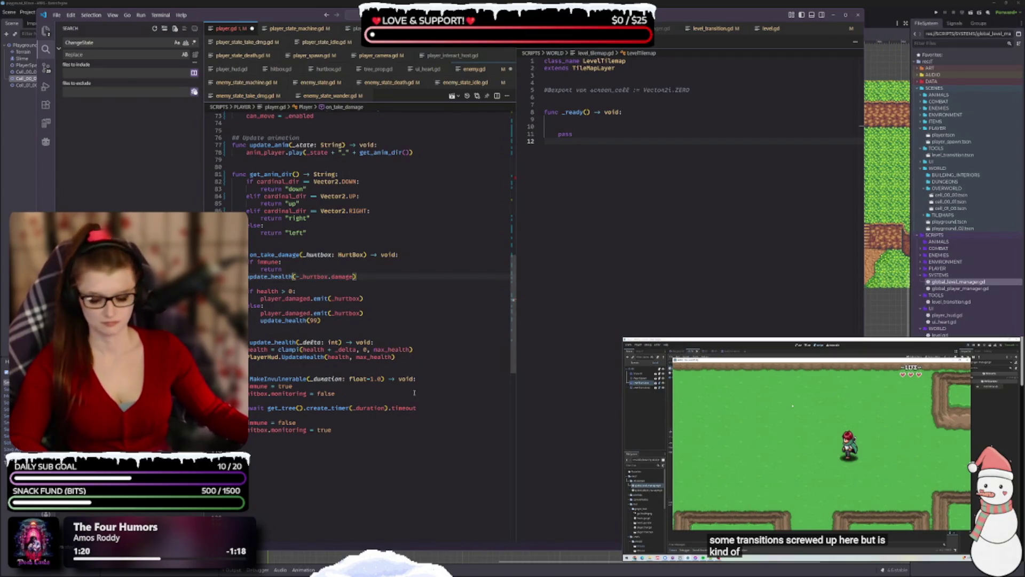
# - Rename MakeInvulnerable to make_immune(_duration: float = 1.0) and save player.gd
pyautogui.scroll(5, 424, 414)
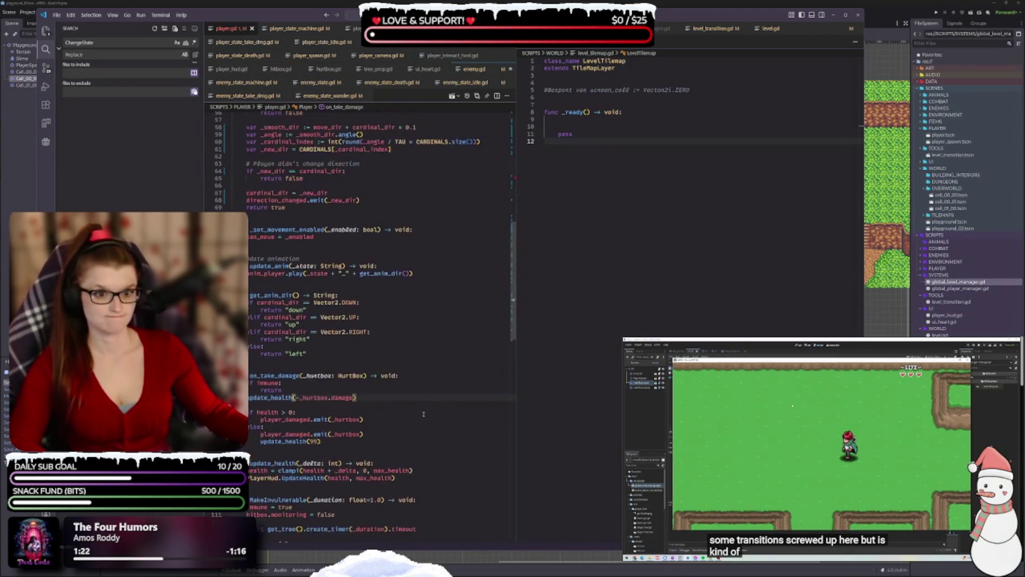
pyautogui.scroll(-7, 394, 389)
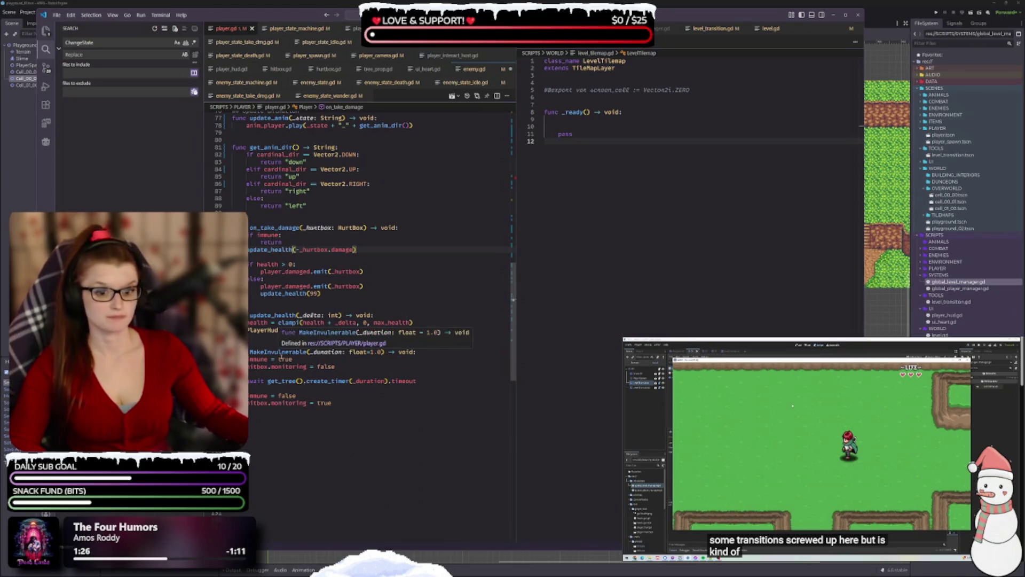
pyautogui.doubleClick(280, 352)
pyautogui.write('make_inv')
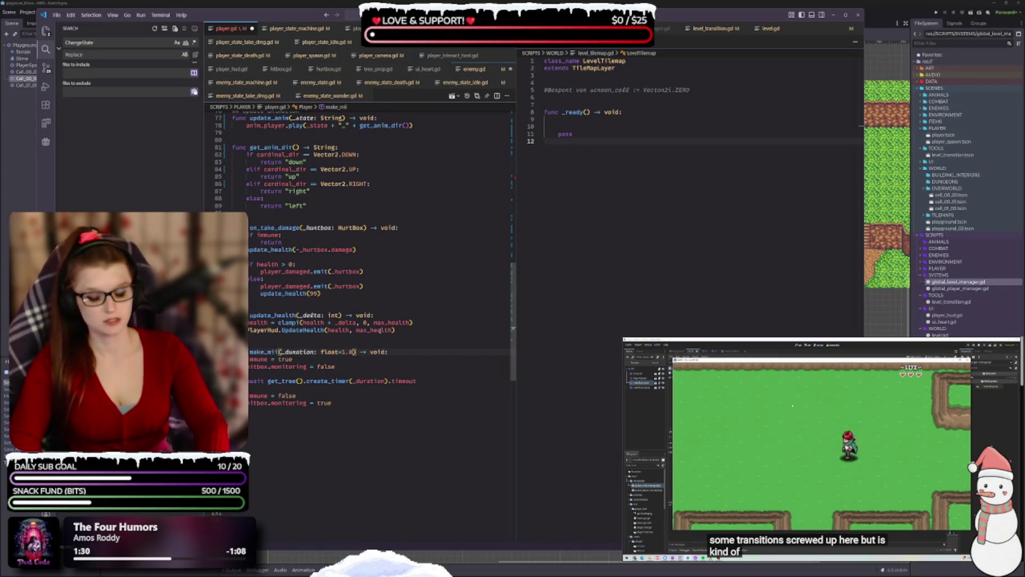
pyautogui.write('une')
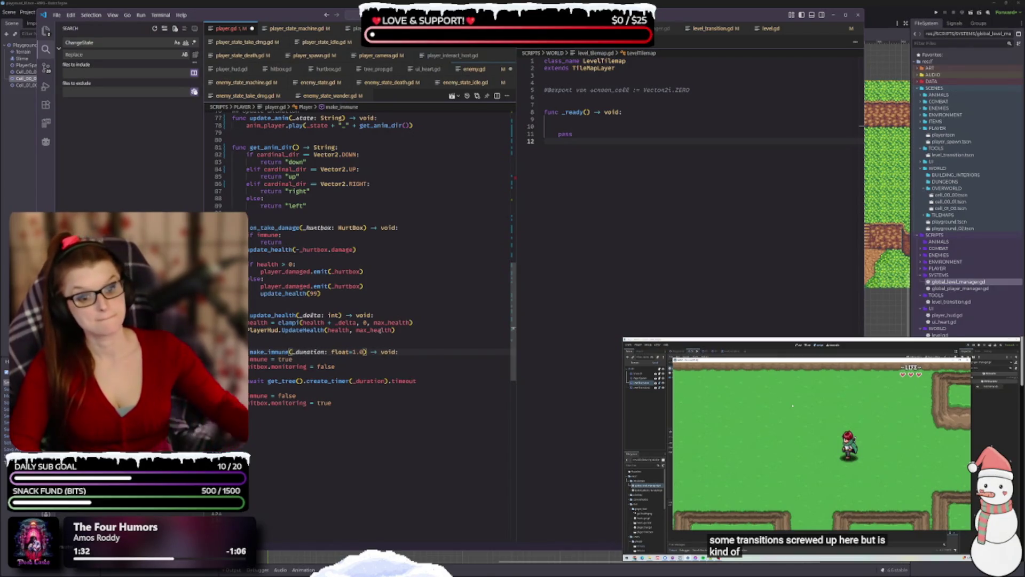
pyautogui.hotkey('ctrl', 's')
pyautogui.click(276, 413)
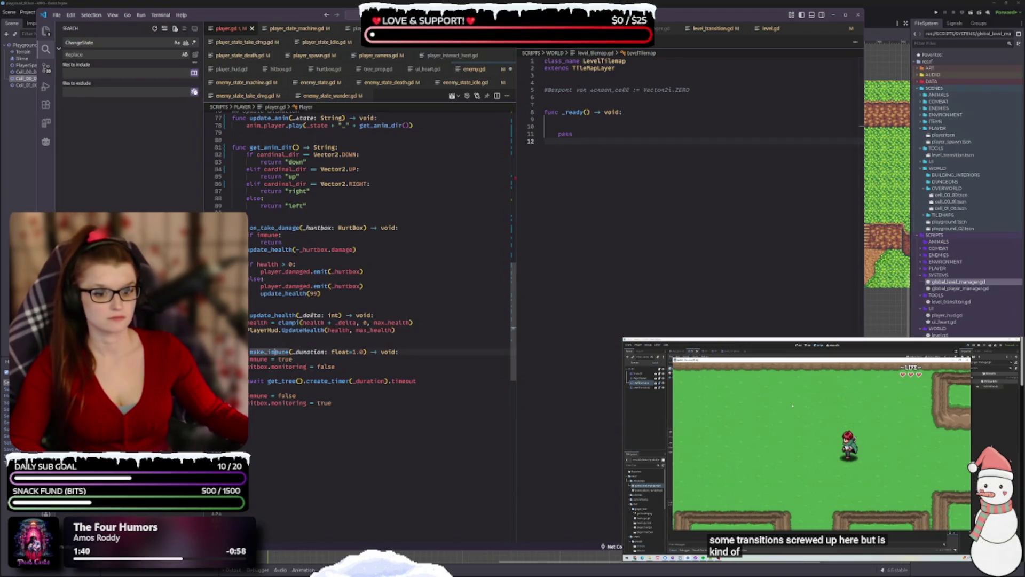
pyautogui.doubleClick(272, 352)
# - Change updateHealth(99) in _ready to update_health(99) and save player.gd
pyautogui.doubleClick(324, 403)
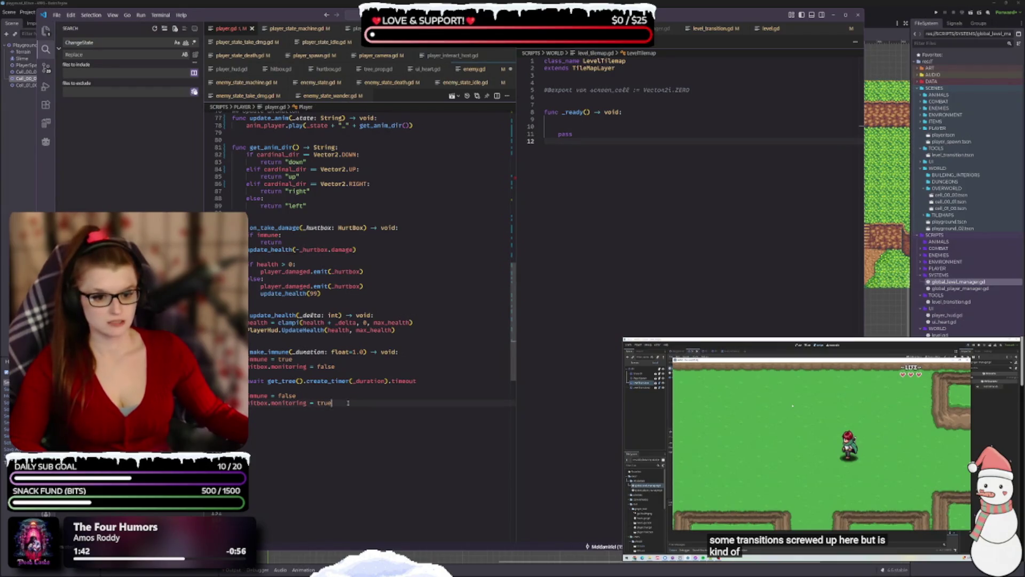
pyautogui.scroll(10, 419, 347)
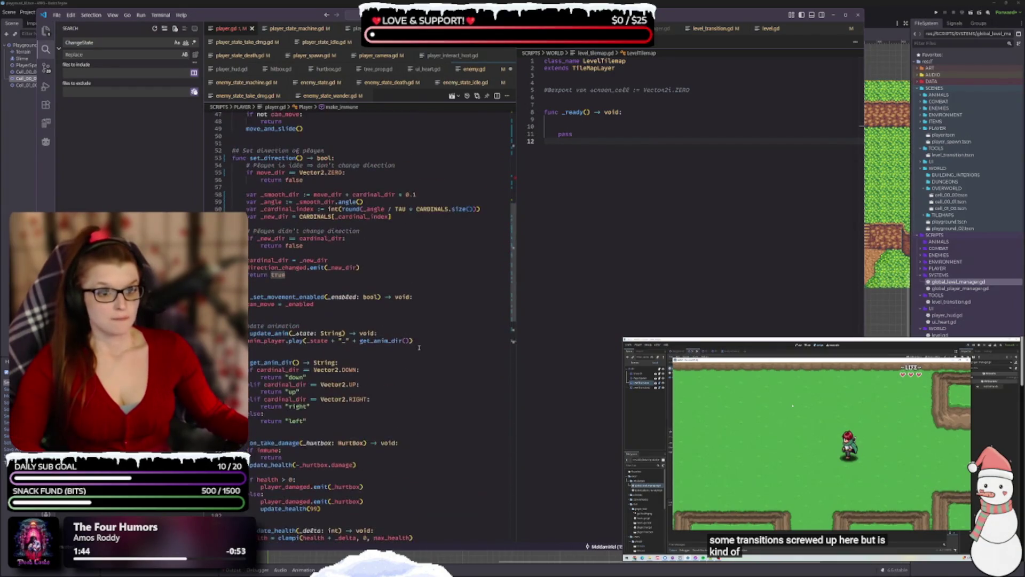
pyautogui.scroll(6, 336, 194)
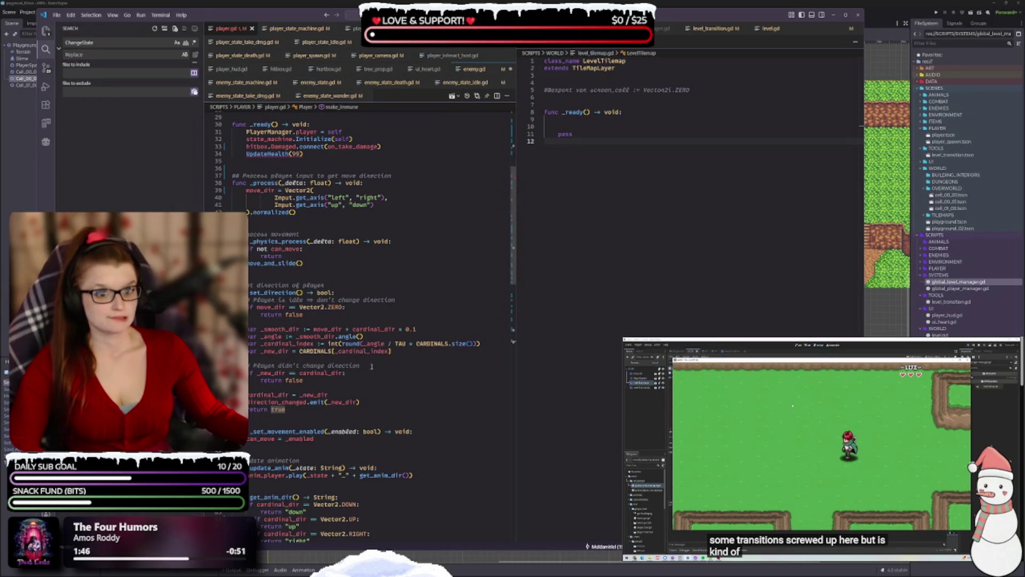
pyautogui.scroll(9, 354, 325)
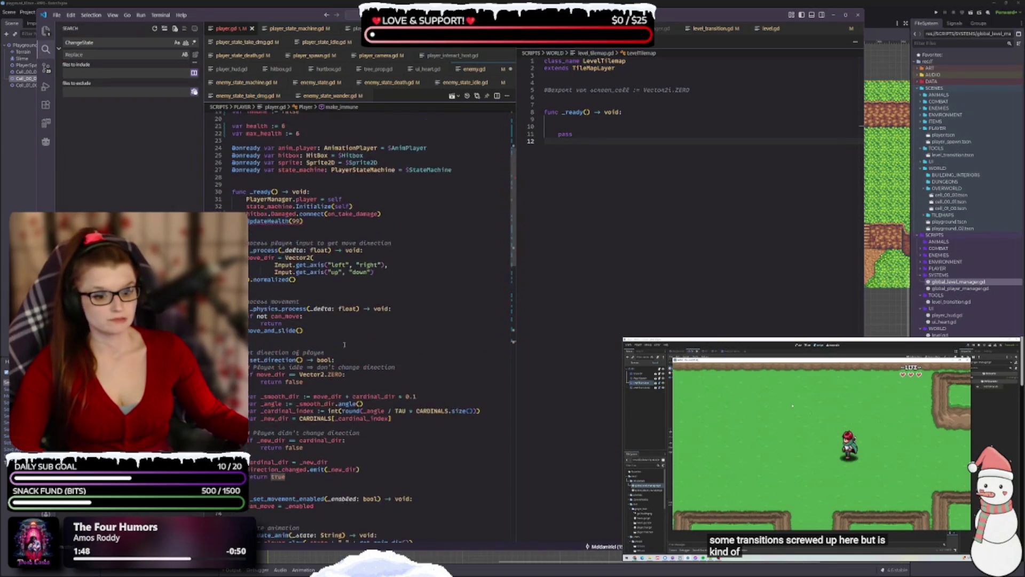
pyautogui.scroll(-3, 350, 316)
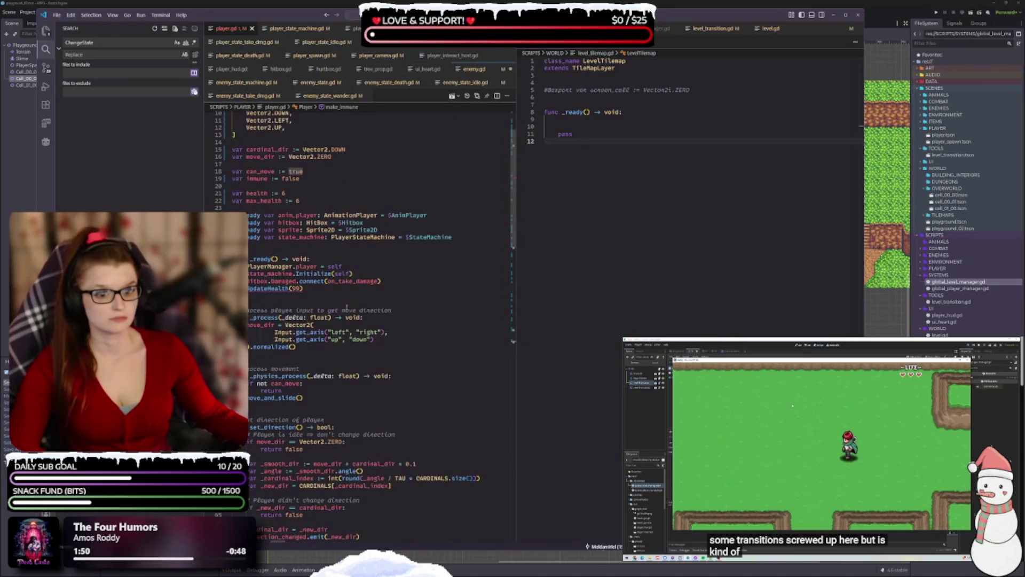
pyautogui.doubleClick(263, 288)
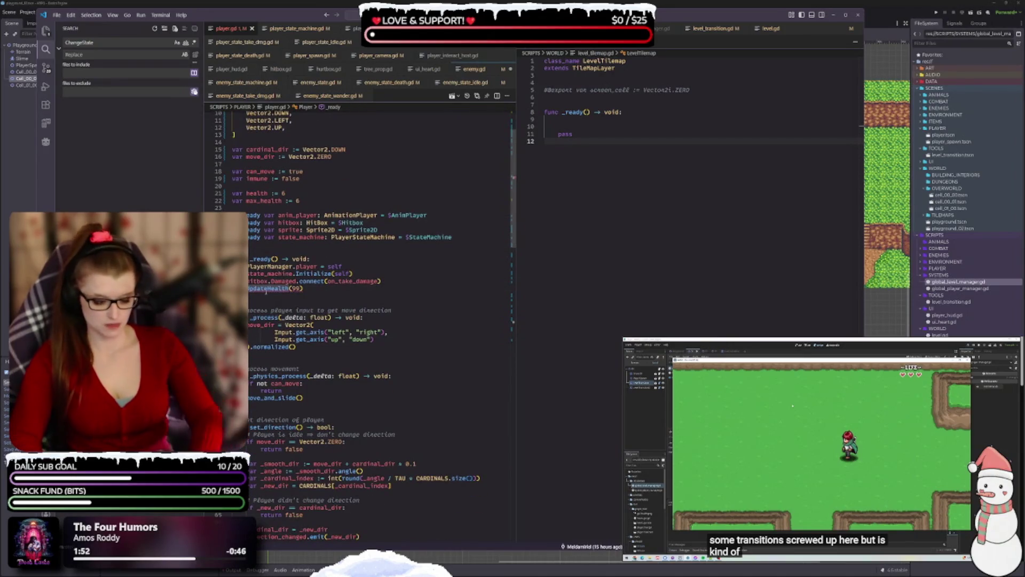
pyautogui.write('update_health')
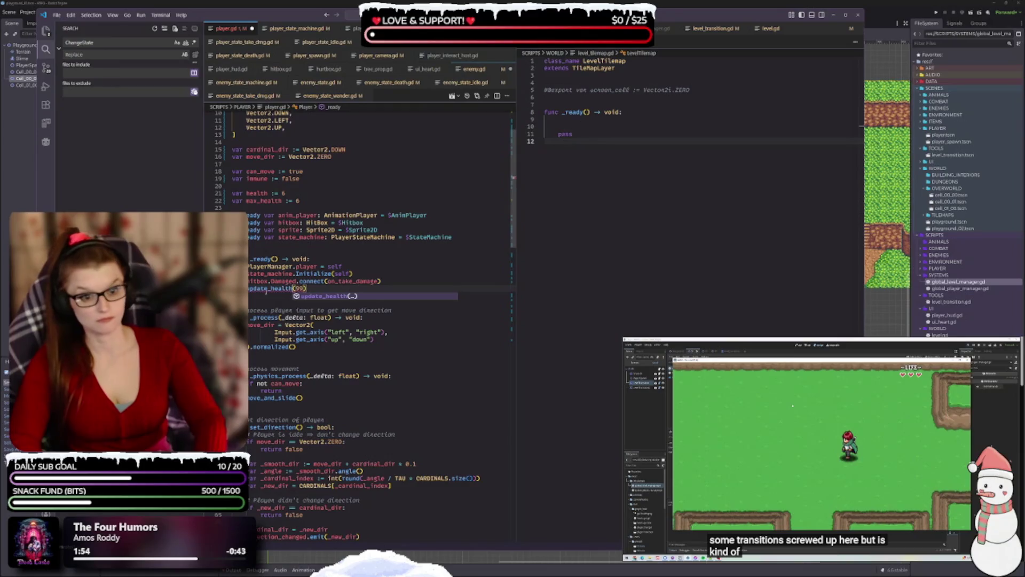
pyautogui.hotkey('ctrl', 's')
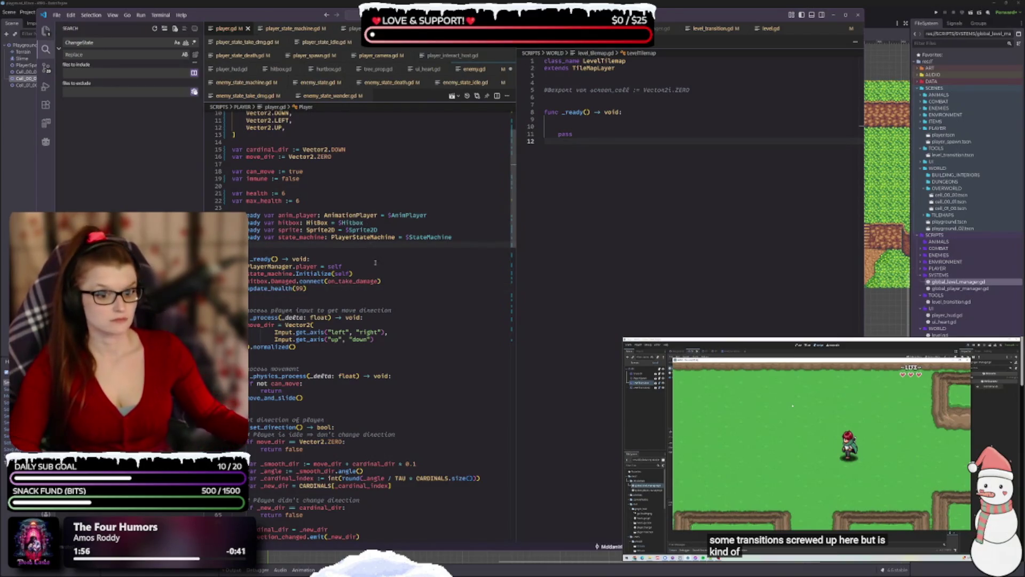
pyautogui.click(345, 293)
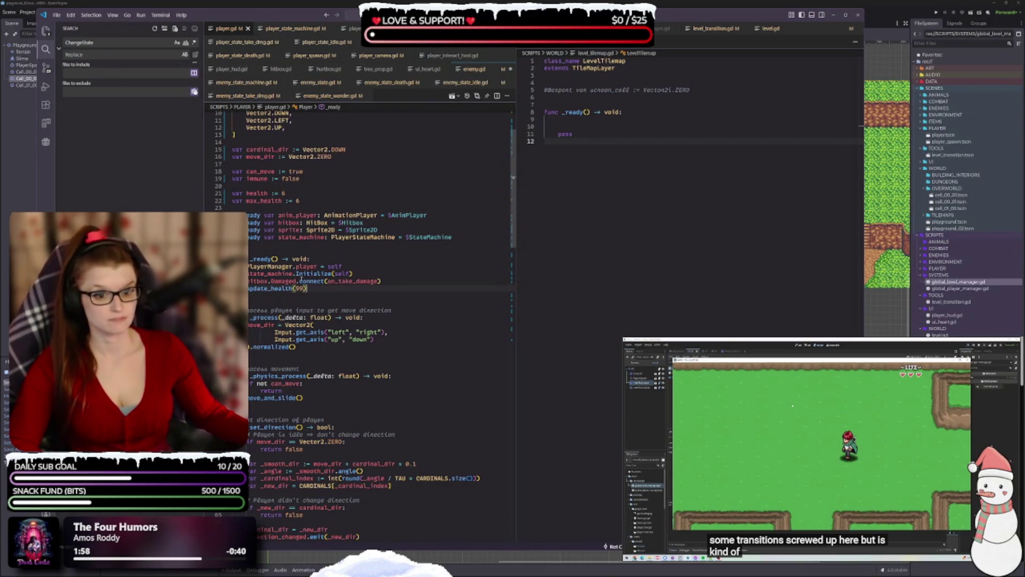
pyautogui.scroll(-3, 393, 371)
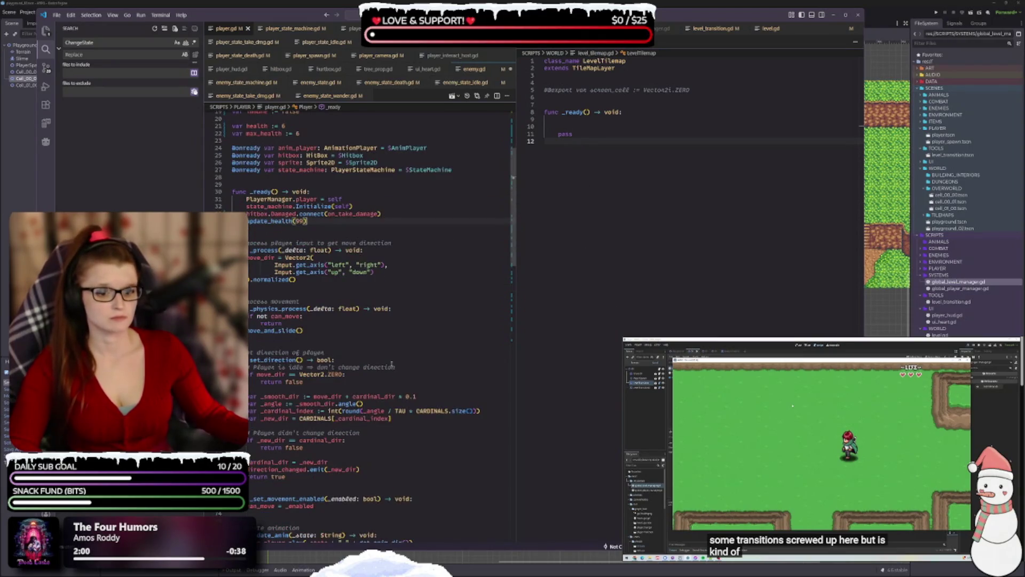
pyautogui.scroll(-6, 378, 345)
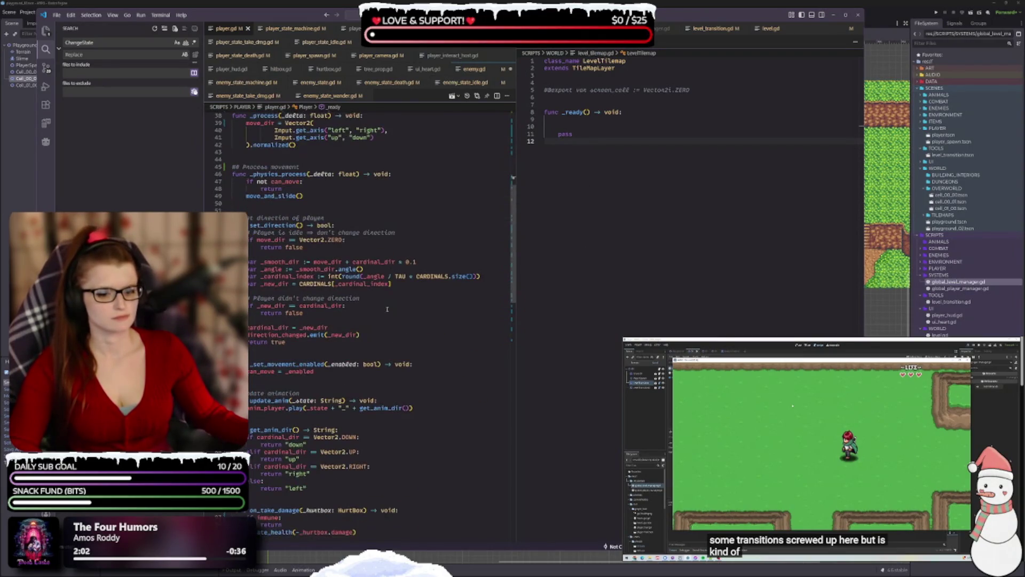
pyautogui.scroll(-13, 346, 394)
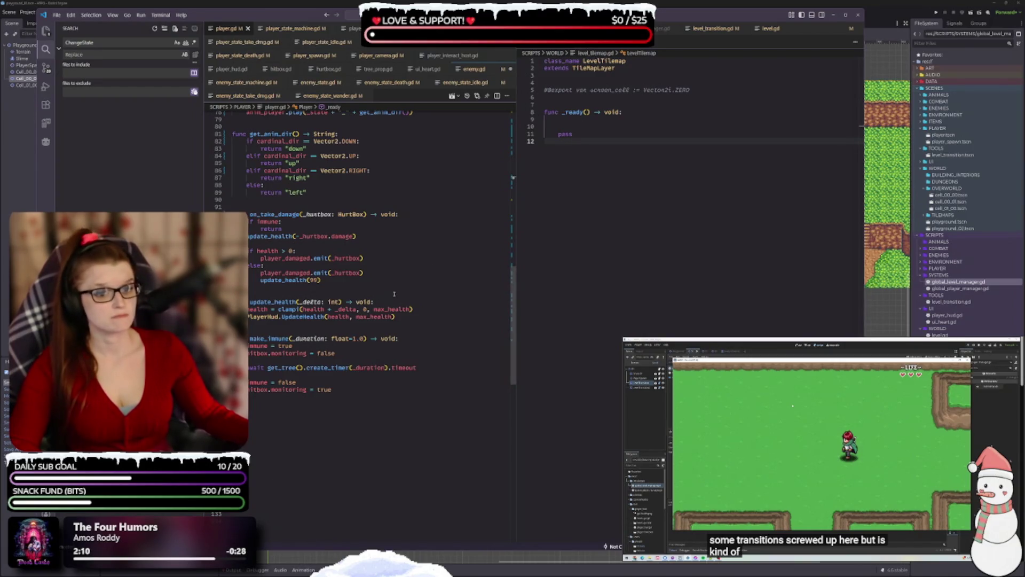
# - Delete the blank lines around the await timer line in make_immune and save player.gd
pyautogui.click(340, 375)
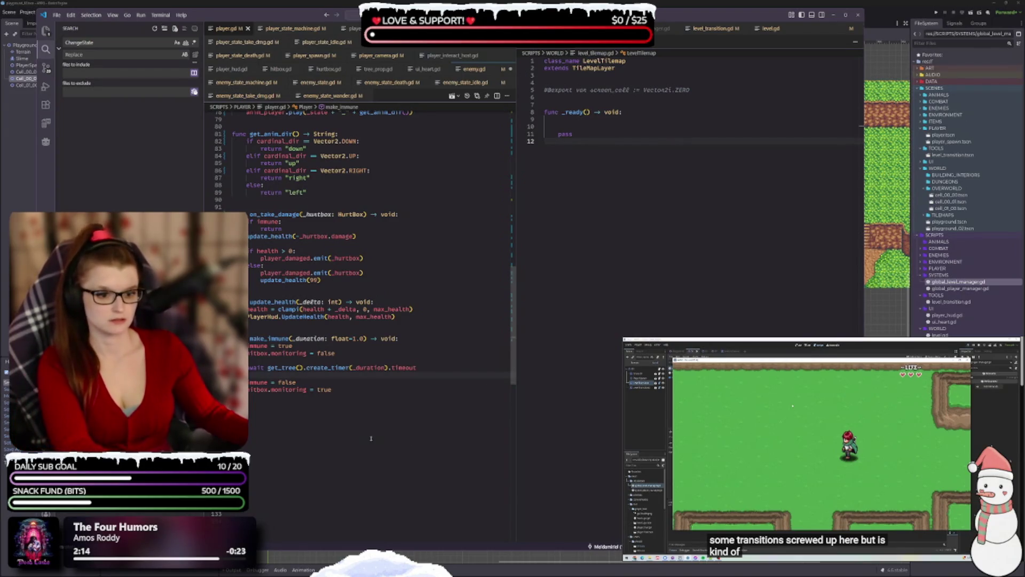
pyautogui.press('Tab')
pyautogui.press('BackSpace')
pyautogui.press('BackSpace')
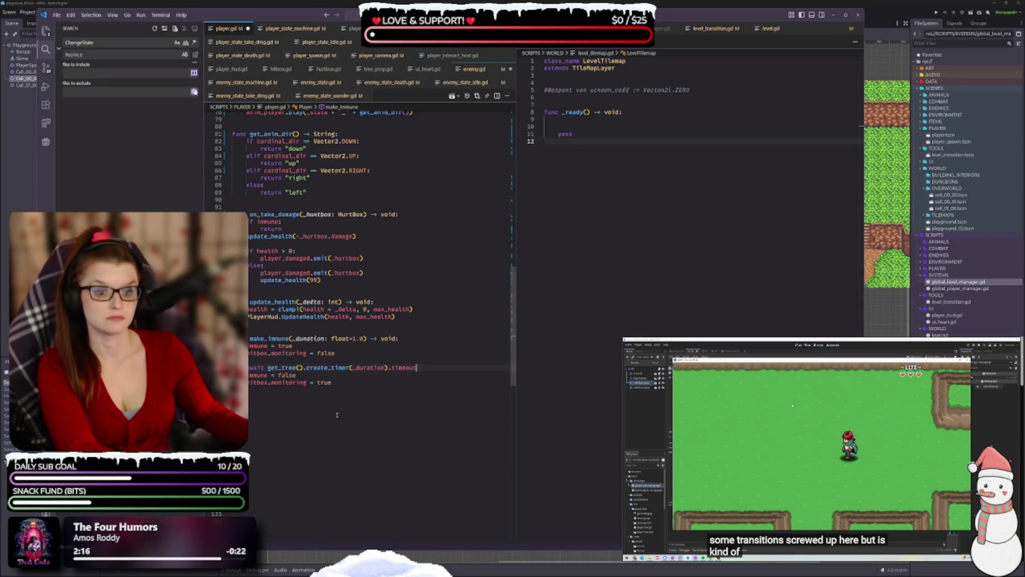
pyautogui.click(301, 361)
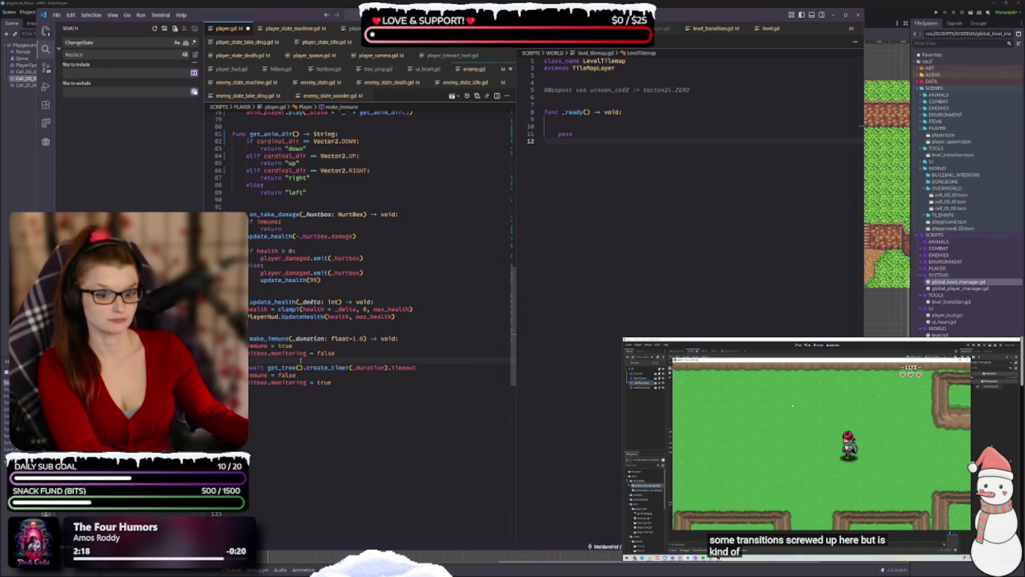
pyautogui.press('BackSpace')
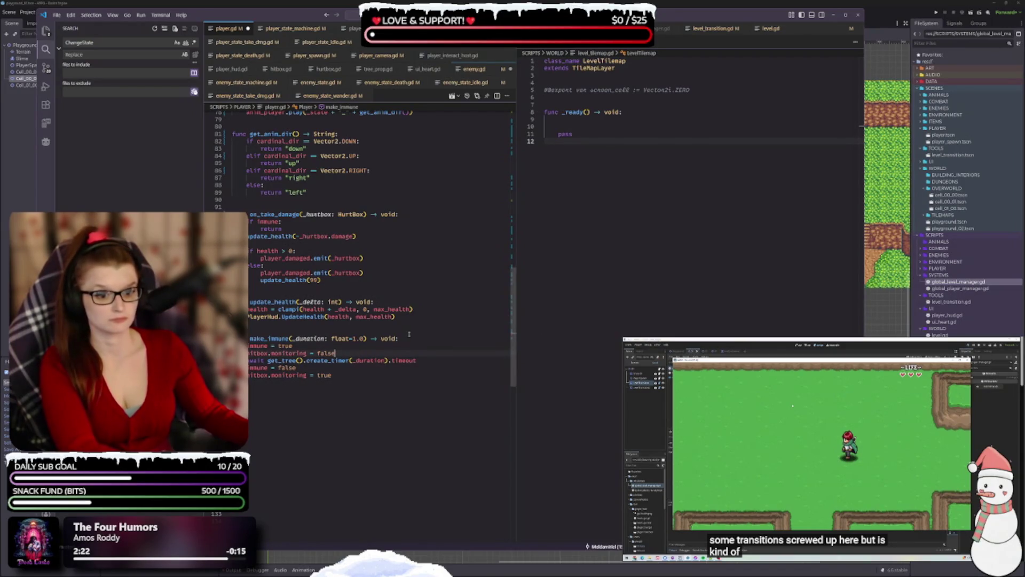
pyautogui.hotkey('ctrl', 's')
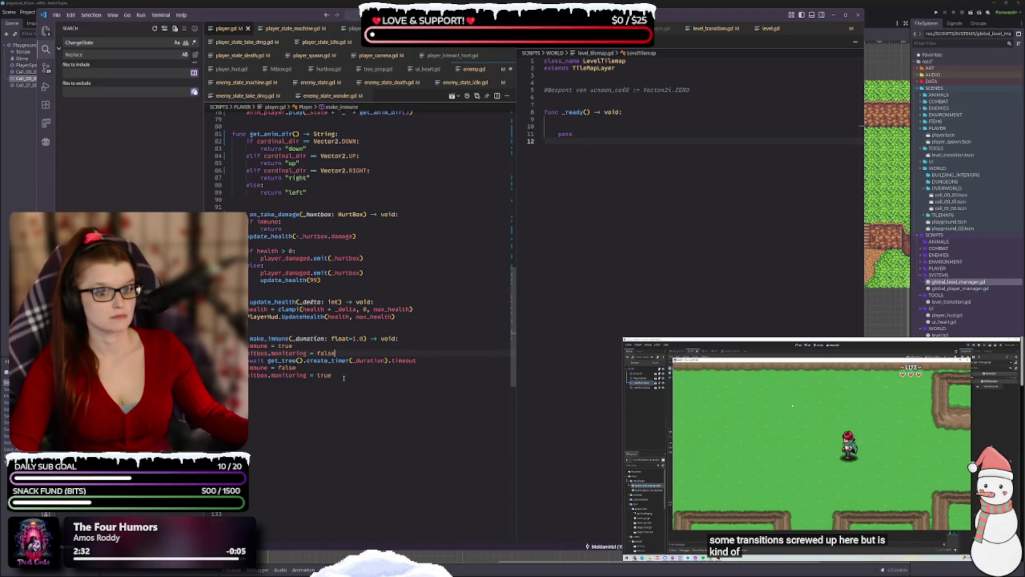
pyautogui.scroll(1, 344, 377)
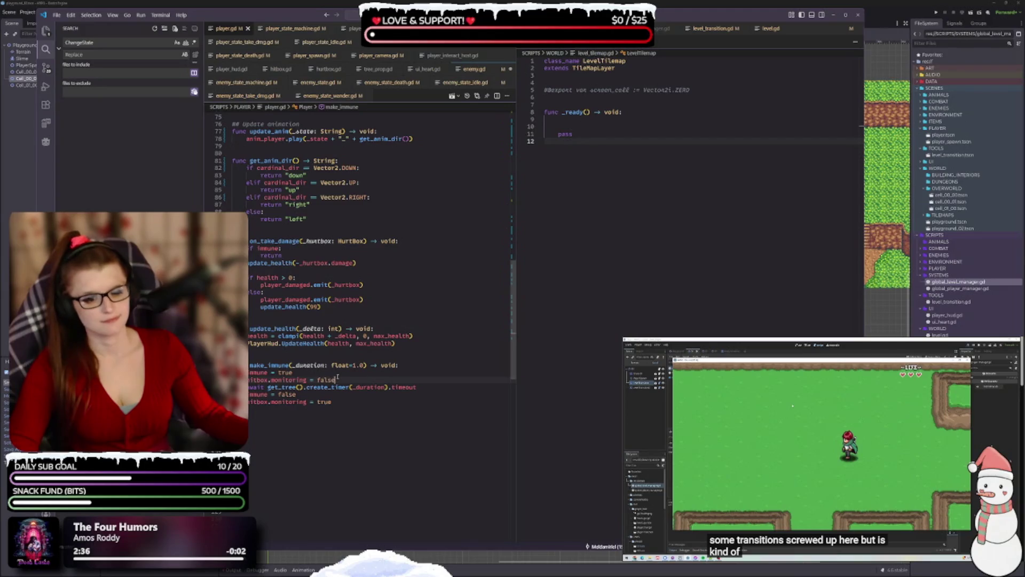
pyautogui.scroll(2, 339, 376)
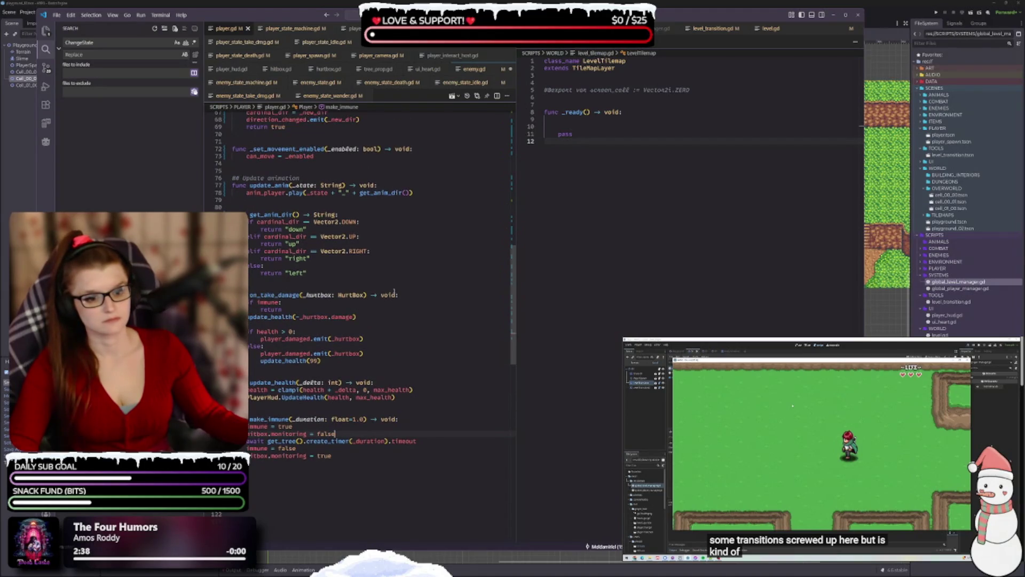
pyautogui.scroll(2, 401, 278)
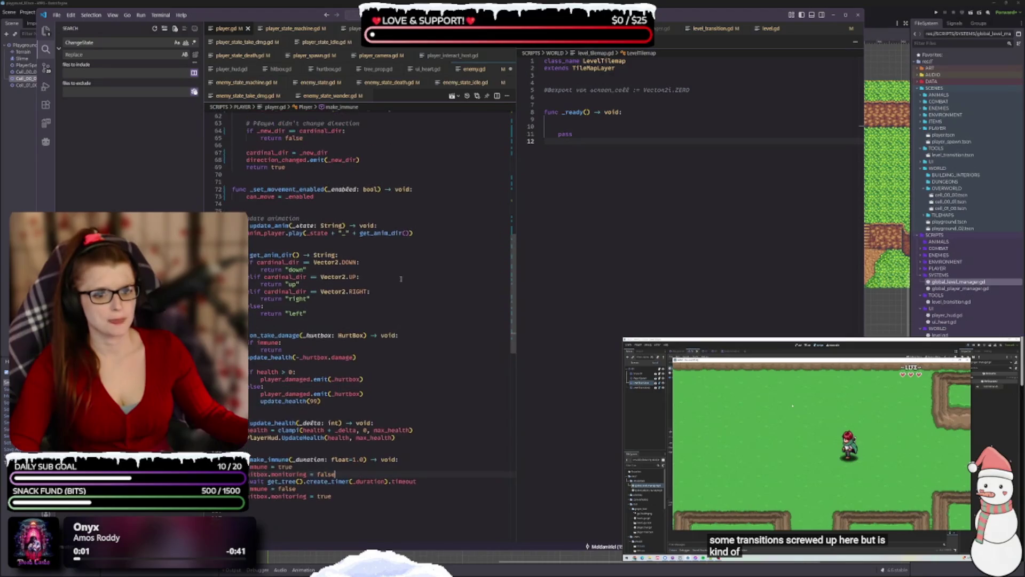
pyautogui.scroll(1, 402, 278)
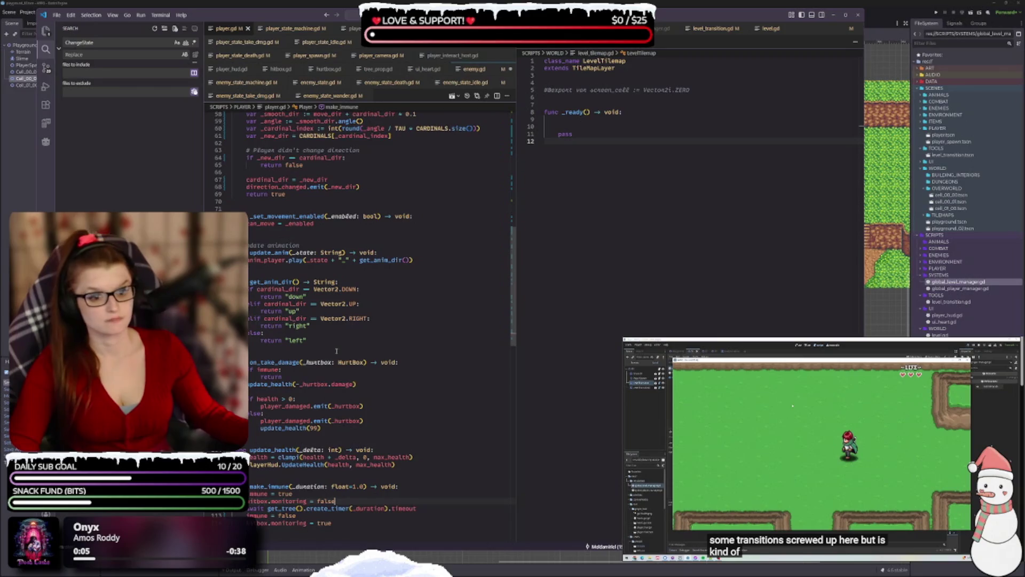
pyautogui.scroll(2, 383, 340)
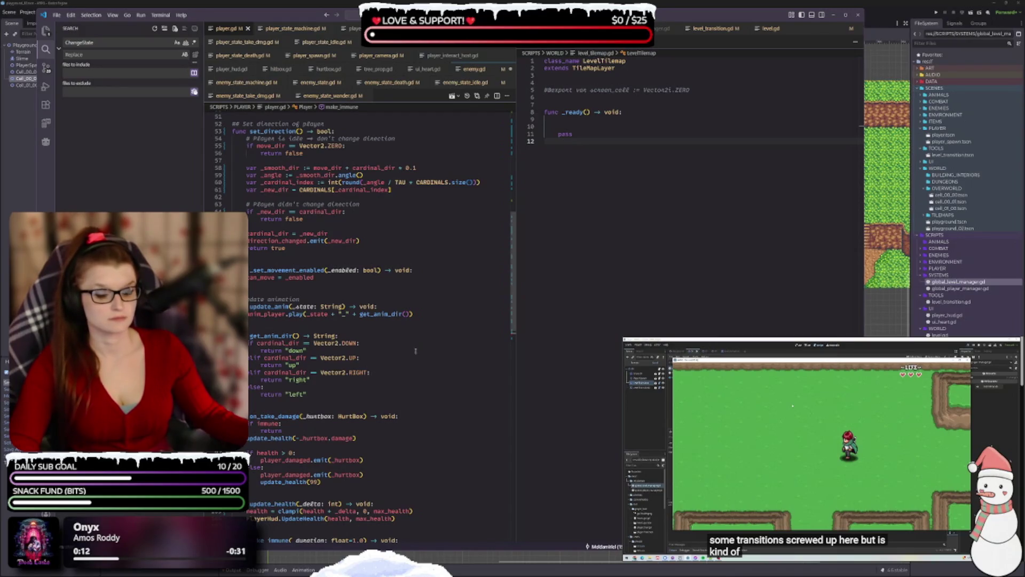
pyautogui.moveTo(334, 345)
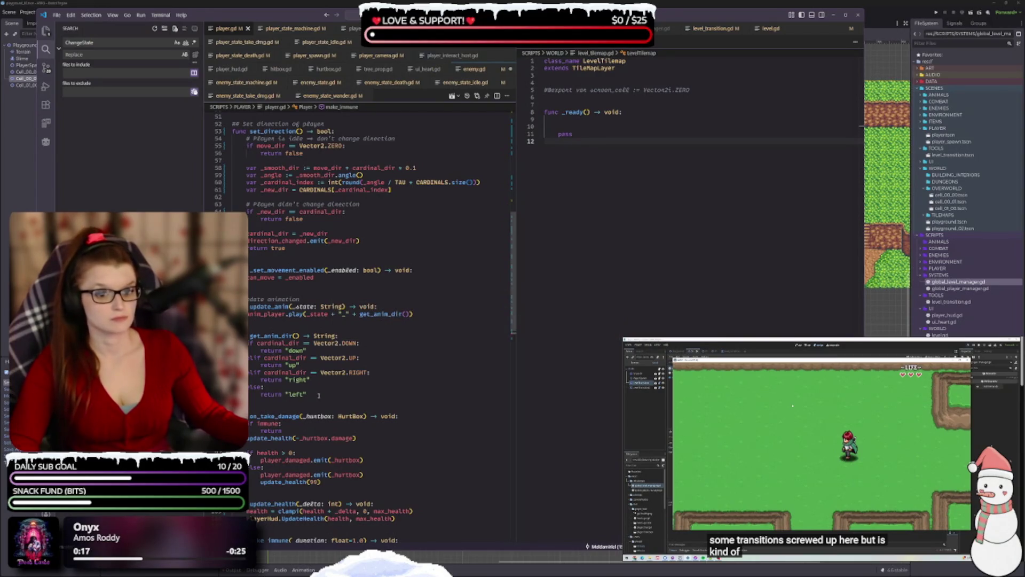
pyautogui.scroll(2, 362, 376)
pyautogui.moveTo(342, 384)
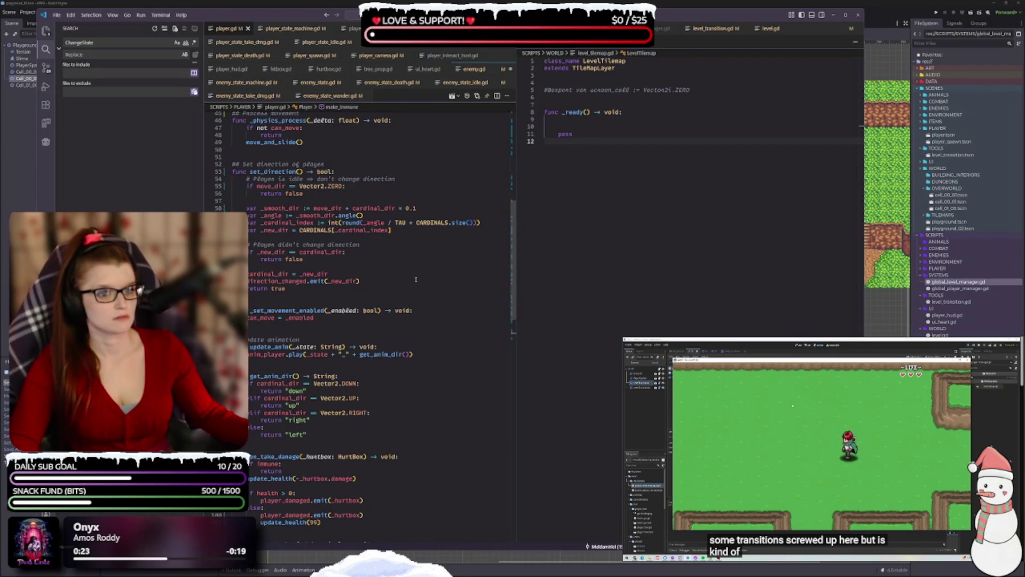
pyautogui.scroll(6, 416, 279)
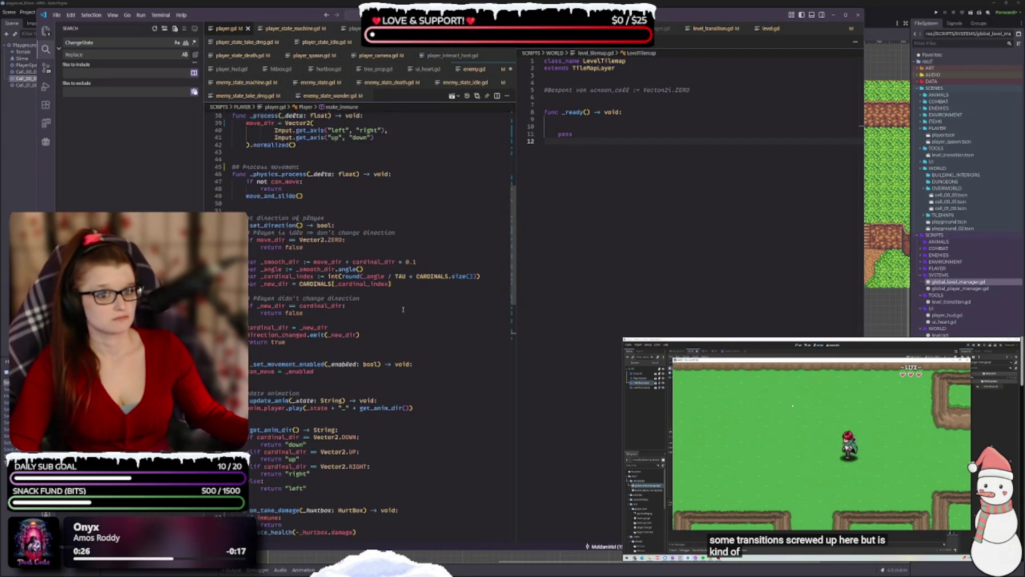
pyautogui.scroll(6, 396, 393)
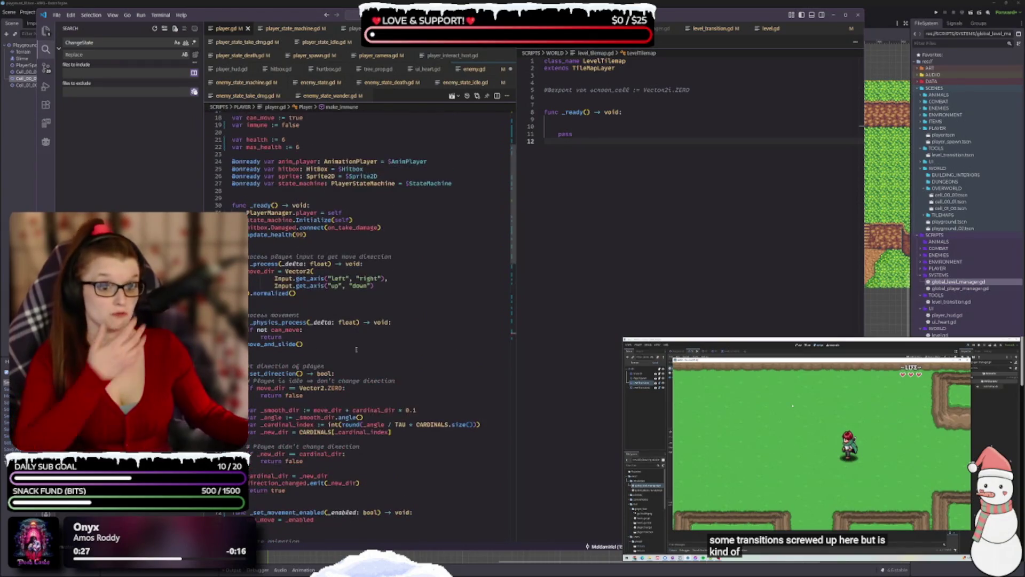
pyautogui.scroll(3, 396, 394)
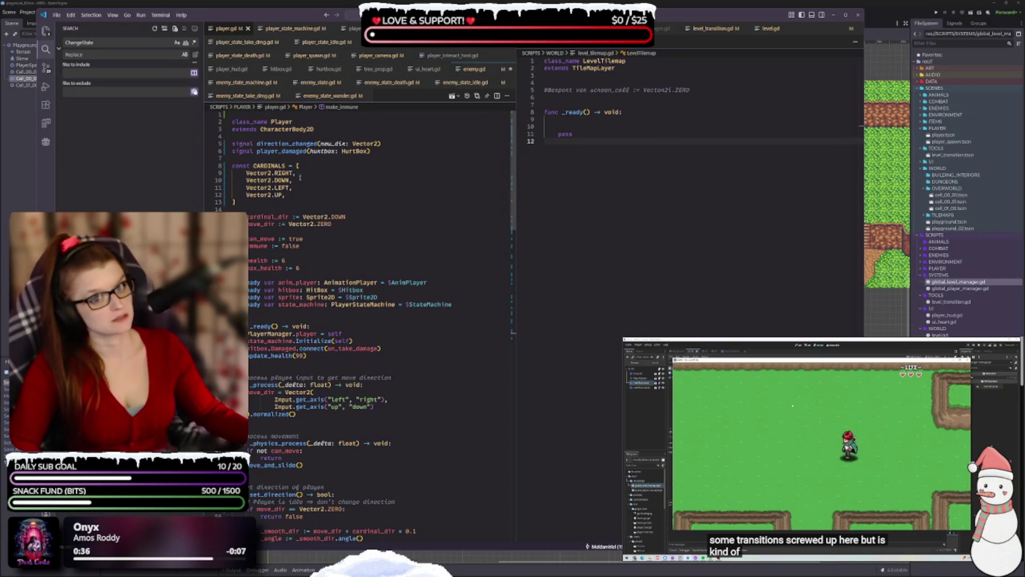
# - Rewrite the first CARDINALS entries so line 9 reads Vector2.UP
pyautogui.click(281, 172)
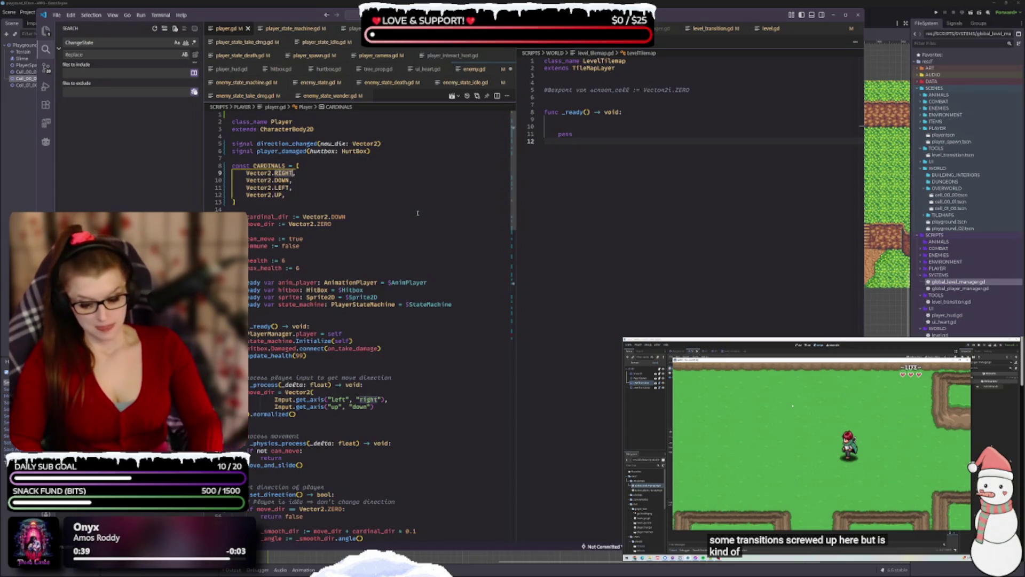
pyautogui.write('LEF')
pyautogui.press('Tab')
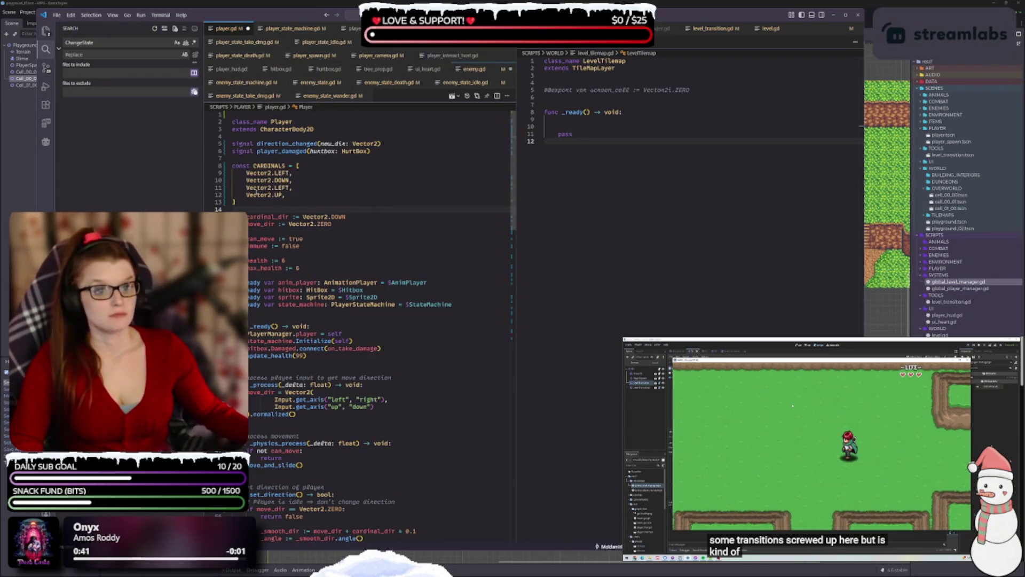
pyautogui.press('Down')
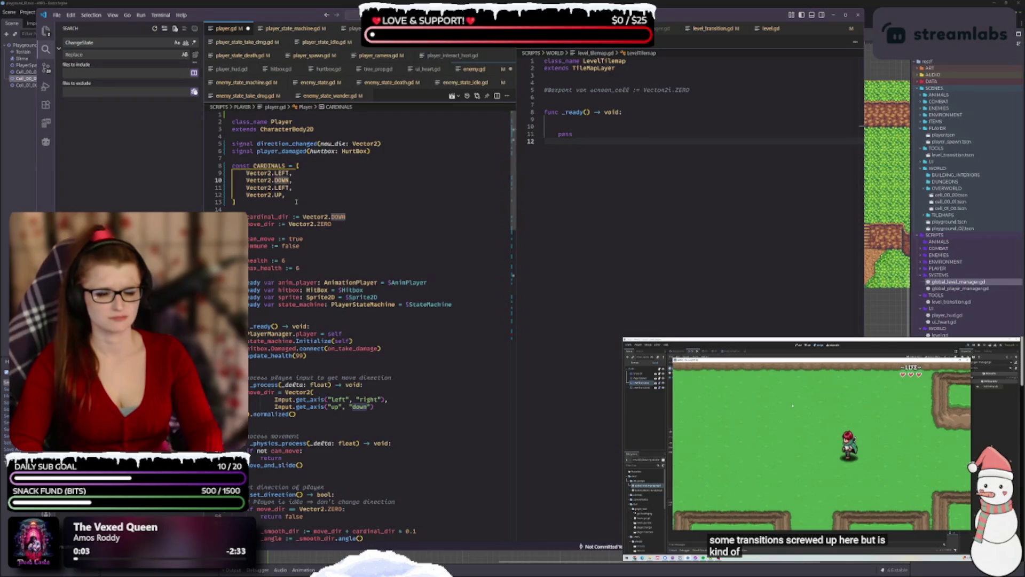
pyautogui.write('UP')
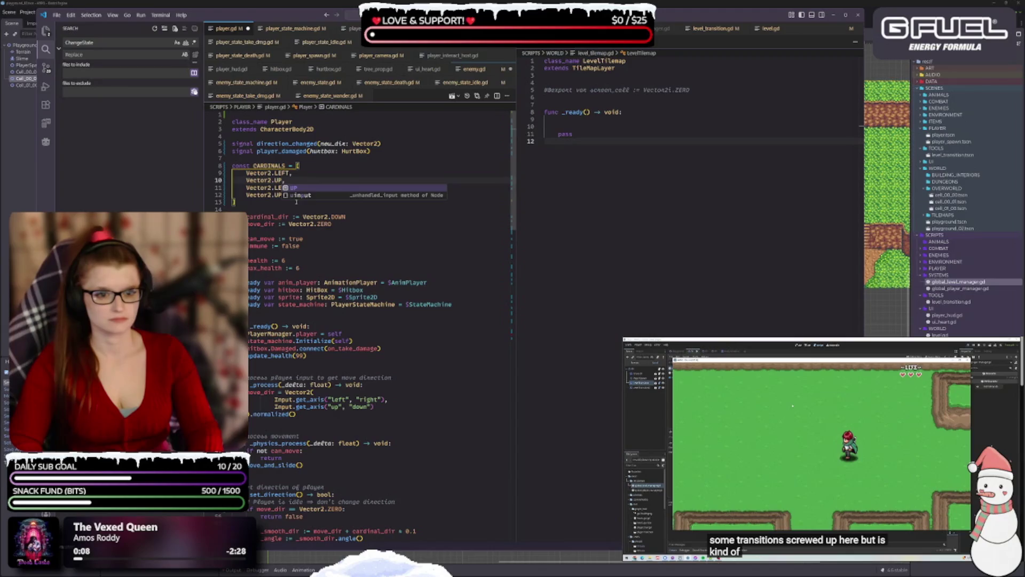
pyautogui.press('Down')
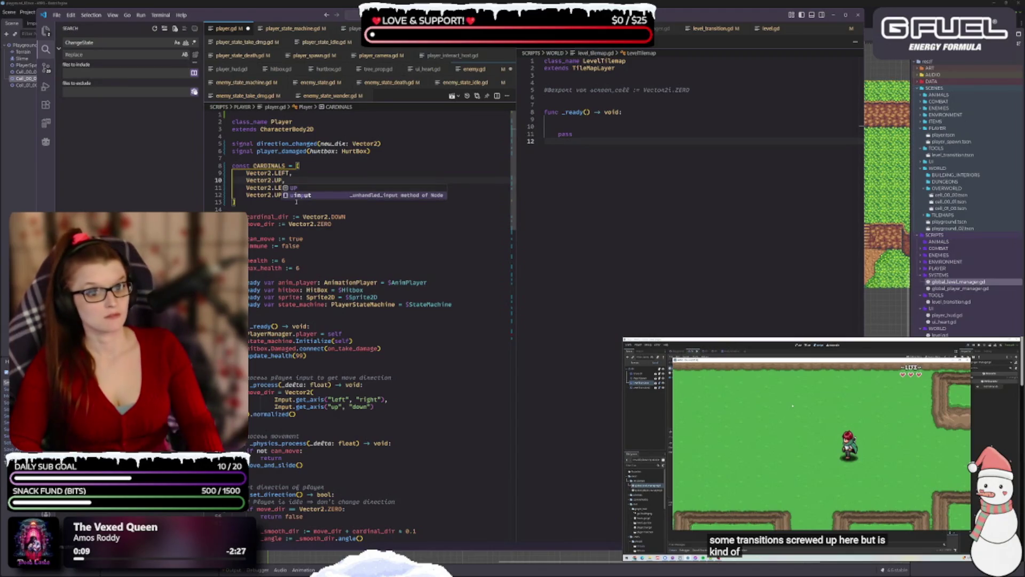
pyautogui.press('BackSpace')
pyautogui.press('BackSpace')
pyautogui.write('RIGHT')
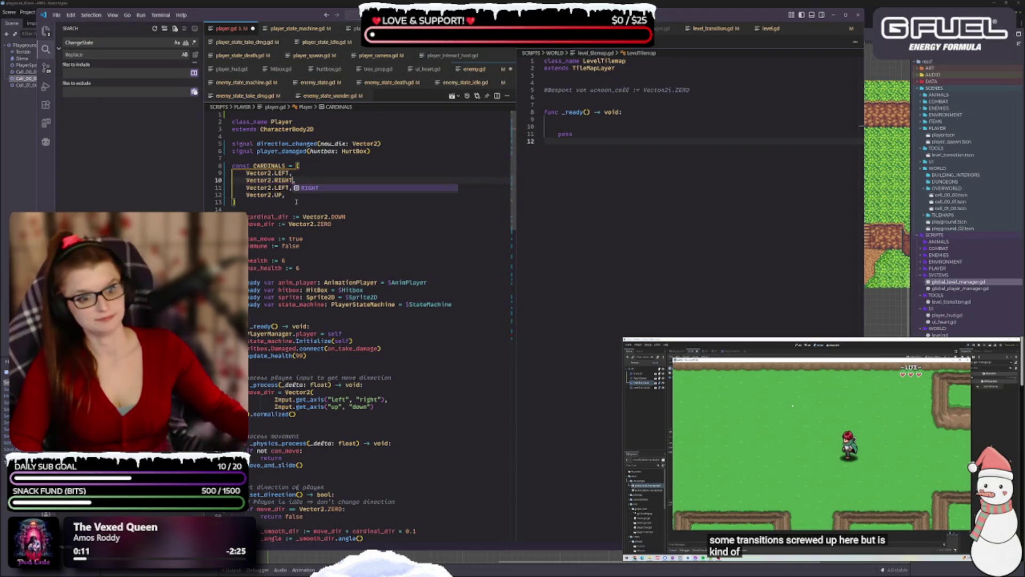
pyautogui.press('Escape')
pyautogui.press('Up')
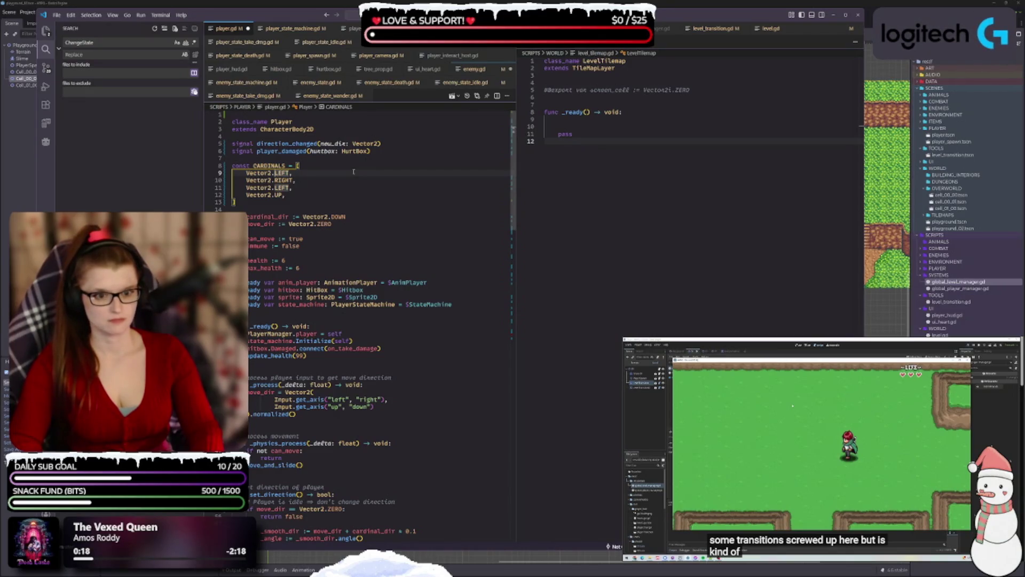
pyautogui.write('UP')
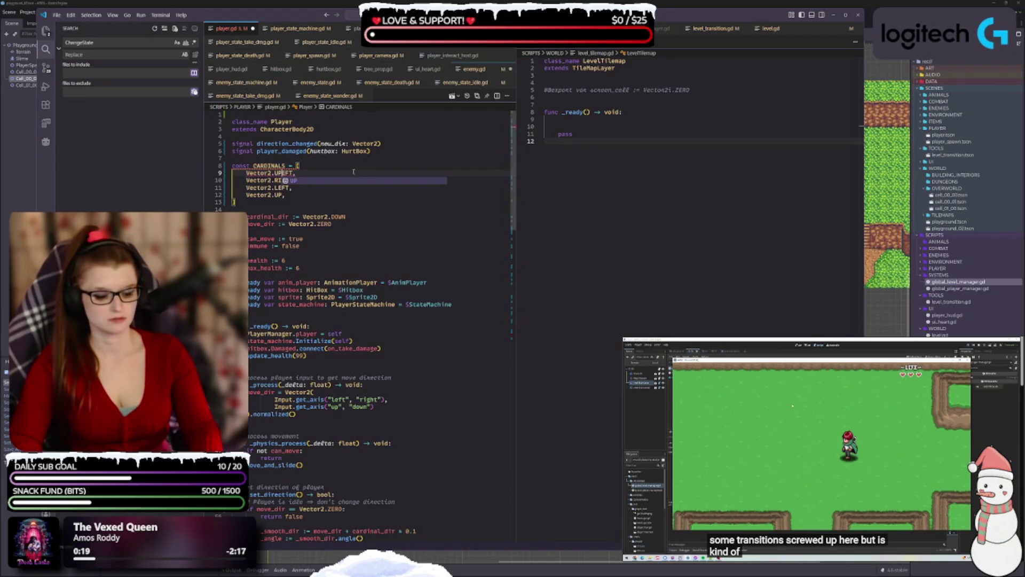
pyautogui.hotkey('ctrl', 'Delete')
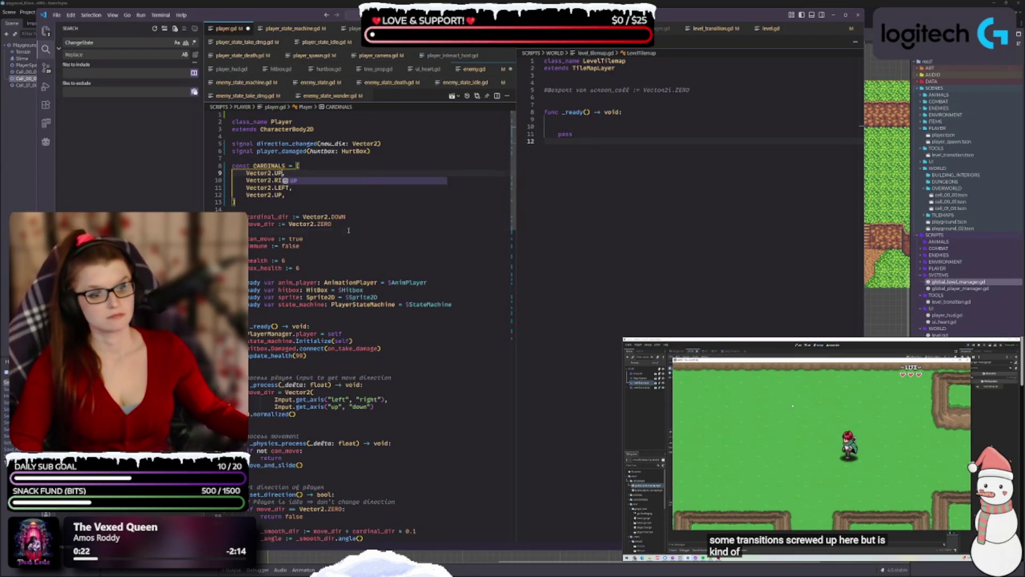
pyautogui.click(321, 206)
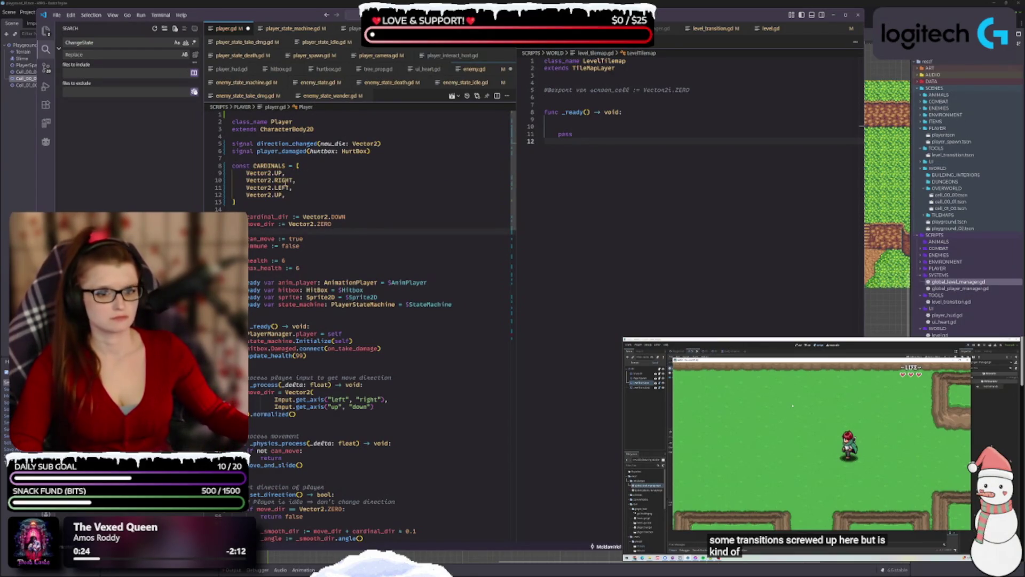
# - Change line 10 to DOWN and line 12 to RIGHT, then save player.gd
pyautogui.doubleClick(278, 180)
pyautogui.write('DOWN')
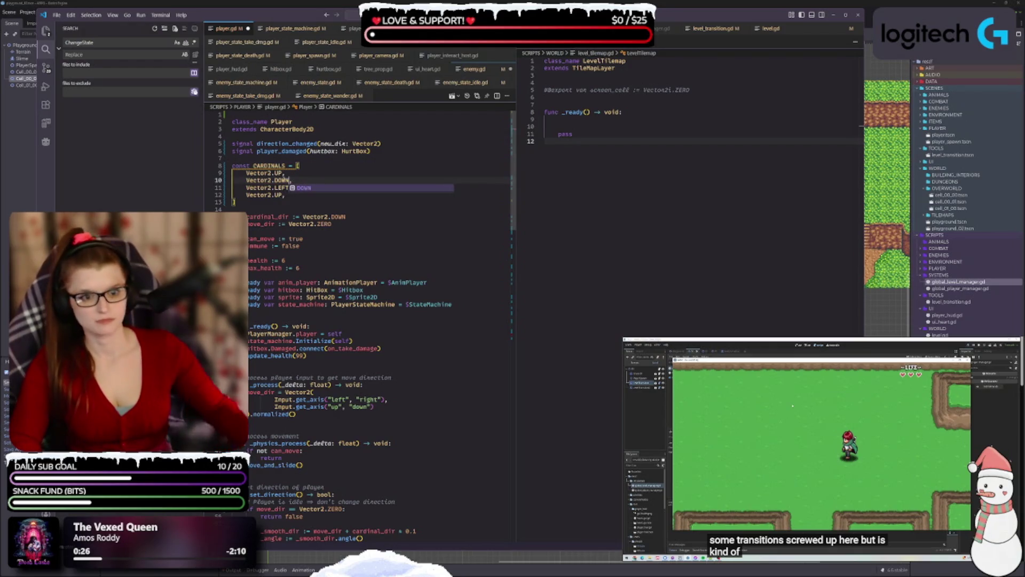
pyautogui.press('Escape')
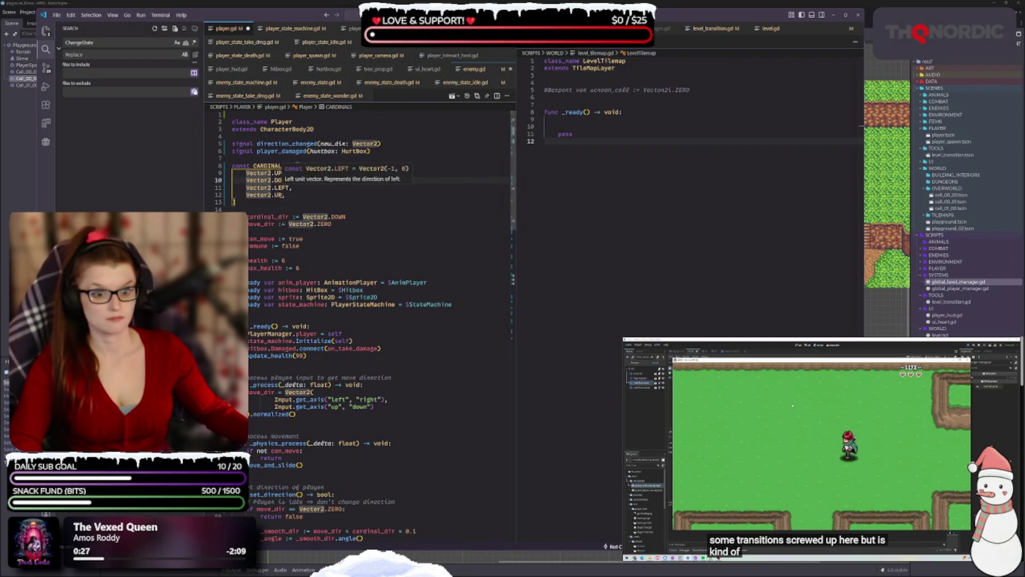
pyautogui.doubleClick(275, 195)
pyautogui.write('RIGHT')
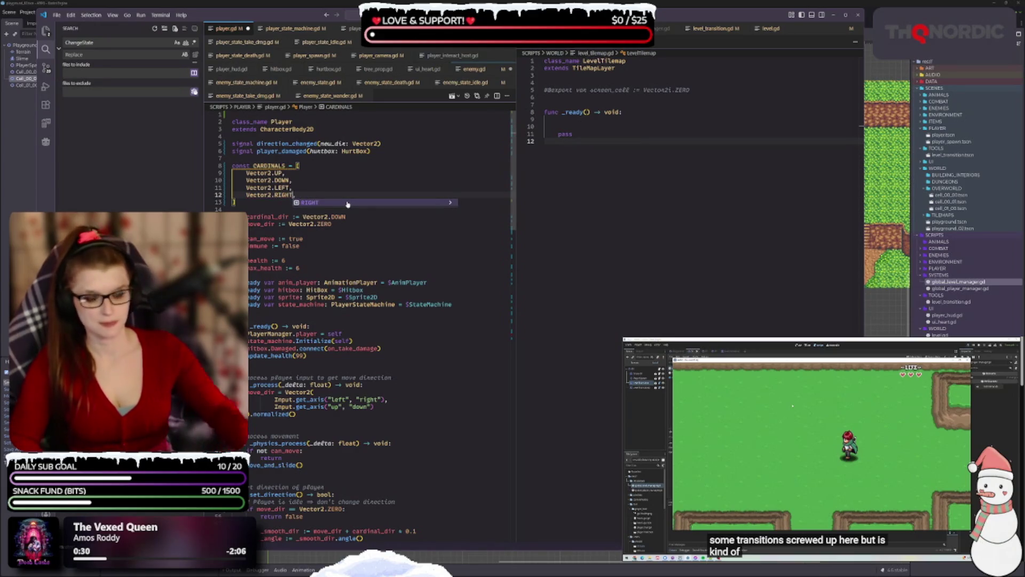
pyautogui.hotkey('ctrl', 's')
pyautogui.click(296, 201)
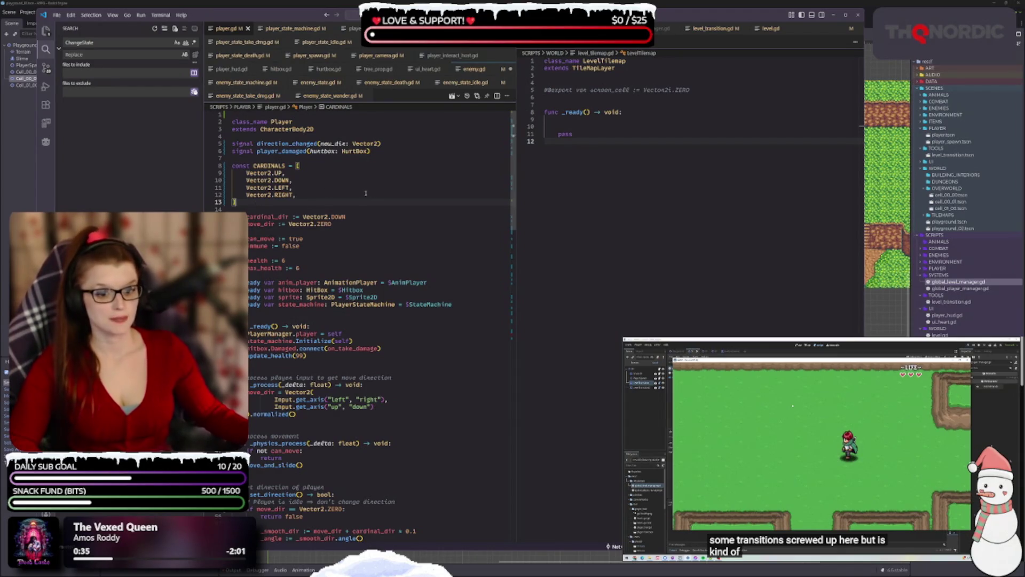
pyautogui.scroll(-15, 366, 193)
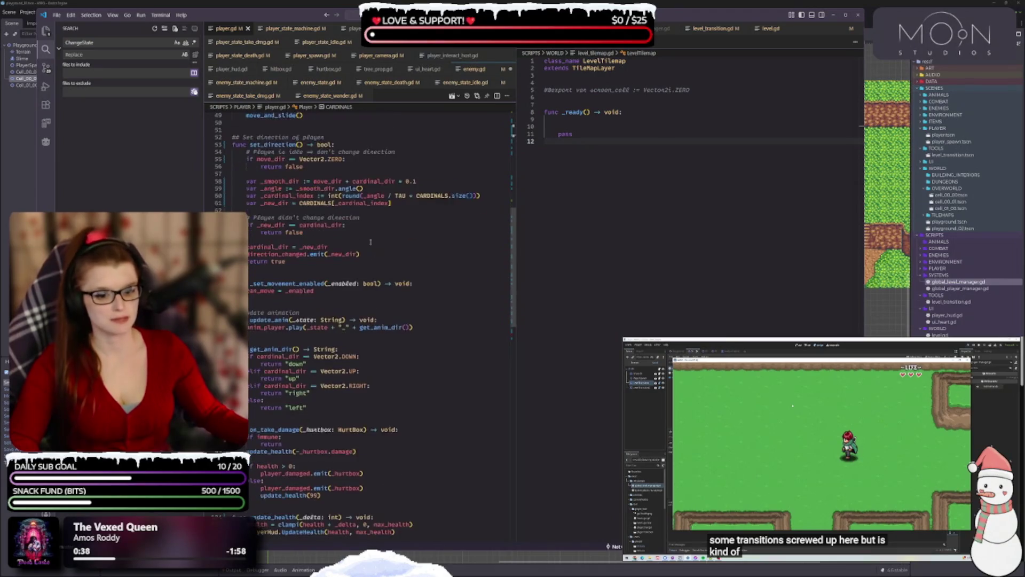
pyautogui.scroll(-5, 370, 242)
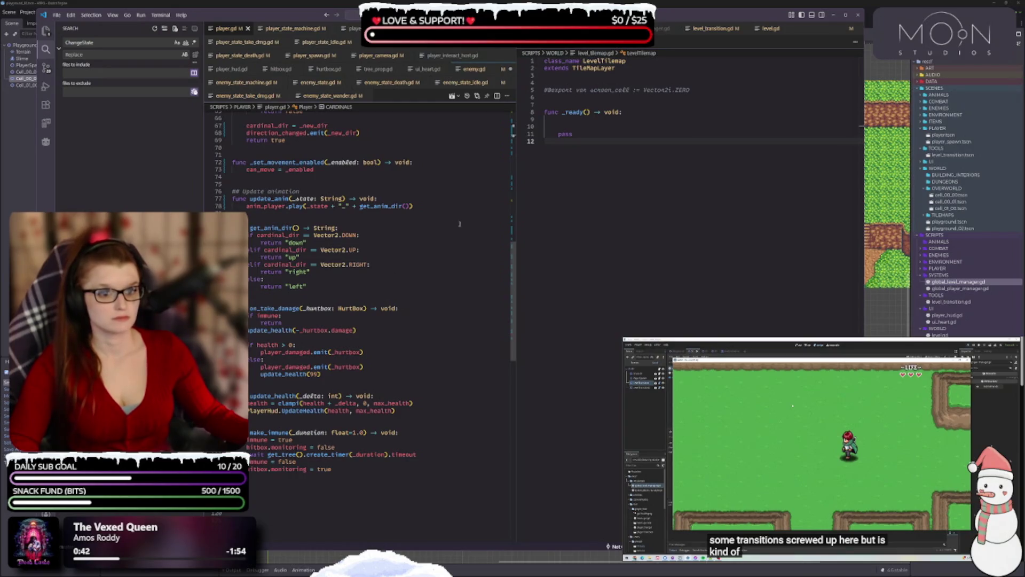
pyautogui.moveTo(511, 278); pyautogui.dragTo(496, 224)
pyautogui.scroll(-1, 496, 224)
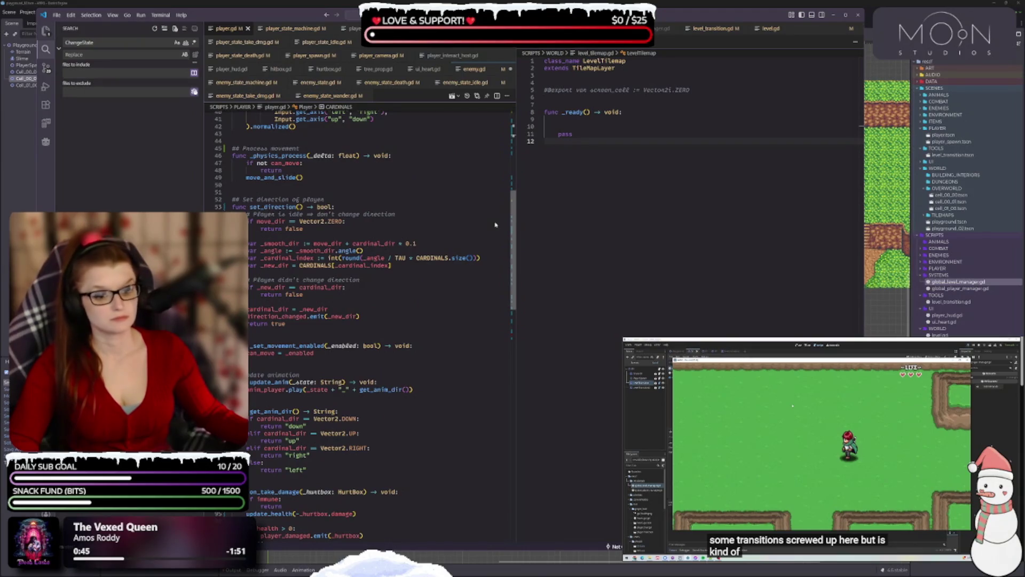
pyautogui.scroll(-4, 495, 224)
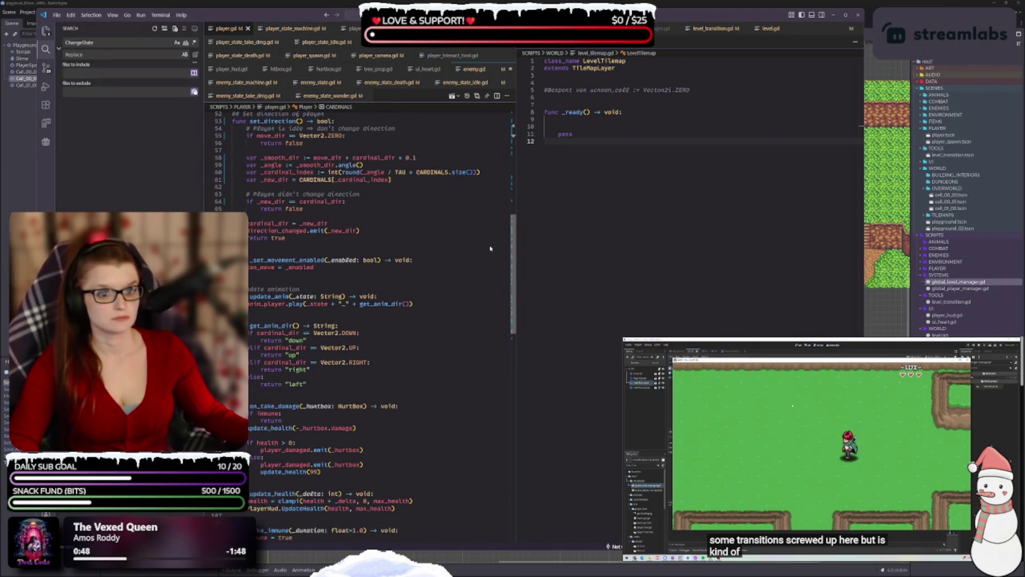
pyautogui.scroll(2, 490, 245)
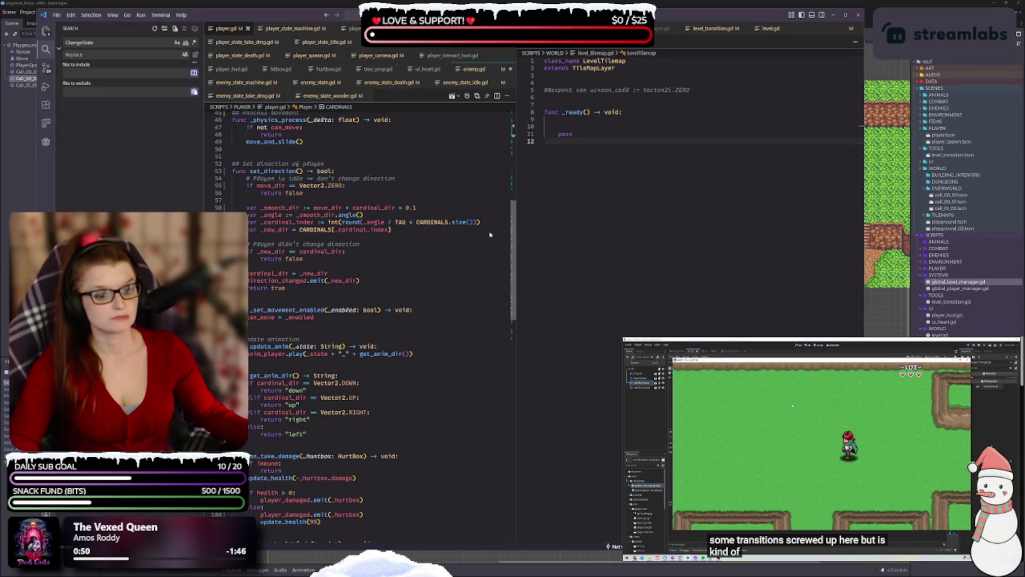
pyautogui.scroll(15, 490, 235)
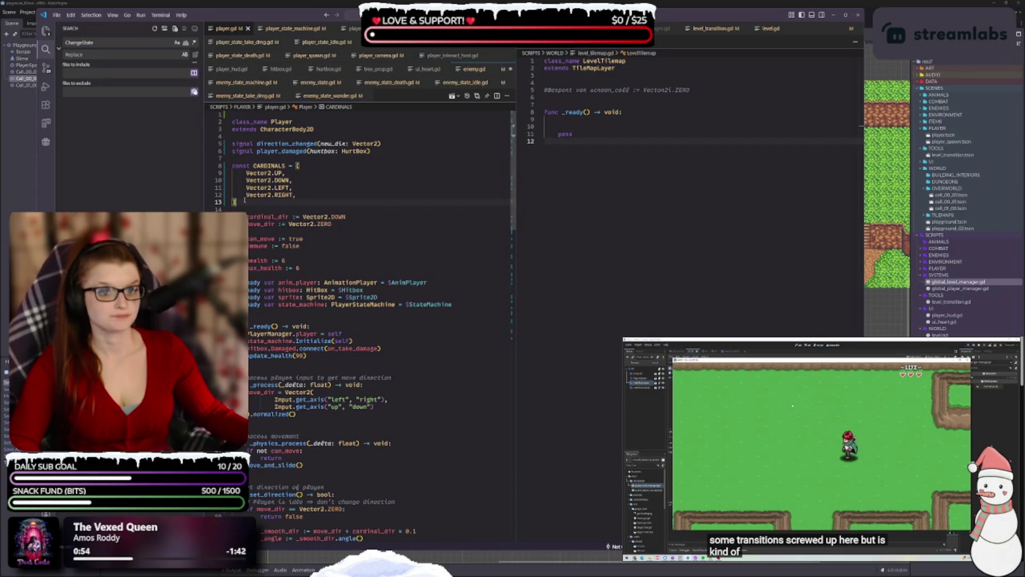
pyautogui.moveTo(244, 199); pyautogui.dragTo(222, 167)
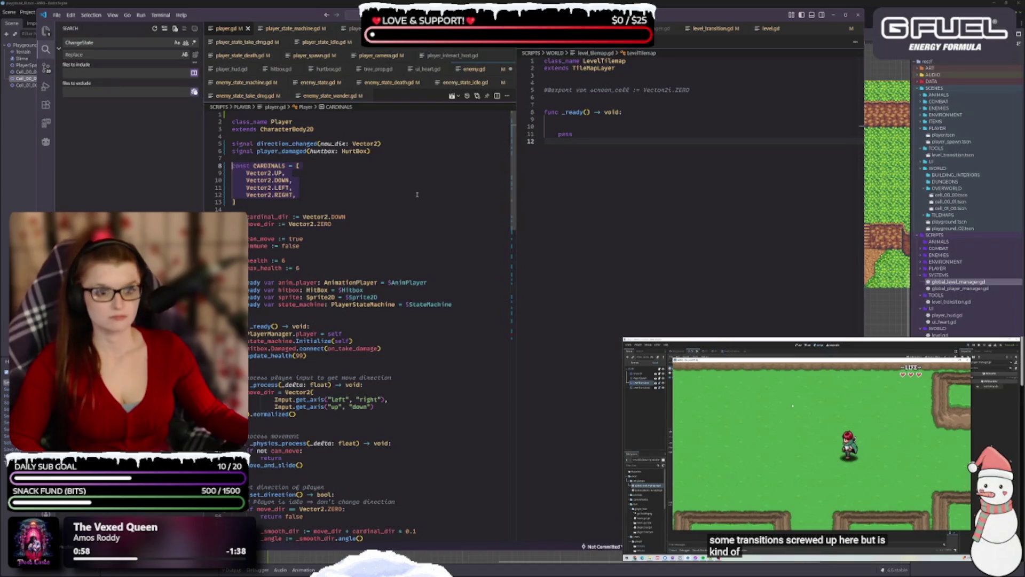
pyautogui.click(378, 181)
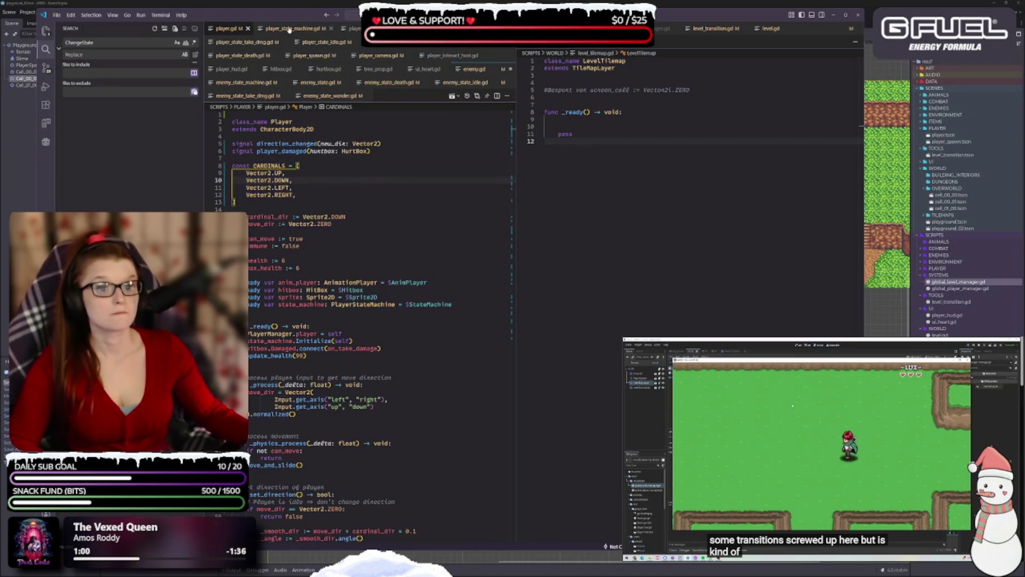
# - Search 'CARD', set enemy.gd's CARDINALS to UP, DOWN, LEFT, RIGHT, and return to player.gd
pyautogui.doubleClick(96, 42)
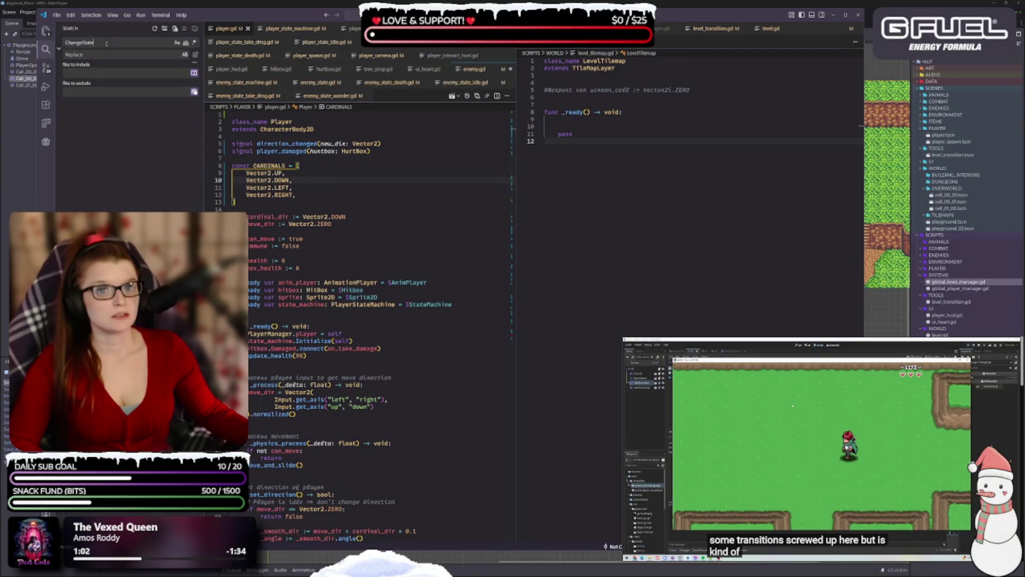
pyautogui.write('cARD')
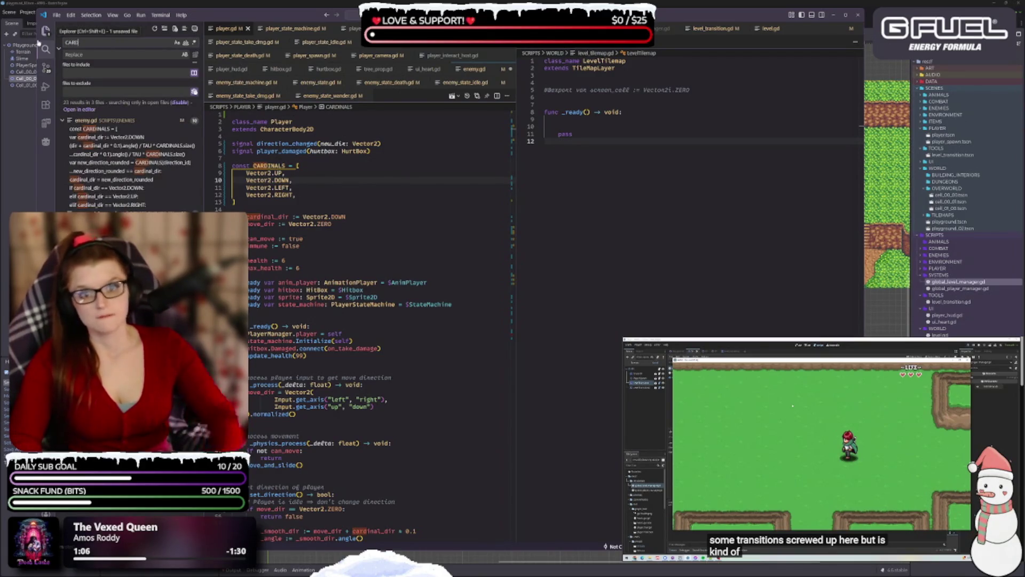
pyautogui.click(115, 130)
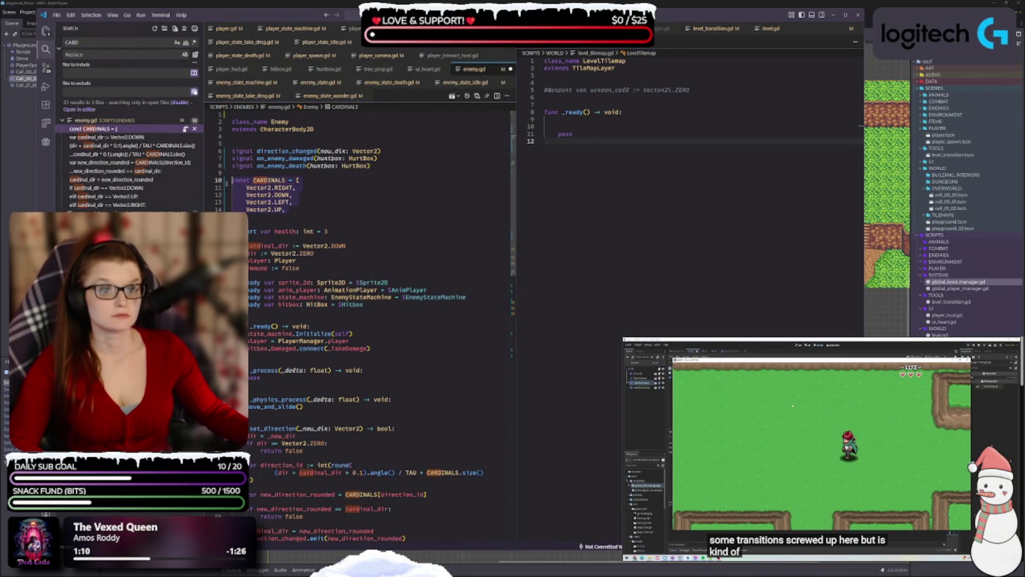
pyautogui.hotkey('ctrl', 'z')
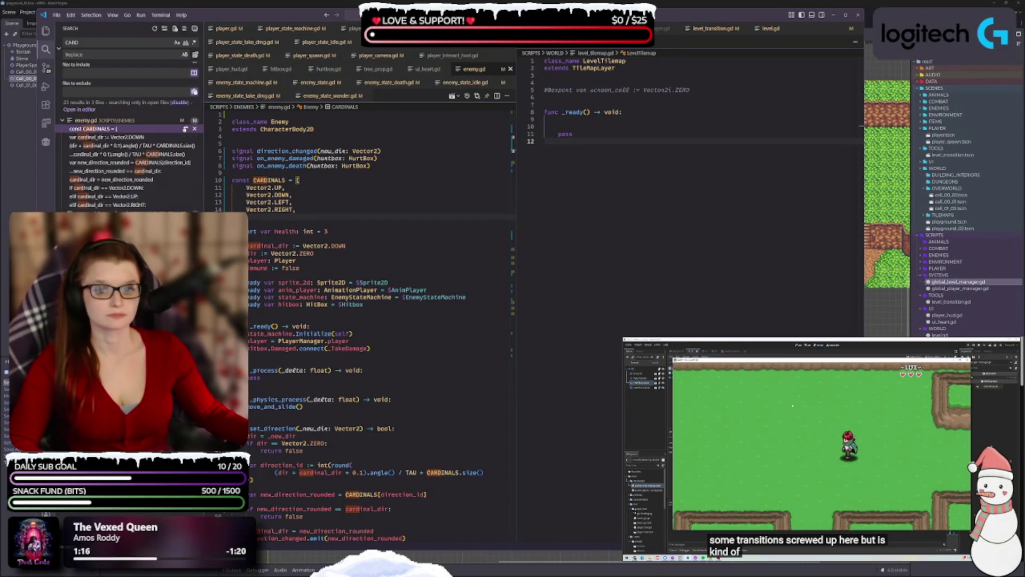
pyautogui.hotkey('ctrl', 'Tab')
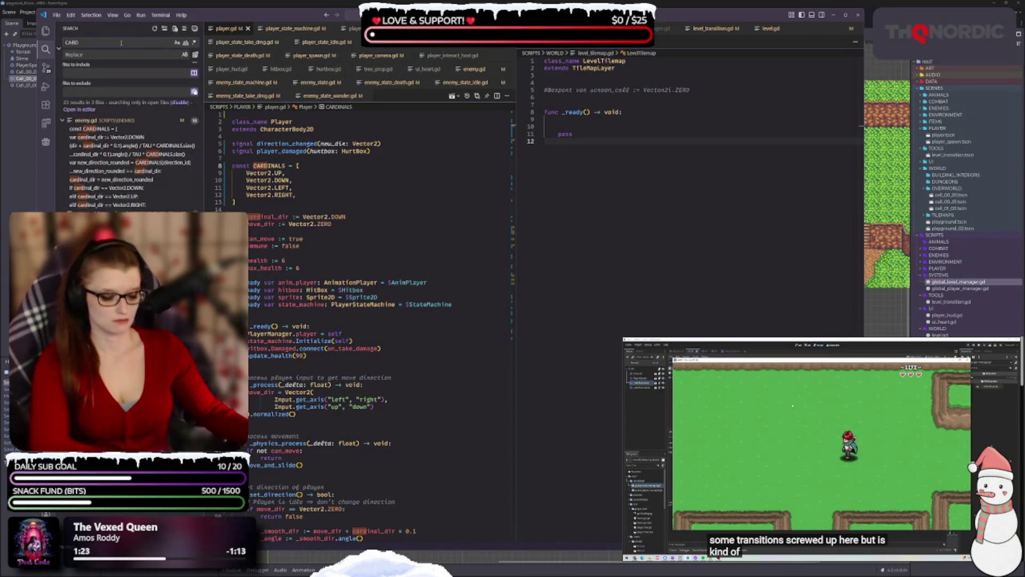
pyautogui.press('BackSpace')
pyautogui.press('BackSpace')
pyautogui.press('BackSpace')
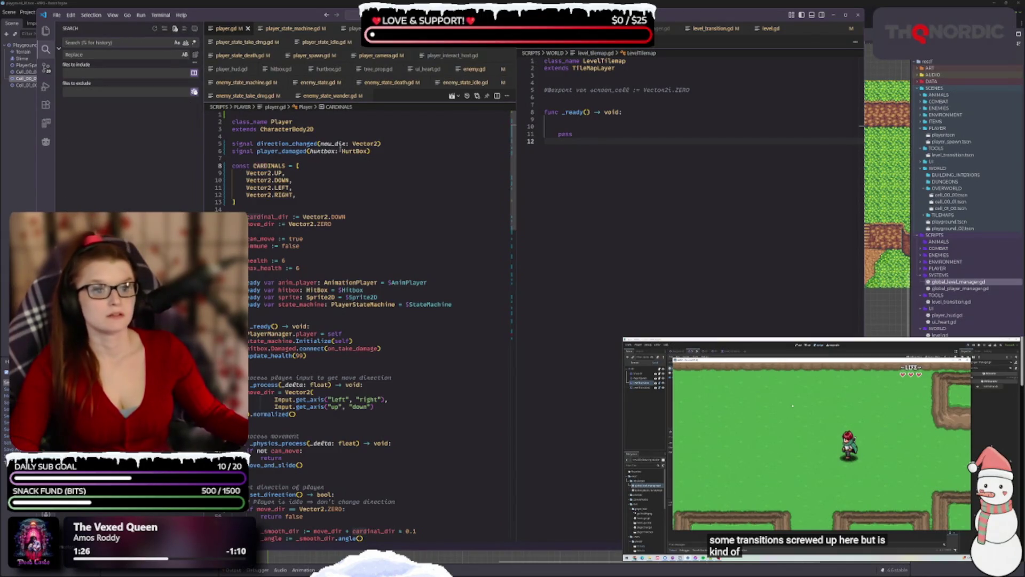
# - Select the direction_changed signal in player.gd, then switch to enemy.gd
pyautogui.doubleClick(258, 144)
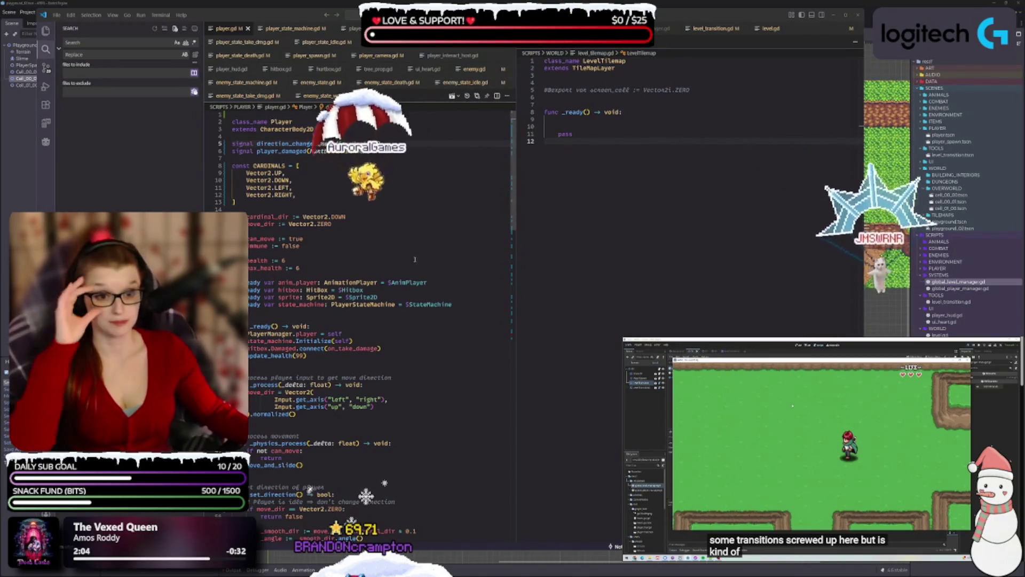
pyautogui.click(401, 172)
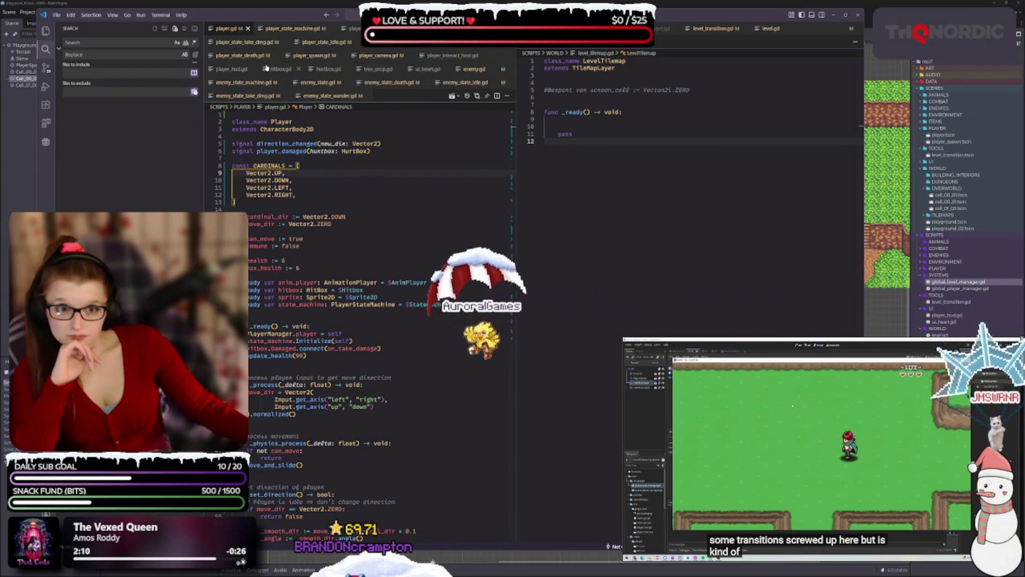
pyautogui.click(473, 69)
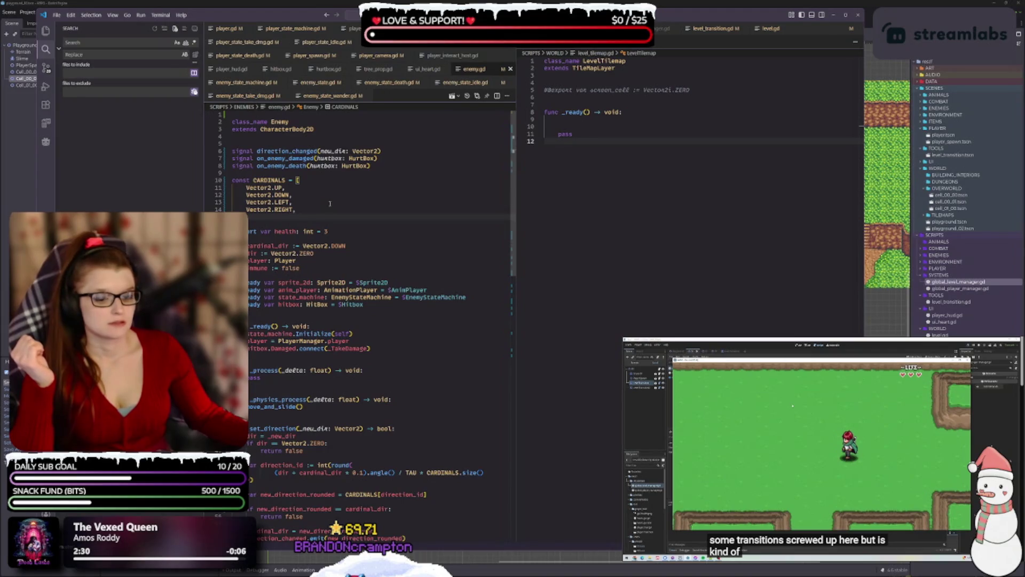
# - Rename the direction_changed signal on line 5 to on_dir_changed and save
pyautogui.click(256, 152)
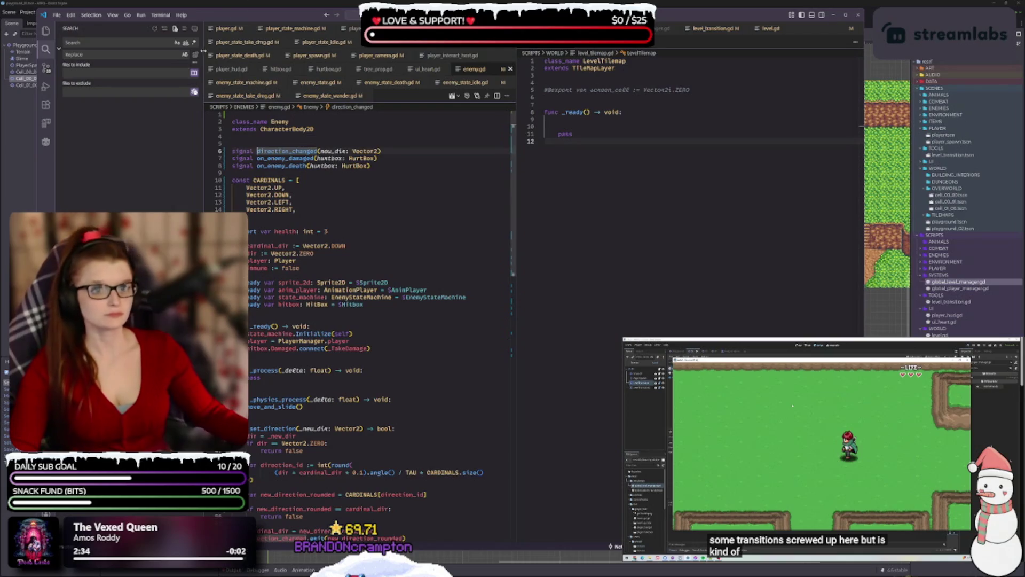
pyautogui.hotkey('ctrl', 'Tab')
pyautogui.click(287, 144)
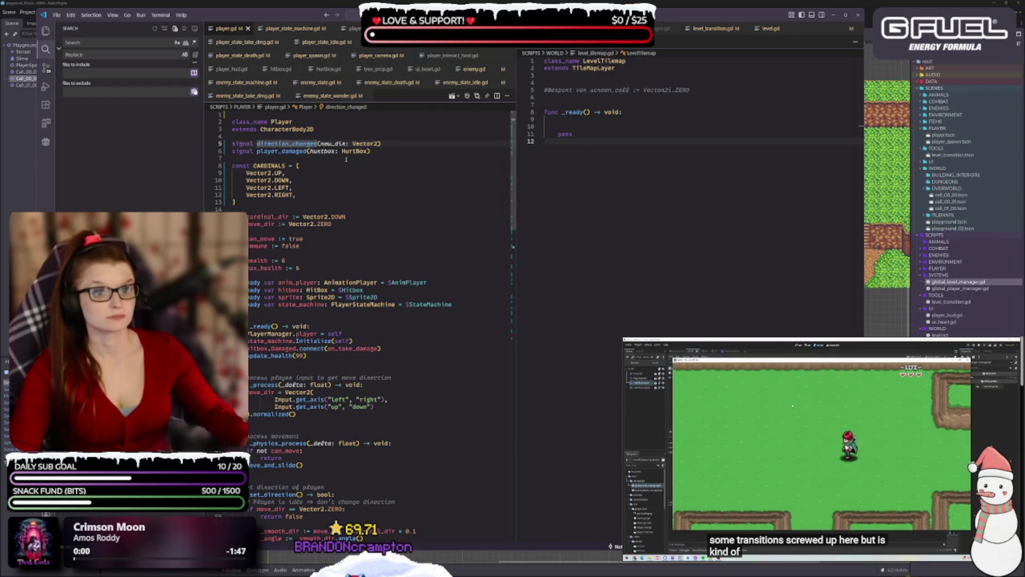
pyautogui.hotkey('ctrl', 'Left')
pyautogui.write('ON_')
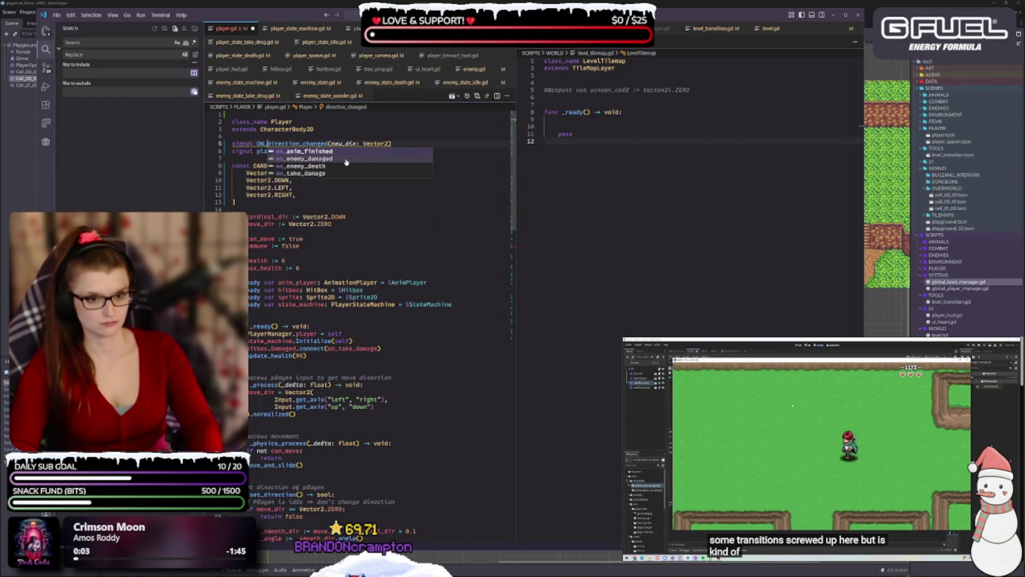
pyautogui.press('BackSpace')
pyautogui.press('BackSpace')
pyautogui.write('on')
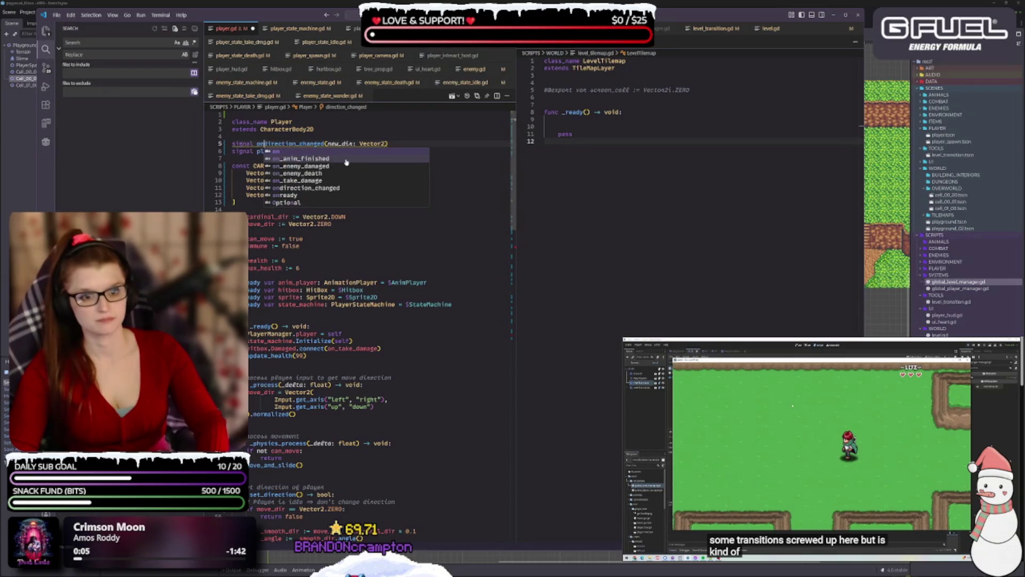
pyautogui.write('_')
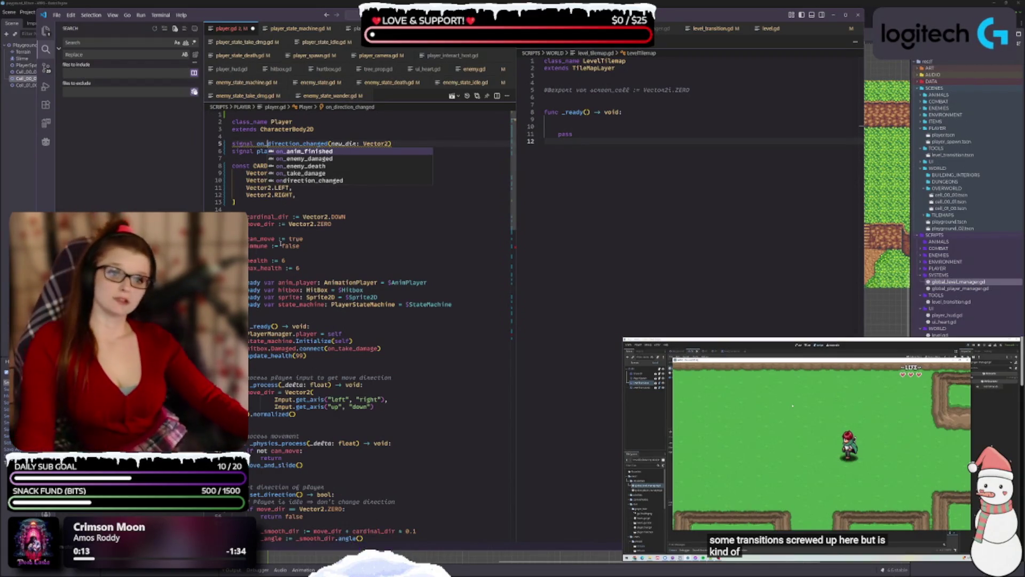
pyautogui.click(314, 224)
pyautogui.click(282, 144)
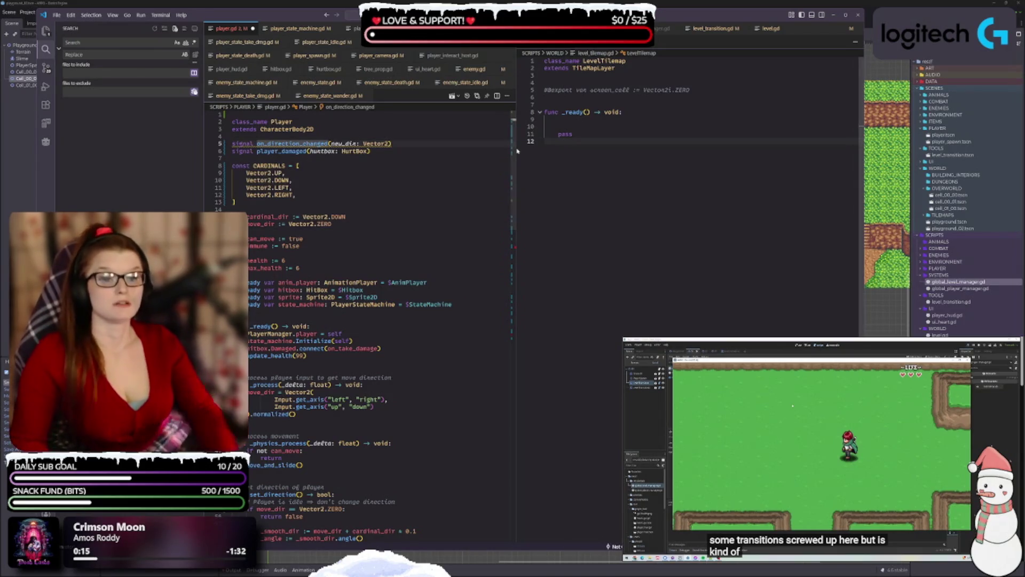
pyautogui.press('BackSpace')
pyautogui.press('BackSpace')
pyautogui.press('BackSpace')
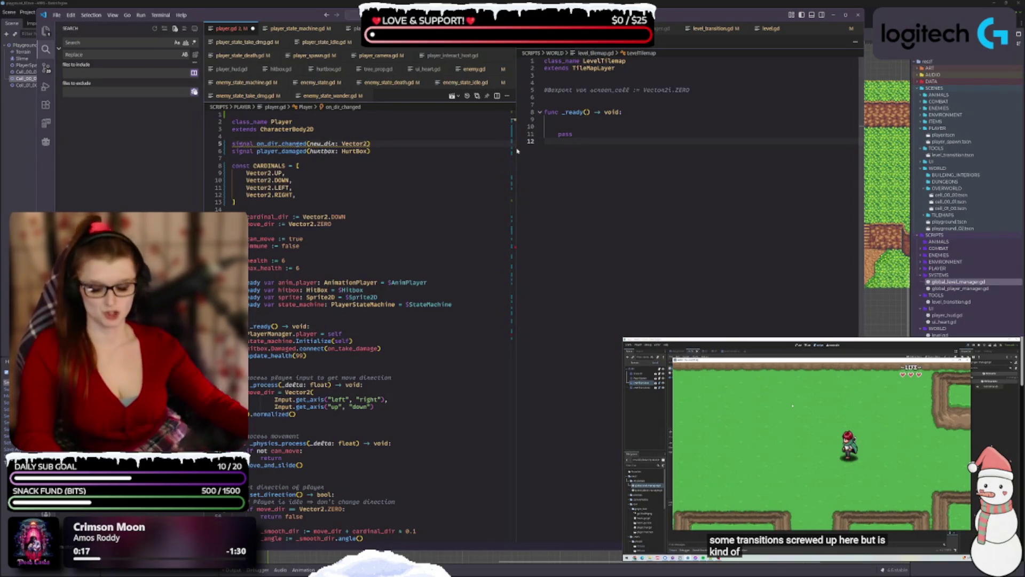
pyautogui.hotkey('ctrl', 's')
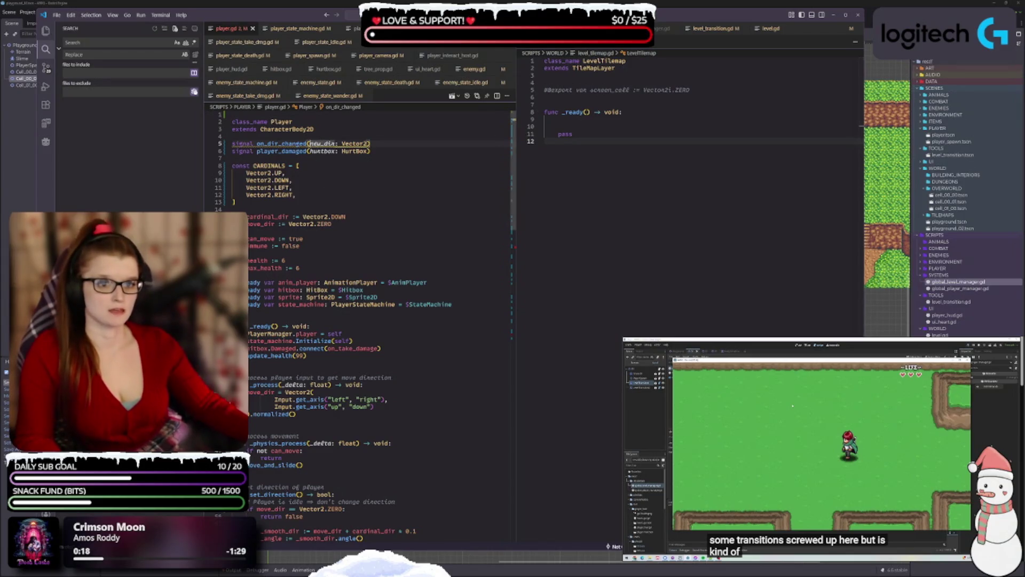
# - Rename player_damaged to on_player_damaged and prefix parameters as _new_dir and _hurtbox, saving
pyautogui.write('_')
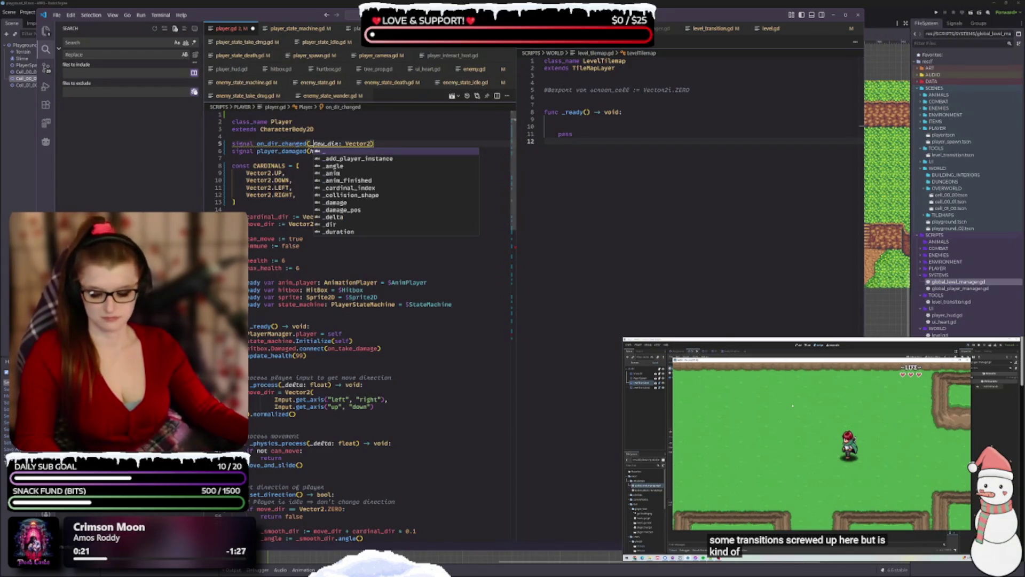
pyautogui.click(295, 151)
pyautogui.hotkey('ctrl', 's')
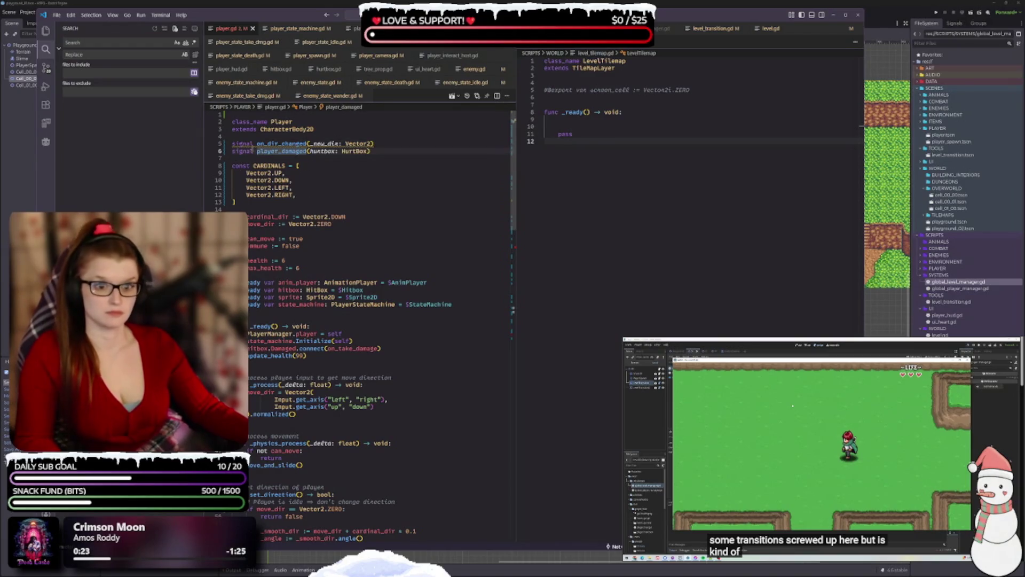
pyautogui.write('on')
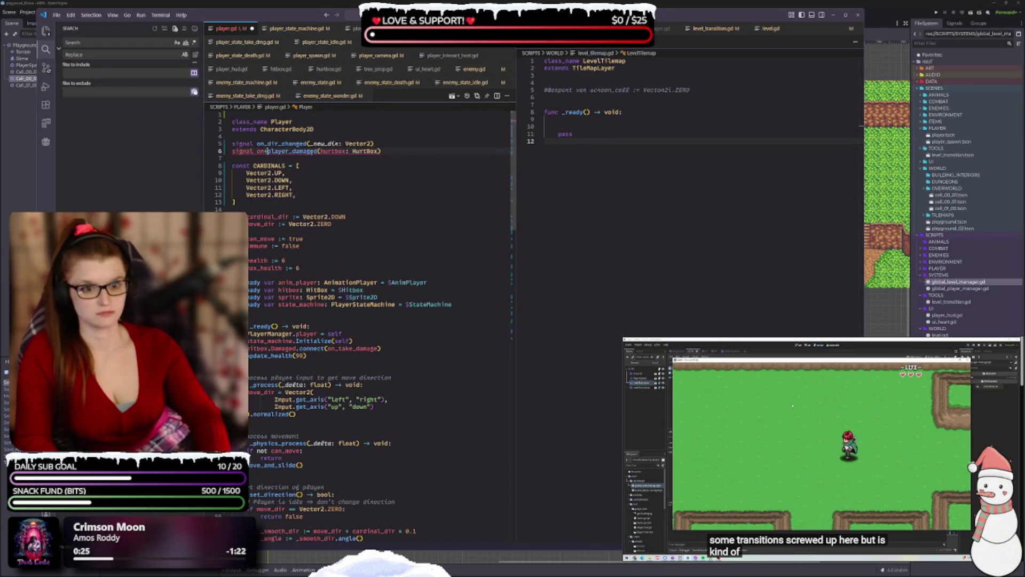
pyautogui.write('_dir')
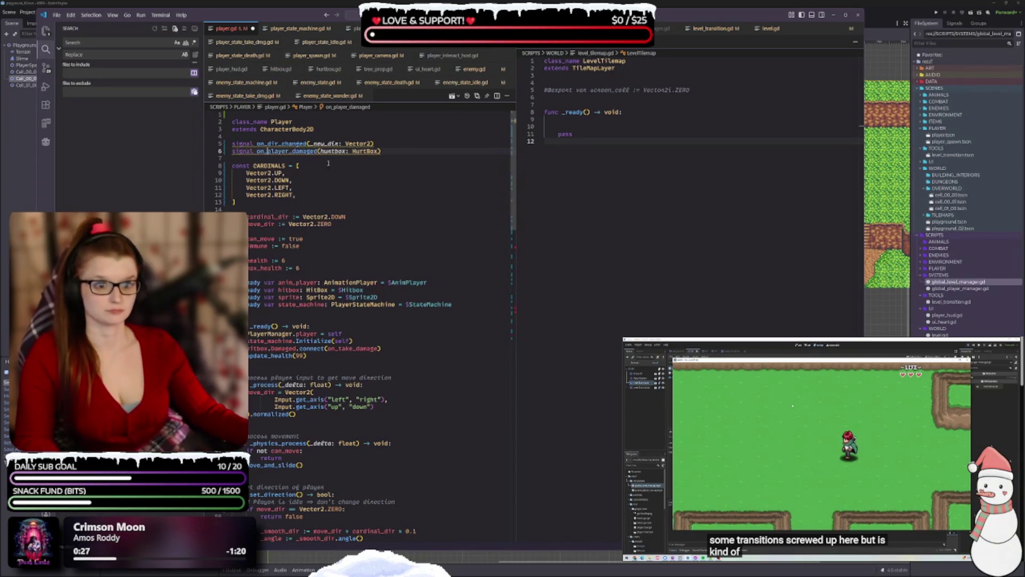
pyautogui.write('_')
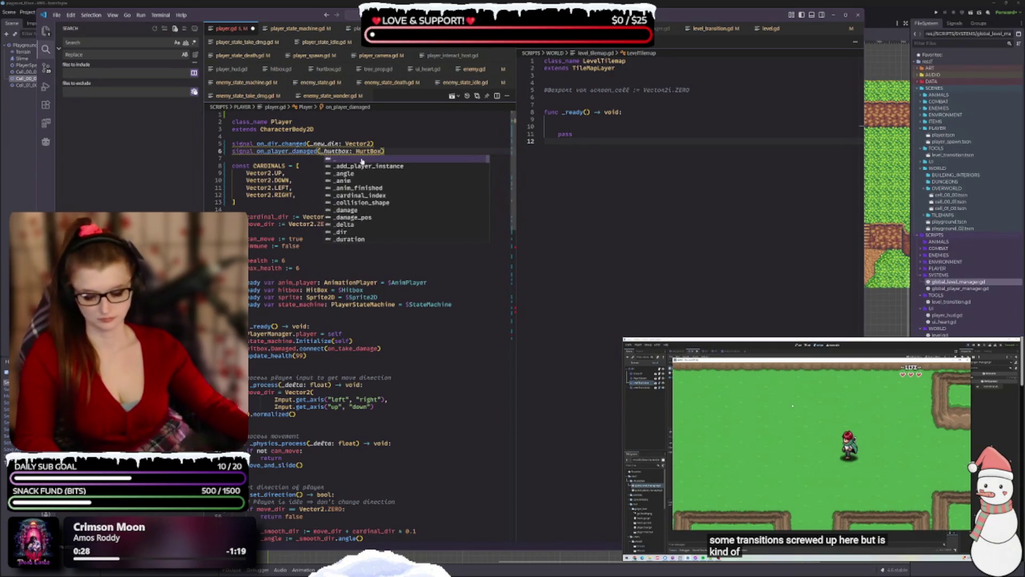
pyautogui.click(323, 281)
pyautogui.hotkey('ctrl', 's')
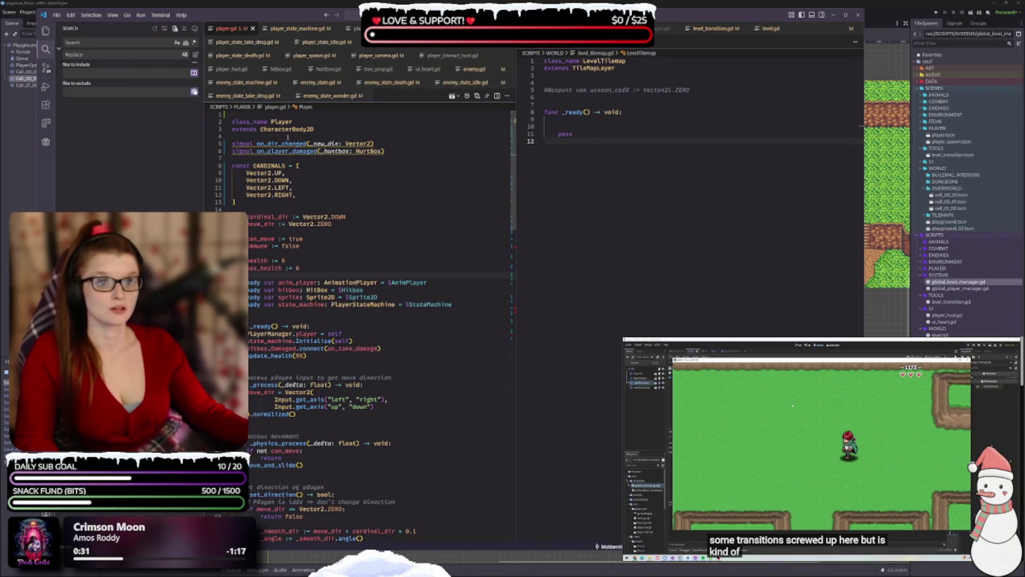
pyautogui.doubleClick(271, 143)
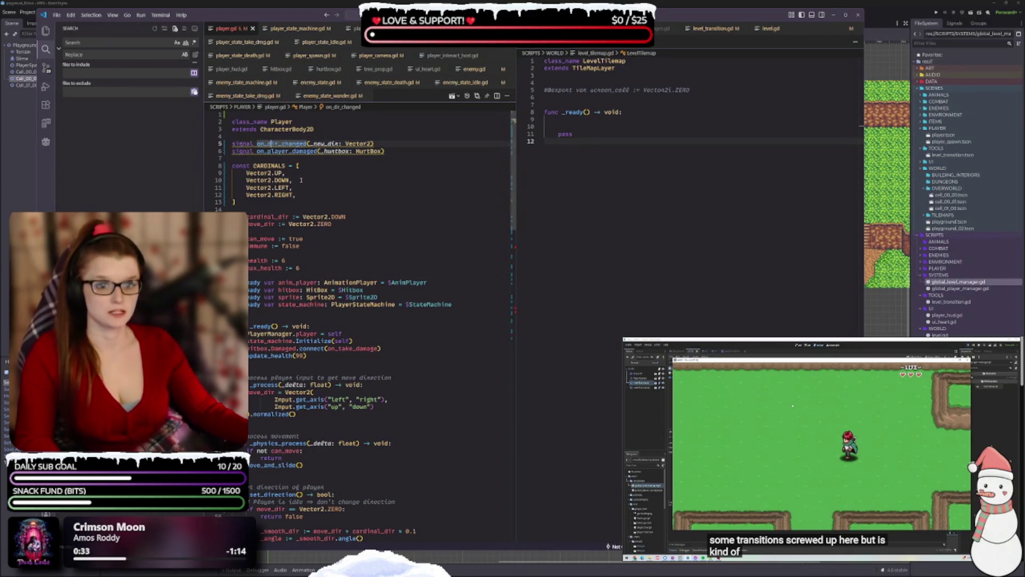
# - Change the direction_changed emit call on line 63 to on_dir_changed
pyautogui.scroll(-2, 363, 243)
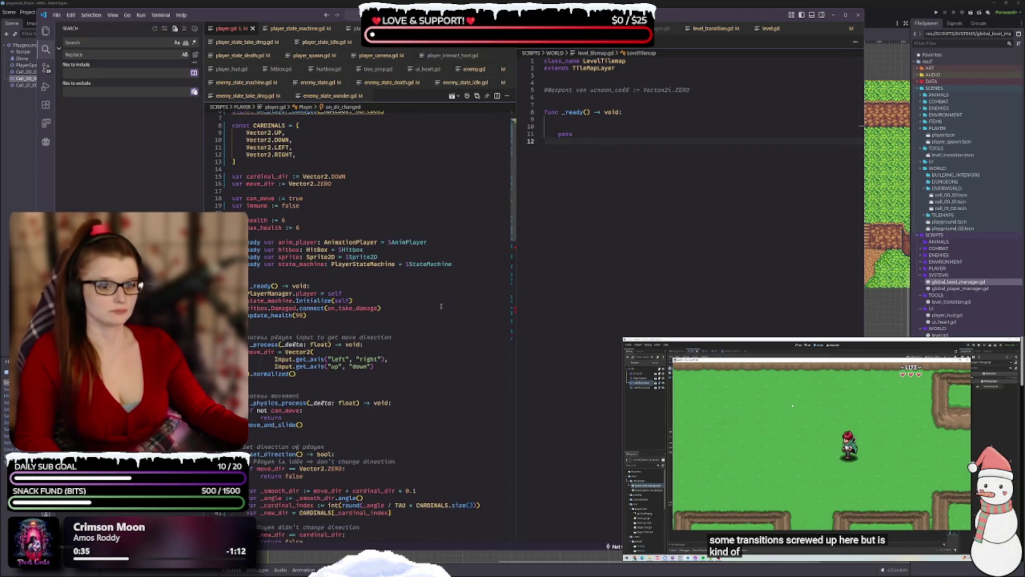
pyautogui.scroll(-3, 430, 287)
pyautogui.scroll(-9, 408, 263)
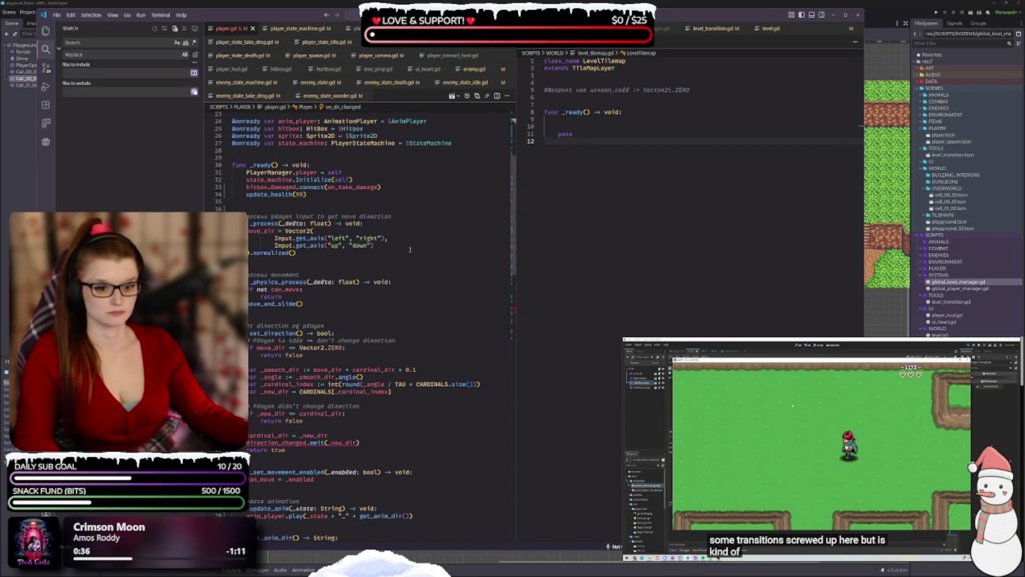
pyautogui.scroll(-3, 347, 257)
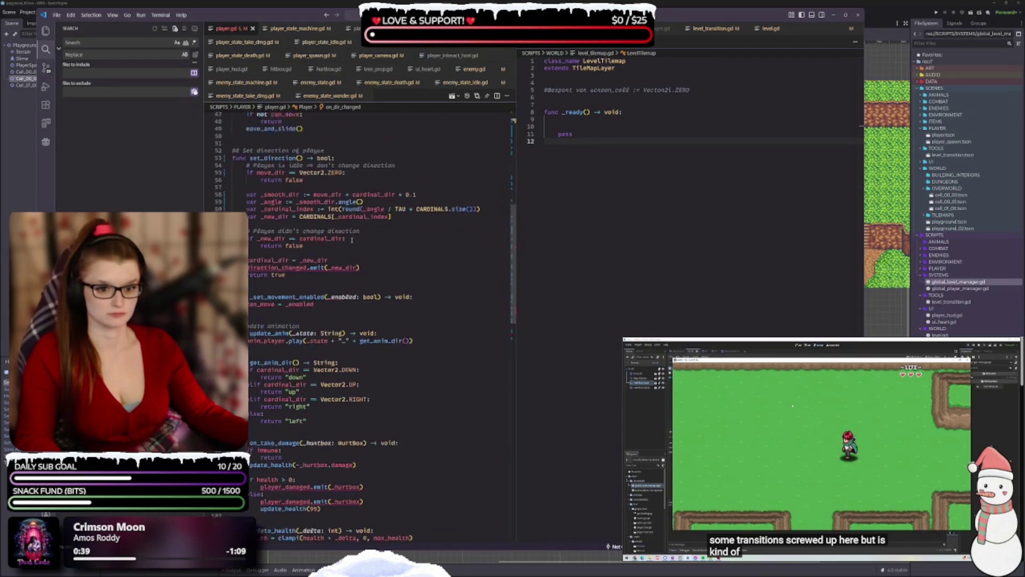
pyautogui.moveTo(266, 254)
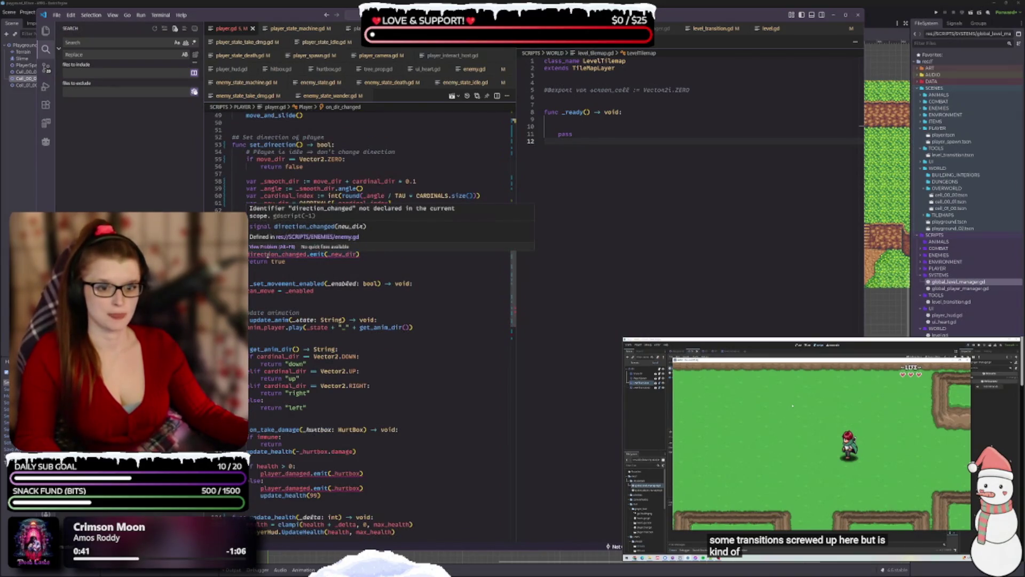
pyautogui.click(307, 254)
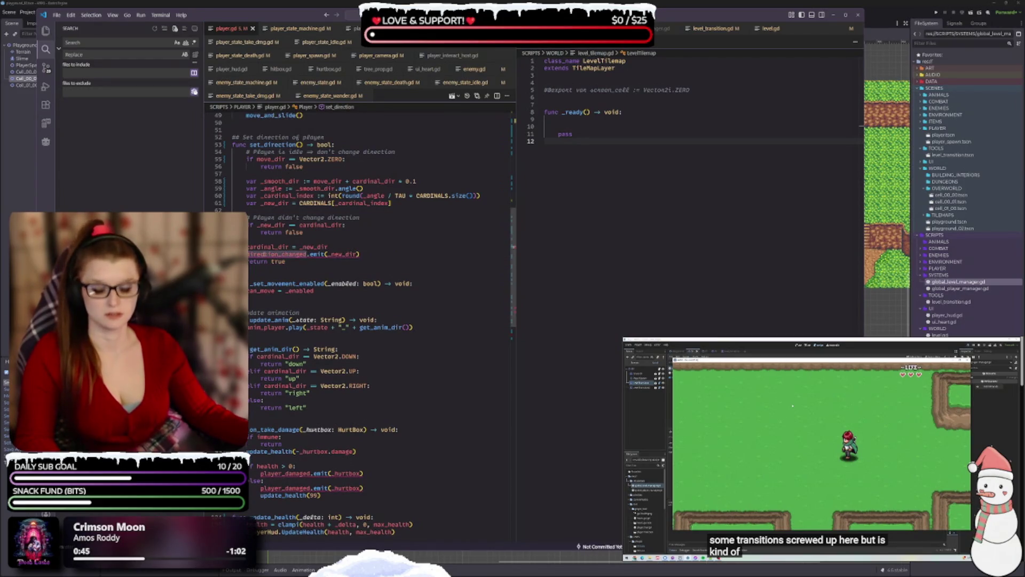
pyautogui.hotkey('ctrl', 'v')
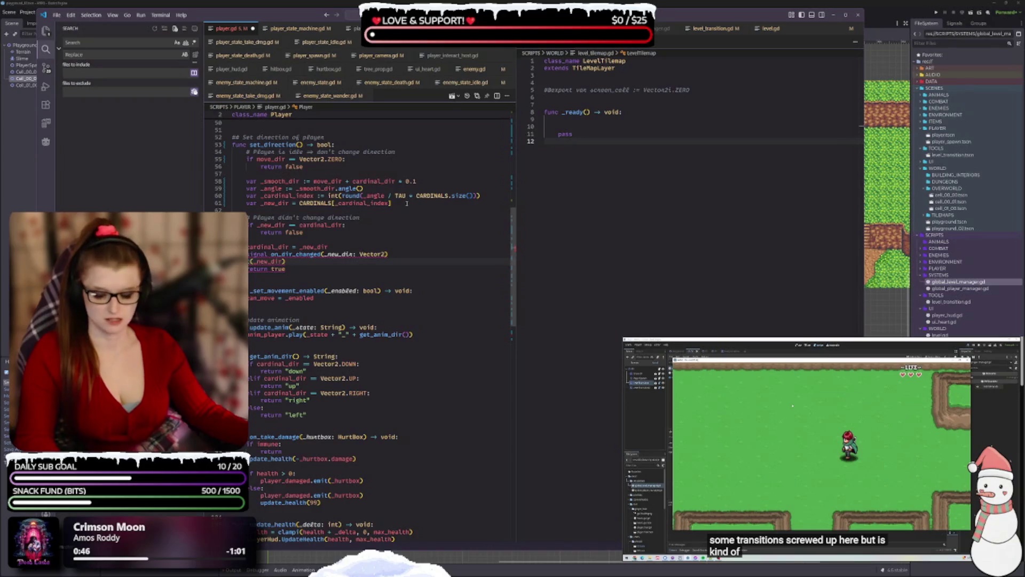
pyautogui.hotkey('ctrl', 'z')
pyautogui.moveTo(307, 254)
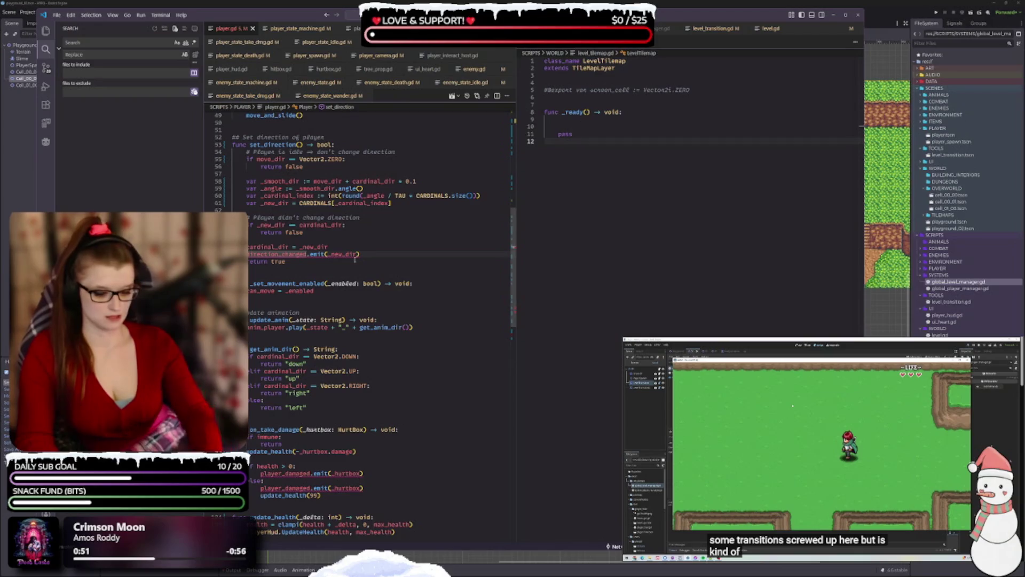
pyautogui.write('on_')
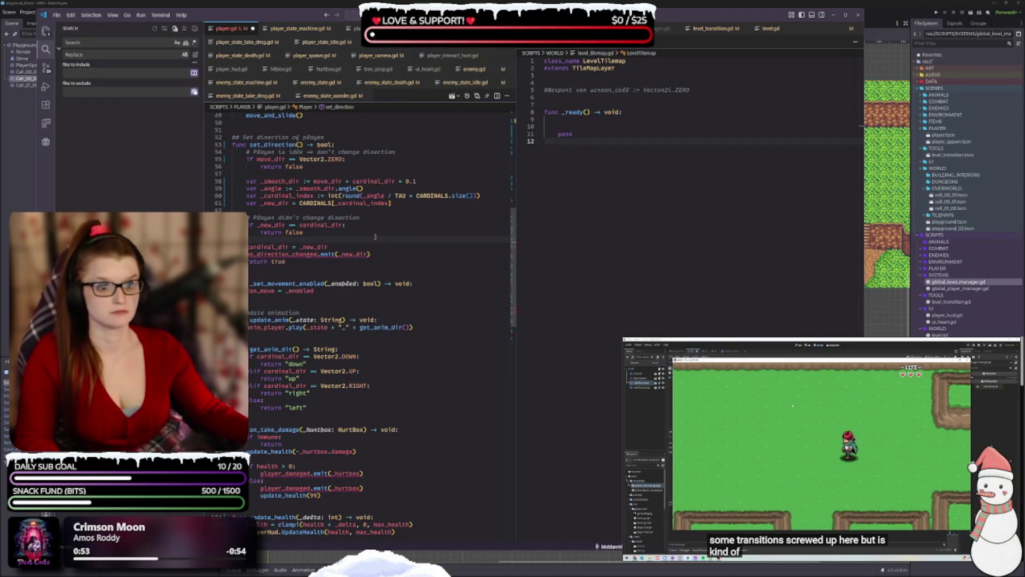
pyautogui.click(319, 254)
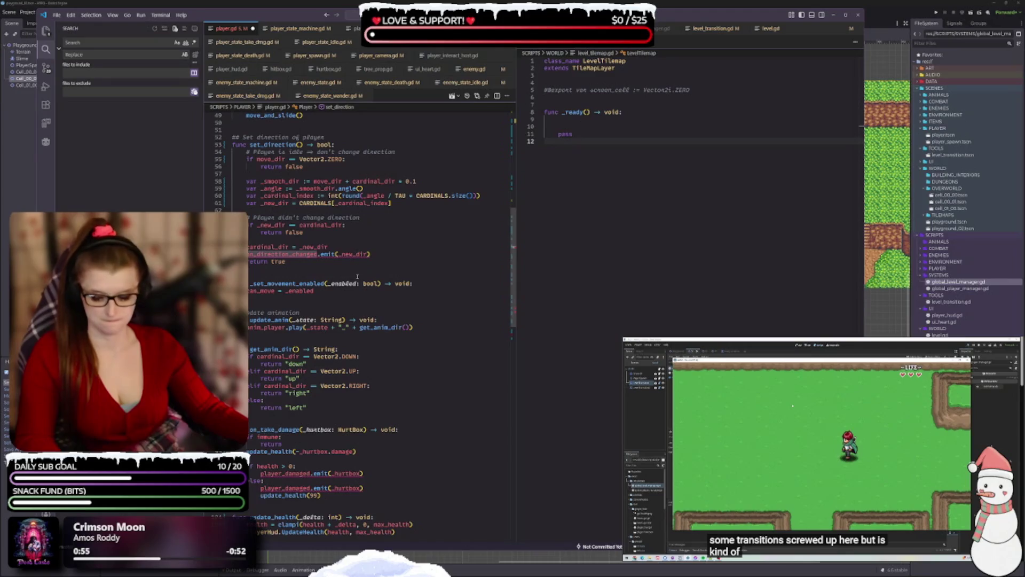
pyautogui.press('Down')
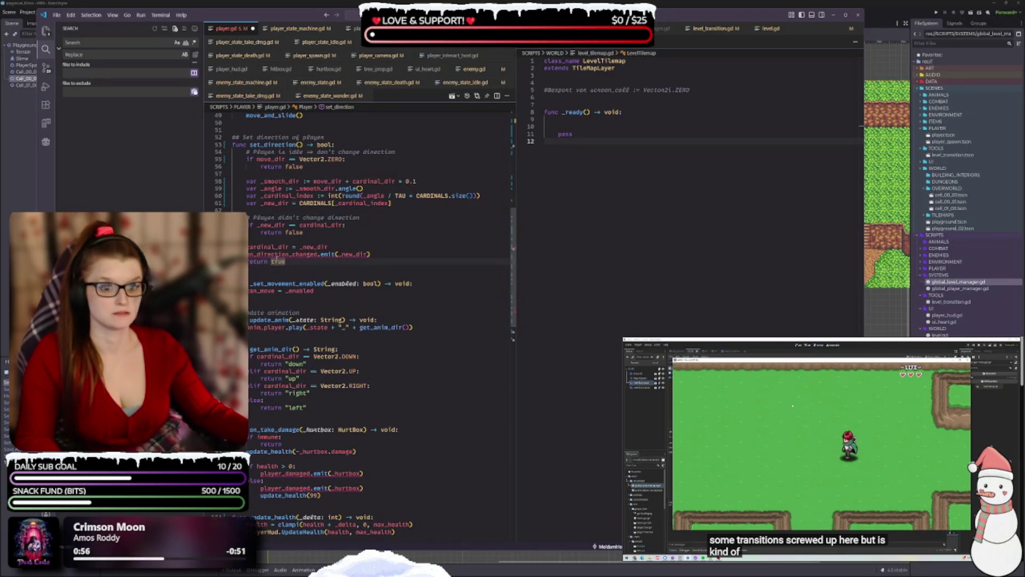
pyautogui.click(283, 254)
pyautogui.press('BackSpace')
pyautogui.press('BackSpace')
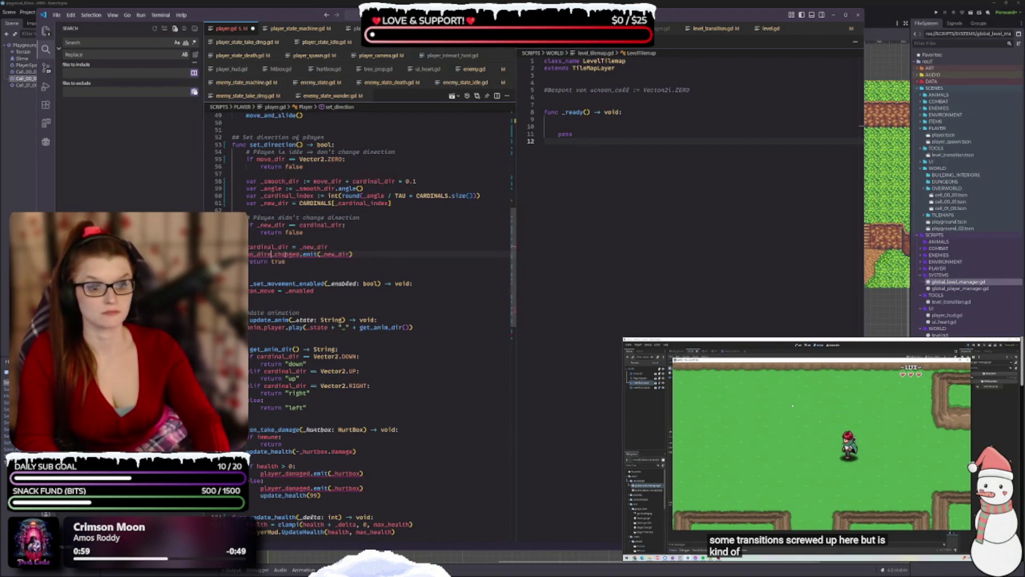
pyautogui.press('BackSpace')
pyautogui.press('BackSpace')
pyautogui.write('_')
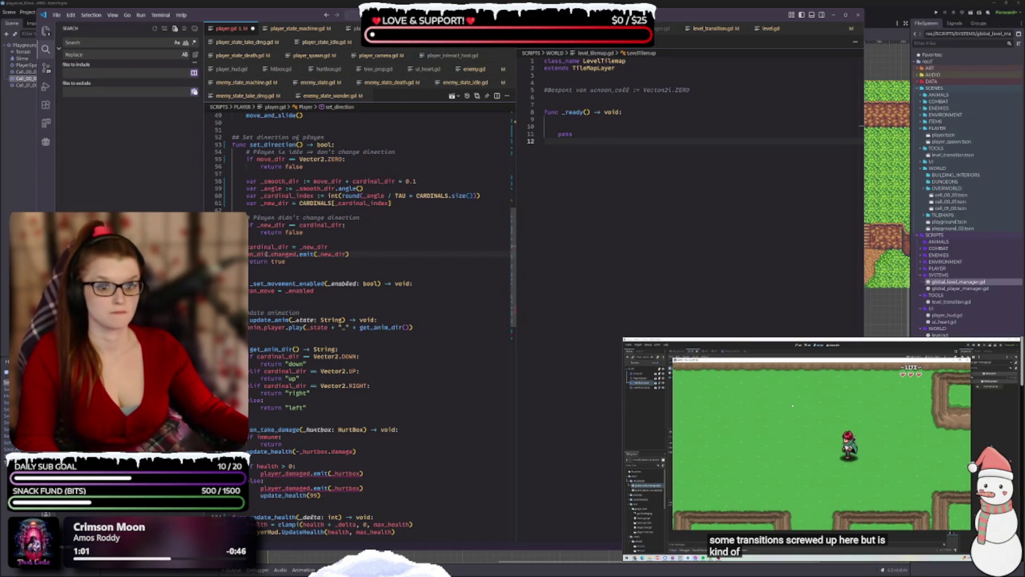
pyautogui.hotkey('ctrl', 'd')
# - Prefix both player_damaged emit calls in on_take_damage with on_
pyautogui.scroll(-3, 355, 352)
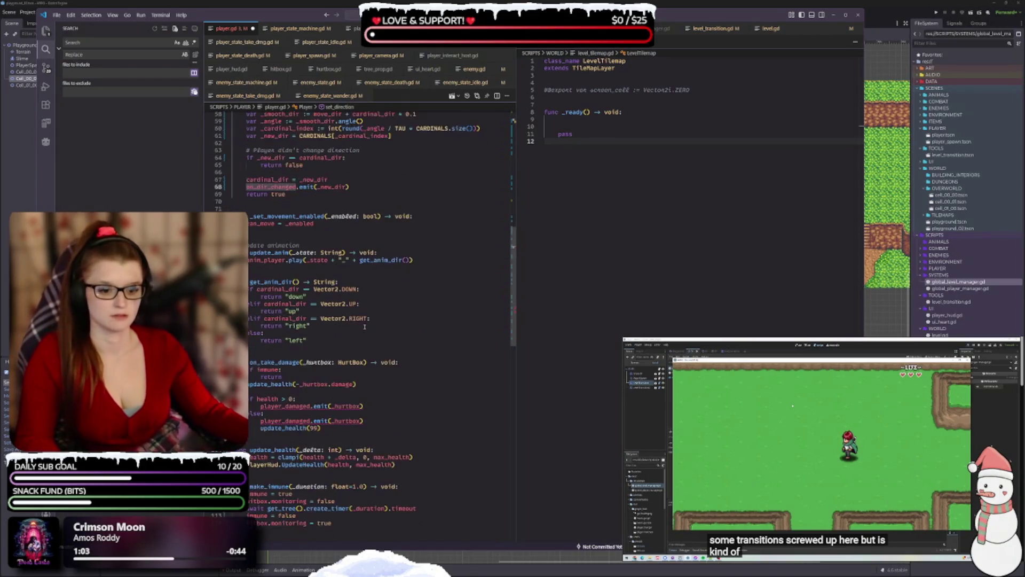
pyautogui.scroll(-3, 309, 408)
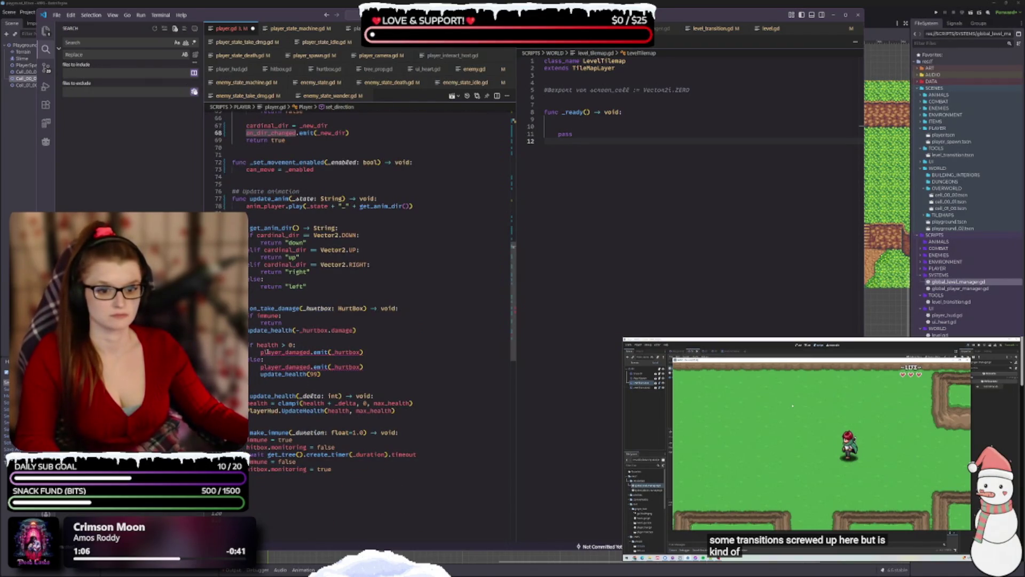
pyautogui.doubleClick(267, 352)
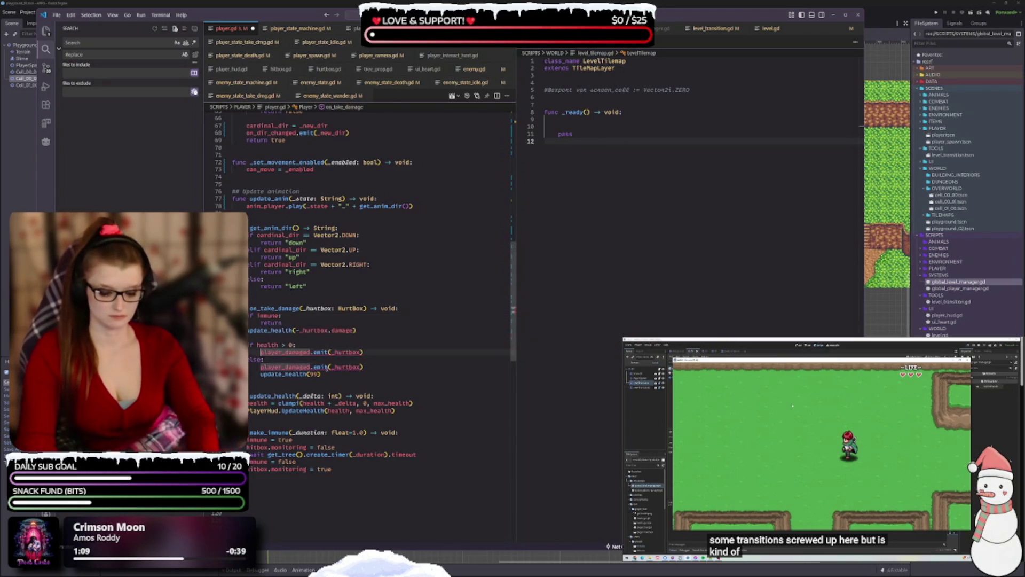
pyautogui.press('Left')
pyautogui.write('on_')
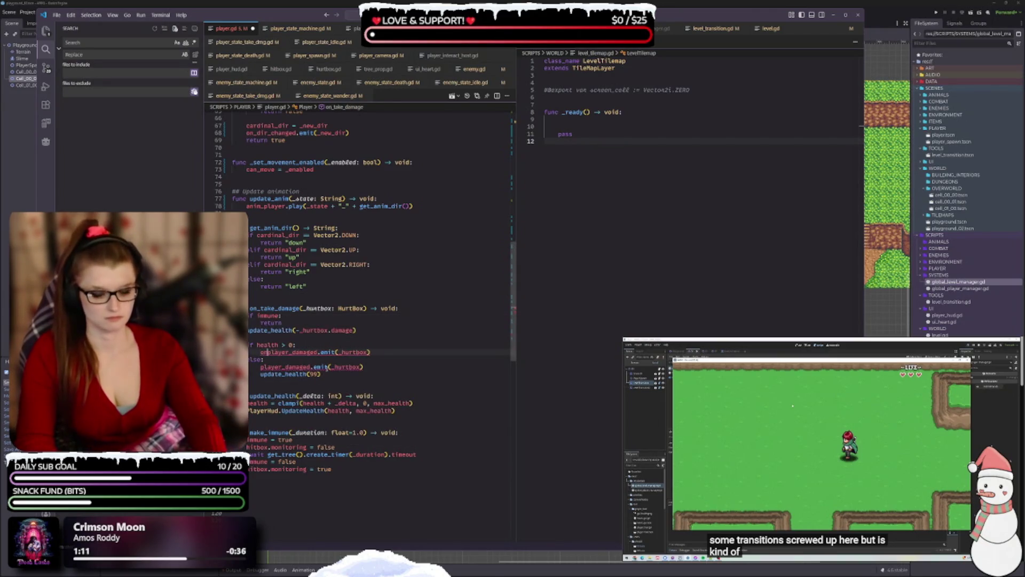
pyautogui.press('Down')
pyautogui.press('Down')
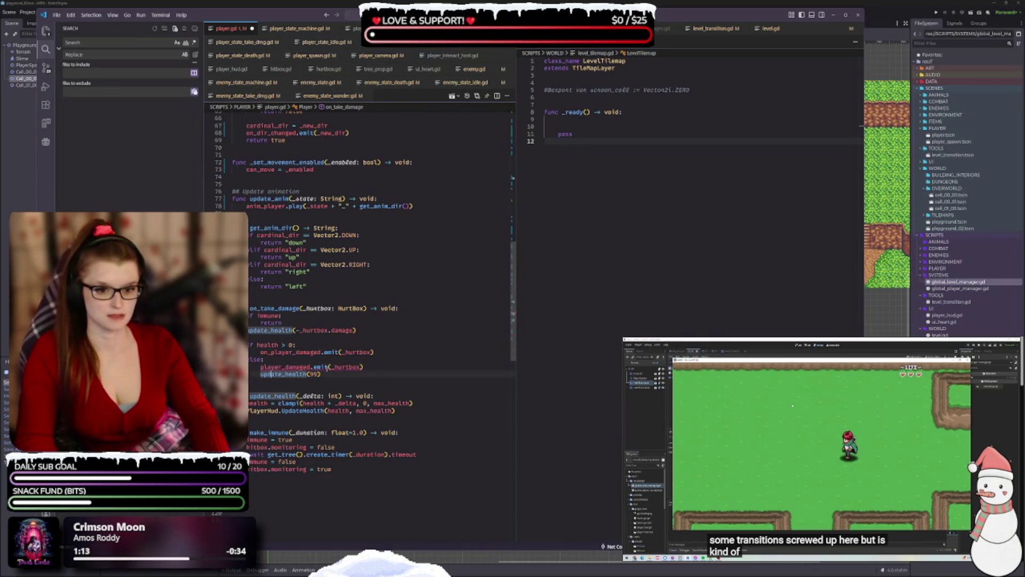
pyautogui.write('on_')
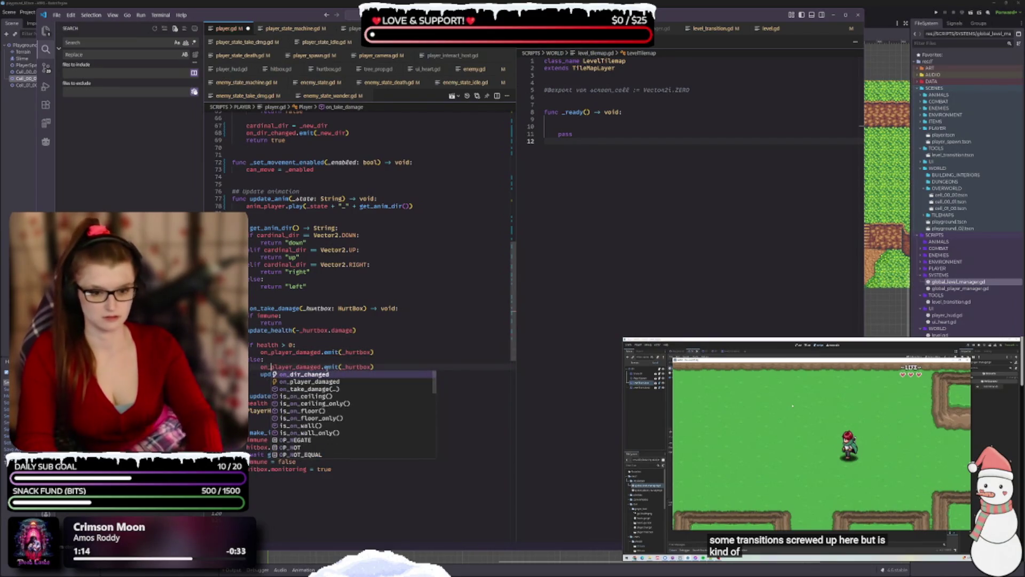
pyautogui.click(282, 322)
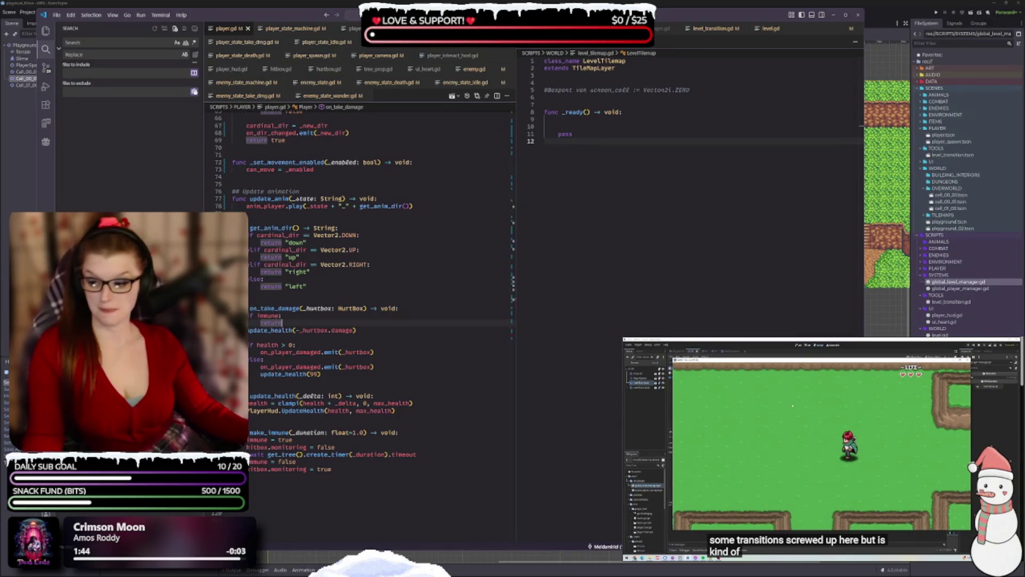
pyautogui.hotkey('alt', 'Tab')
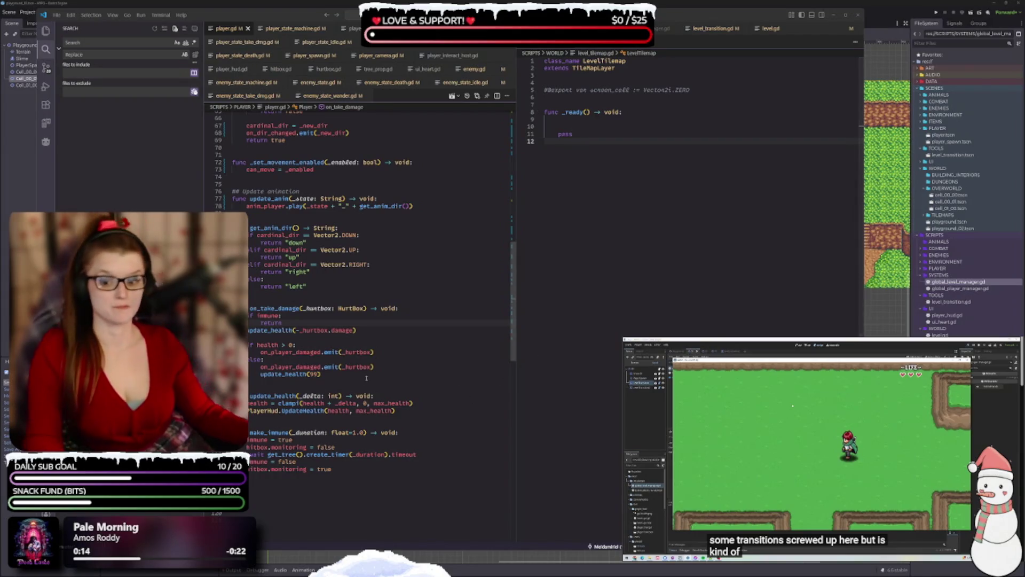
pyautogui.click(351, 477)
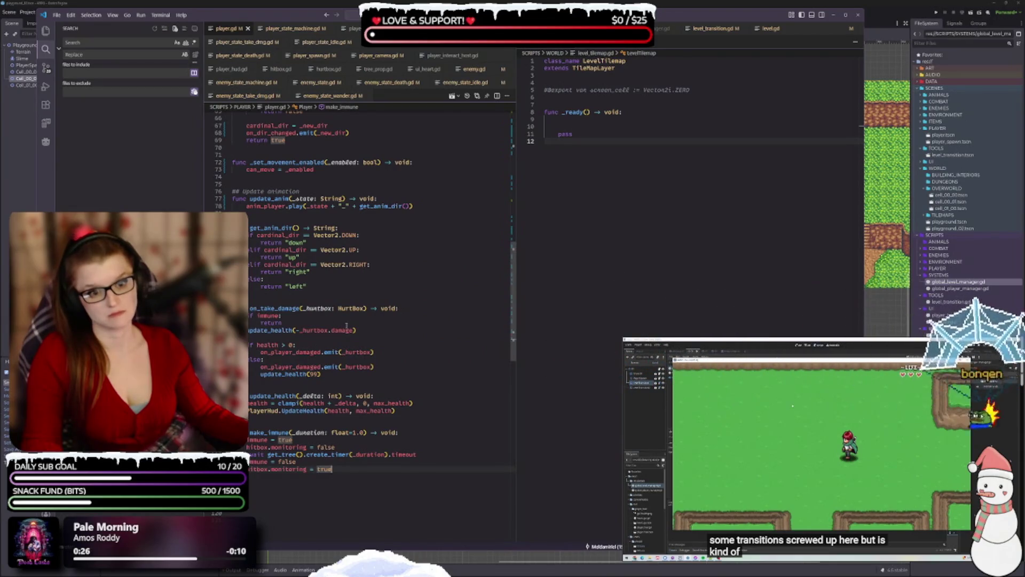
pyautogui.scroll(3, 345, 328)
pyautogui.scroll(2, 345, 328)
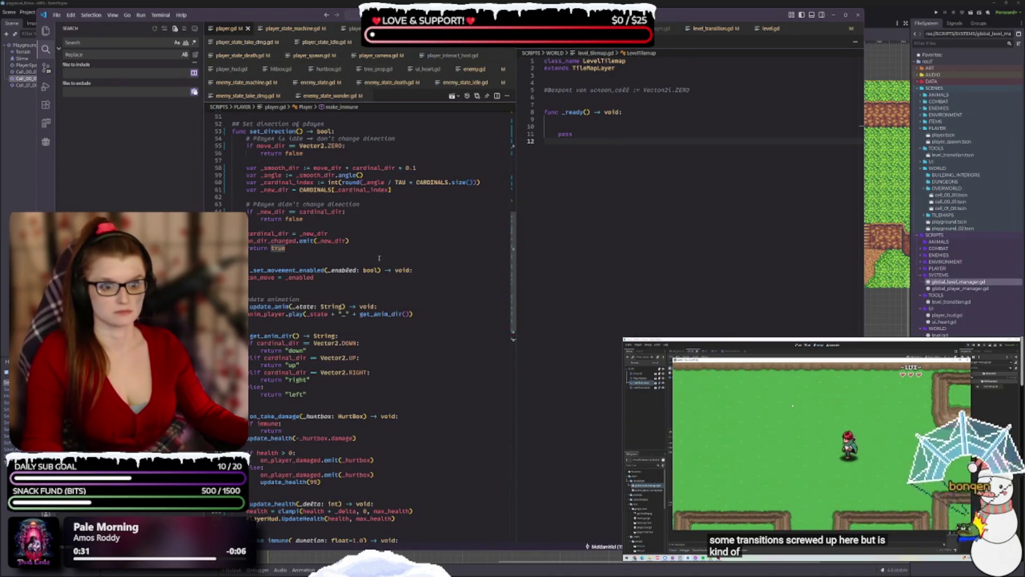
pyautogui.scroll(3, 353, 317)
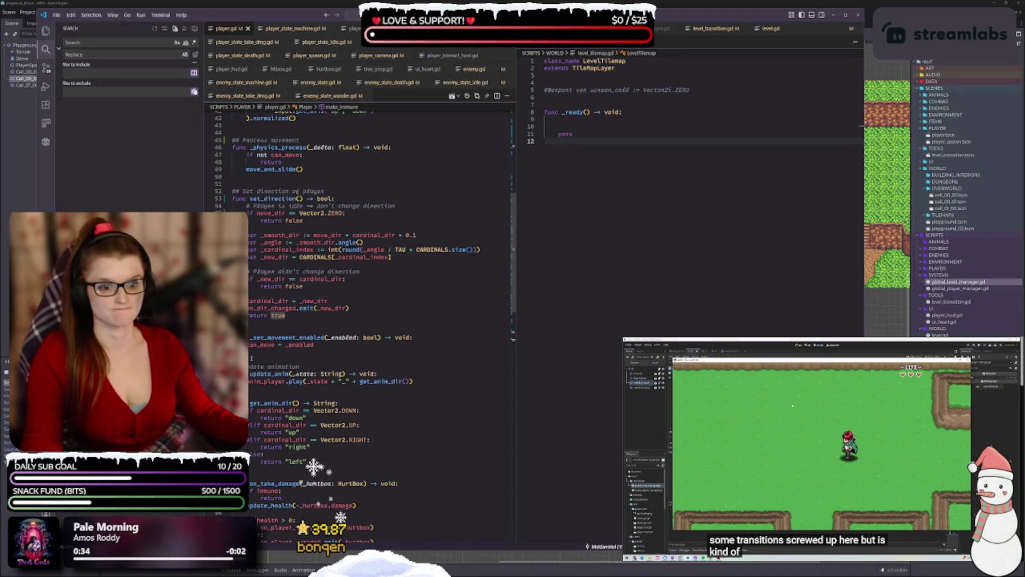
# - Switch to player_state_machine.gd and scroll down to its change_state function
pyautogui.hotkey('ctrl', 'Tab')
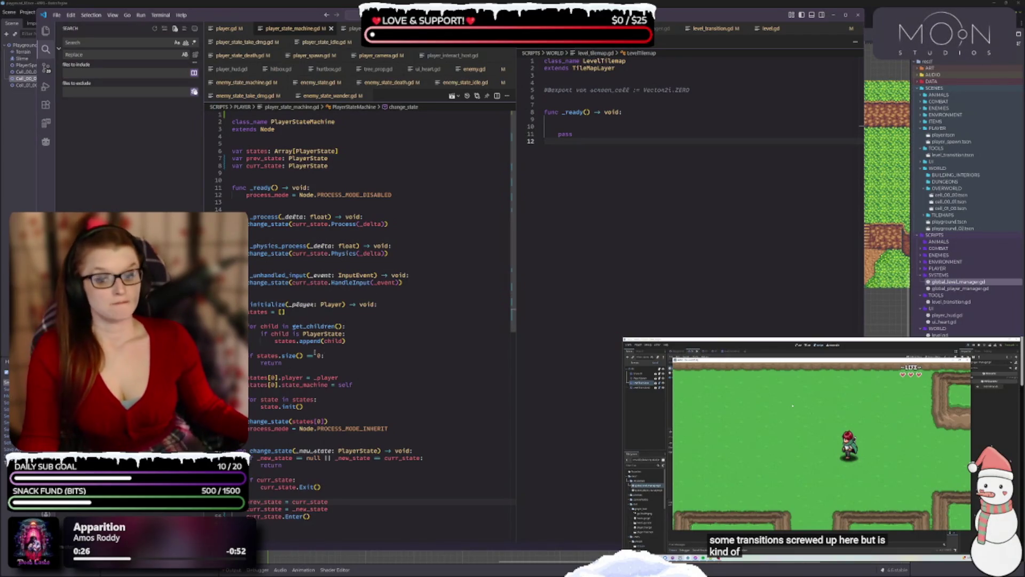
pyautogui.moveTo(299, 356)
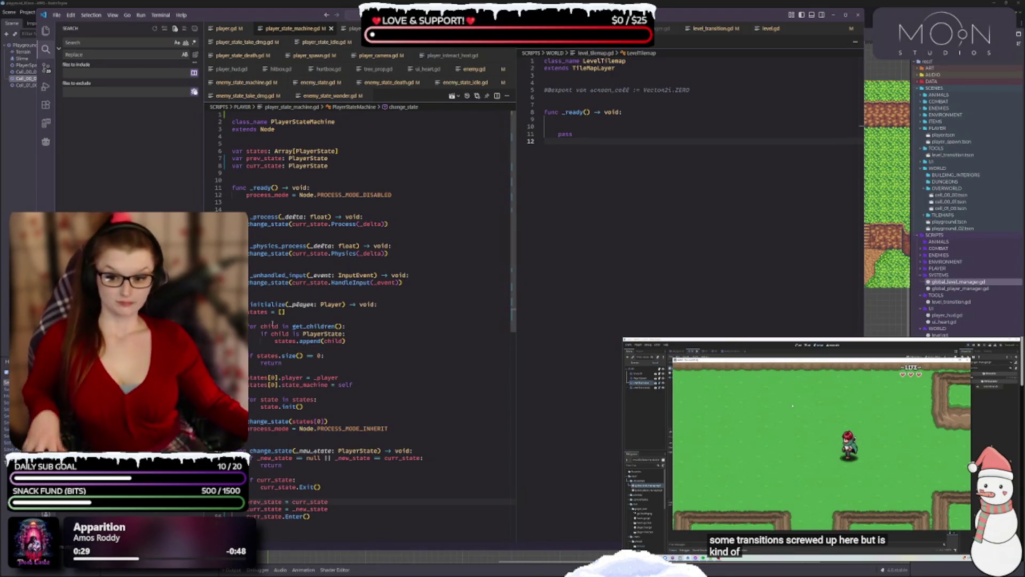
pyautogui.scroll(-2, 335, 361)
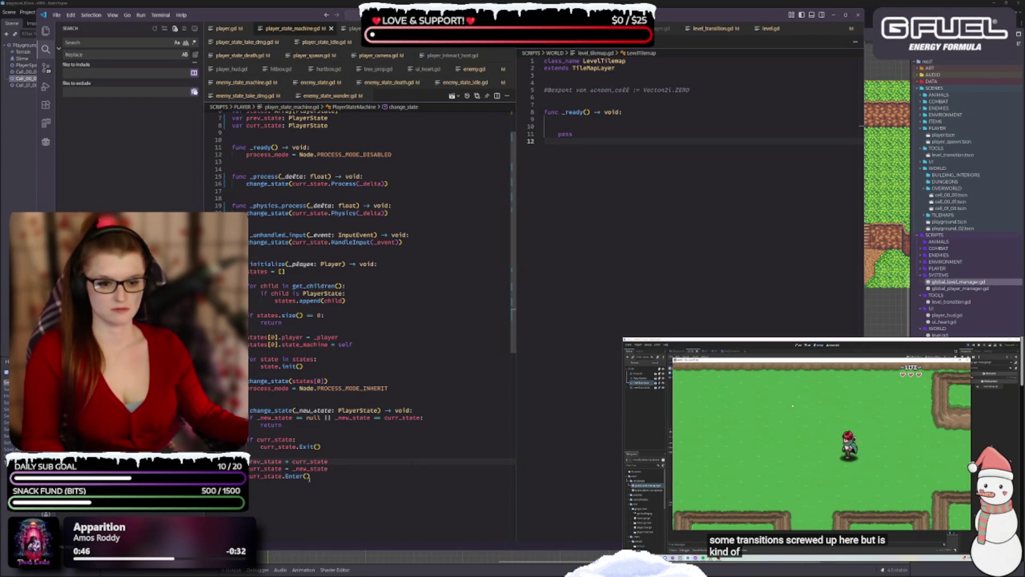
# - In player_state.gd, add a blank top line and rename Enter and Exit to enter and exit
pyautogui.click(355, 28)
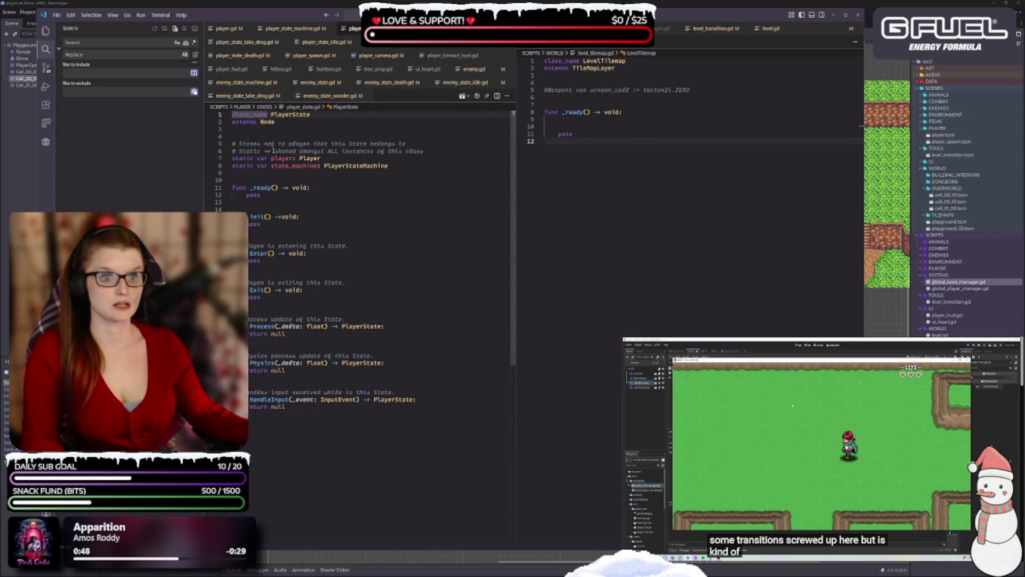
pyautogui.press('Return')
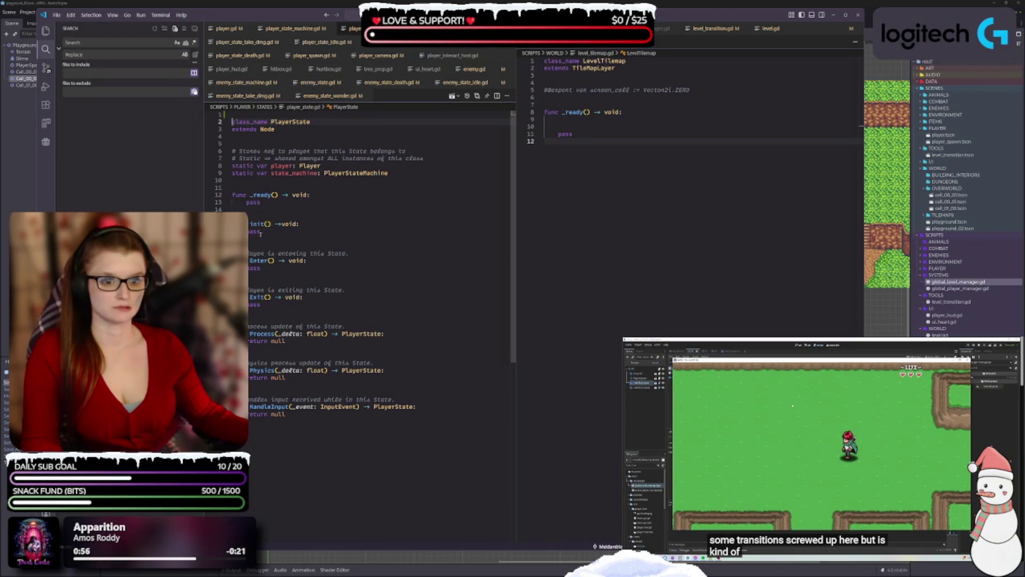
pyautogui.click(251, 260)
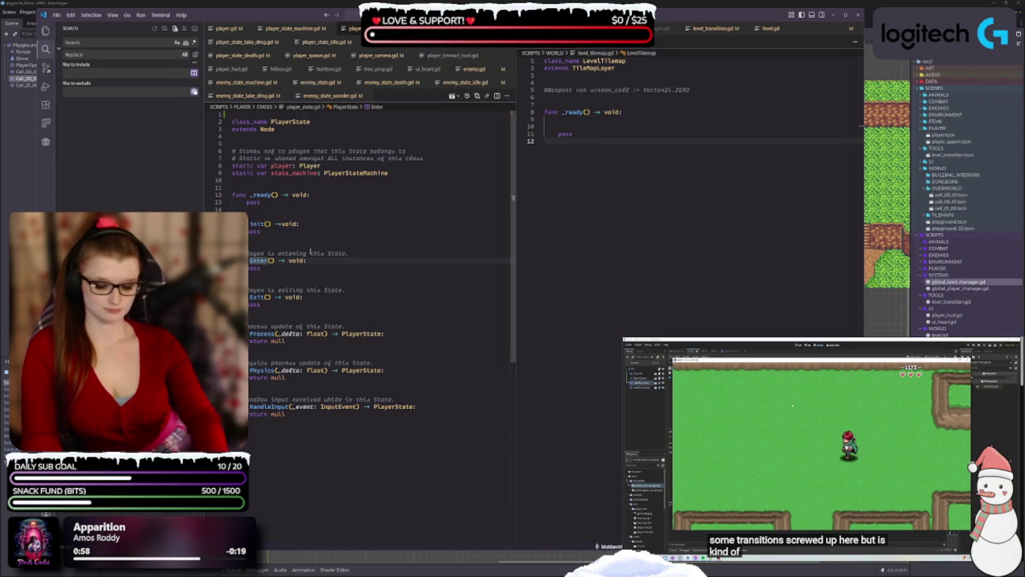
pyautogui.press('Delete')
pyautogui.write('e')
pyautogui.press('Escape')
pyautogui.press('Up')
pyautogui.press('Up')
pyautogui.press('Up')
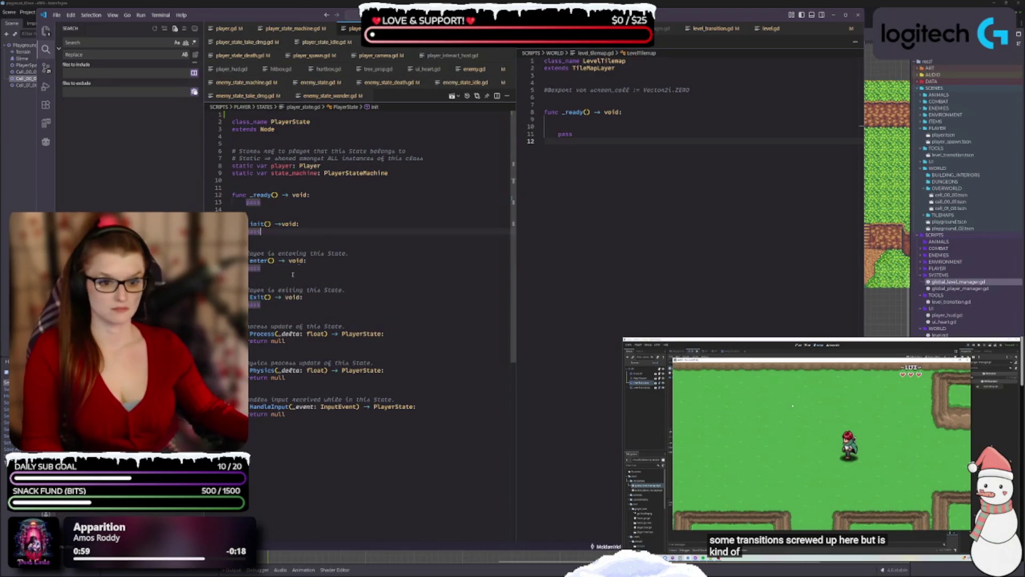
pyautogui.click(250, 297)
pyautogui.press('Delete')
pyautogui.write('e')
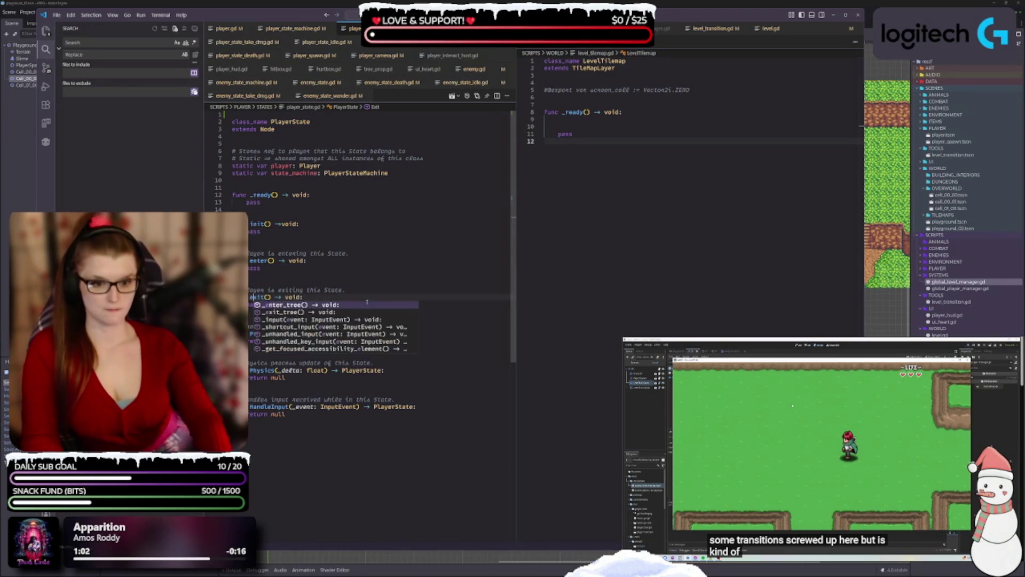
pyautogui.press('Escape')
pyautogui.press('Up')
pyautogui.press('Up')
pyautogui.press('Up')
# - Rename Process, Physics and HandleInput to process, physics and handle_input
pyautogui.click(250, 333)
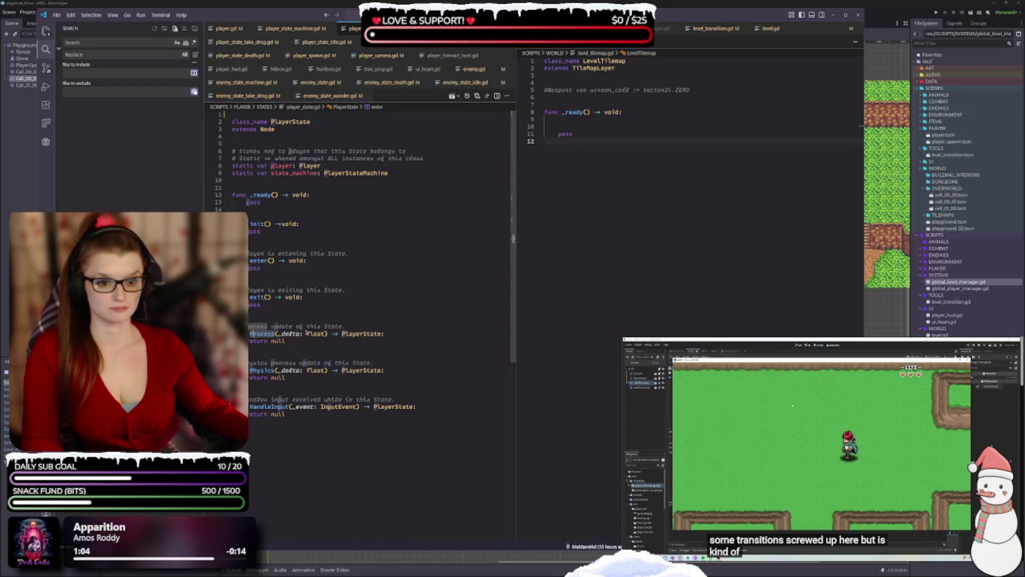
pyautogui.press('Delete')
pyautogui.write('p')
pyautogui.click(313, 326)
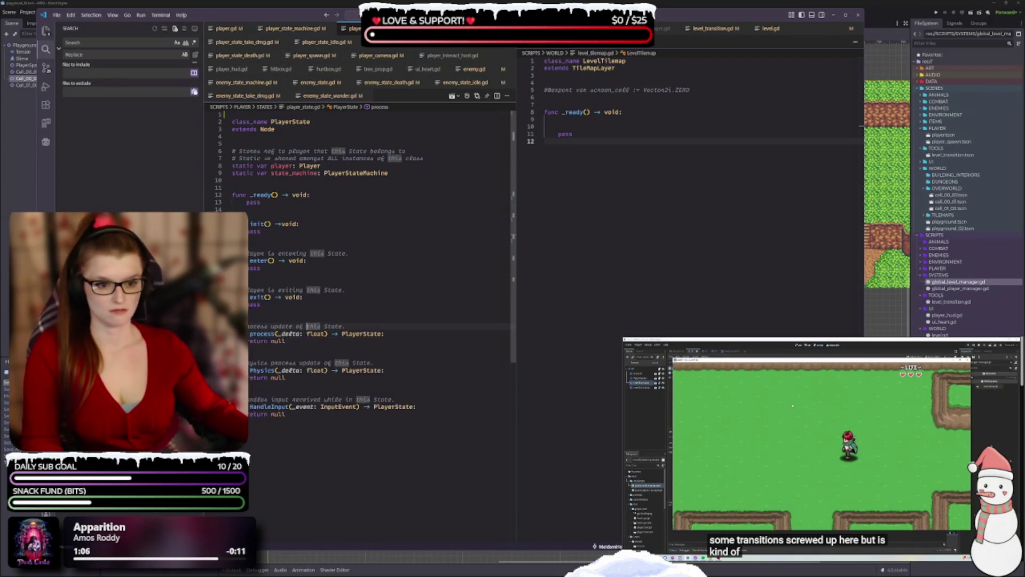
pyautogui.click(250, 370)
pyautogui.press('Delete')
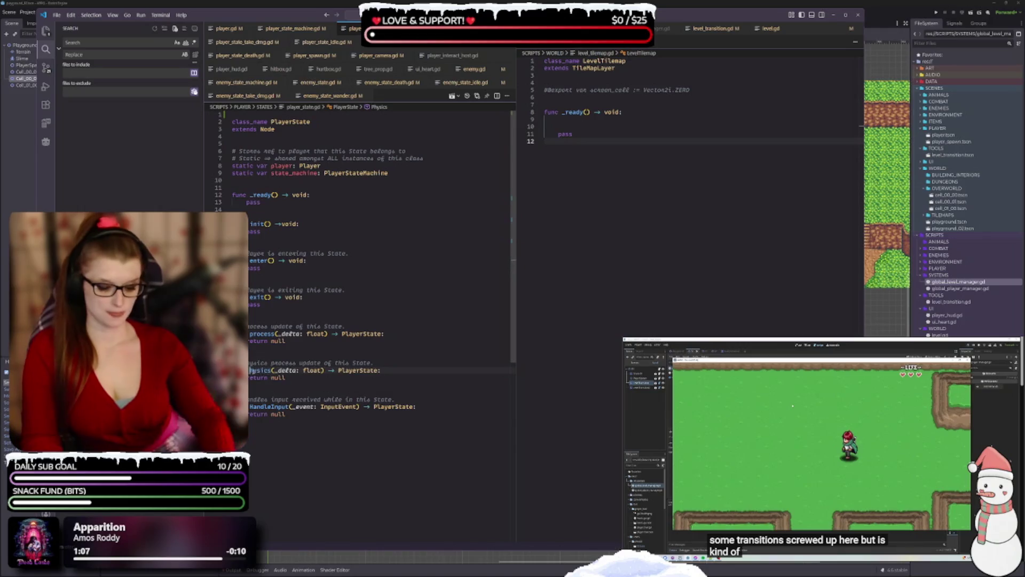
pyautogui.write('p')
pyautogui.click(270, 296)
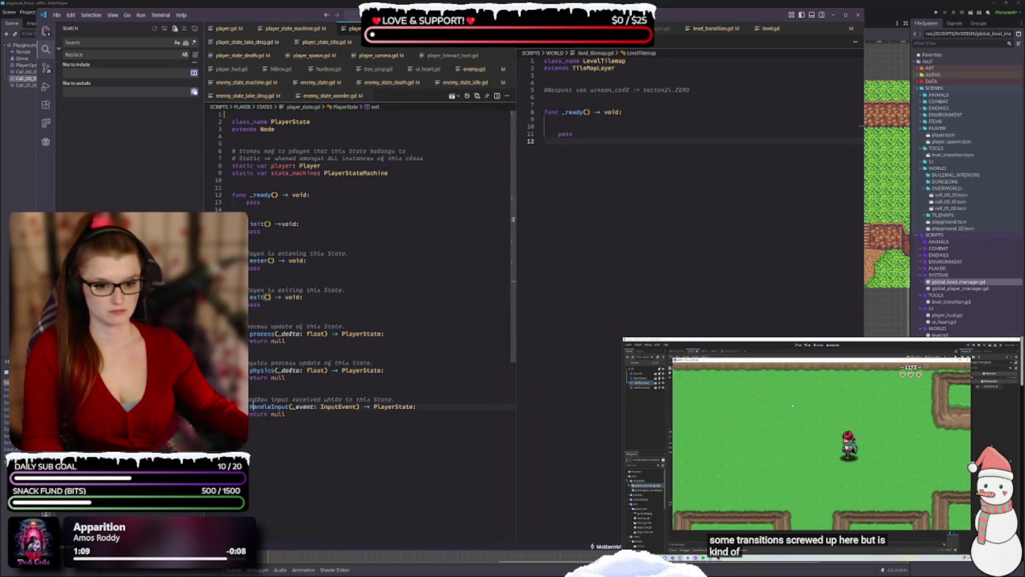
pyautogui.click(250, 406)
pyautogui.press('Delete')
pyautogui.write('h')
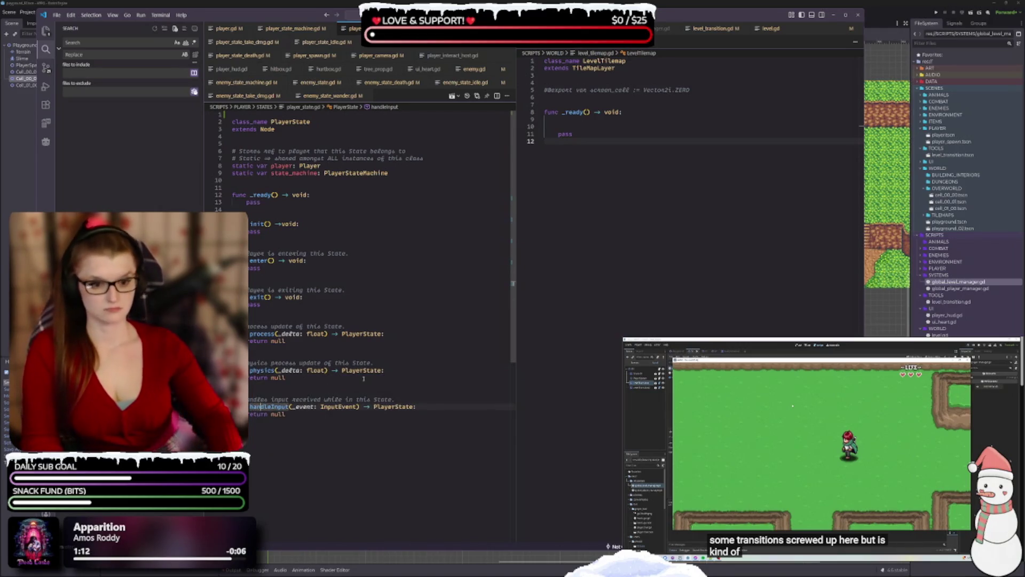
pyautogui.write('_')
pyautogui.press('Delete')
pyautogui.write('i')
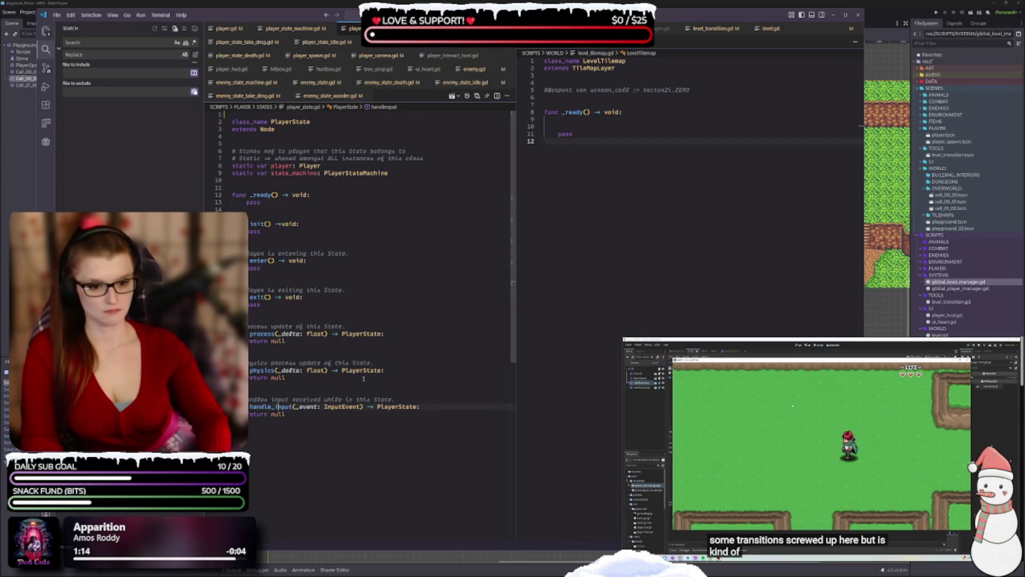
pyautogui.click(325, 417)
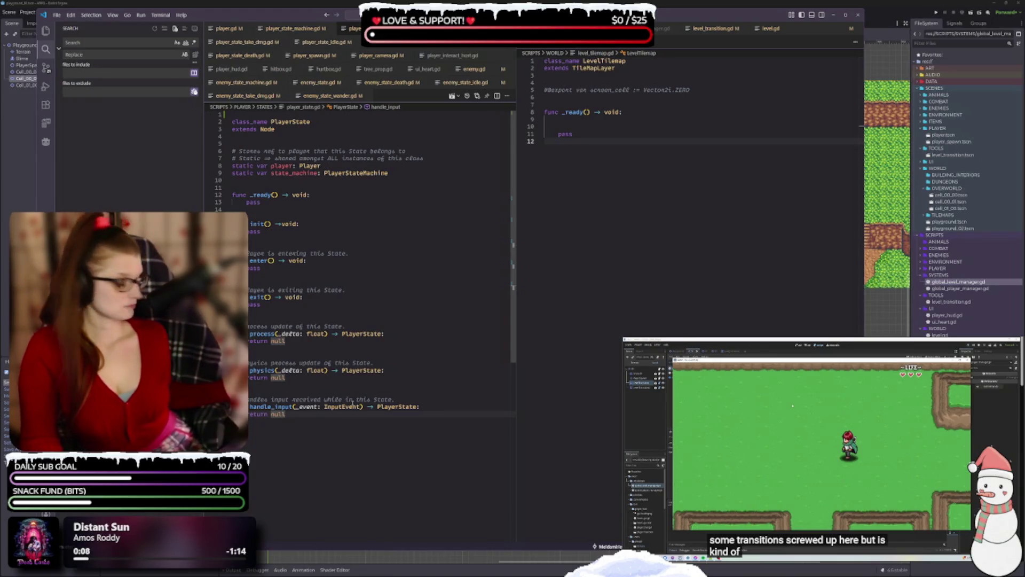
# - Rename init to _init and select the pass line inside it
pyautogui.click(295, 272)
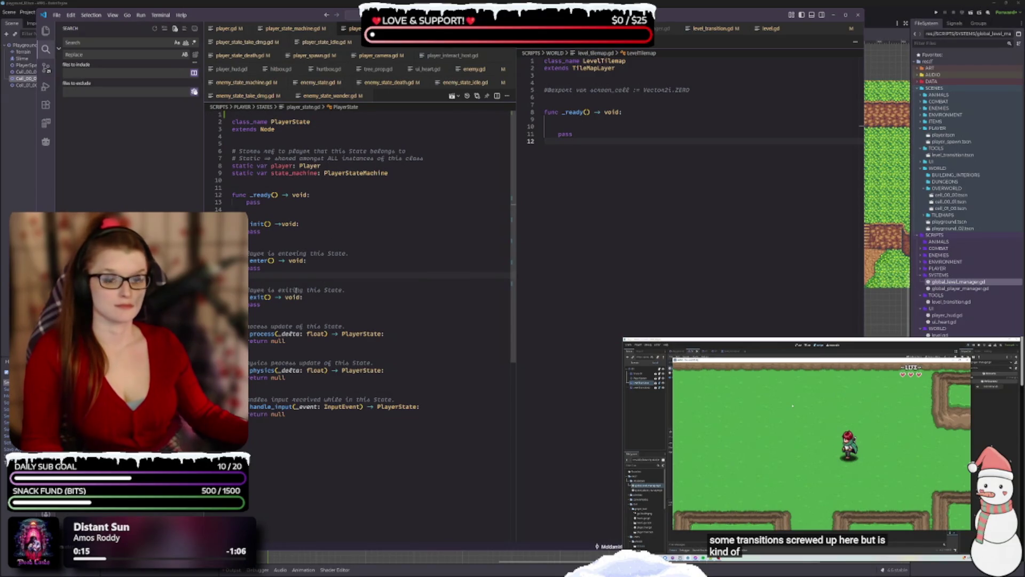
pyautogui.click(256, 224)
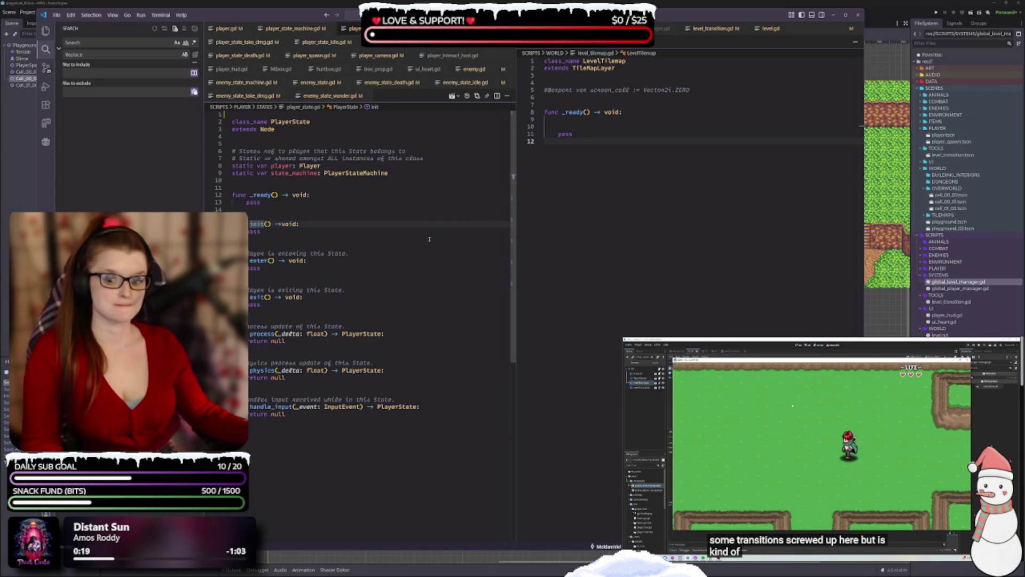
pyautogui.write('_')
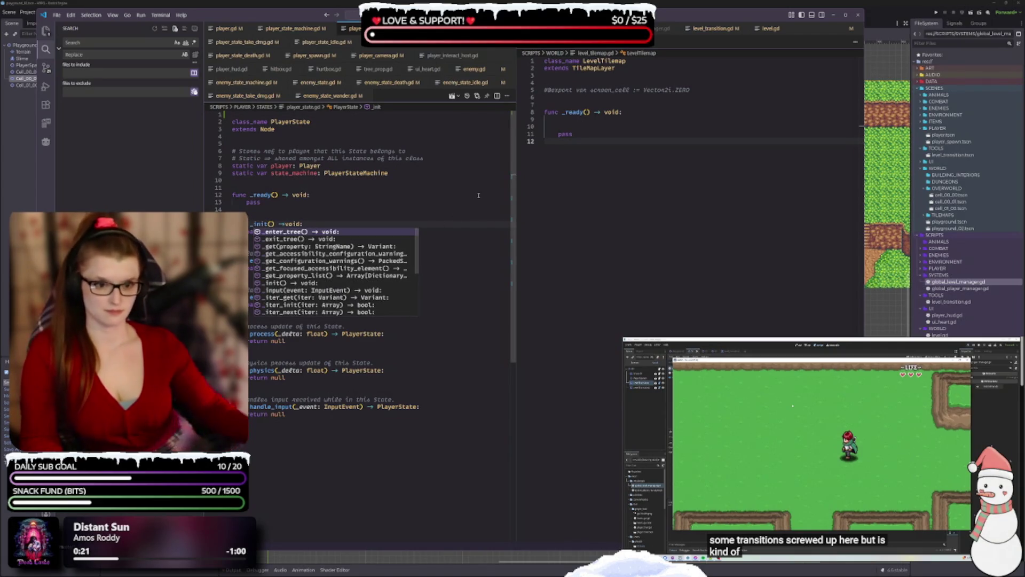
pyautogui.click(436, 201)
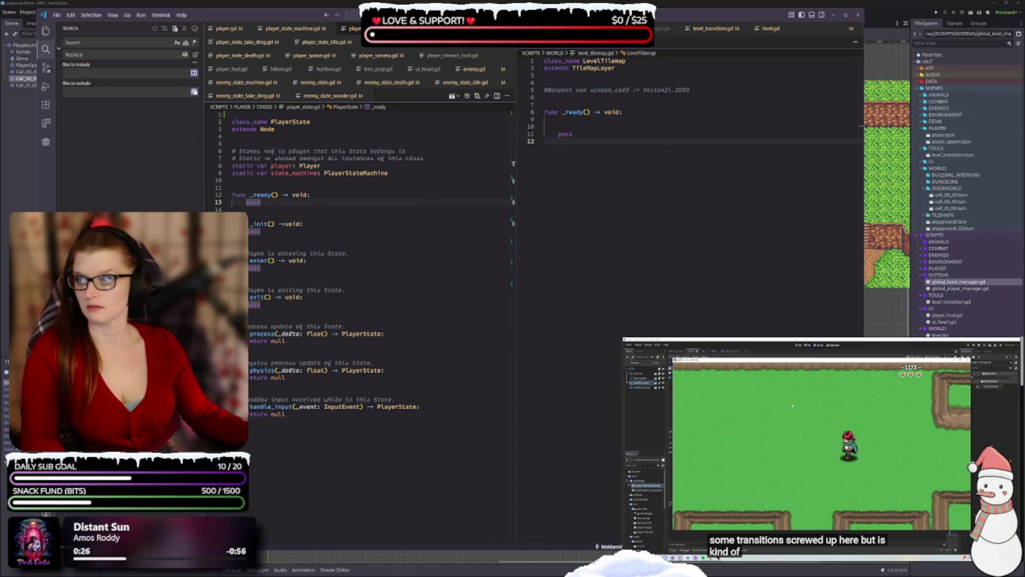
pyautogui.hotkey('alt', 'Tab')
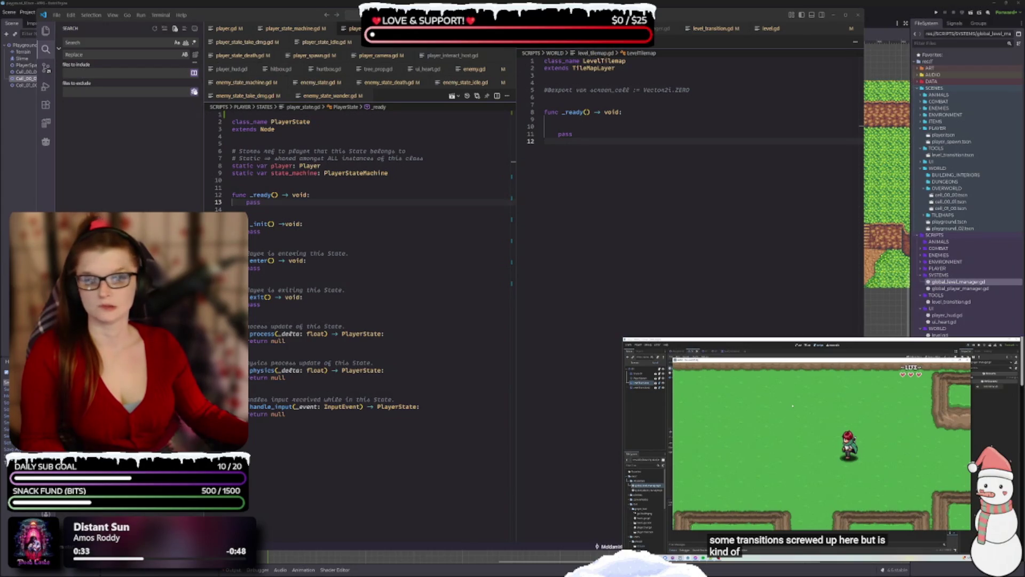
pyautogui.click(303, 233)
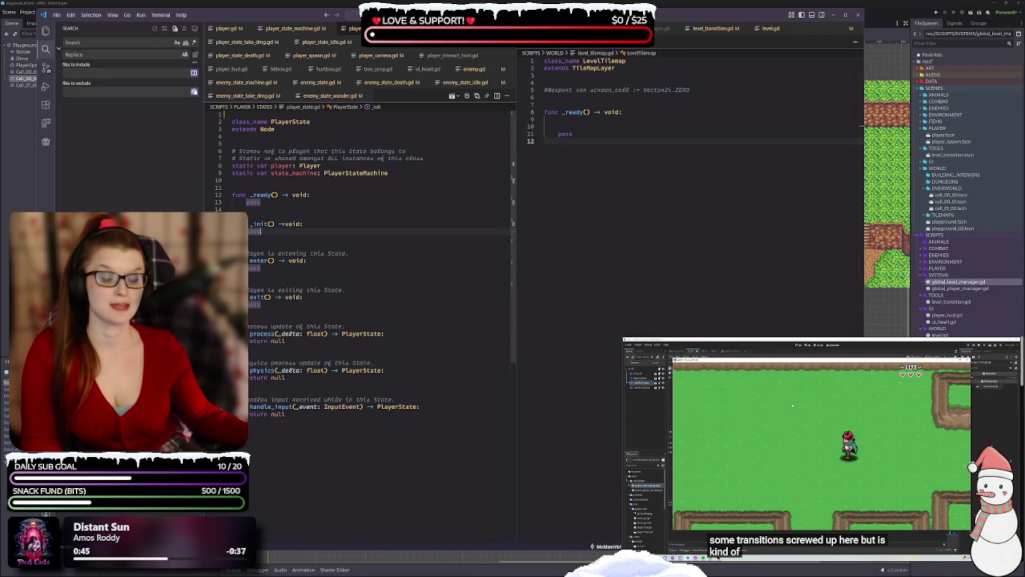
pyautogui.click(311, 232)
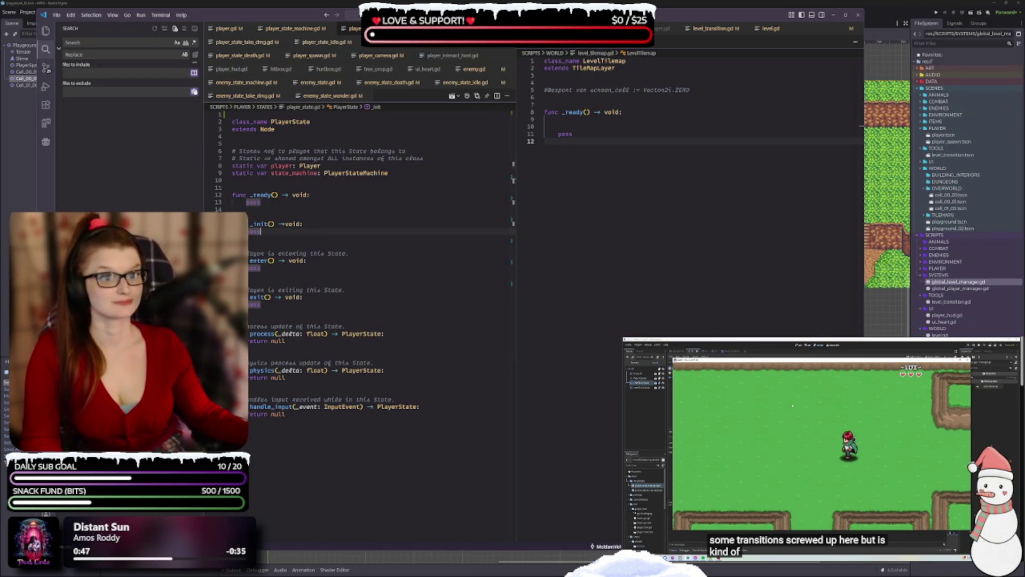
pyautogui.hotkey('shift', 'Home')
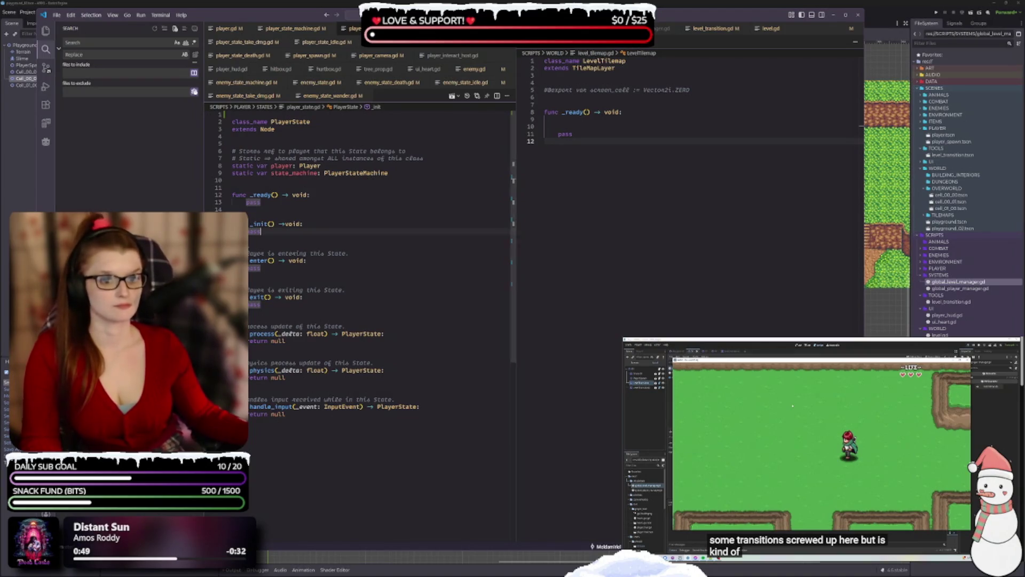
# - In player_state_machine.gd, change the Enter and Exit calls to lowercase enter and exit, and check init's definition
pyautogui.click(293, 29)
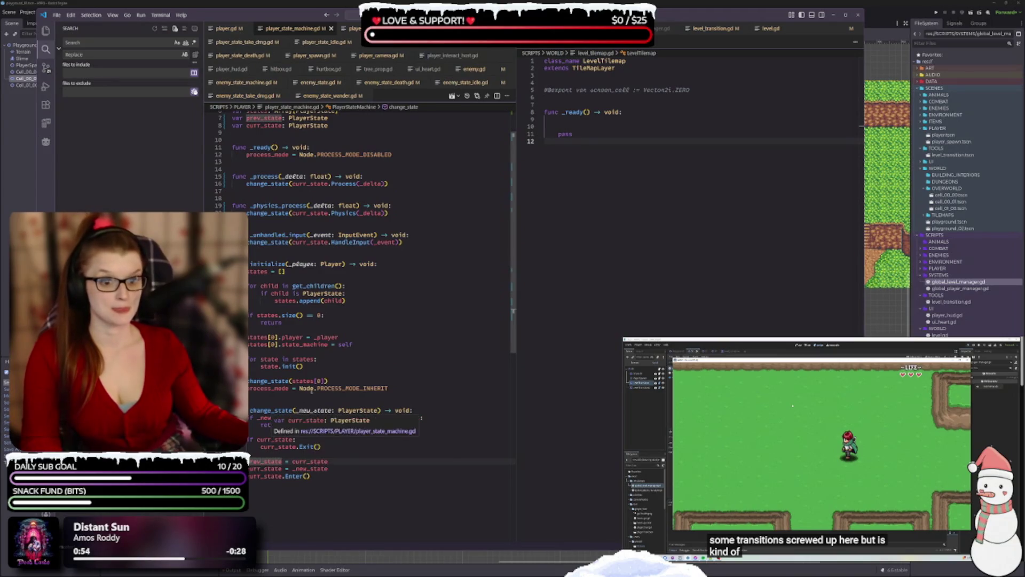
pyautogui.moveTo(307, 388)
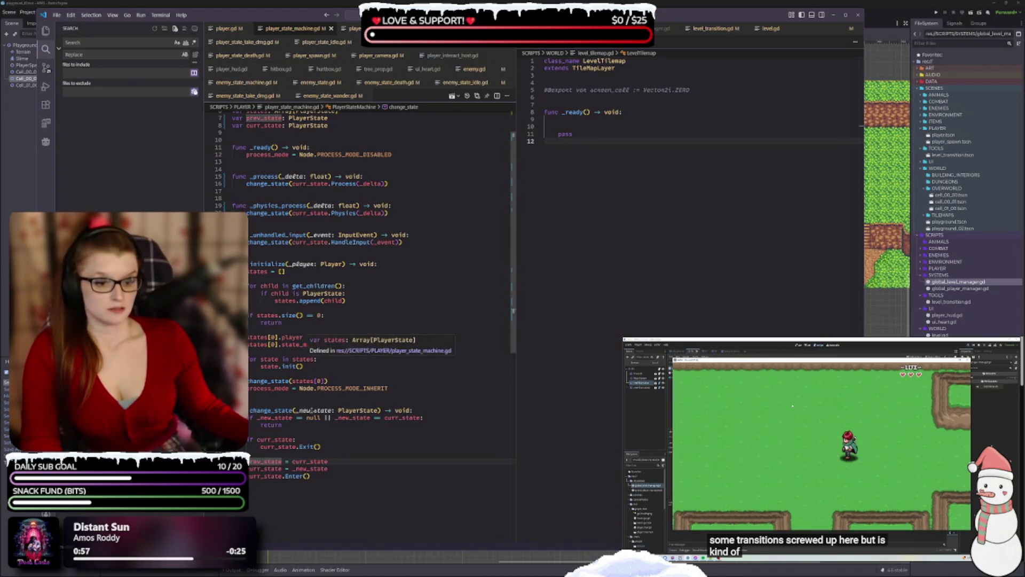
pyautogui.click(293, 476)
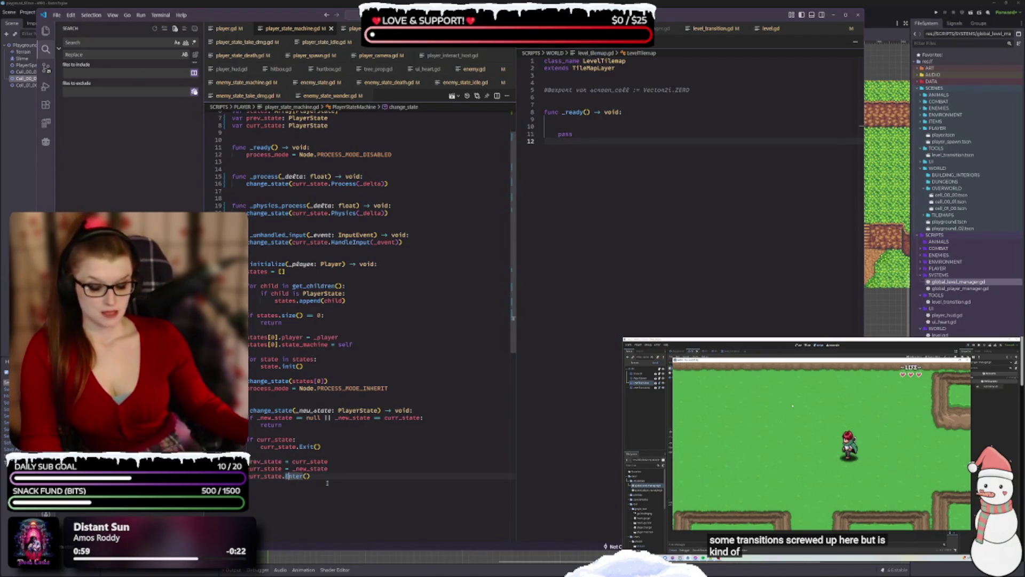
pyautogui.write('enter')
pyautogui.press('Escape')
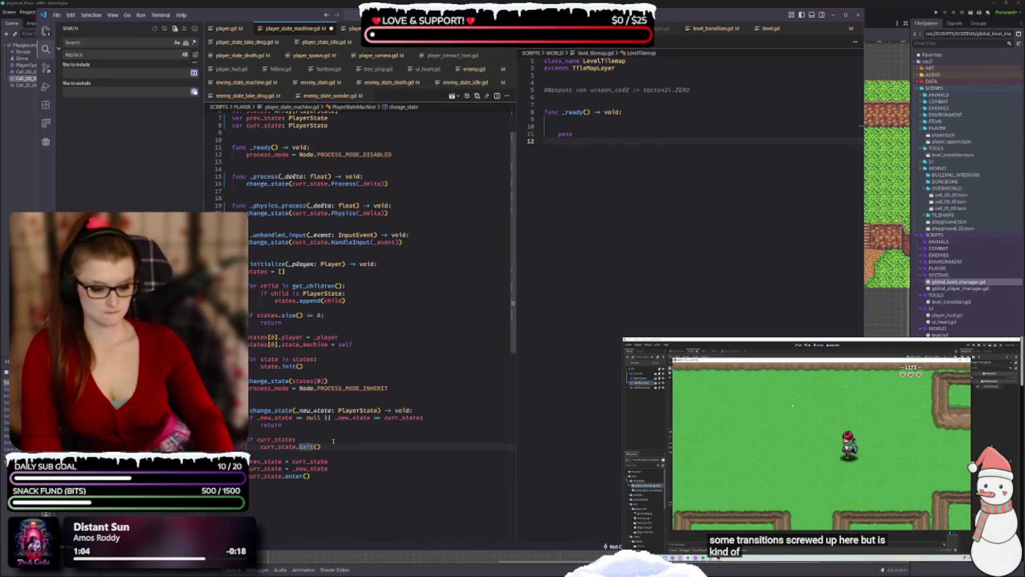
pyautogui.write('e')
pyautogui.press('Escape')
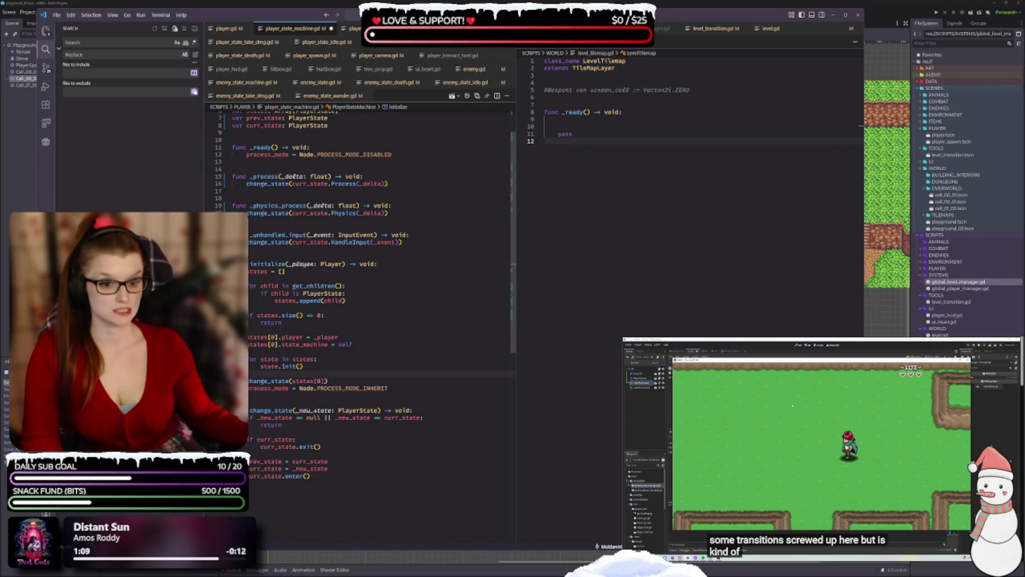
pyautogui.doubleClick(288, 367)
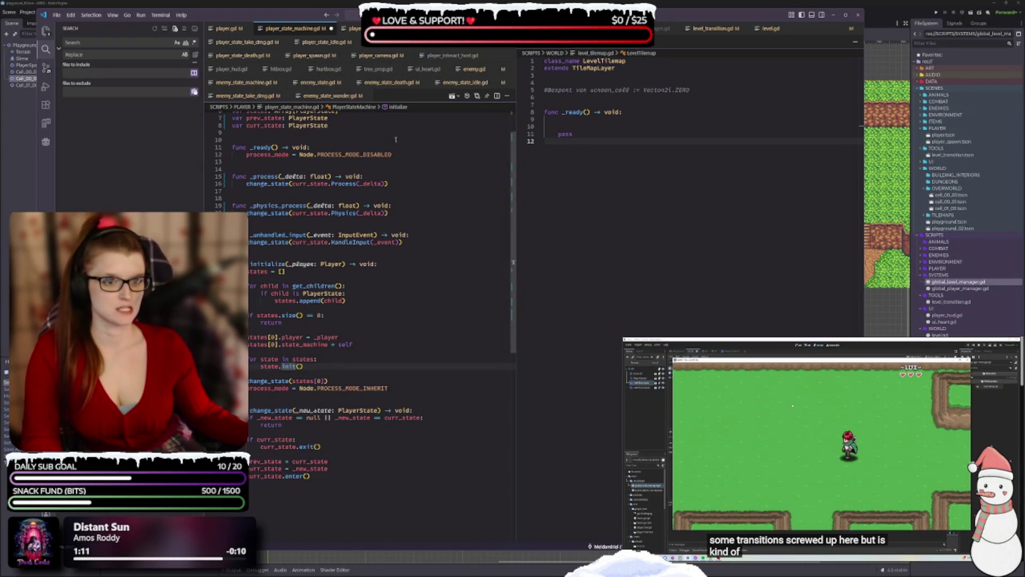
pyautogui.press('F12')
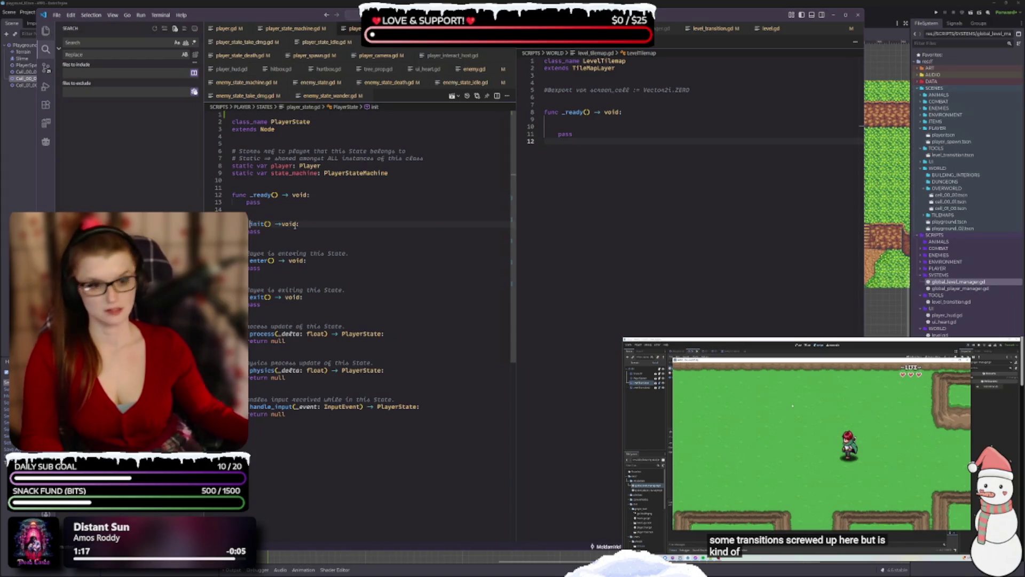
pyautogui.hotkey('alt', 'Left')
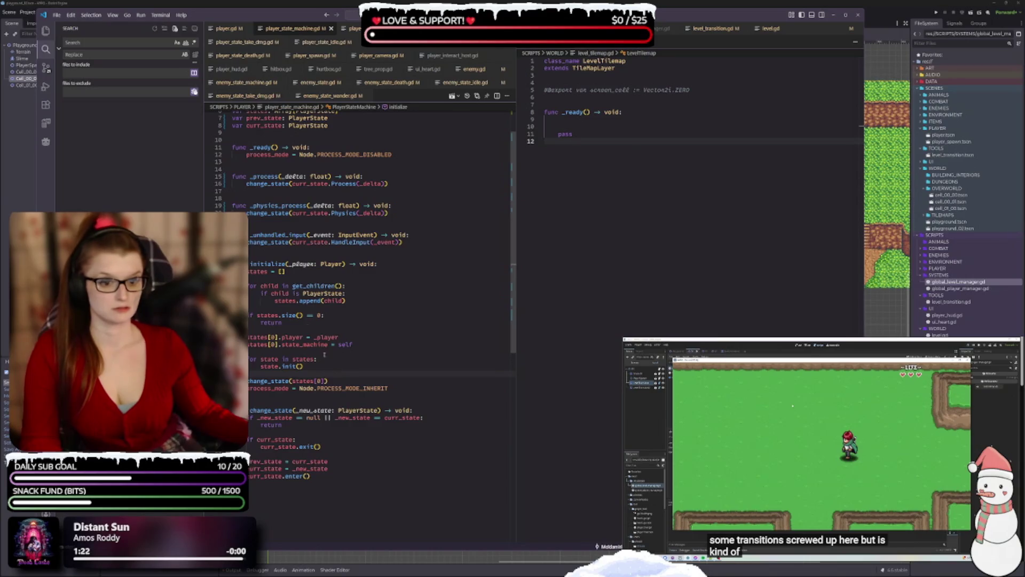
# - Rename the HandleInput, Physics and Process calls to handle_input, physics and process, and save
pyautogui.scroll(1, 340, 349)
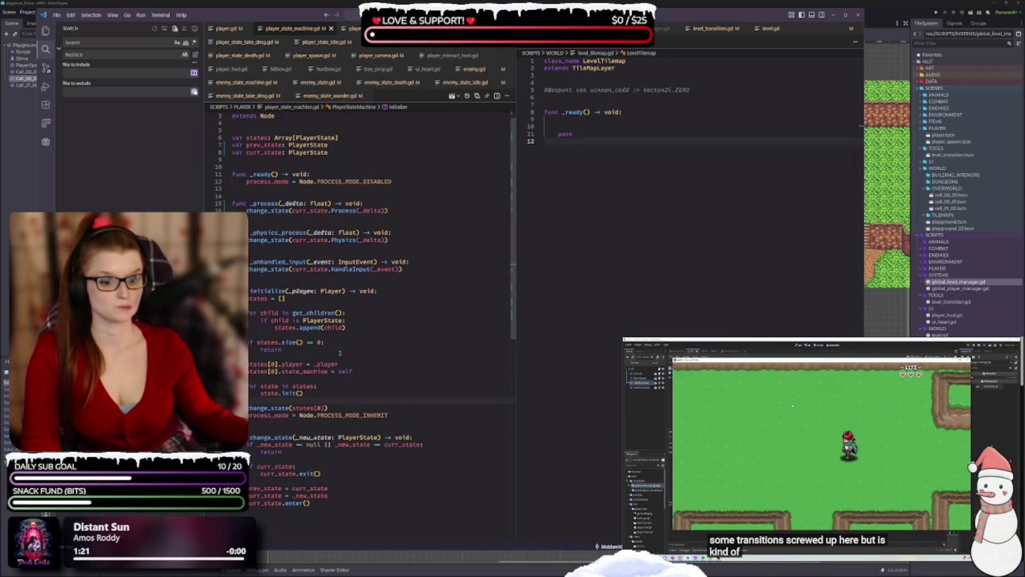
pyautogui.doubleClick(356, 269)
pyautogui.write('handle')
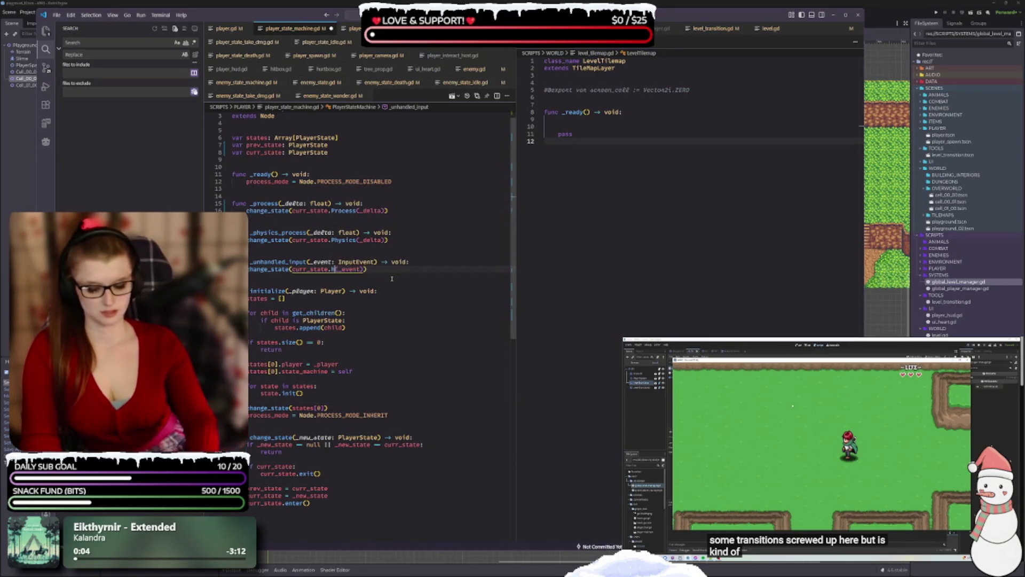
pyautogui.write('_input')
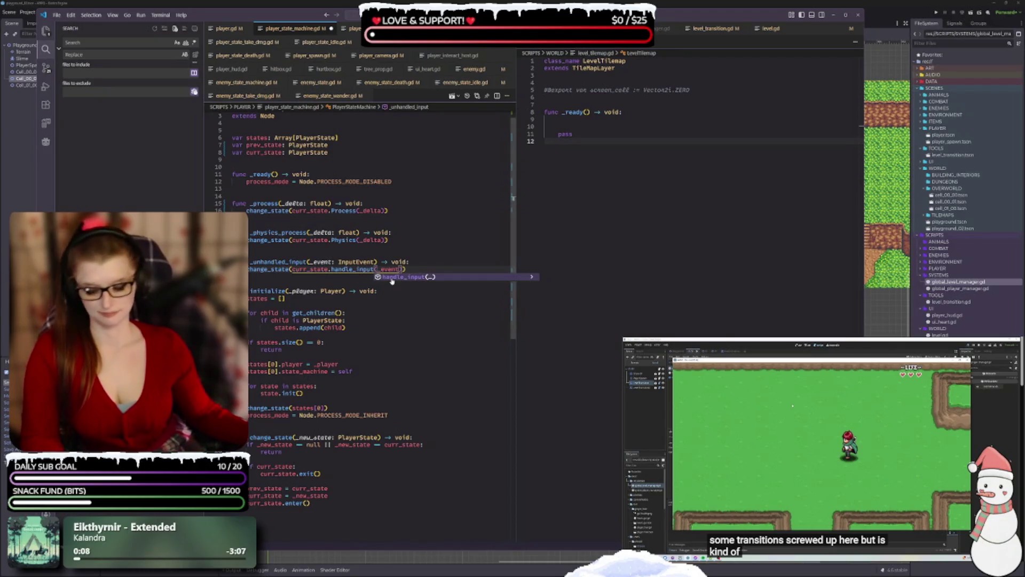
pyautogui.click(333, 240)
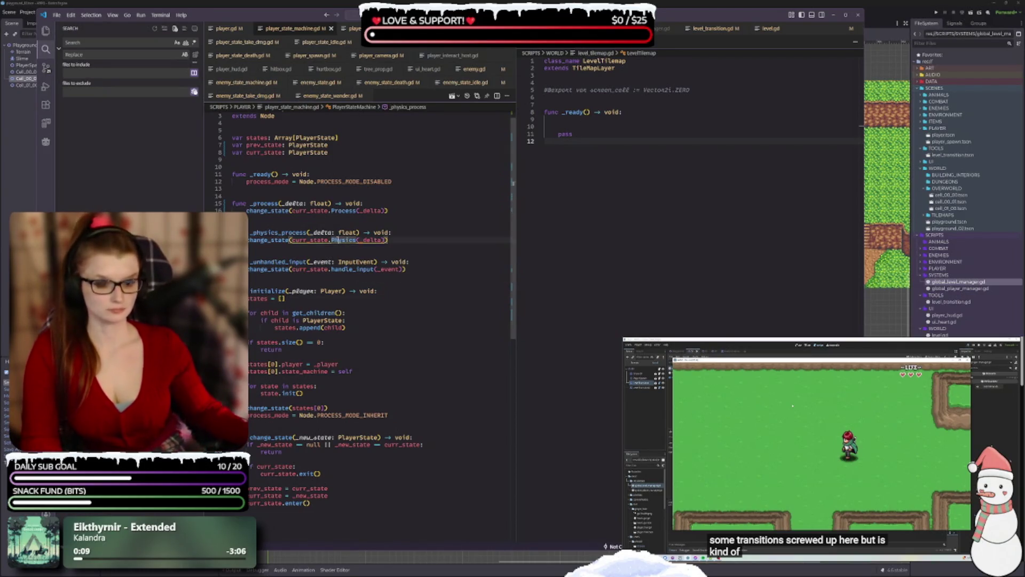
pyautogui.press('BackSpace')
pyautogui.write('p')
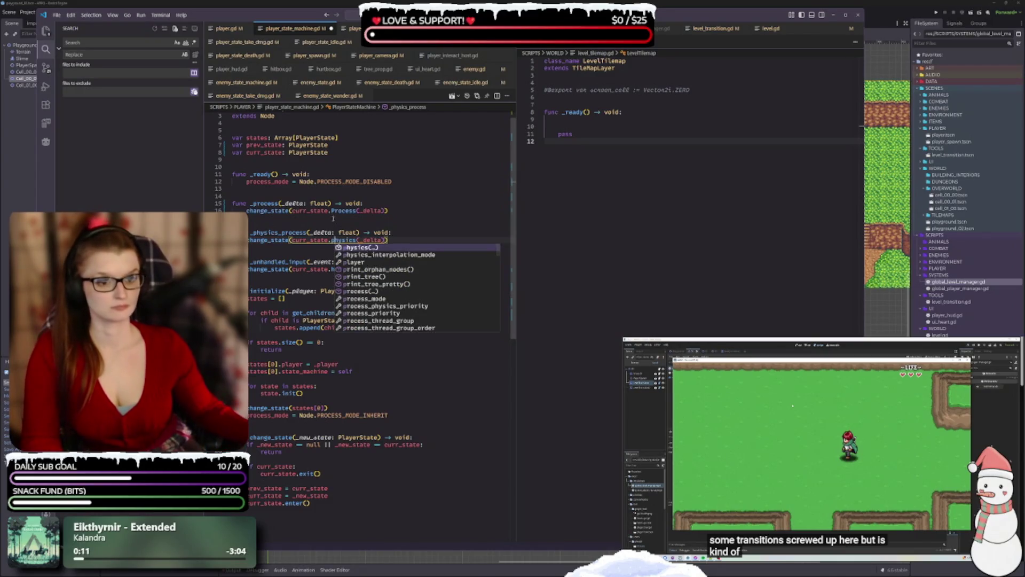
pyautogui.click(332, 210)
pyautogui.press('BackSpace')
pyautogui.write('p')
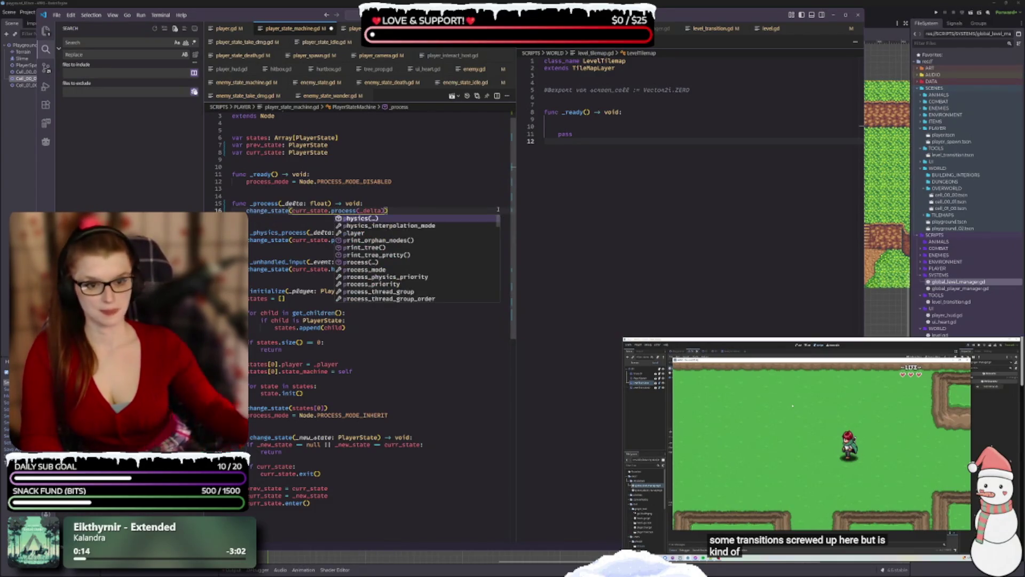
pyautogui.hotkey('ctrl', 's')
pyautogui.click(377, 208)
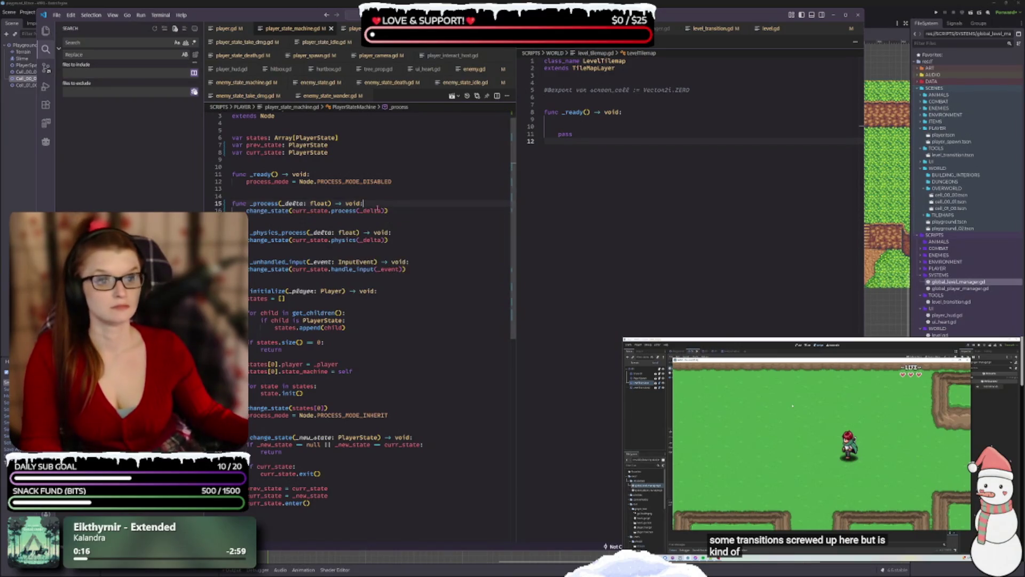
# - Inspect the init() definition in player_state.gd from the get_children loop, then return to player_state_walk.gd
pyautogui.scroll(1, 422, 240)
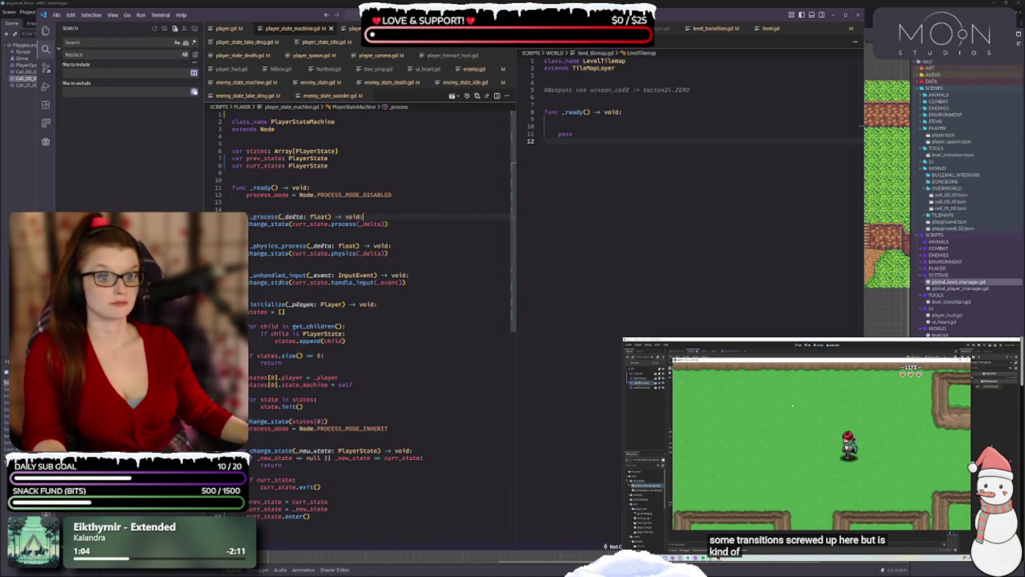
pyautogui.click(370, 326)
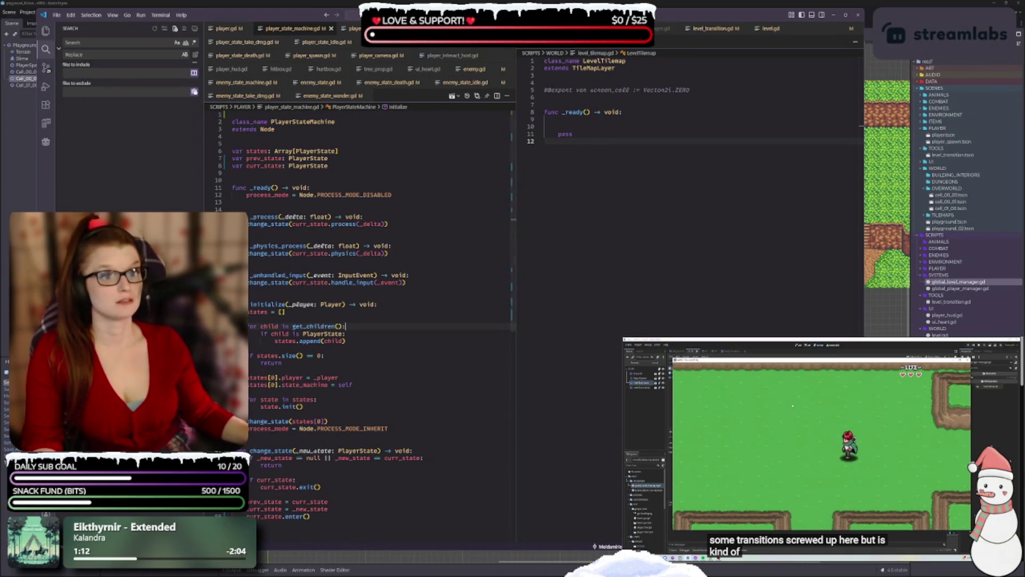
pyautogui.keyDown('ctrl'); pyautogui.click(289, 407); pyautogui.keyUp('ctrl')
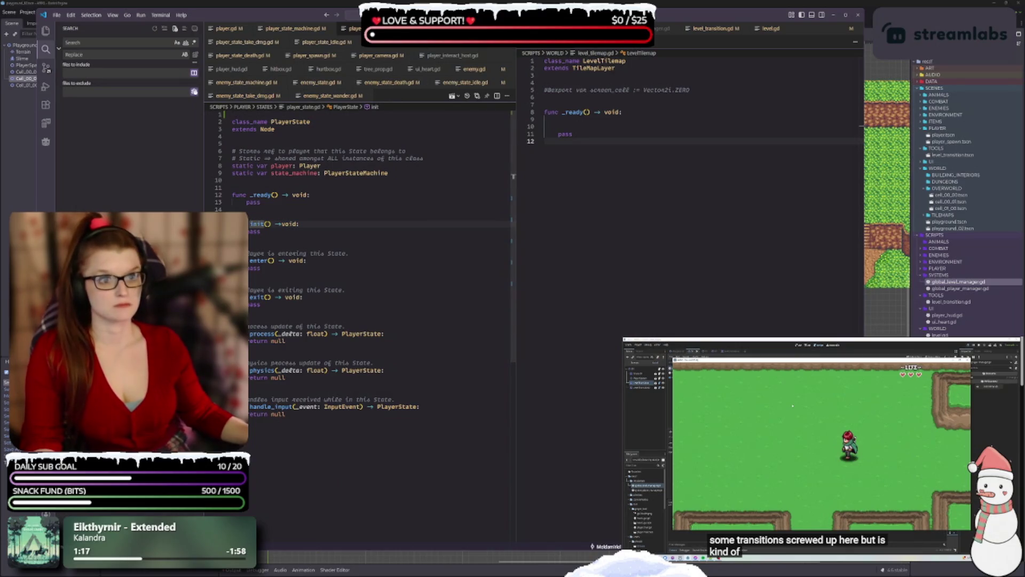
pyautogui.hotkey('alt', 'Left')
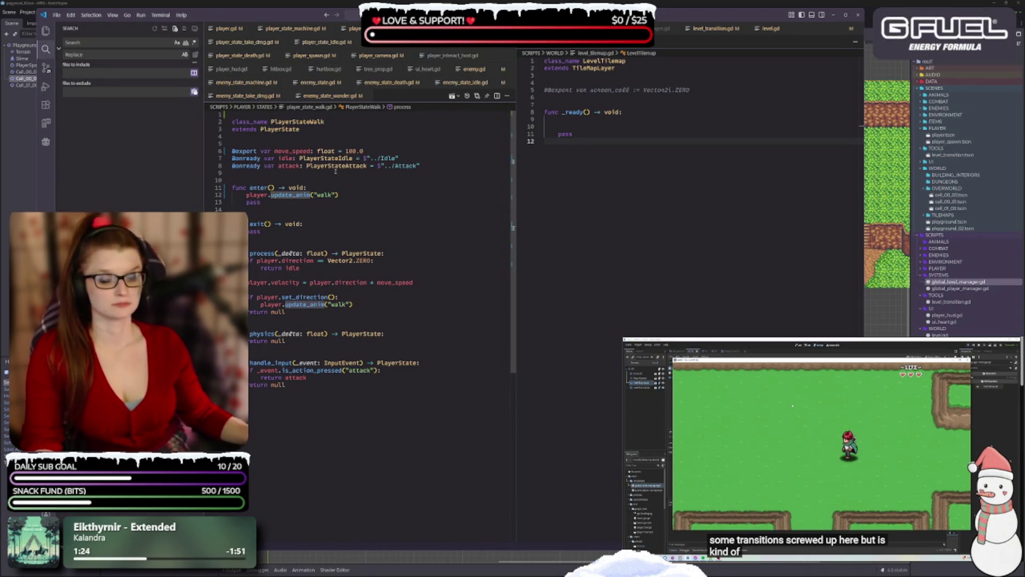
# - Delete the pass line in enter() and briefly shorten direction to dir before undoing it
pyautogui.click(261, 202)
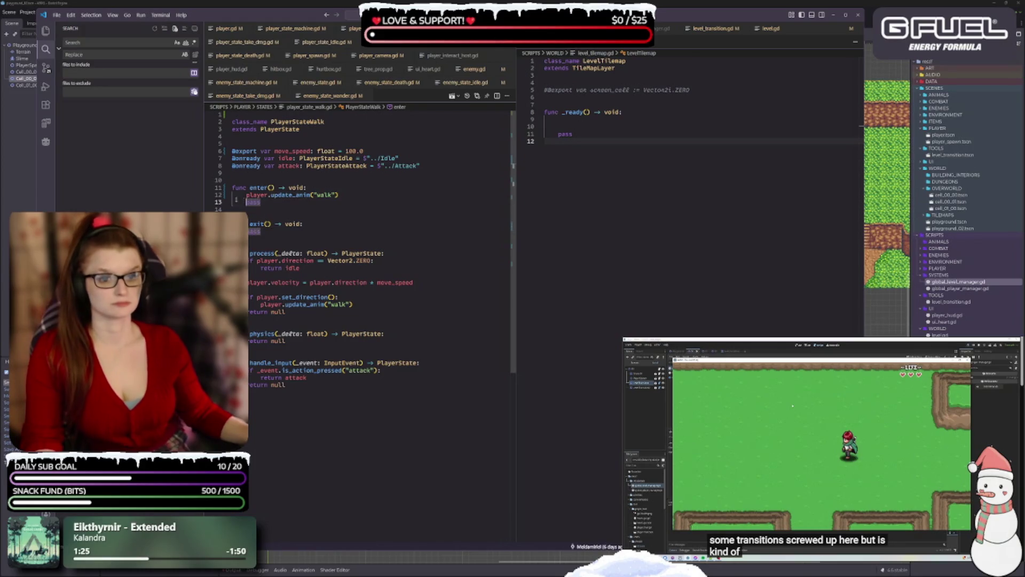
pyautogui.press('BackSpace')
pyautogui.press('BackSpace')
pyautogui.press('BackSpace')
pyautogui.press('BackSpace')
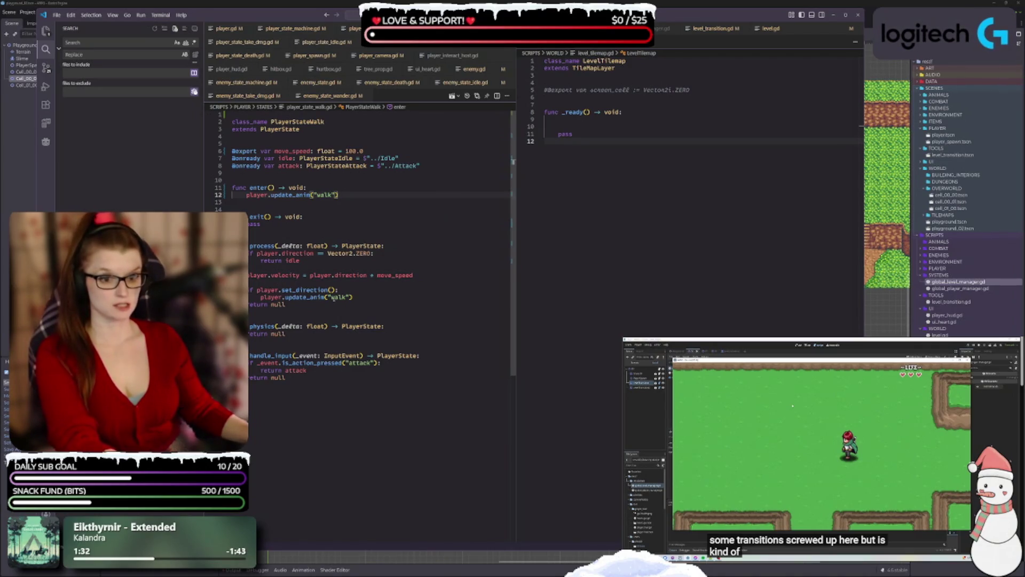
pyautogui.click(315, 253)
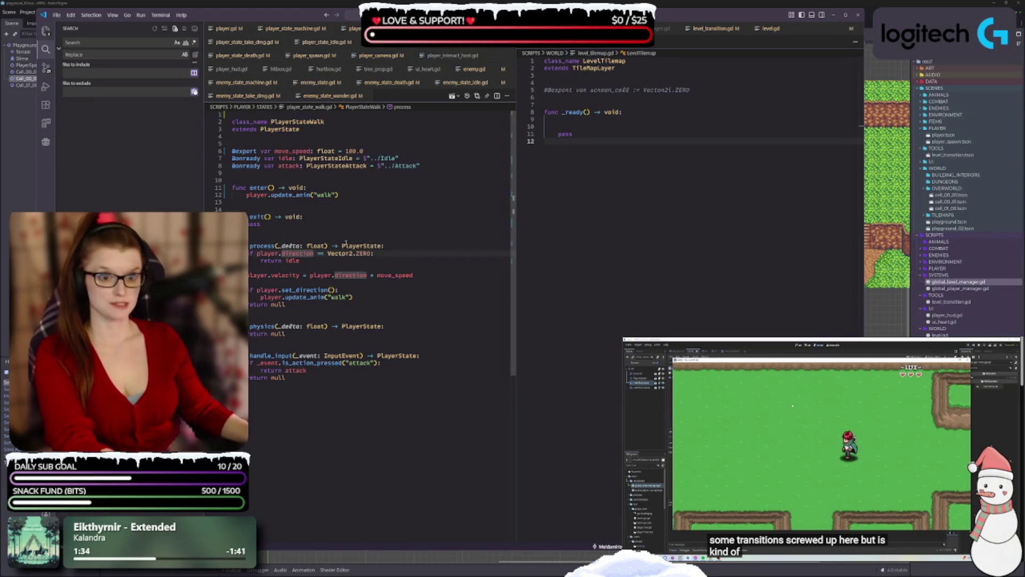
pyautogui.press('BackSpace')
pyautogui.press('BackSpace')
pyautogui.press('BackSpace')
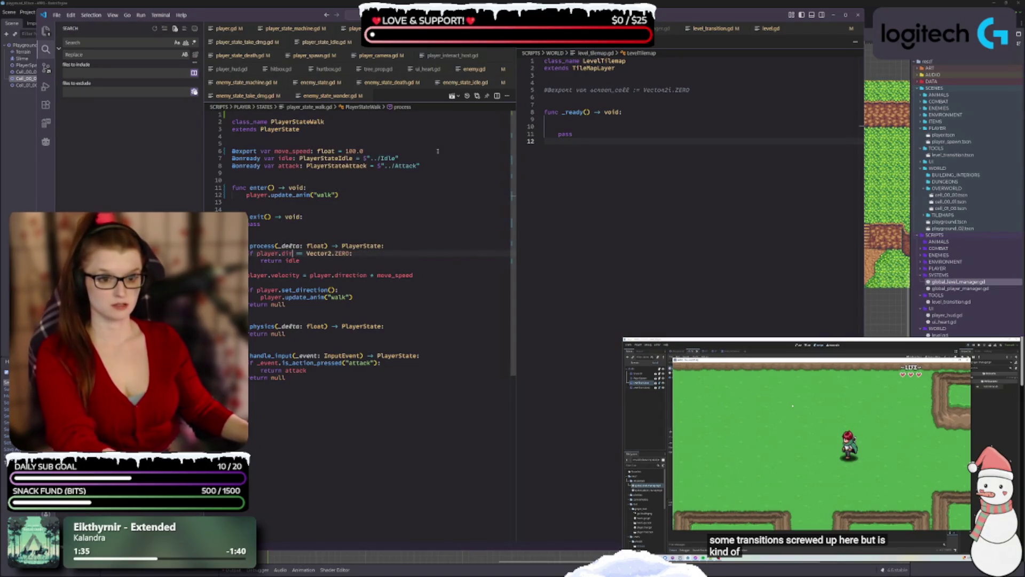
pyautogui.click(368, 275)
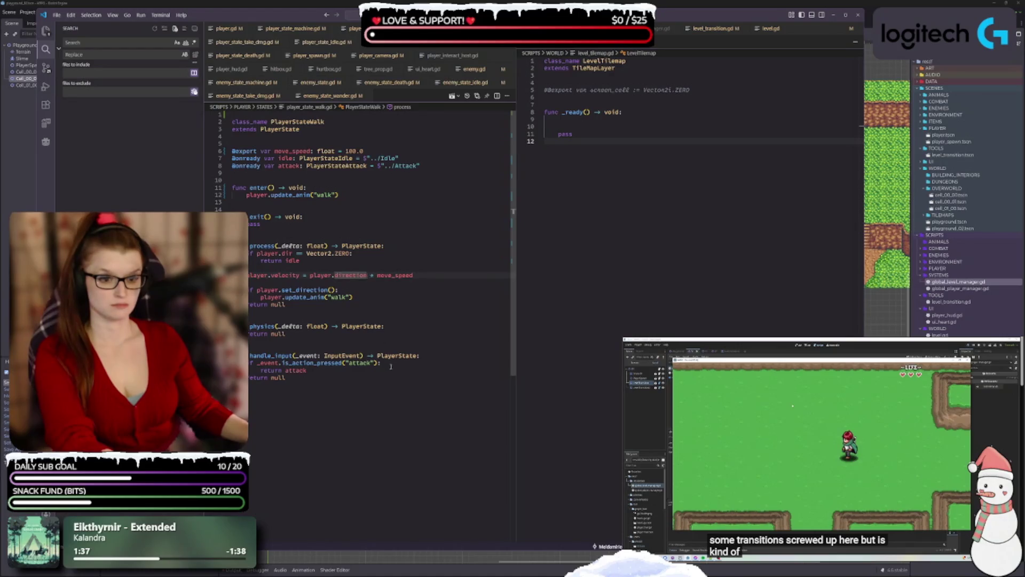
pyautogui.hotkey('ctrl', 'z')
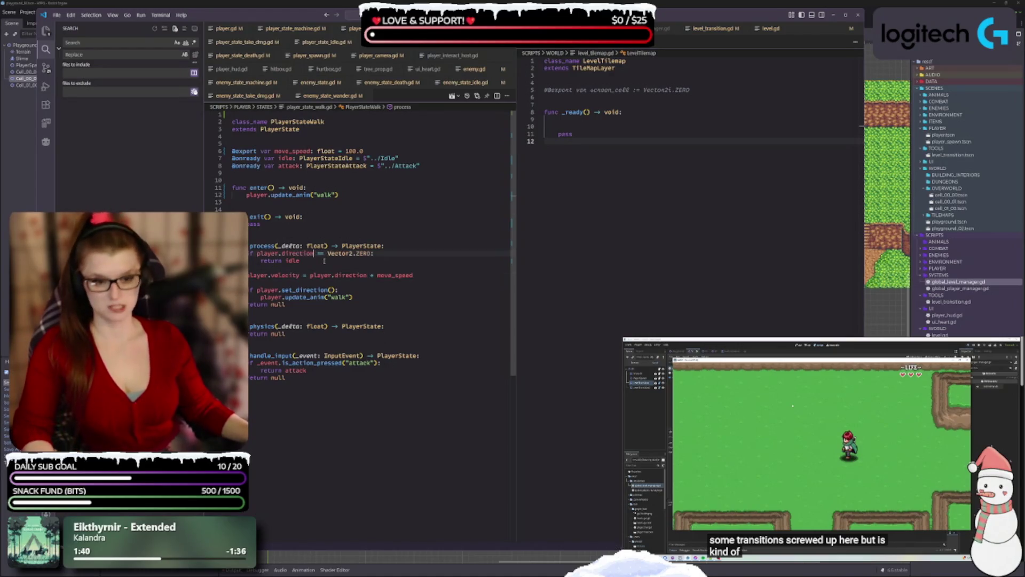
# - Review physics() and handle_input's attack return and final return null
pyautogui.click(352, 341)
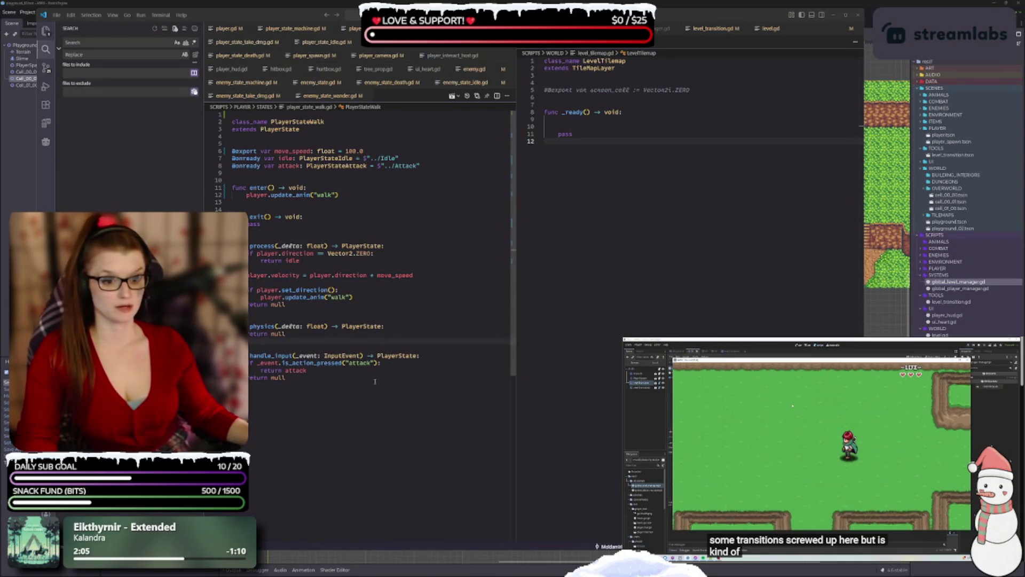
pyautogui.click(305, 370)
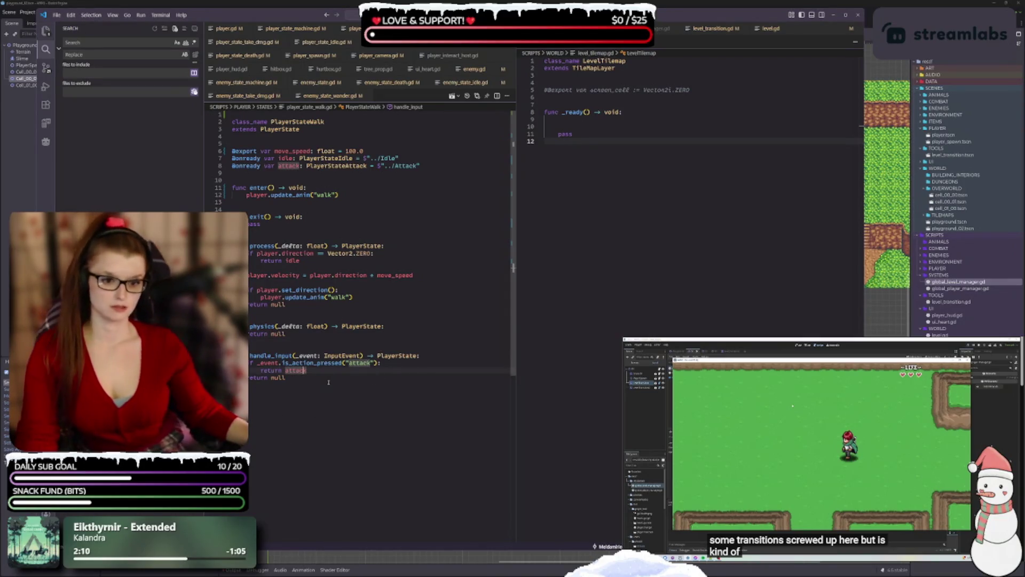
pyautogui.click(355, 400)
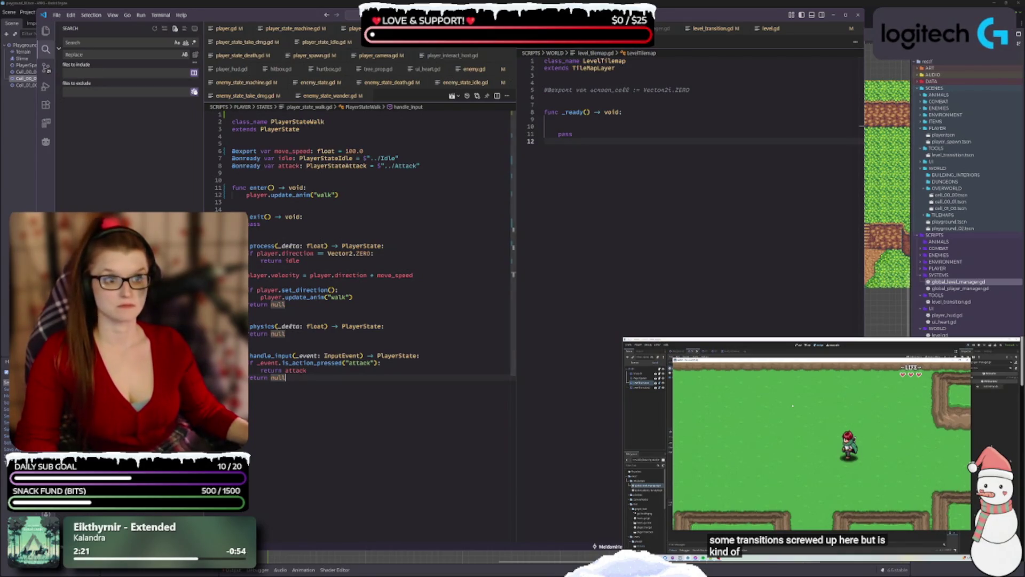
# - In player_state_take_dmg.gd, rename the anim_finished handler to on_anim_finished and copy its name
pyautogui.click(234, 43)
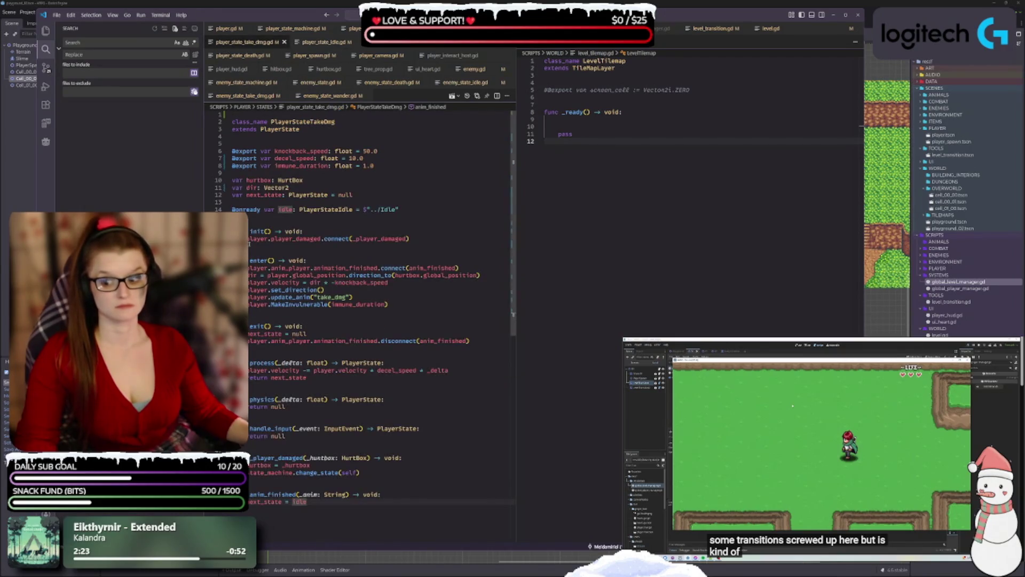
pyautogui.scroll(-1, 299, 168)
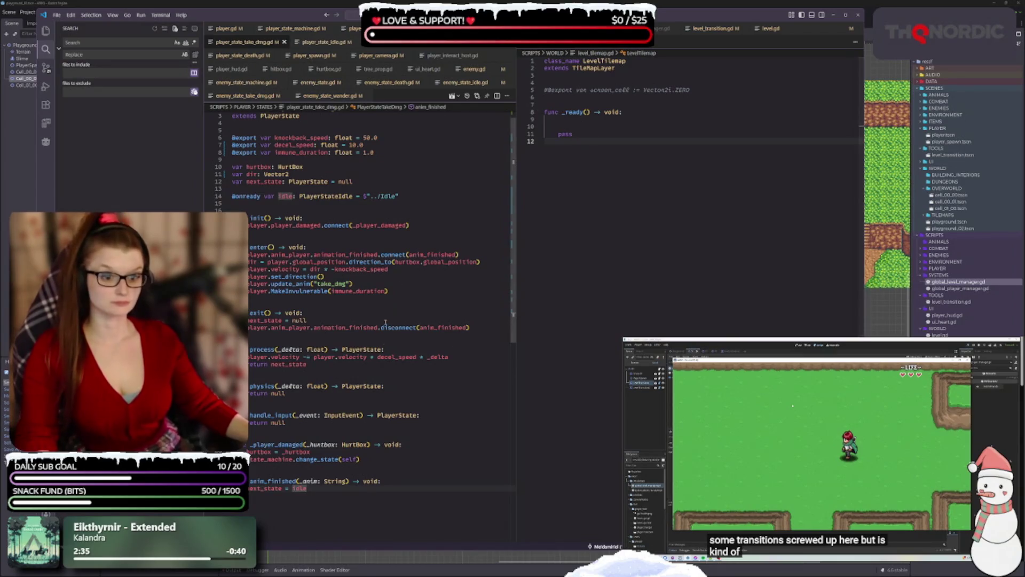
pyautogui.click(249, 481)
pyautogui.write('on_')
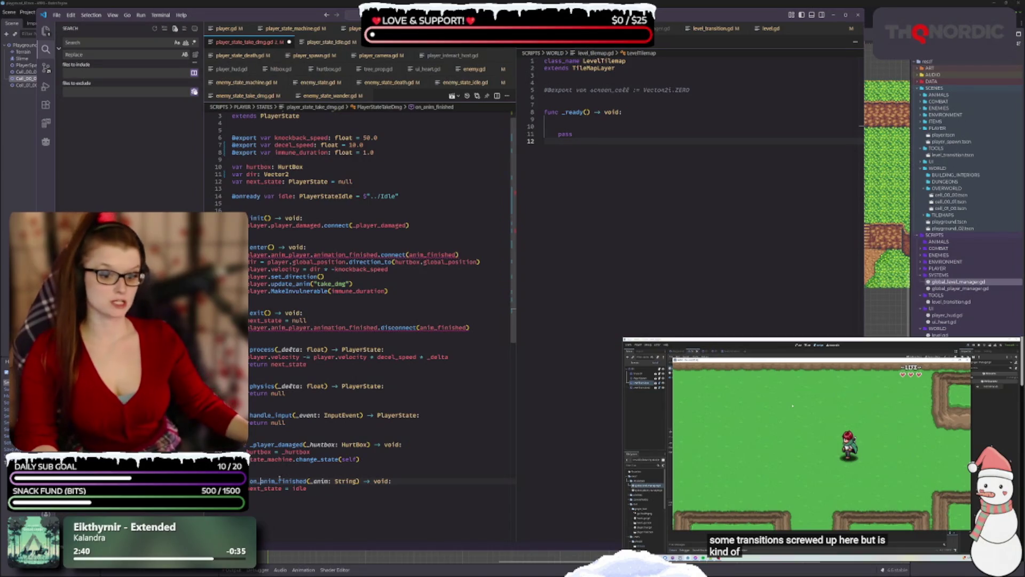
pyautogui.hotkey('ctrl', 'd')
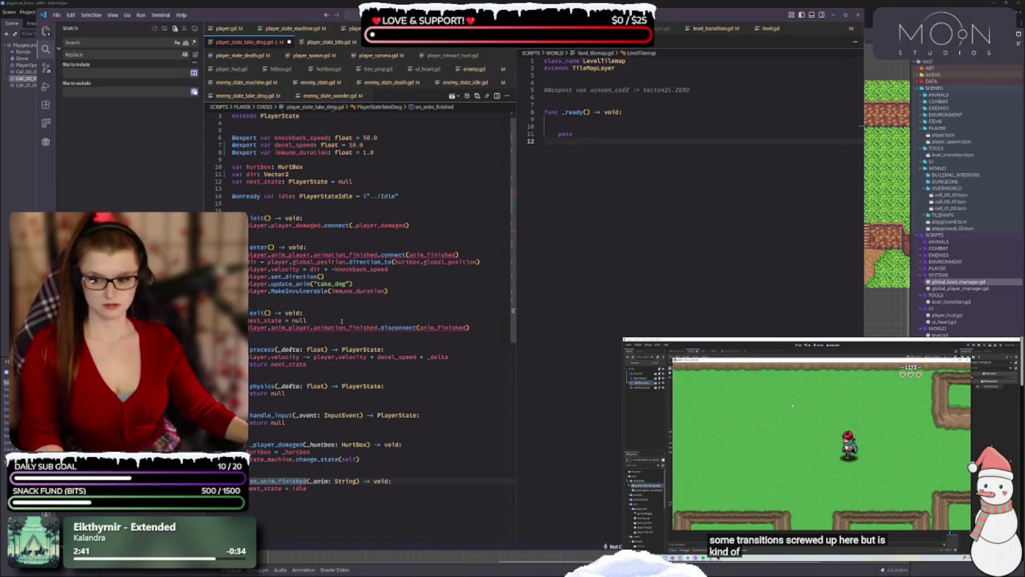
# - Use on_anim_finished in the disconnect and connect calls and save the file
pyautogui.doubleClick(445, 327)
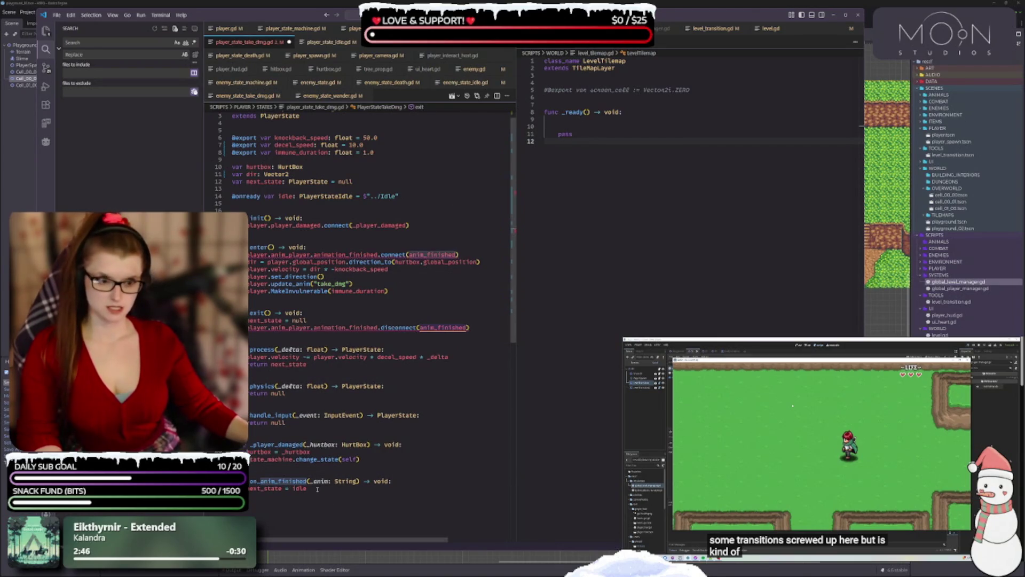
pyautogui.click(291, 488)
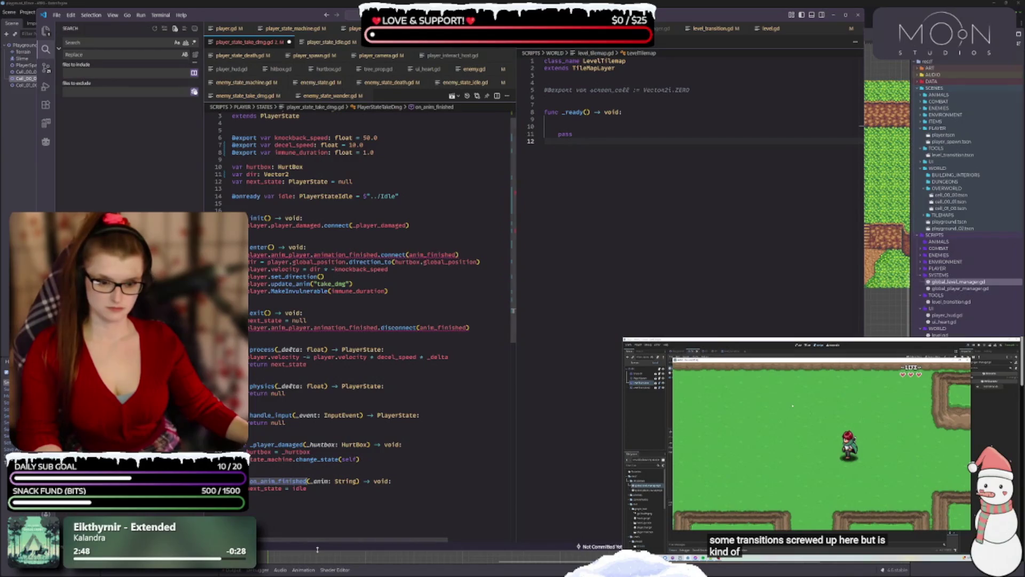
pyautogui.doubleClick(436, 326)
pyautogui.write('on_anim_finished')
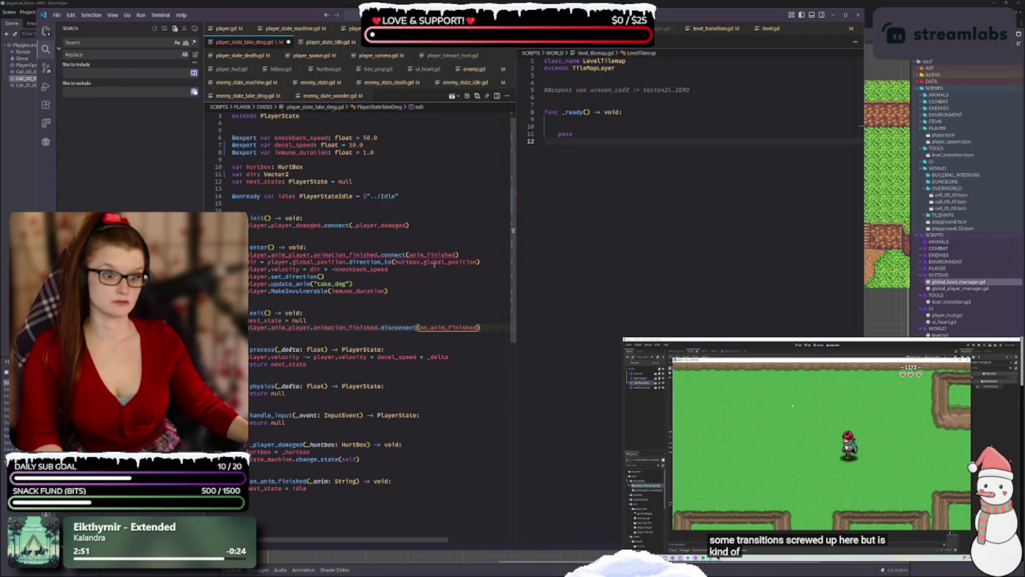
pyautogui.doubleClick(428, 255)
pyautogui.write('_on_anim_finished')
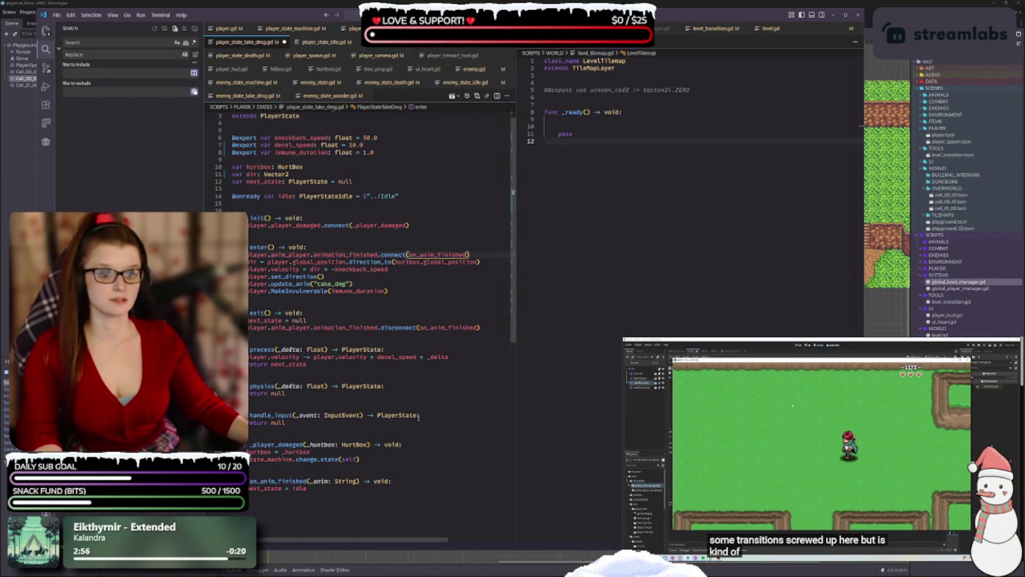
pyautogui.hotkey('ctrl', 's')
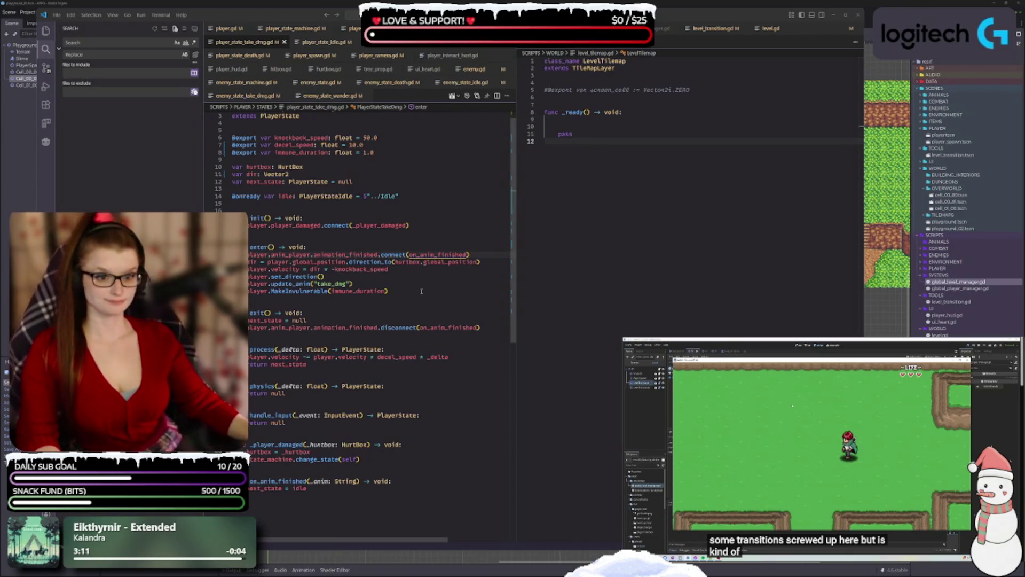
pyautogui.click(389, 291)
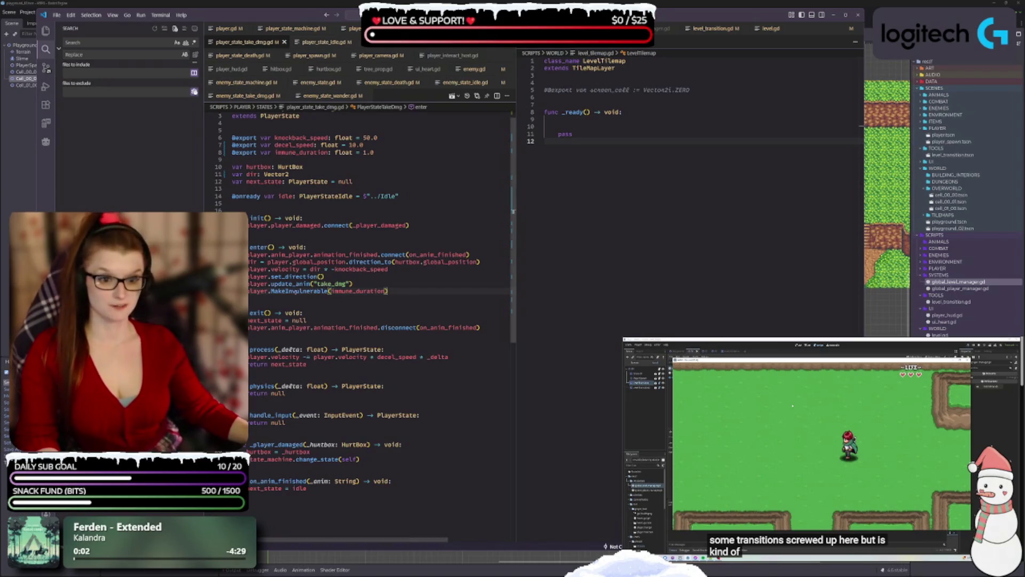
# - Replace the MakeInvulnerable call with make_immune(immune_duration) and save
pyautogui.doubleClick(293, 291)
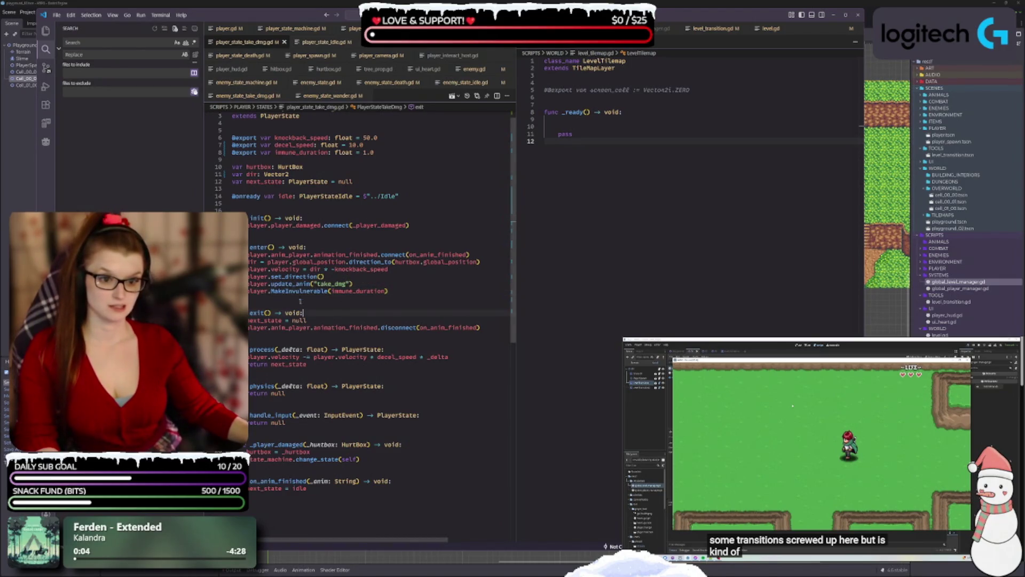
pyautogui.moveTo(293, 295)
pyautogui.write('make_')
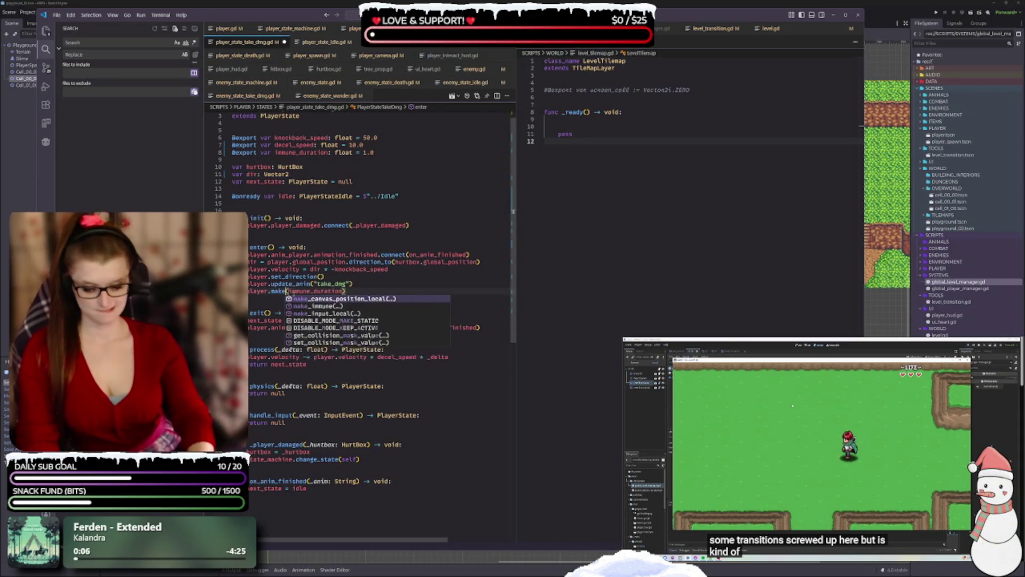
pyautogui.press('Down')
pyautogui.press('Return')
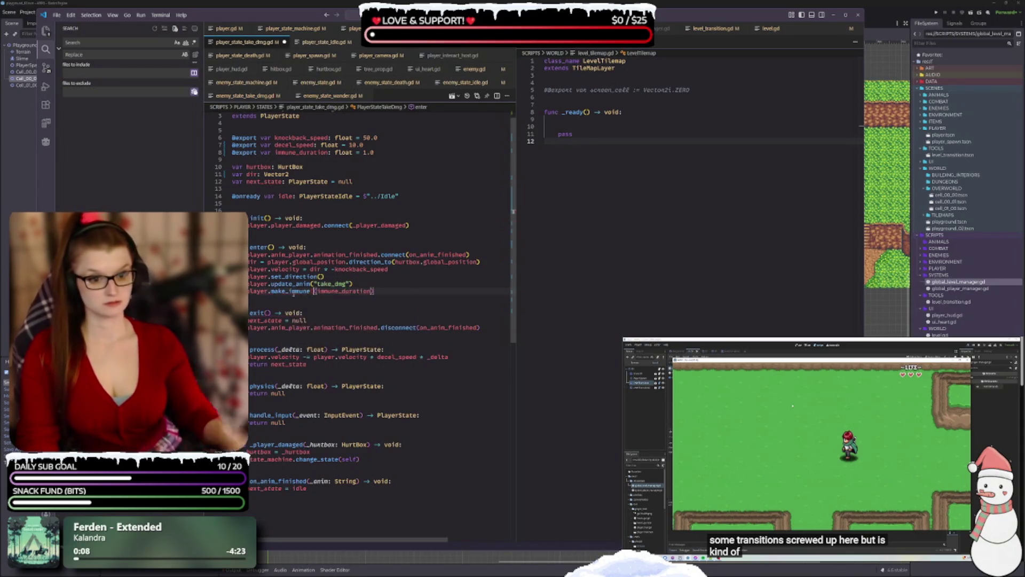
pyautogui.hotkey('ctrl', 's')
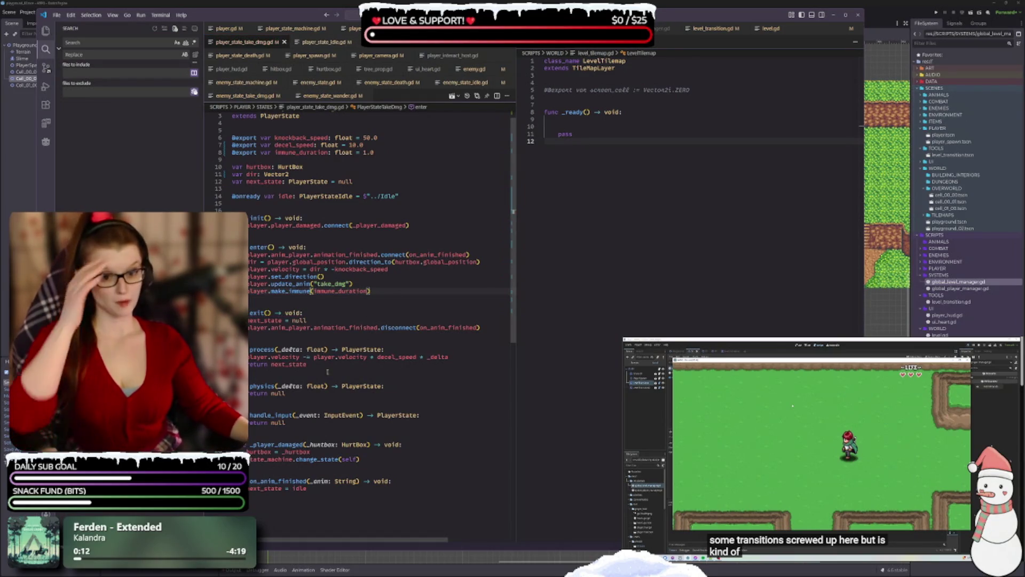
pyautogui.click(396, 363)
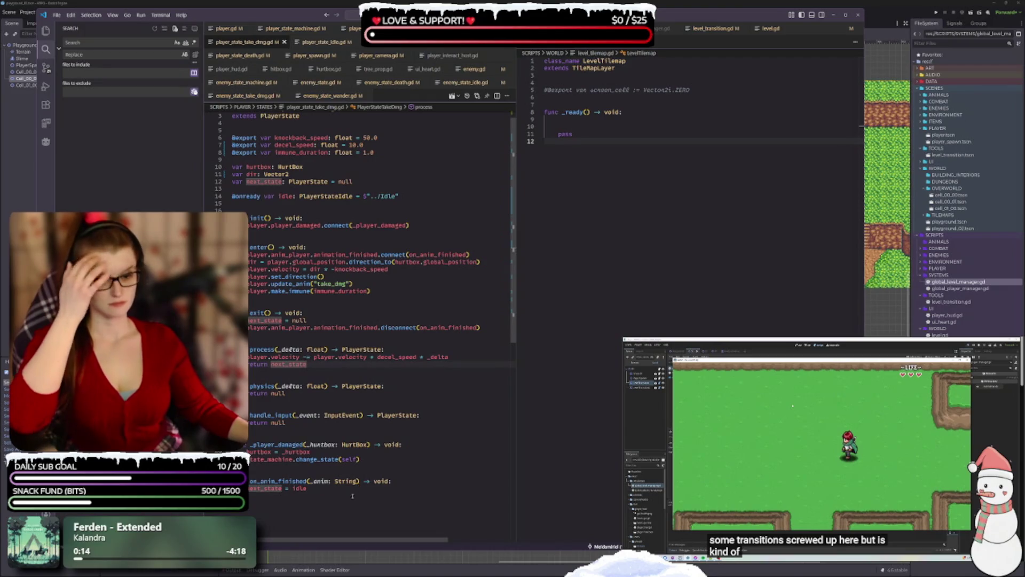
pyautogui.click(314, 489)
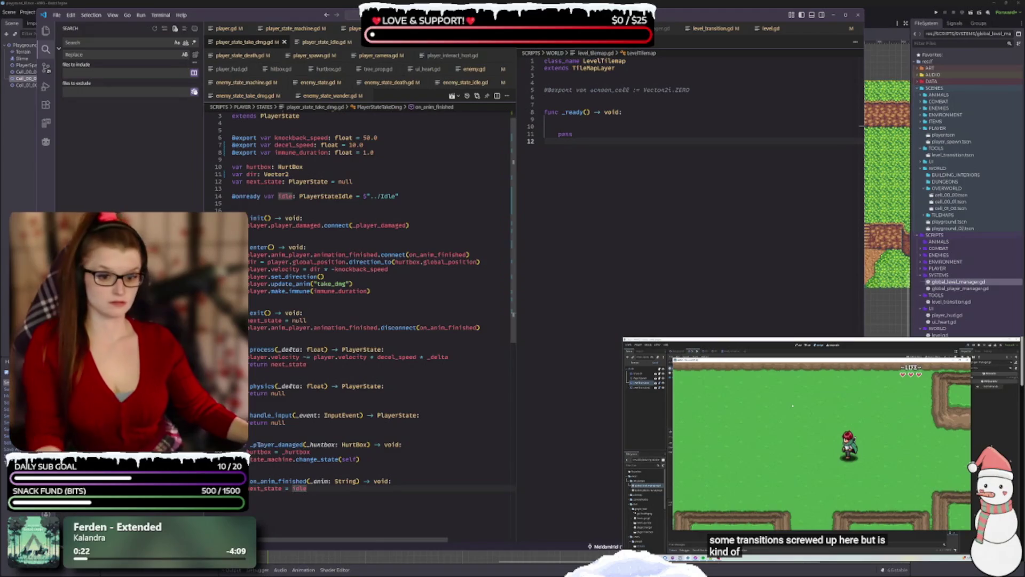
# - Rename the _player_damaged handler to on_player_damaged in its definition and connect() call, then save
pyautogui.click(253, 444)
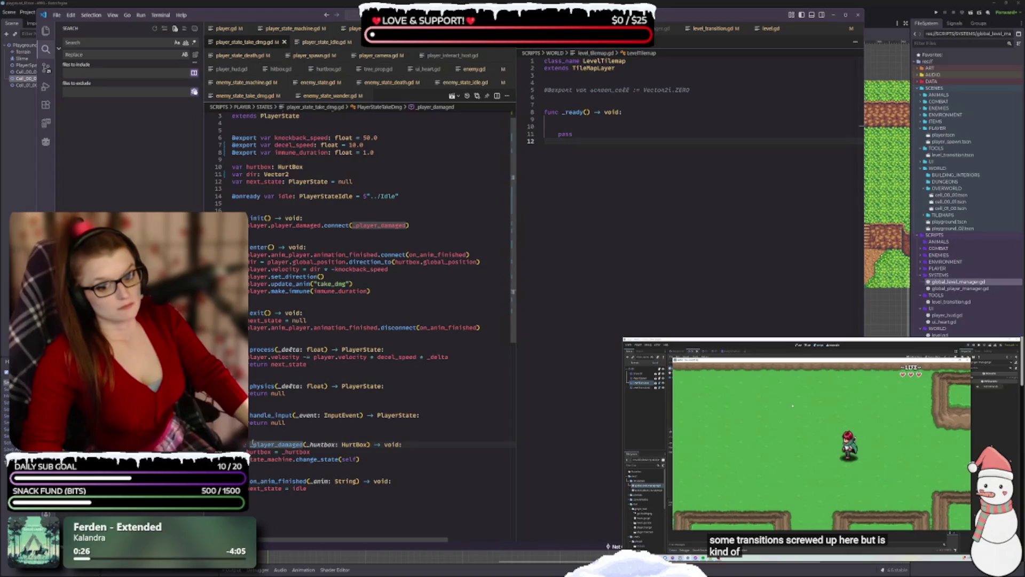
pyautogui.write('on')
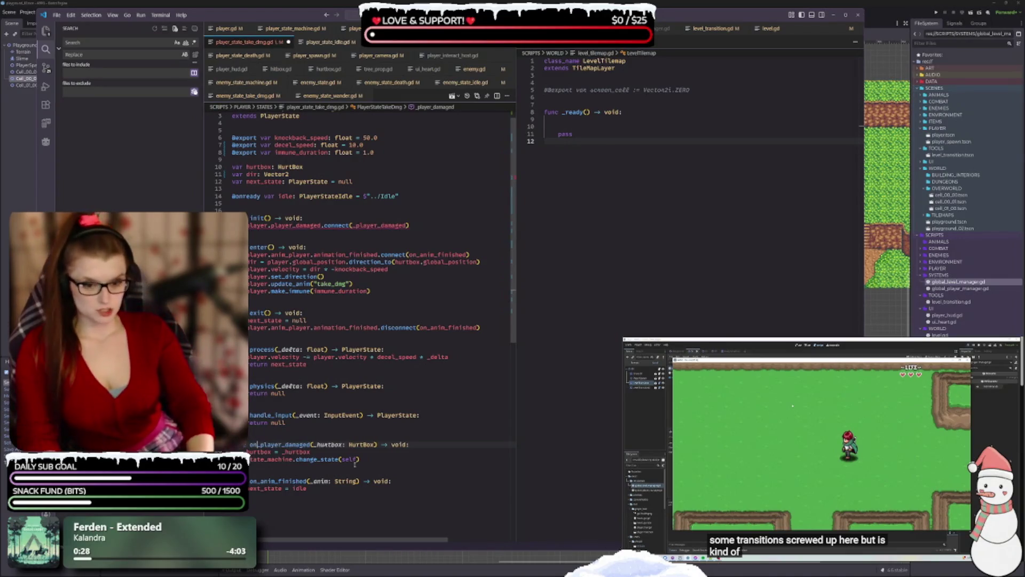
pyautogui.hotkey('ctrl', 'End')
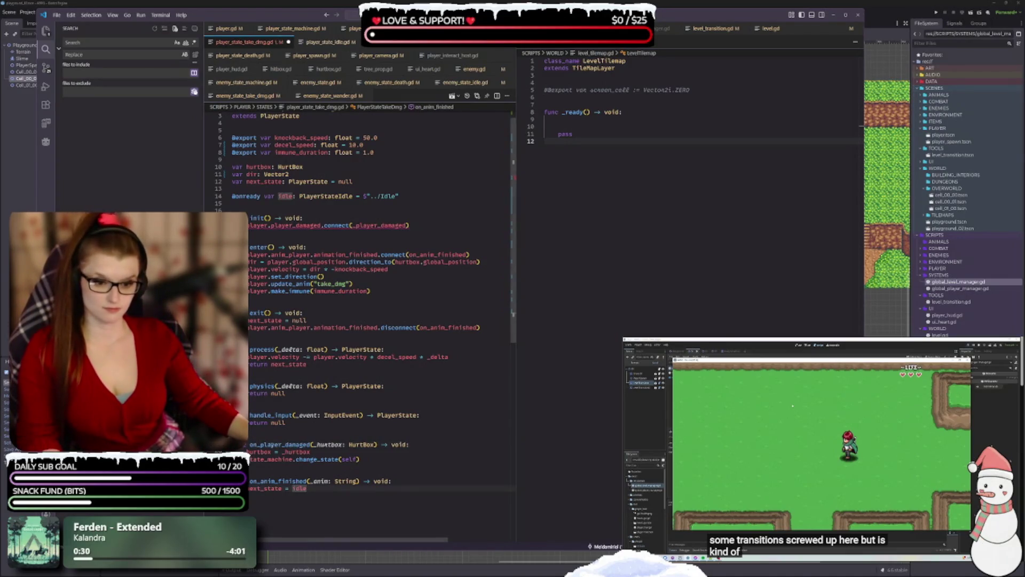
pyautogui.doubleClick(266, 445)
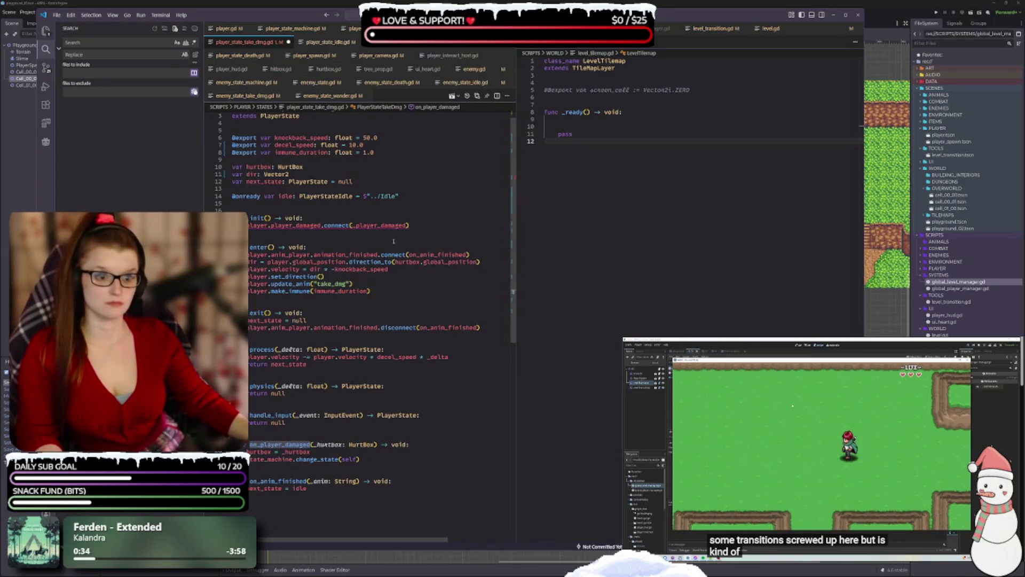
pyautogui.doubleClick(374, 226)
pyautogui.write('on_player_damaged')
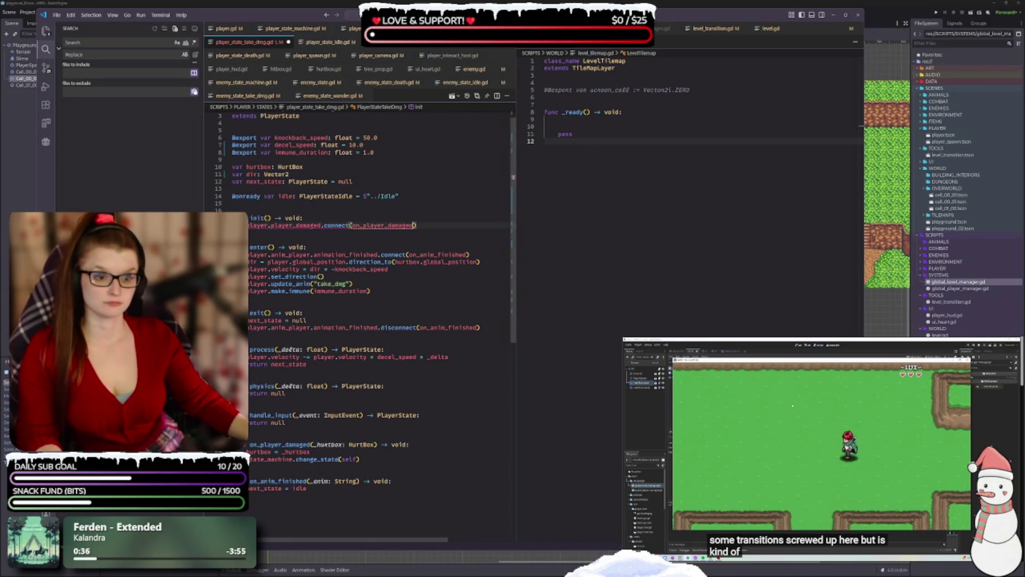
pyautogui.hotkey('ctrl', 's')
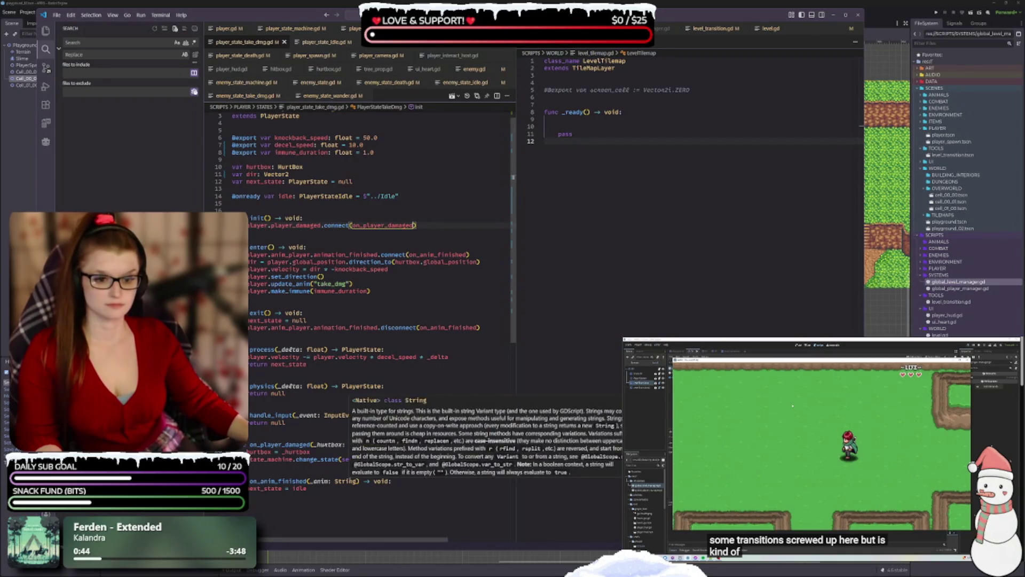
pyautogui.scroll(1, 305, 351)
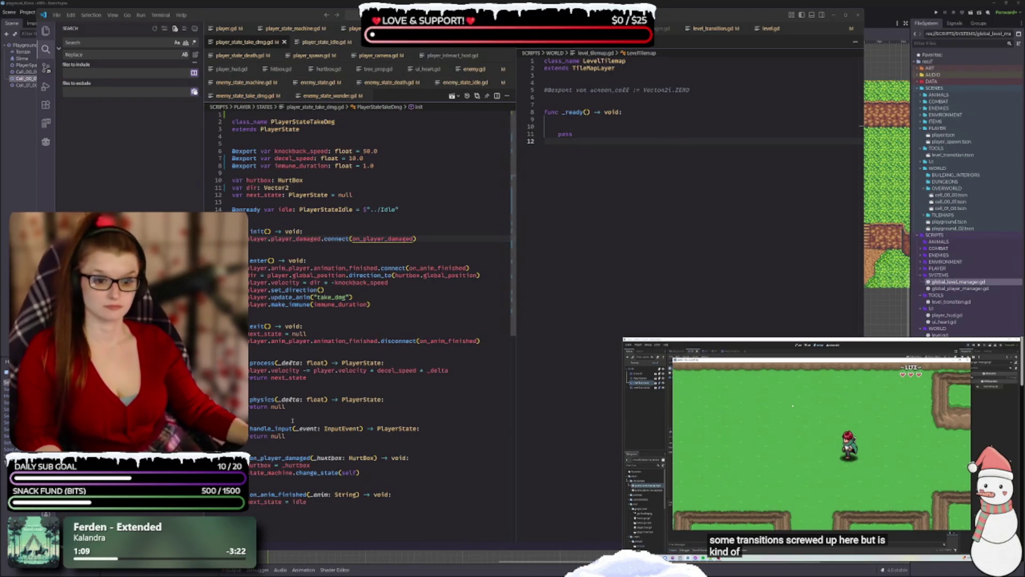
# - Review player_state_idle.gd, then bring up player_state_attack.gd
pyautogui.click(326, 43)
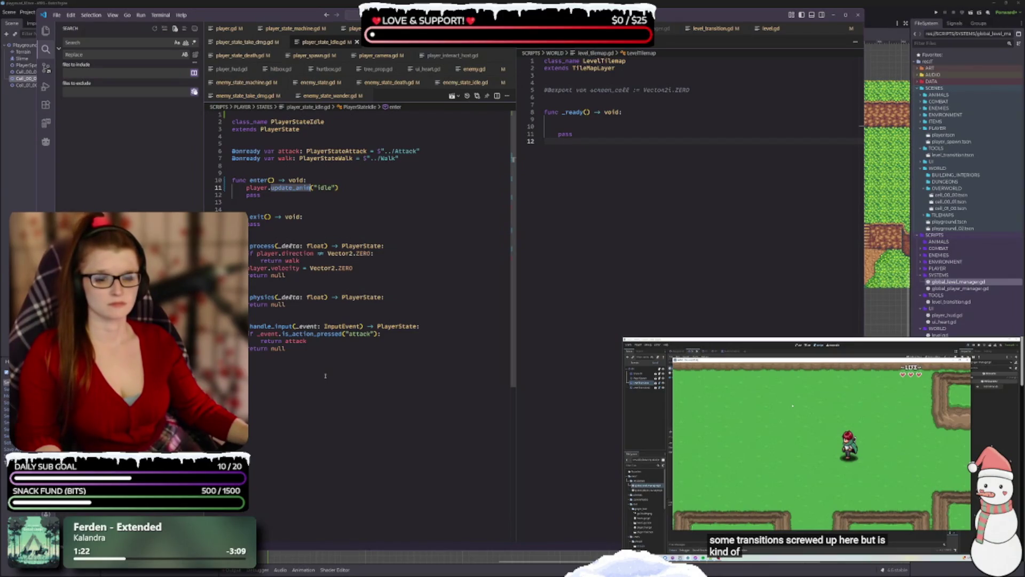
pyautogui.hotkey('alt', 'Tab')
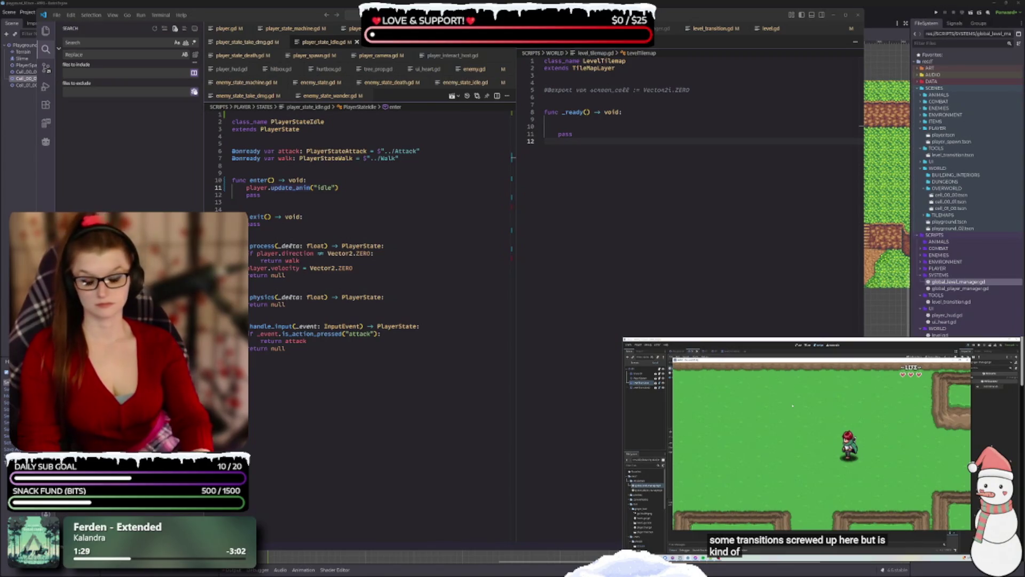
pyautogui.click(388, 47)
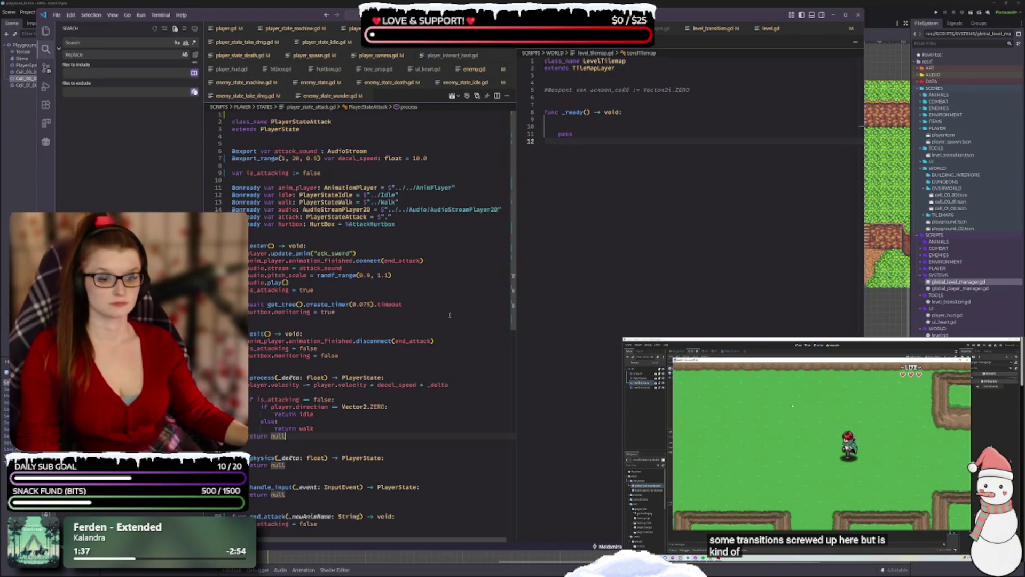
pyautogui.scroll(-1, 450, 349)
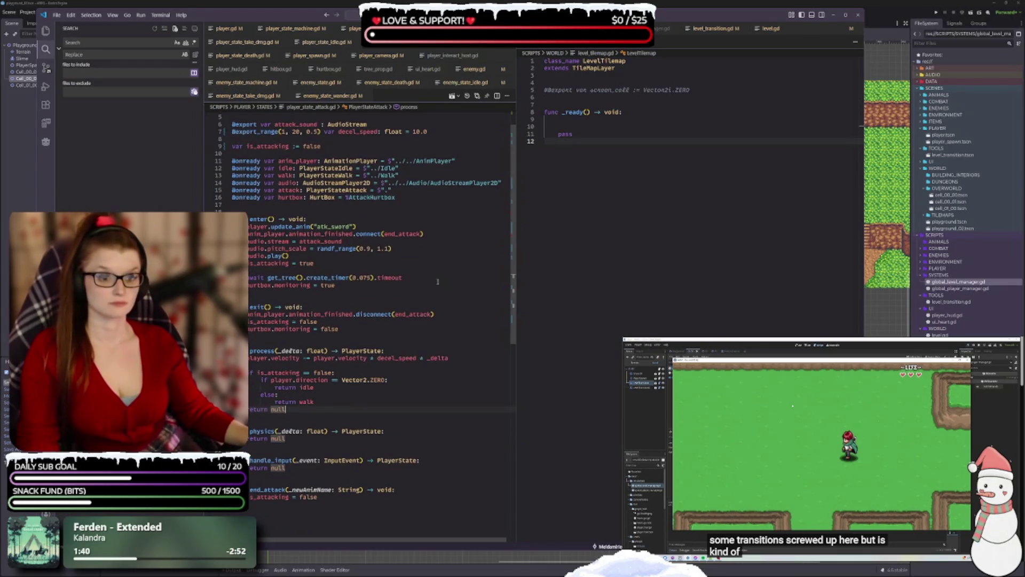
pyautogui.scroll(-1, 438, 281)
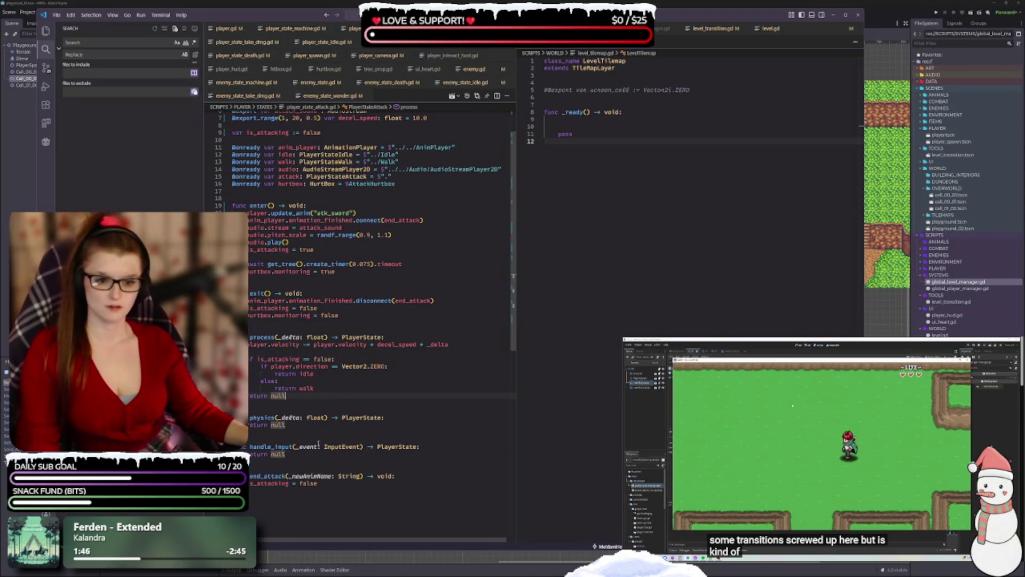
pyautogui.click(291, 475)
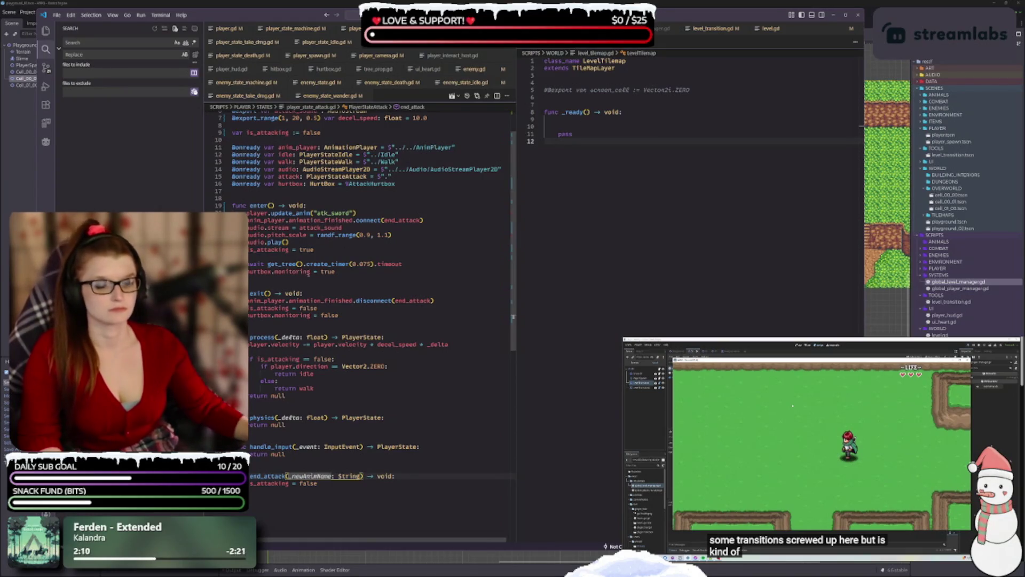
pyautogui.scroll(2, 348, 393)
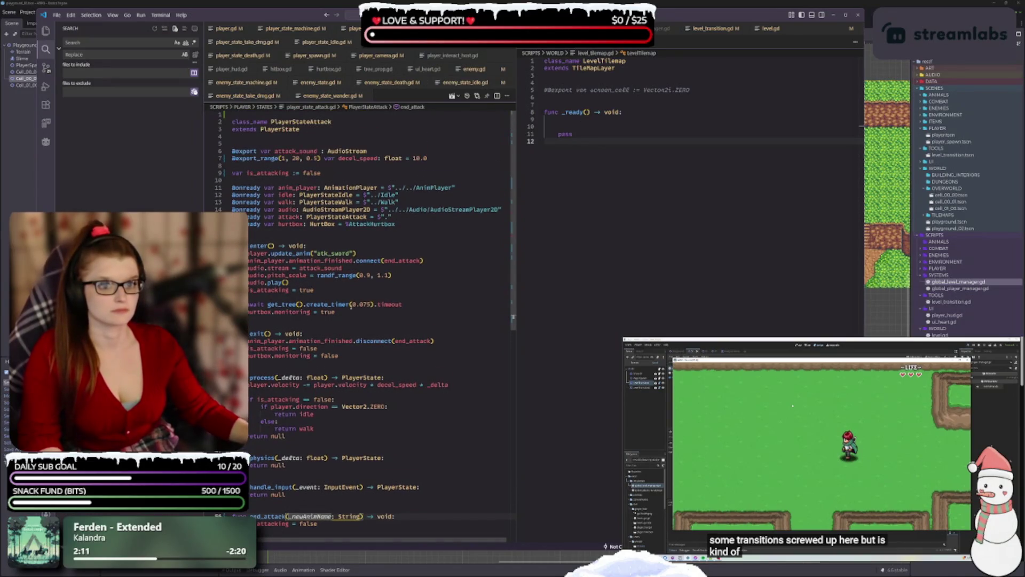
pyautogui.scroll(-2, 351, 306)
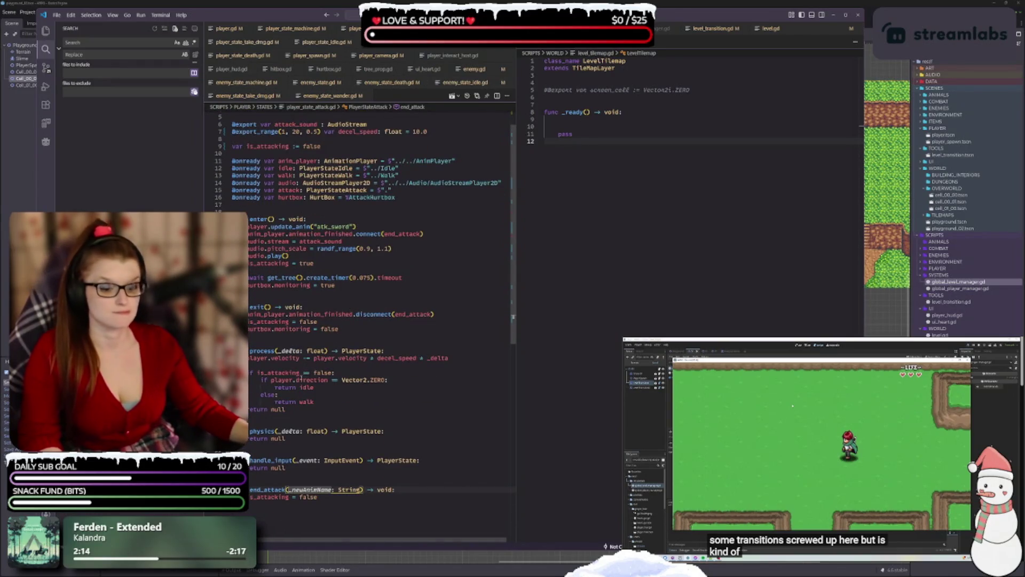
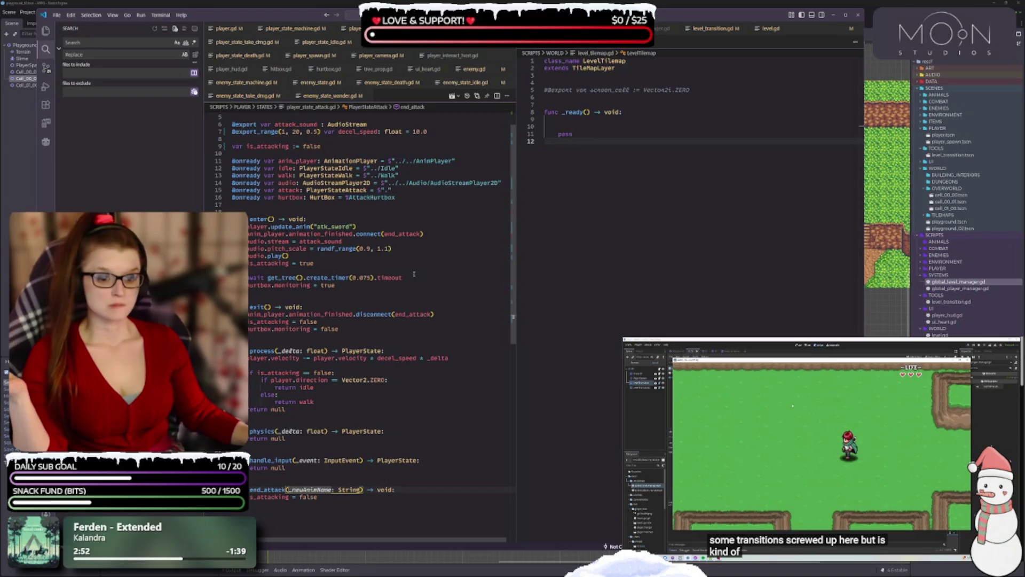
# - Delete the pass line under enter() in player_state_death.gd, leaving only update_anim("death"), and save
pyautogui.click(324, 510)
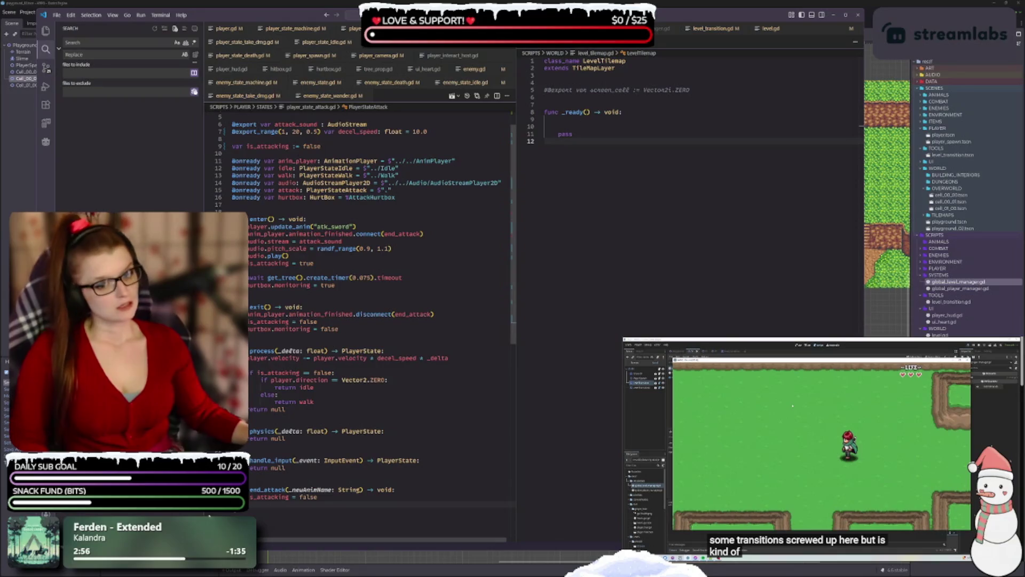
pyautogui.hotkey('ctrl', 'Home')
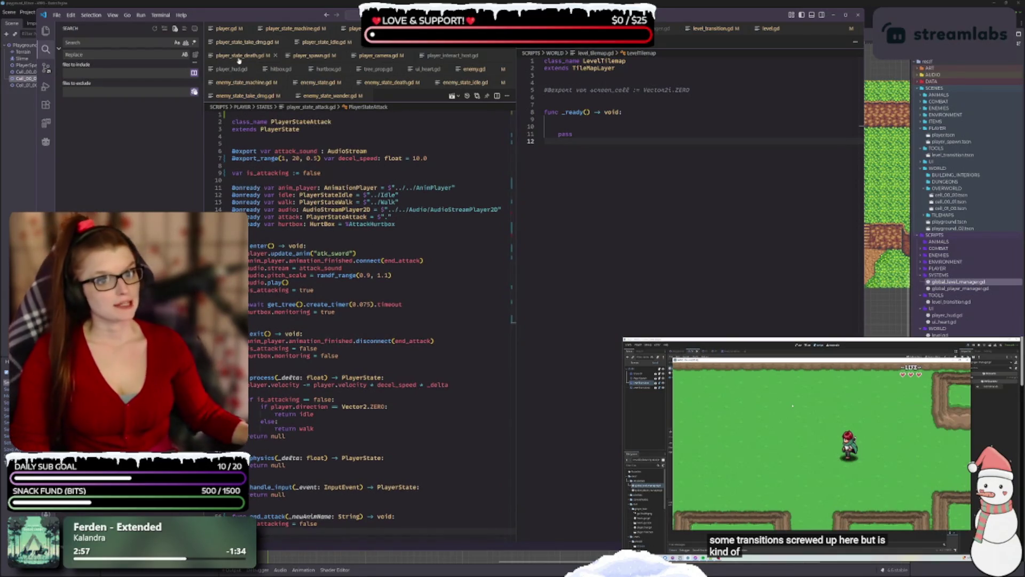
pyautogui.click(239, 57)
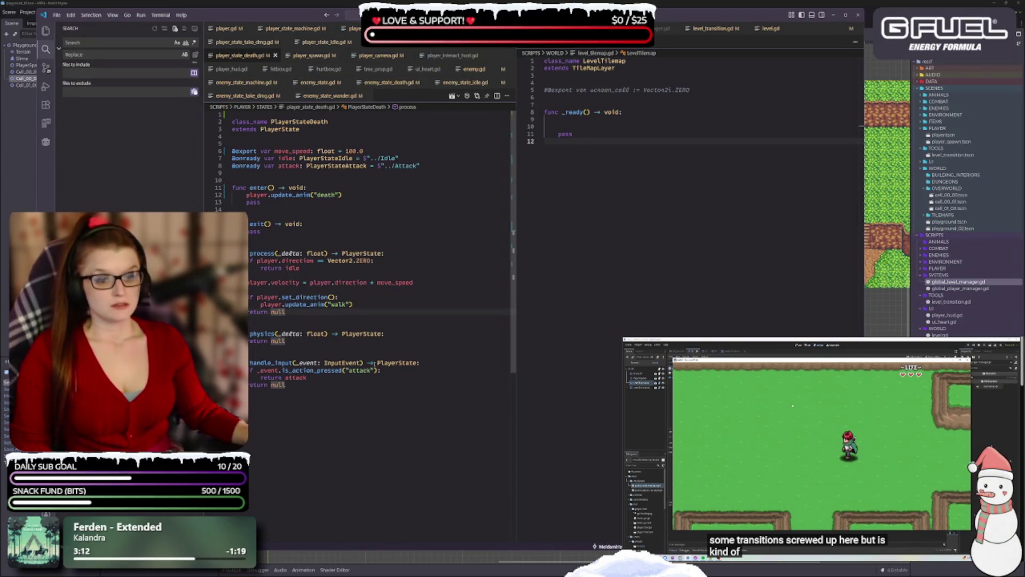
pyautogui.click(292, 205)
pyautogui.press('BackSpace')
pyautogui.press('BackSpace')
pyautogui.press('BackSpace')
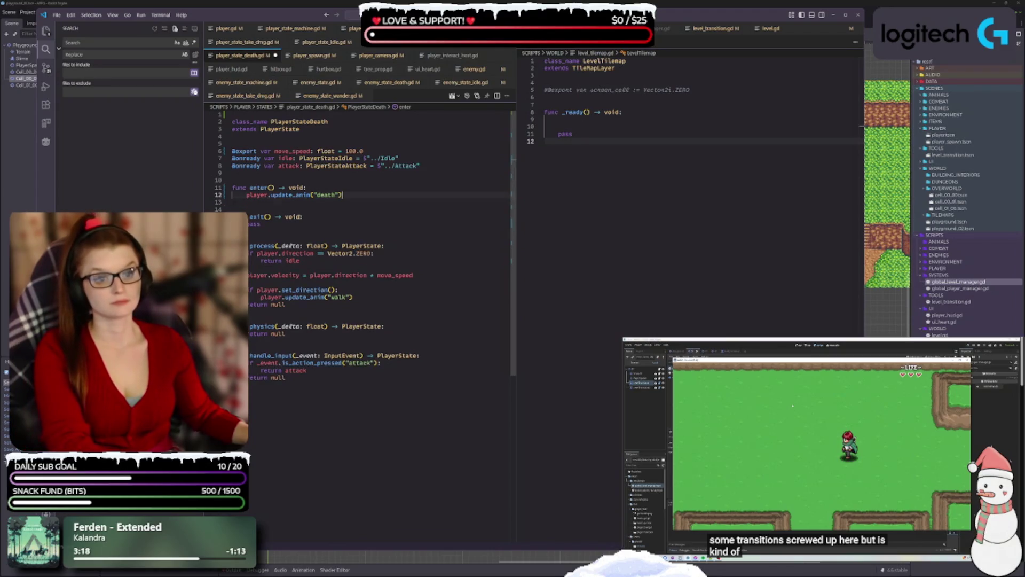
pyautogui.hotkey('ctrl', 's')
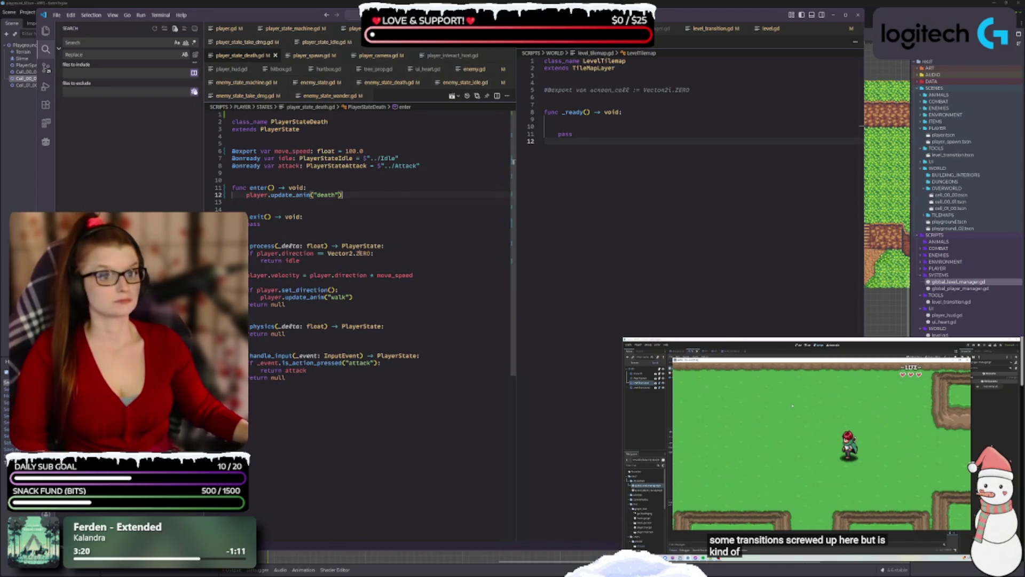
# - Insert a blank first line above extends Node2D in player_spawn.gd and save it
pyautogui.click(311, 55)
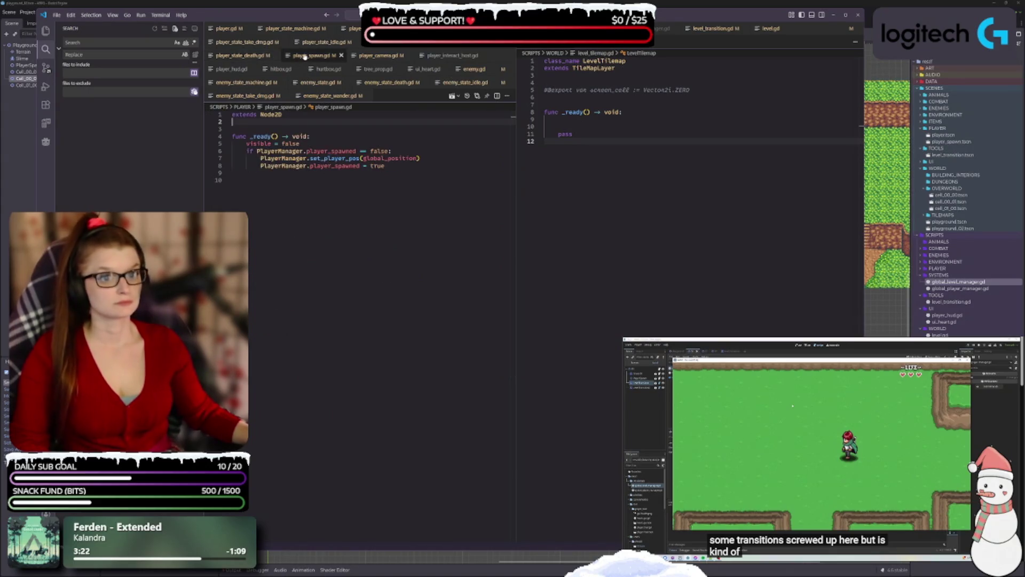
pyautogui.press('Up')
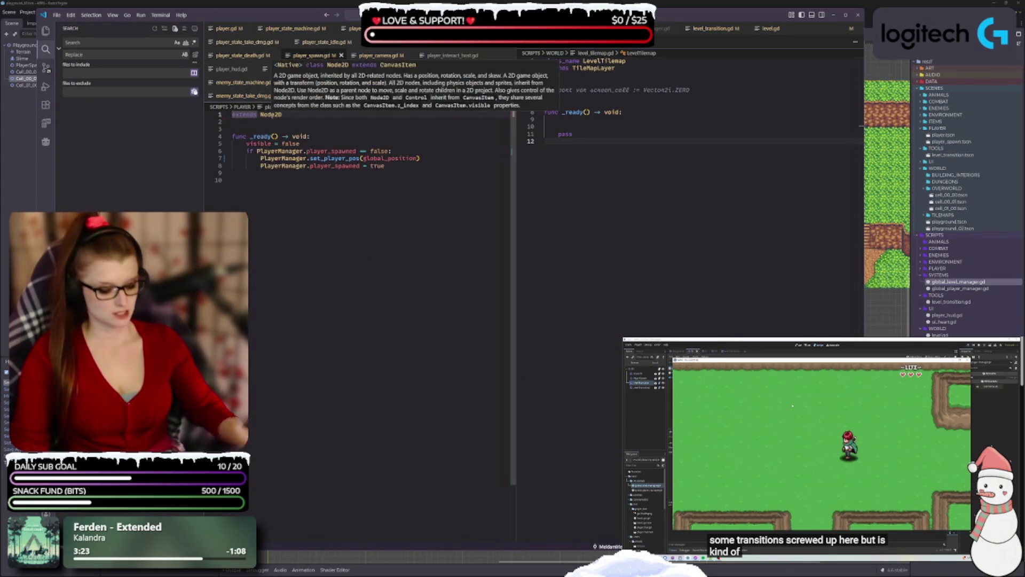
pyautogui.press('Return')
pyautogui.hotkey('ctrl', 's')
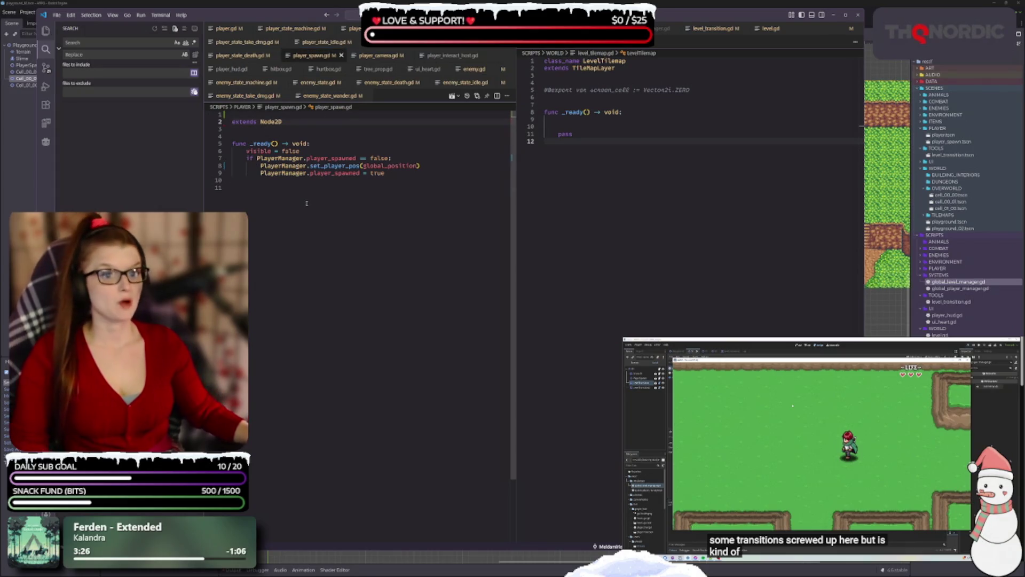
pyautogui.click(235, 187)
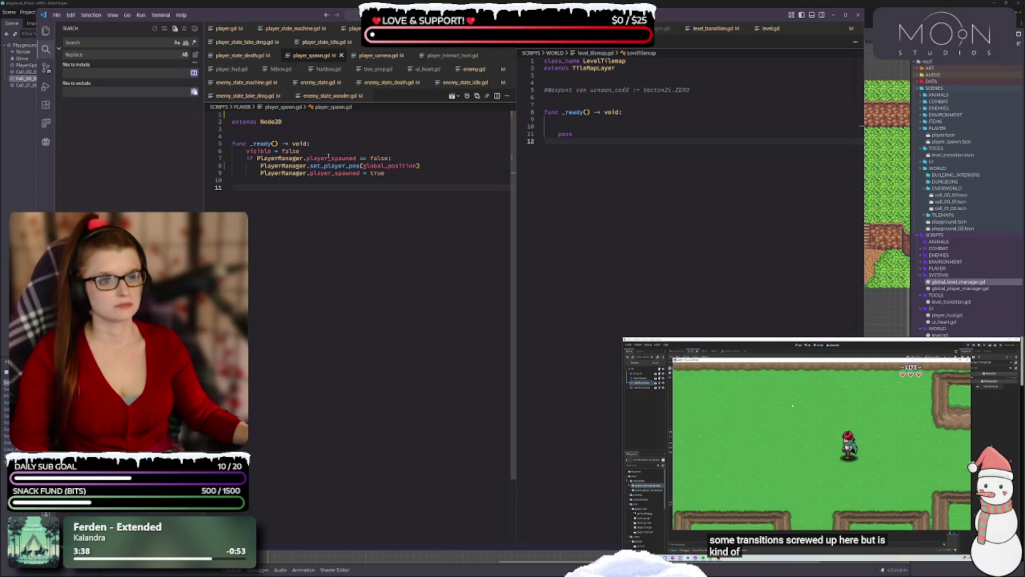
pyautogui.moveTo(328, 156)
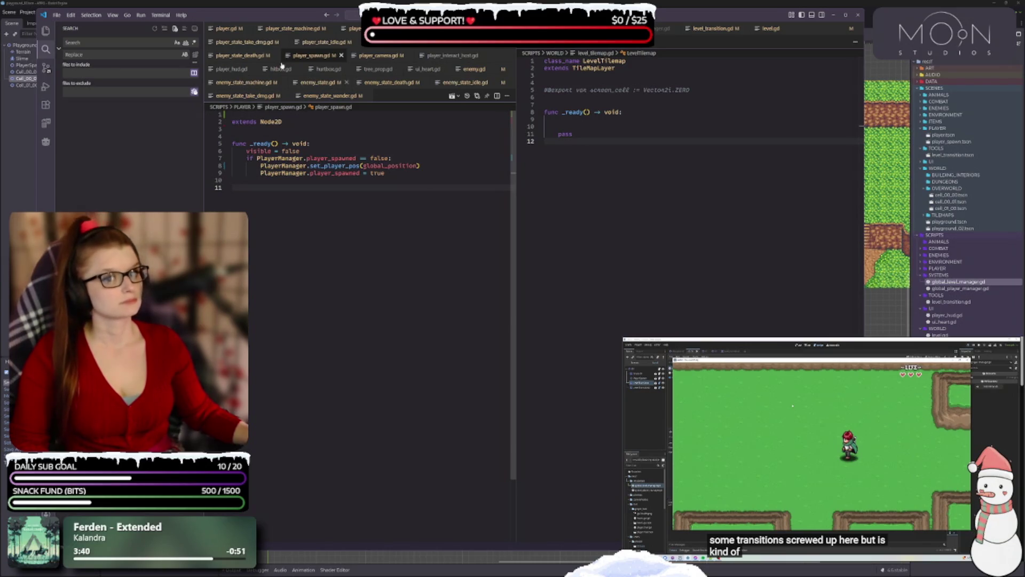
# - In player_camera.gd, shorten the line 7 declaration to curr_cell and copy the new name
pyautogui.click(378, 56)
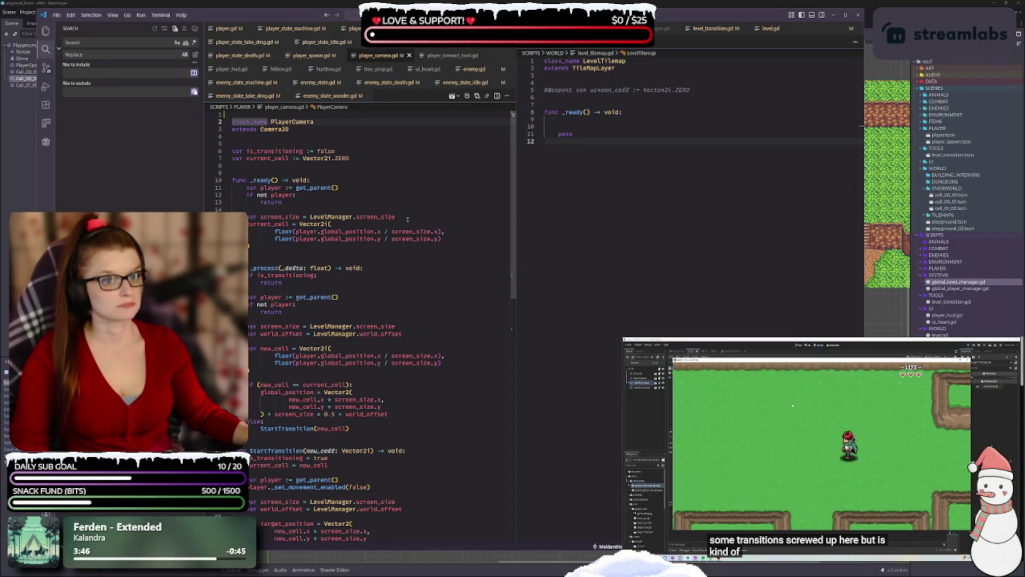
pyautogui.click(271, 159)
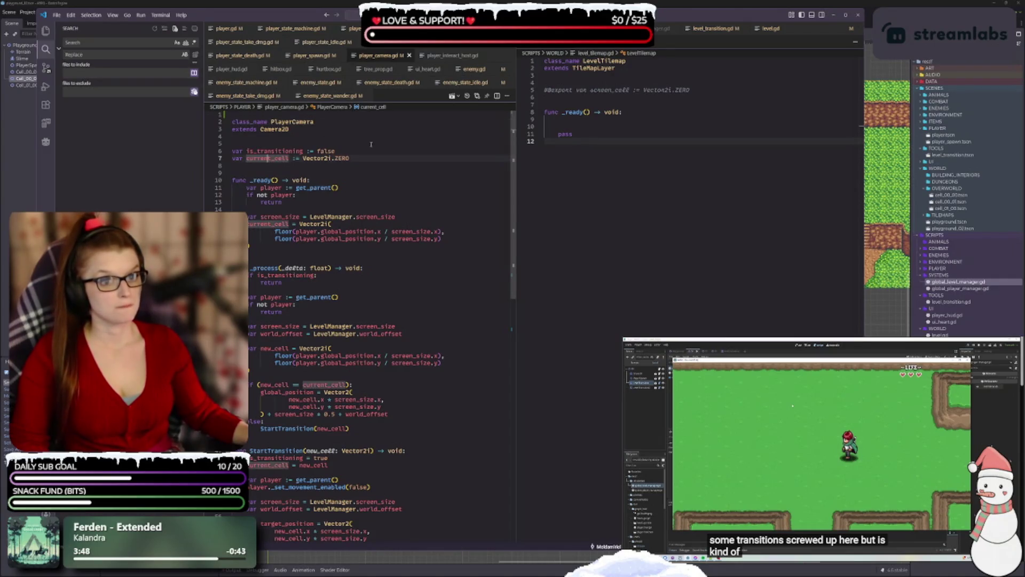
pyautogui.press('BackSpace')
pyautogui.press('BackSpace')
pyautogui.press('BackSpace')
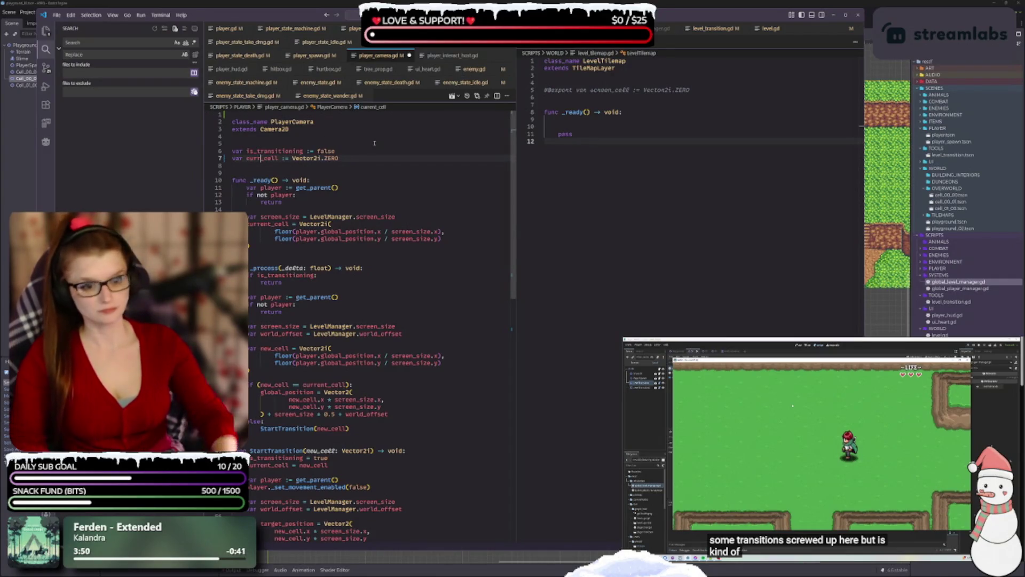
pyautogui.click(361, 160)
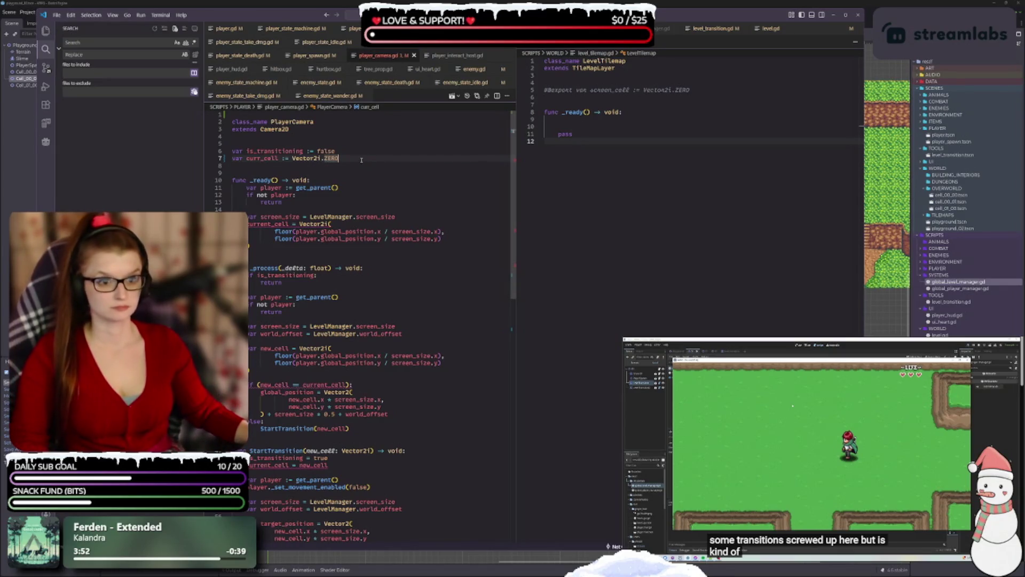
pyautogui.scroll(-1, 329, 200)
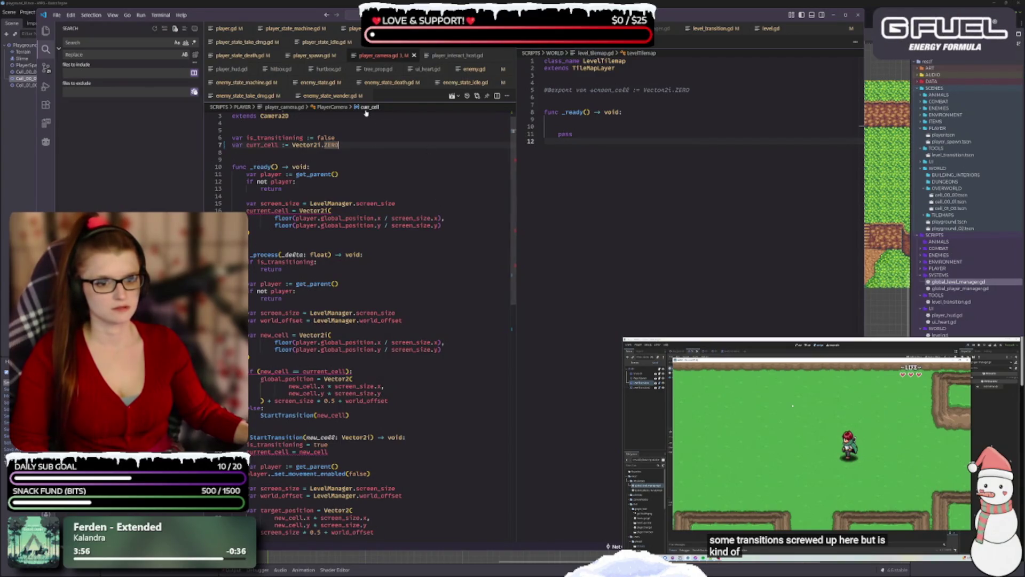
pyautogui.scroll(-1, 366, 183)
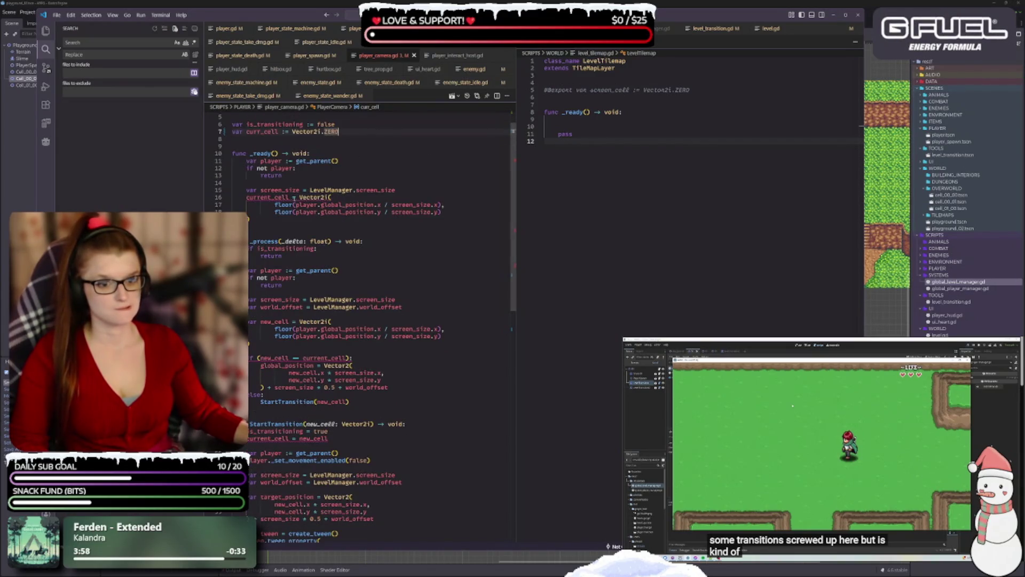
pyautogui.doubleClick(262, 132)
pyautogui.hotkey('ctrl', 'c')
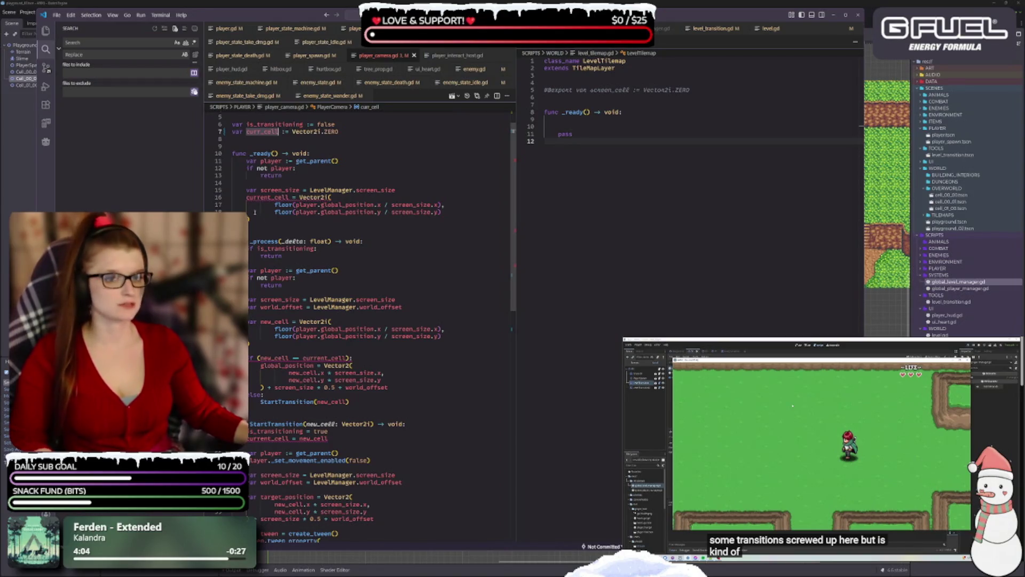
# - Paste curr_cell over current_cell on line 16, in the if-condition and in StartTransition
pyautogui.doubleClick(267, 197)
pyautogui.hotkey('ctrl', 'v')
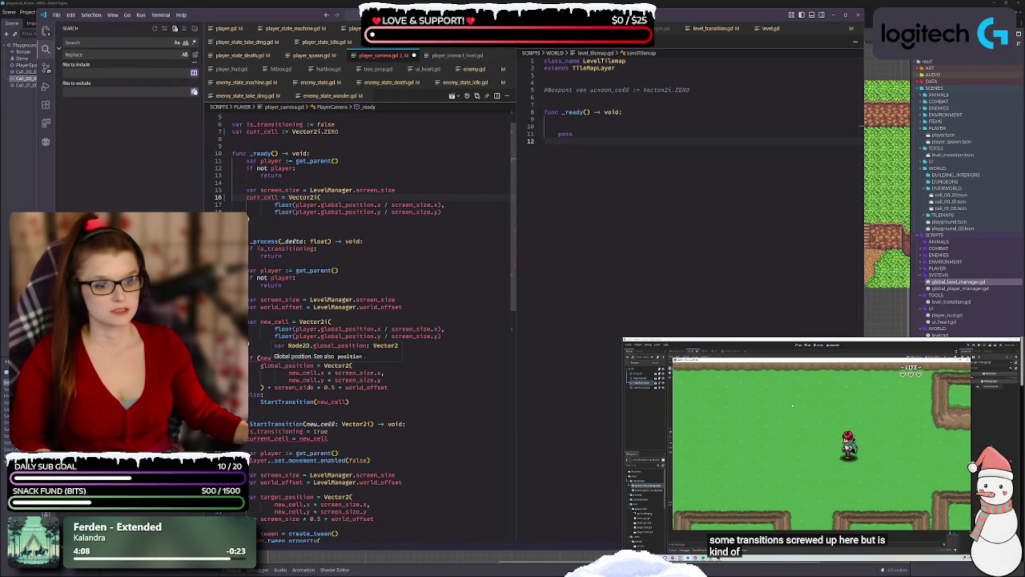
pyautogui.doubleClick(323, 358)
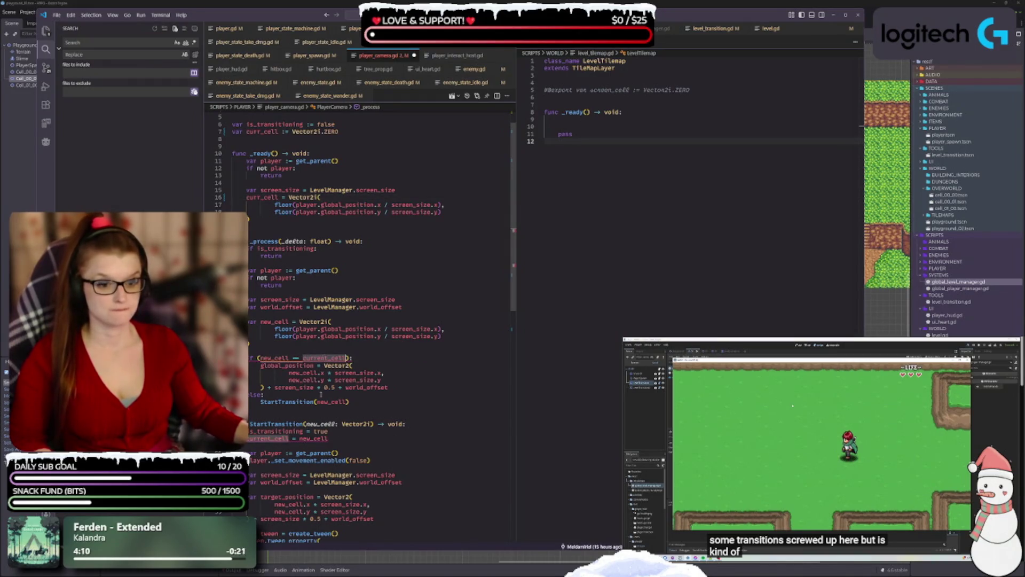
pyautogui.hotkey('ctrl', 'v')
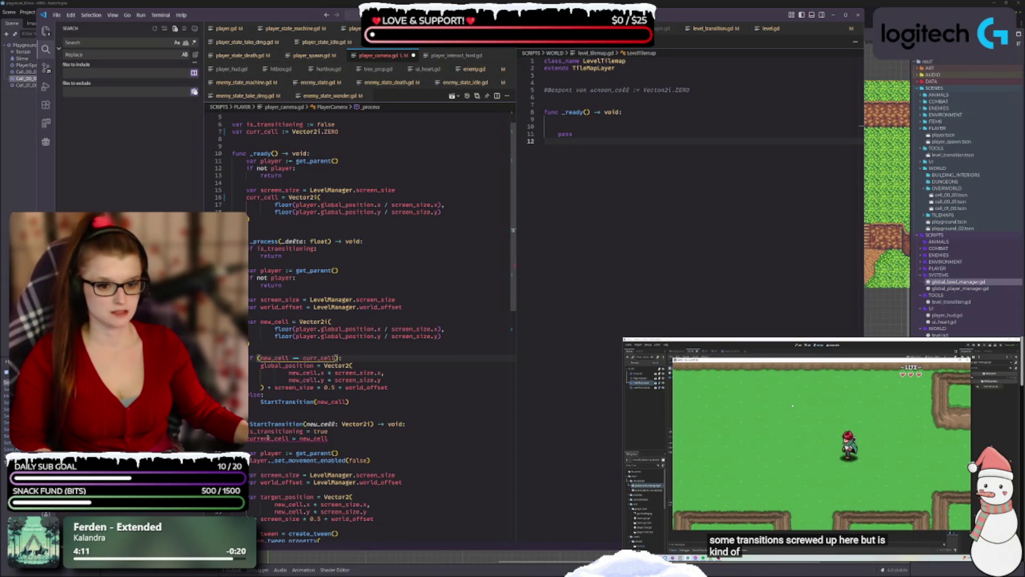
pyautogui.doubleClick(268, 438)
pyautogui.hotkey('ctrl', 'v')
pyautogui.scroll(-5, 276, 412)
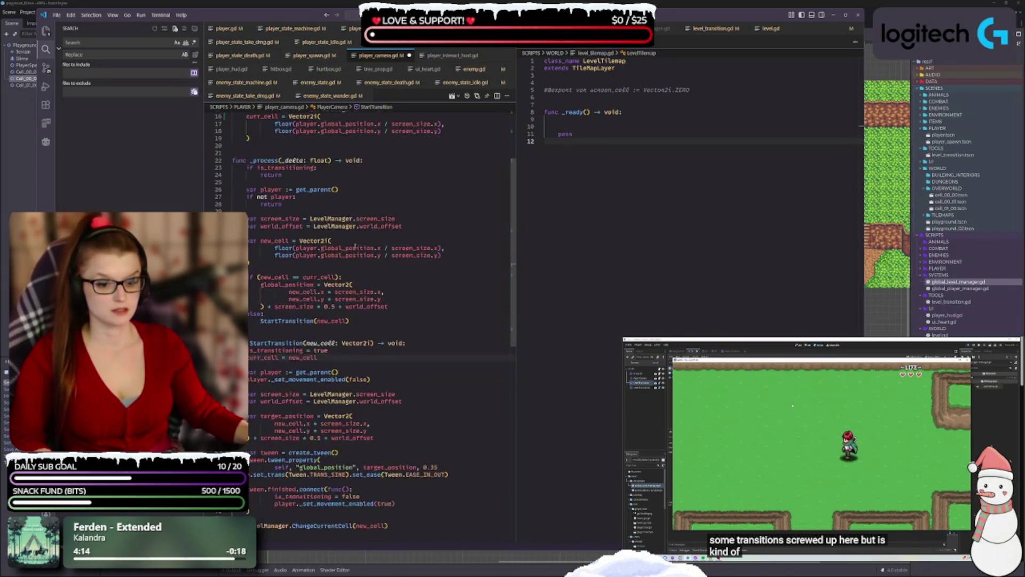
pyautogui.scroll(7, 276, 413)
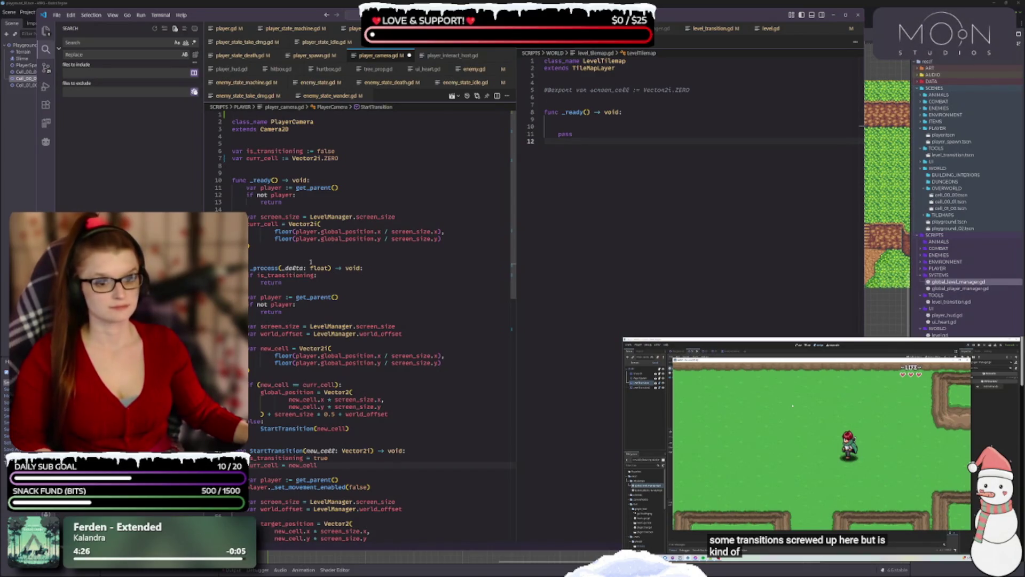
pyautogui.scroll(-1, 310, 262)
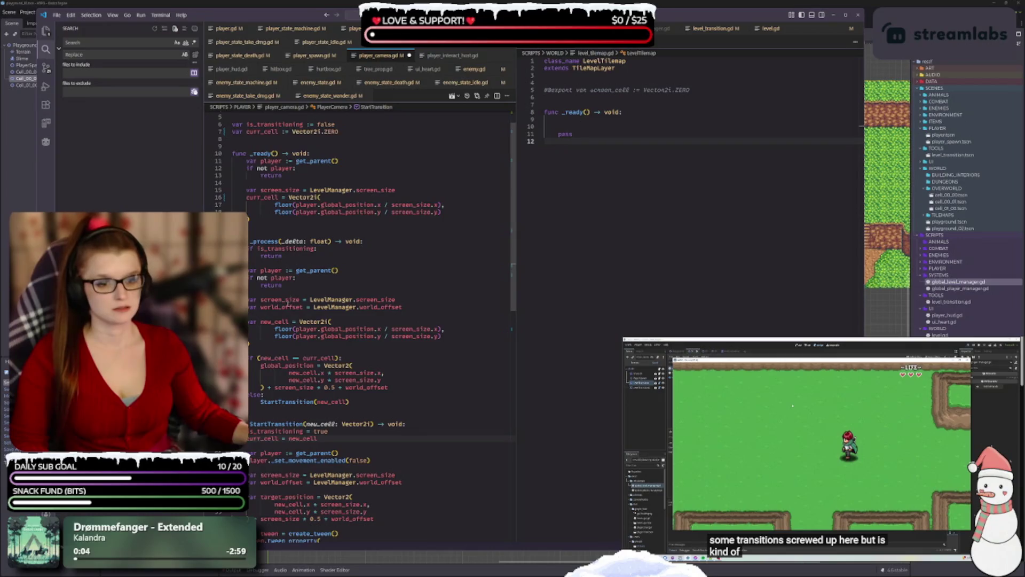
pyautogui.scroll(1, 302, 350)
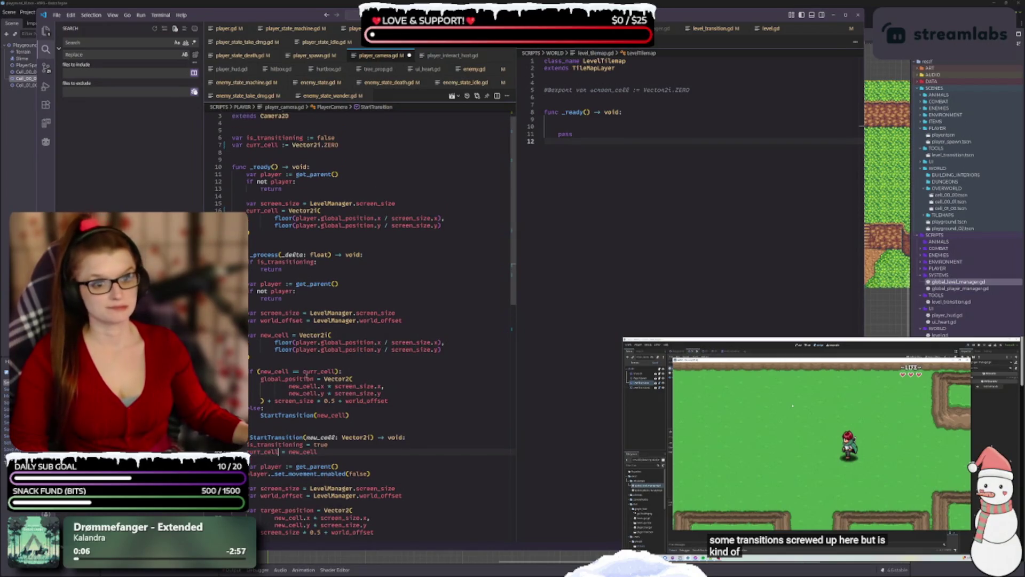
pyautogui.scroll(1, 319, 361)
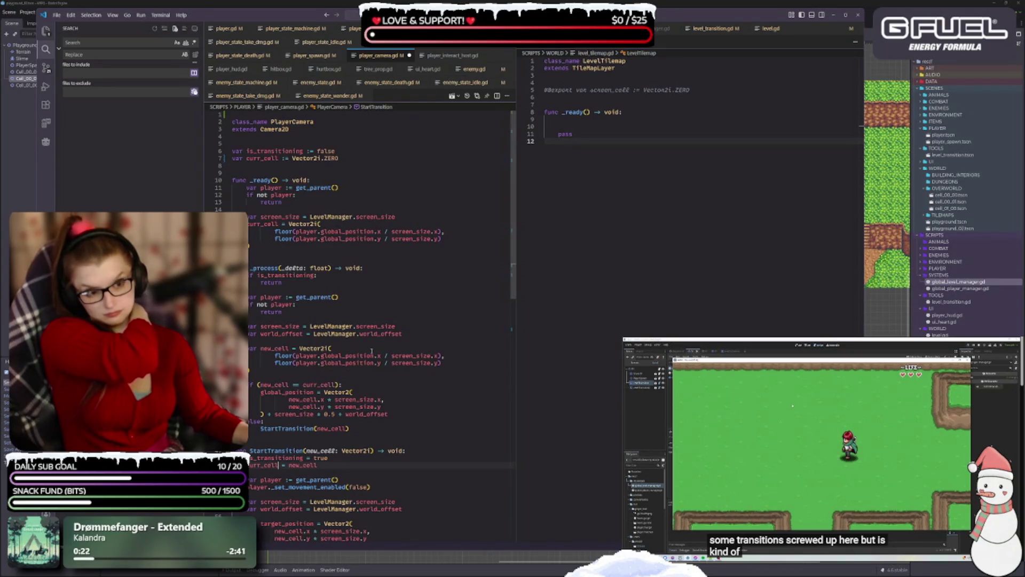
pyautogui.moveTo(361, 363)
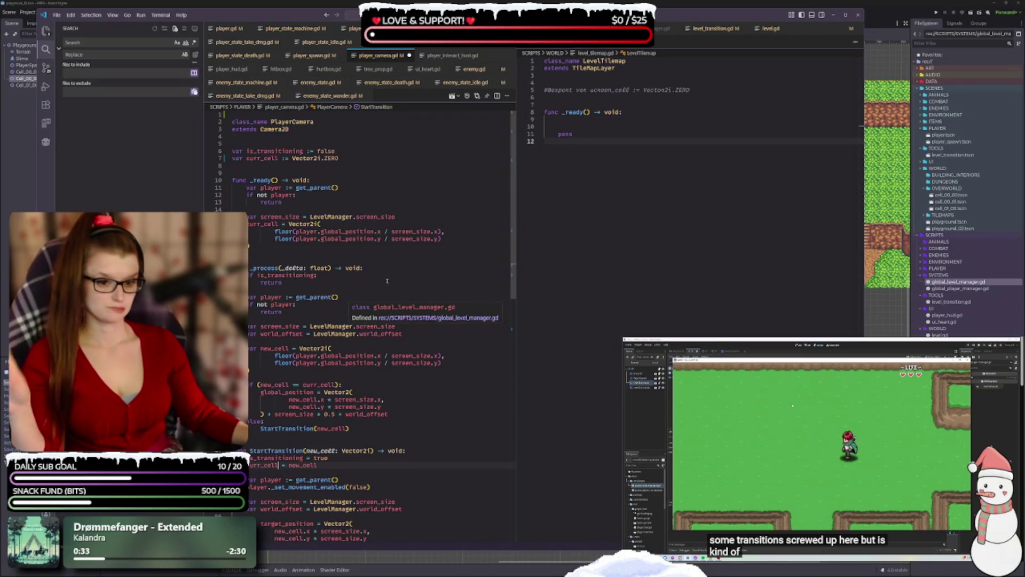
pyautogui.scroll(-1, 484, 371)
pyautogui.scroll(-2, 303, 363)
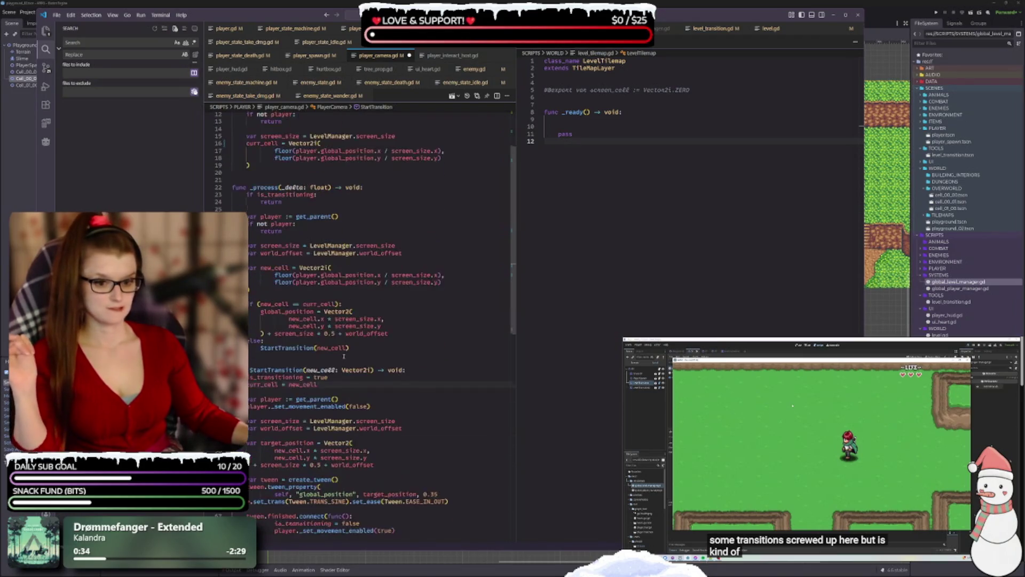
# - Rename both StartTransition occurrences to start_transition and select new_cell in the curr_cell assignment
pyautogui.click(272, 369)
pyautogui.rightClick(272, 370)
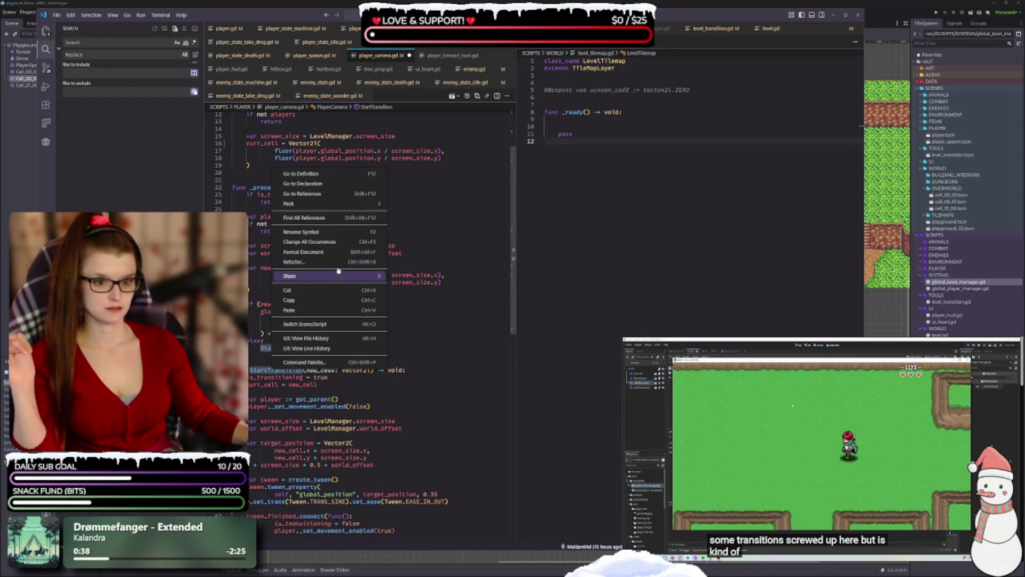
pyautogui.click(336, 242)
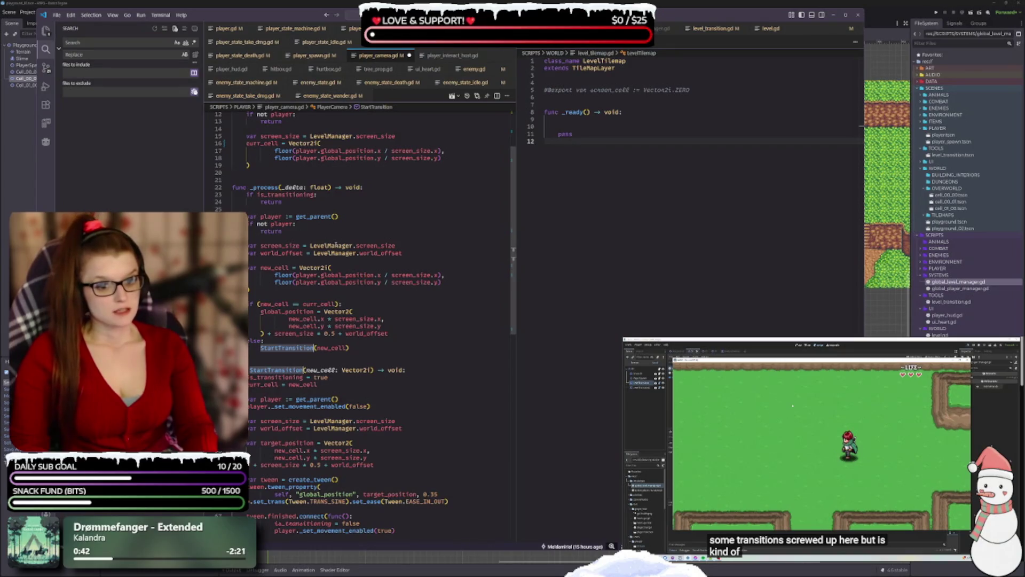
pyautogui.write('start')
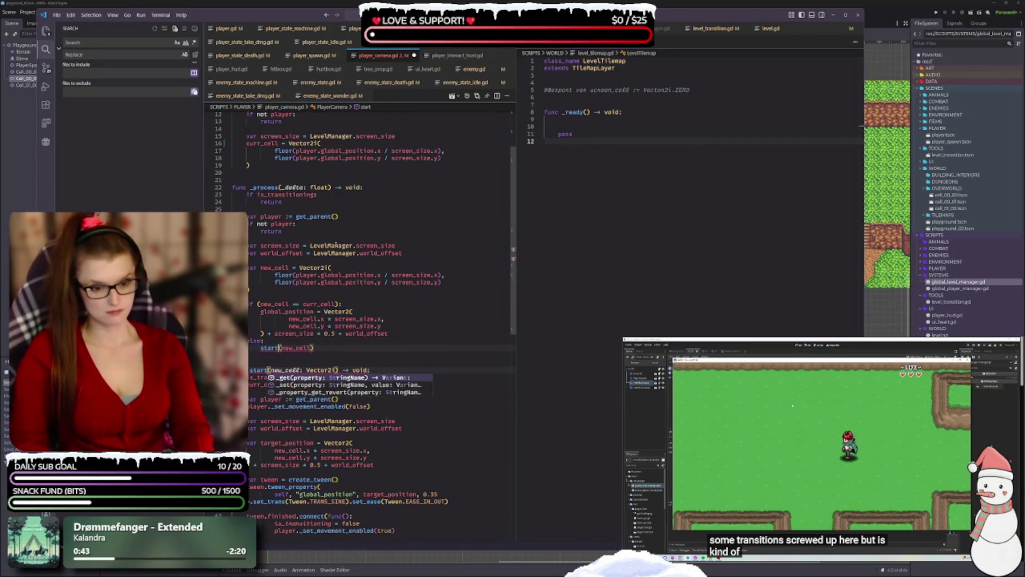
pyautogui.write('_tran')
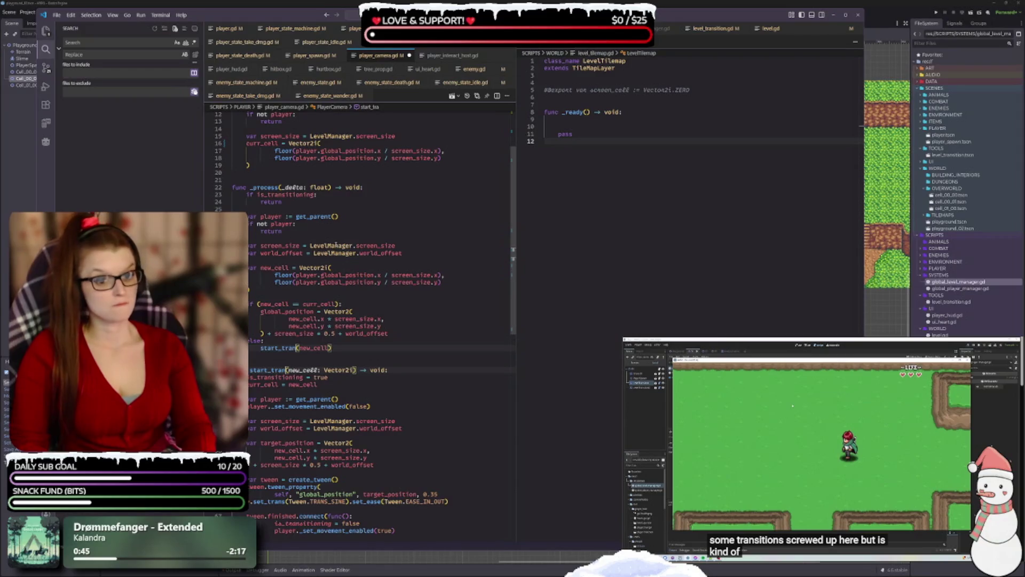
pyautogui.write('sition(')
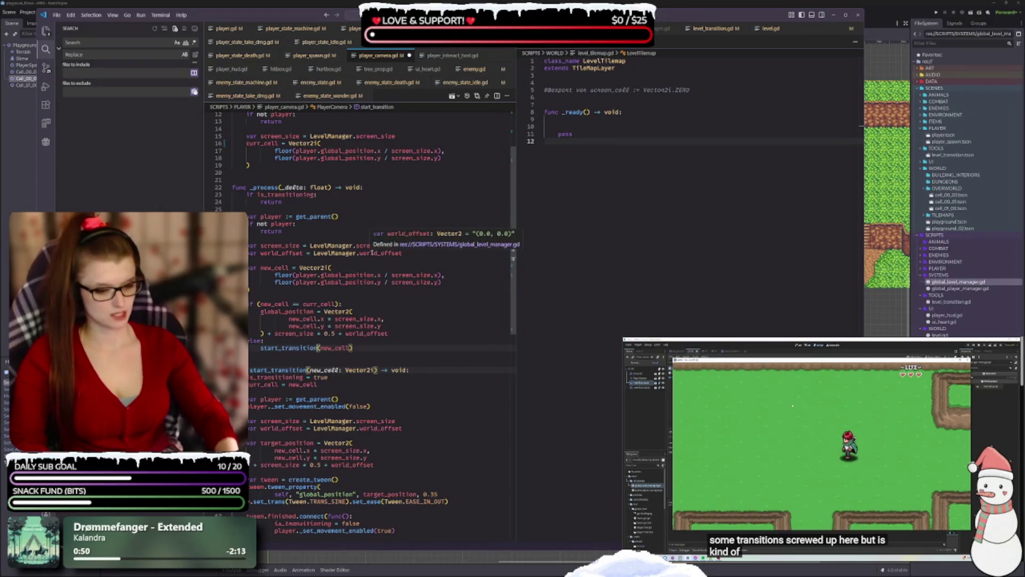
pyautogui.write('_')
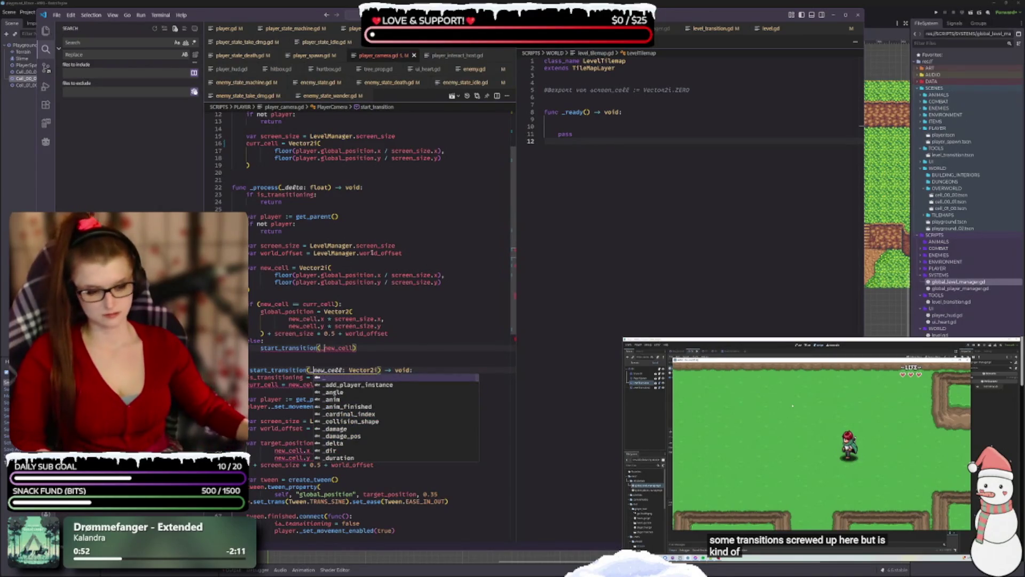
pyautogui.click(438, 275)
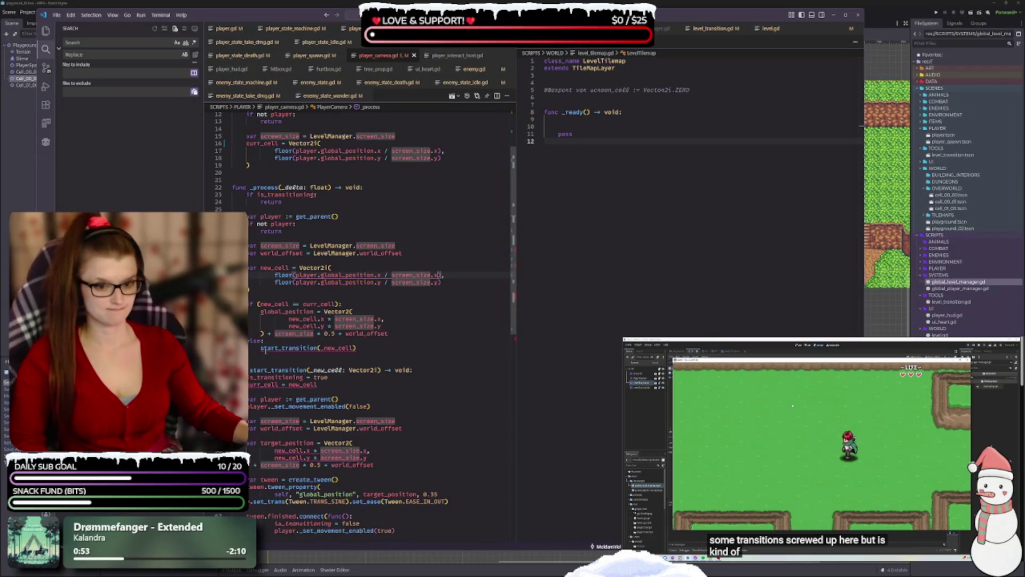
pyautogui.doubleClick(302, 385)
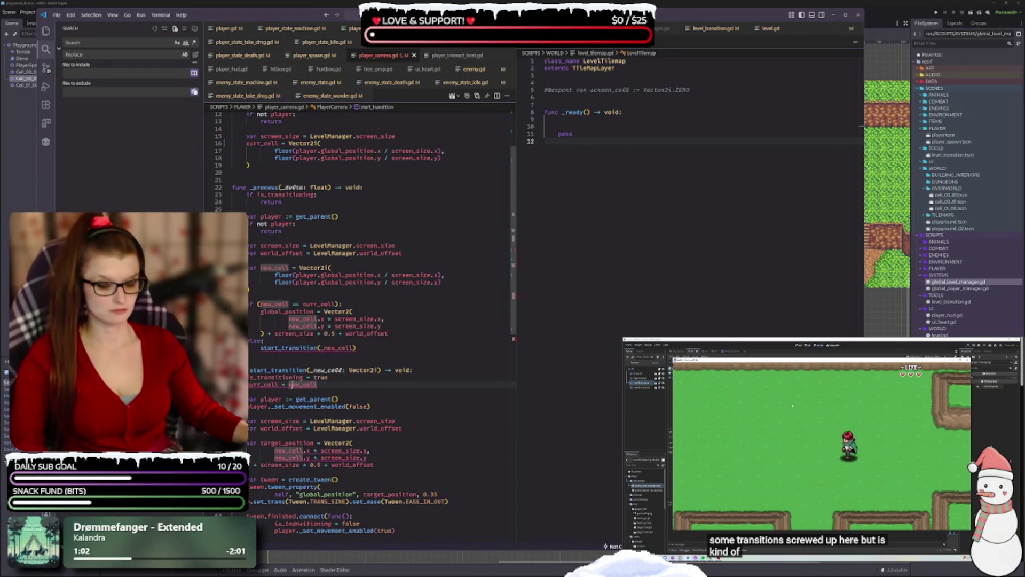
# - Prefix new_cell in the curr_cell assignment as _new_cell and review its and world_offset's uses
pyautogui.write('_')
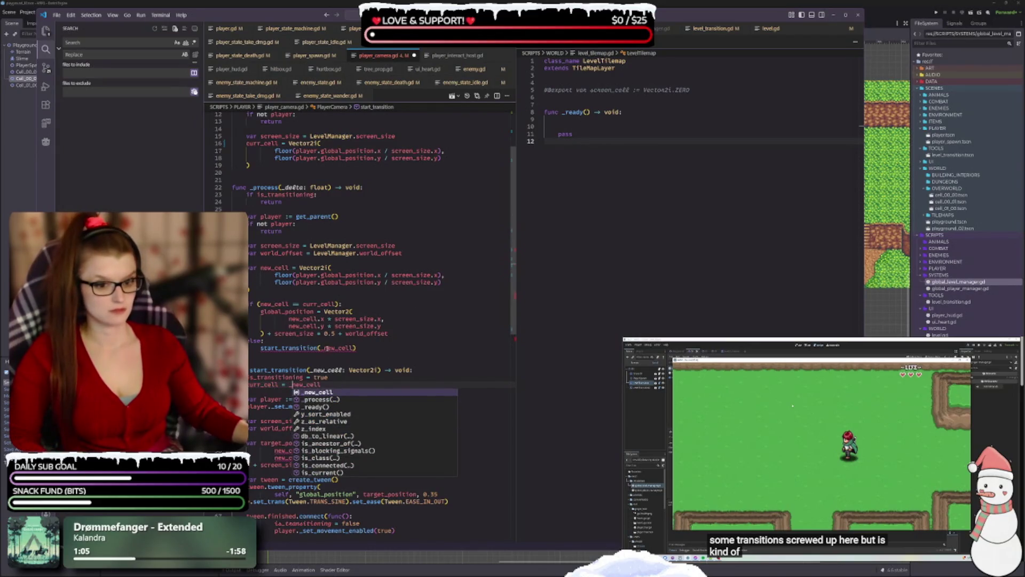
pyautogui.click(327, 348)
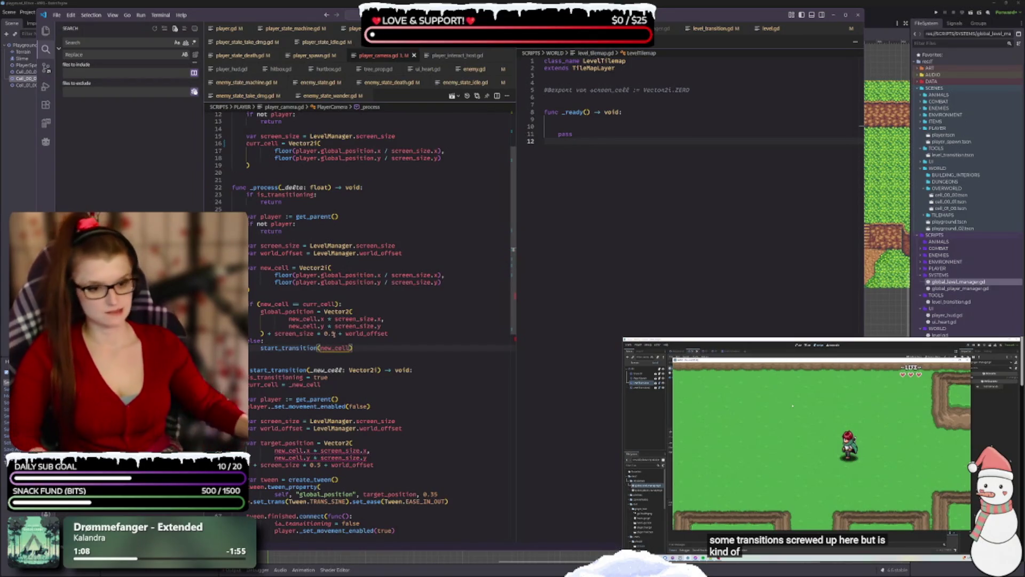
pyautogui.scroll(-2, 333, 334)
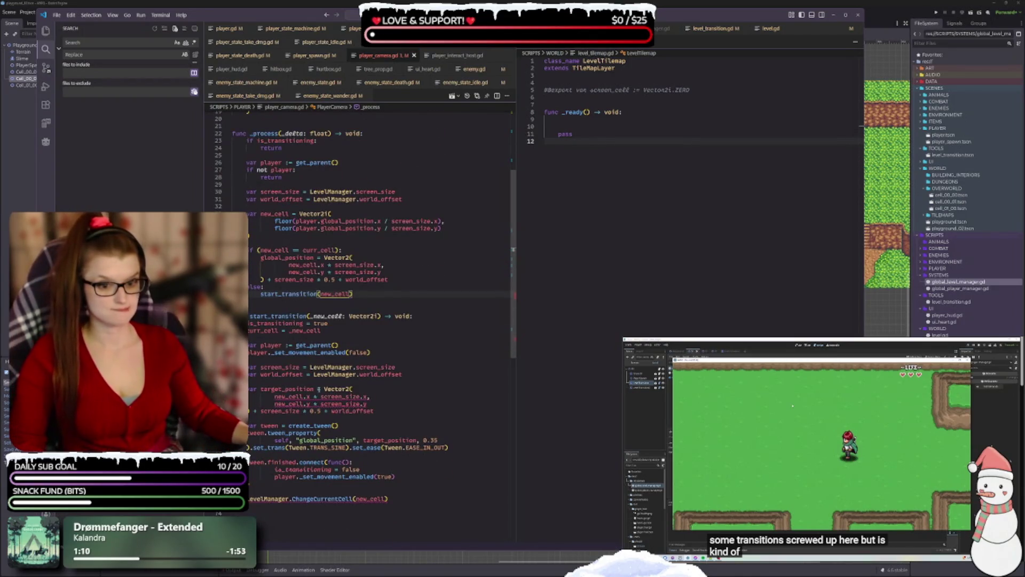
pyautogui.scroll(-1, 319, 390)
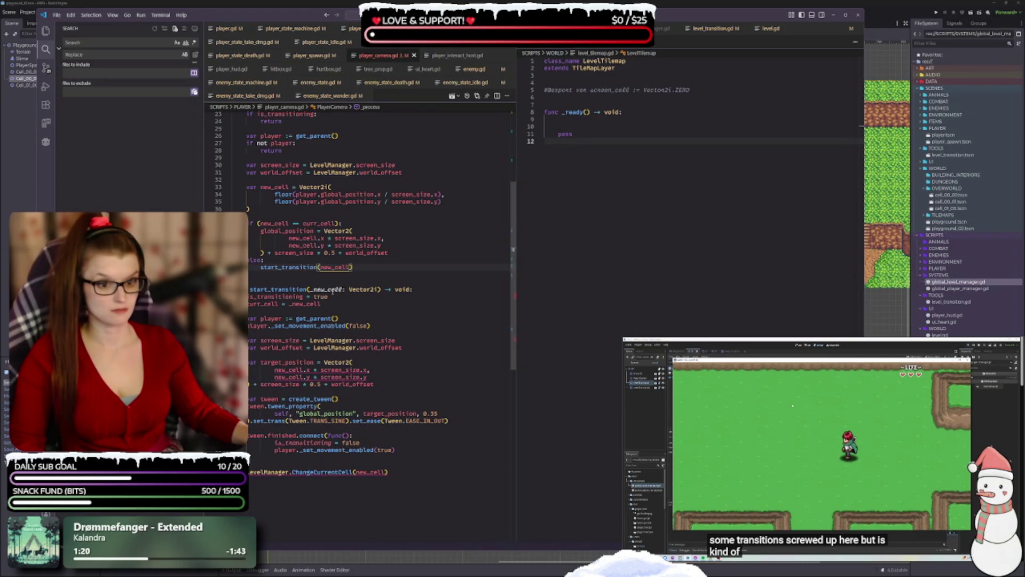
pyautogui.click(322, 325)
pyautogui.click(324, 290)
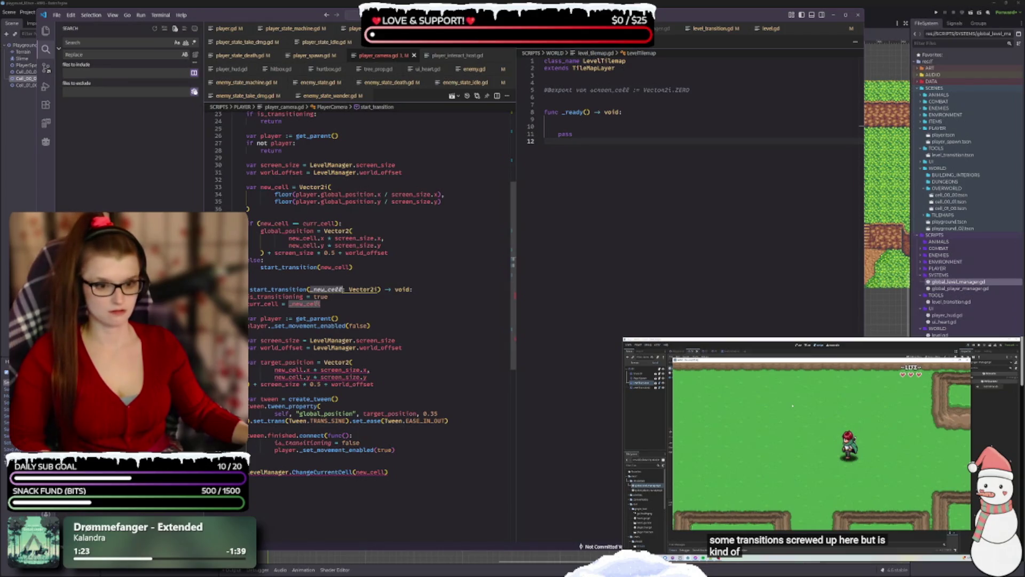
pyautogui.moveTo(363, 290)
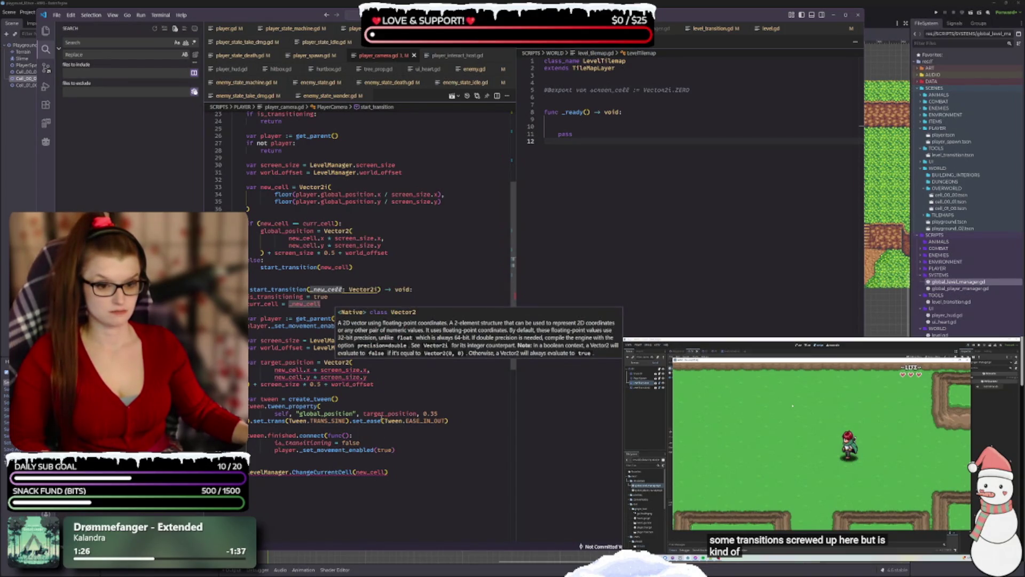
pyautogui.click(387, 383)
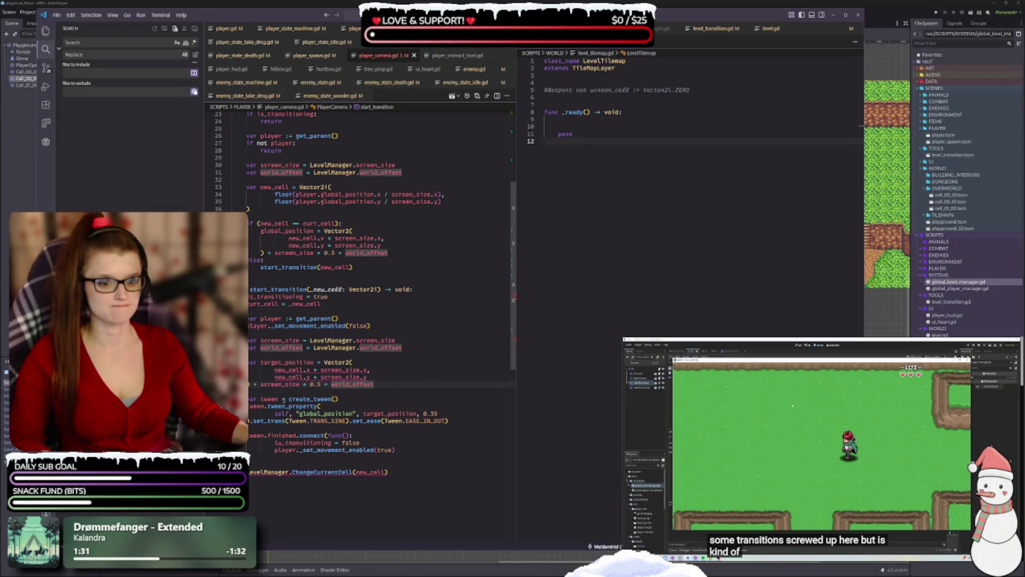
# - Change new_cell to _new_cell in target_position, the .y line and ChangeCurrentCell, then save
pyautogui.click(275, 369)
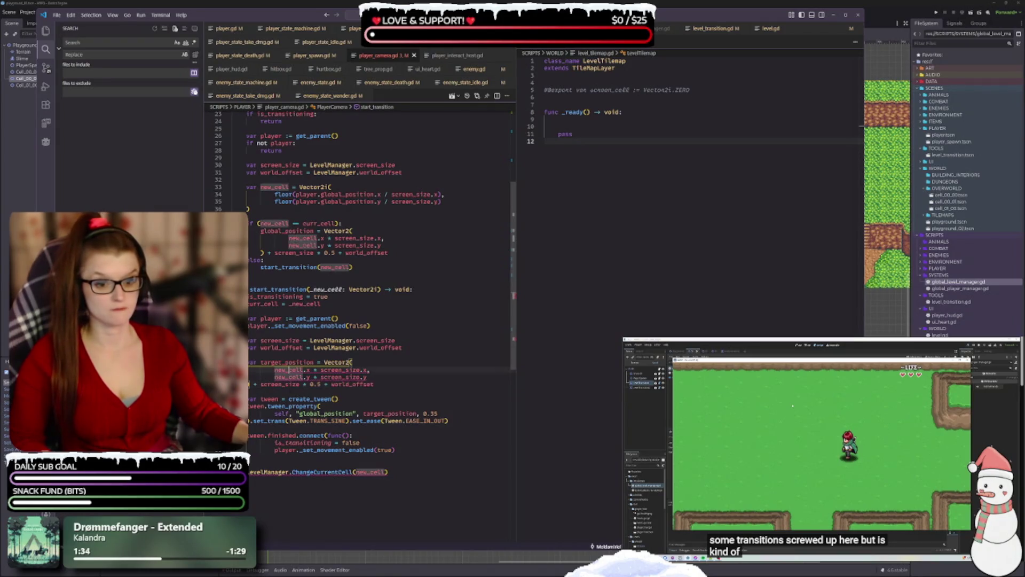
pyautogui.write('_')
pyautogui.click(275, 377)
pyautogui.write('_')
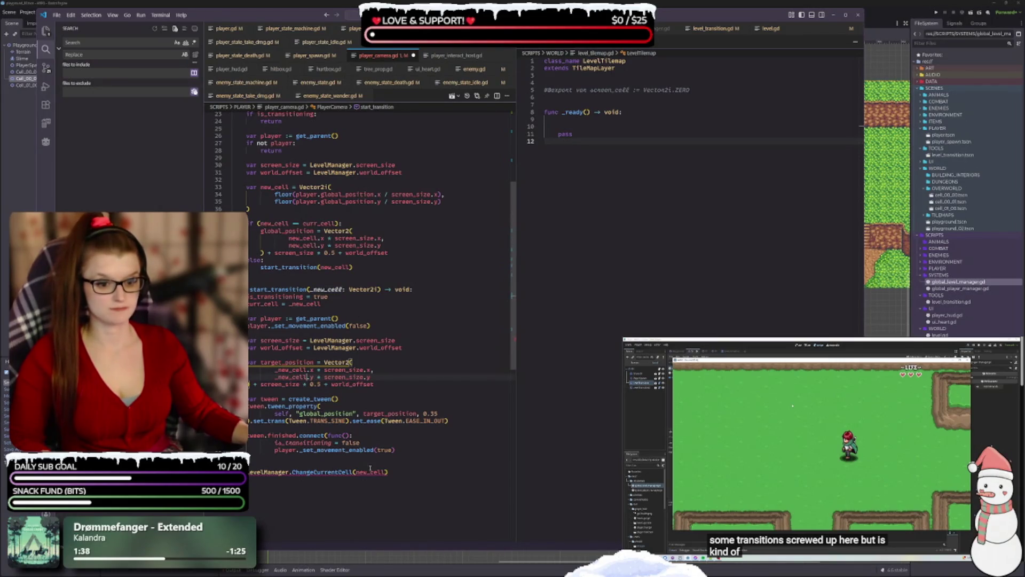
pyautogui.click(356, 472)
pyautogui.write('_')
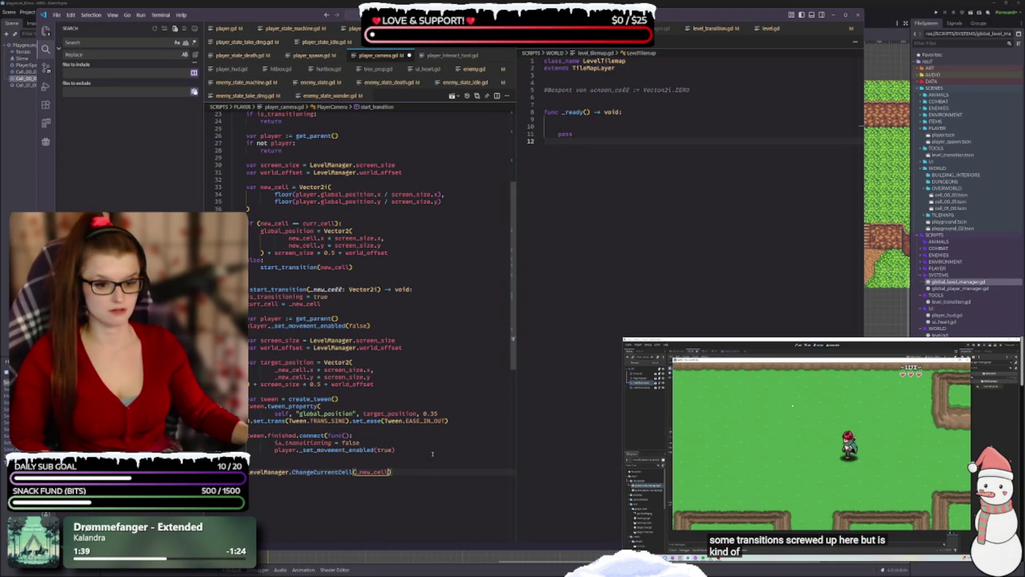
pyautogui.hotkey('ctrl', 's')
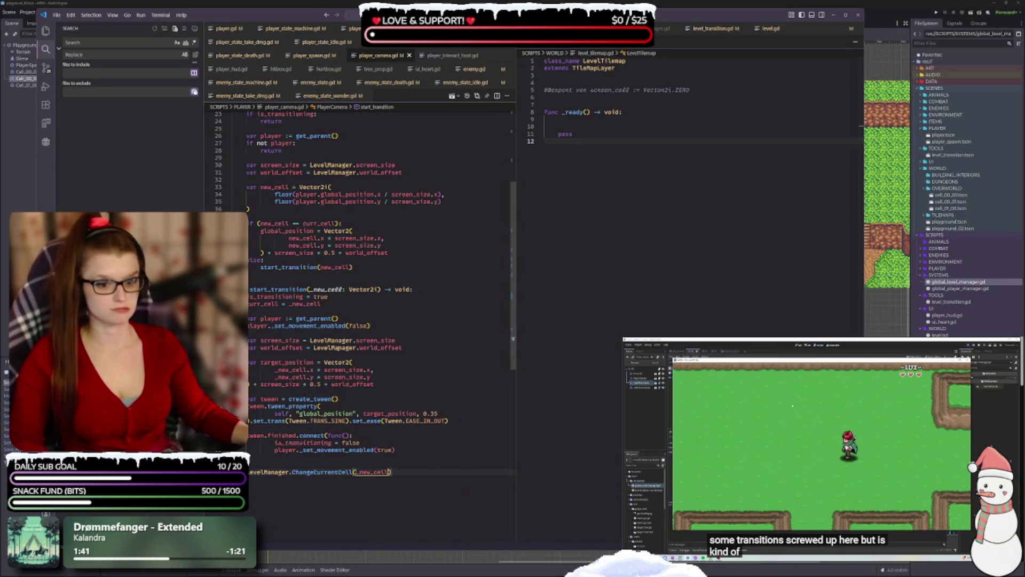
pyautogui.moveTo(341, 363)
pyautogui.scroll(7, 350, 464)
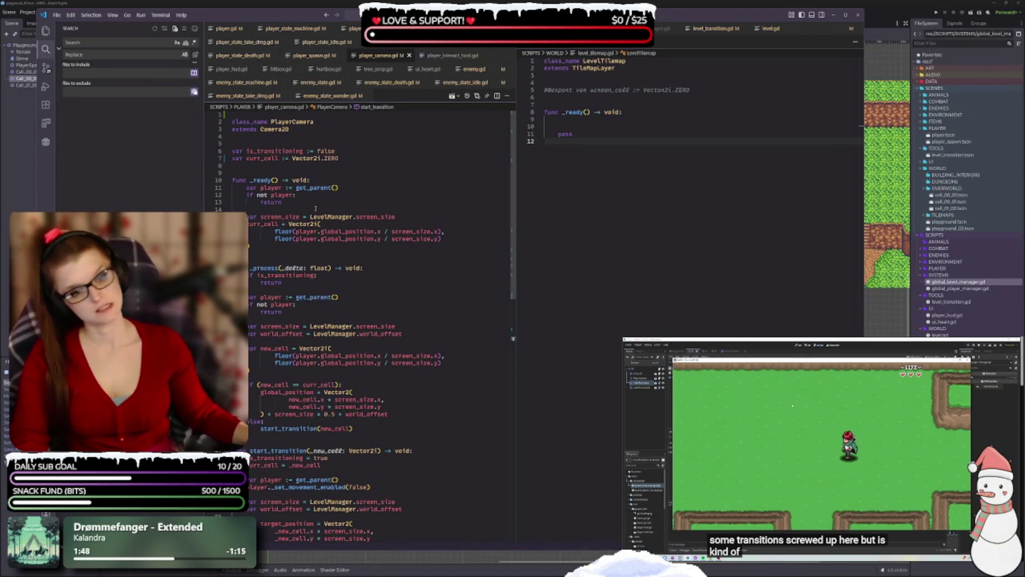
# - Add var screen_size := LevelManager.screen_size below curr_cell and save player_camera.gd
pyautogui.click(355, 159)
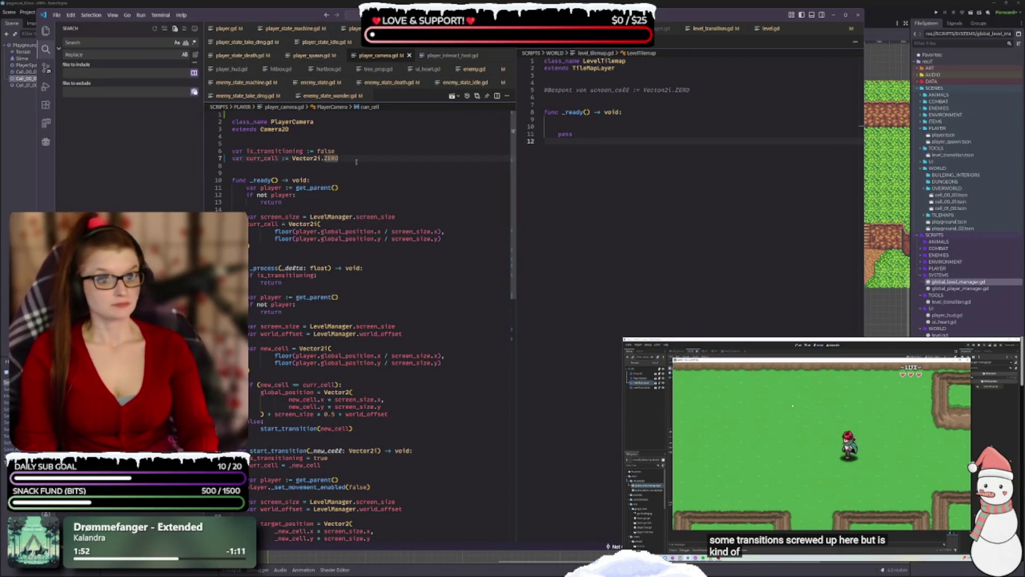
pyautogui.press('Return')
pyautogui.press('Return')
pyautogui.press('Return')
pyautogui.press('Up')
pyautogui.press('Up')
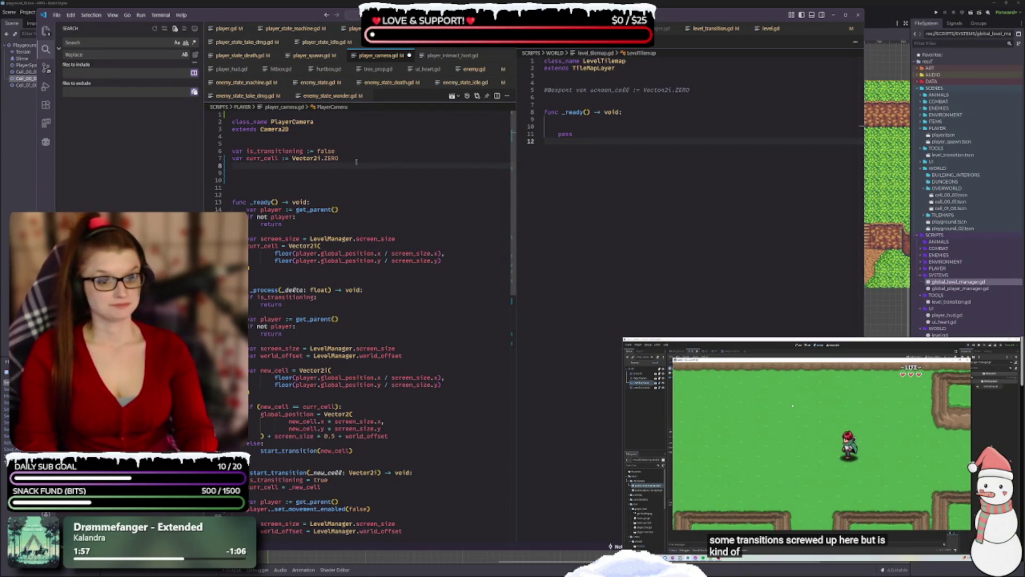
pyautogui.write('var')
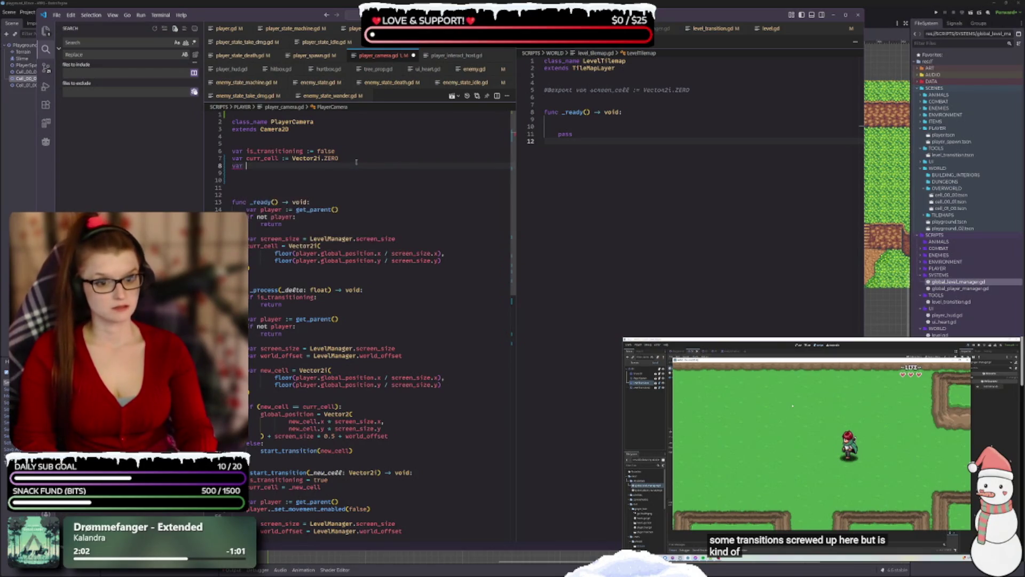
pyautogui.write(' screen')
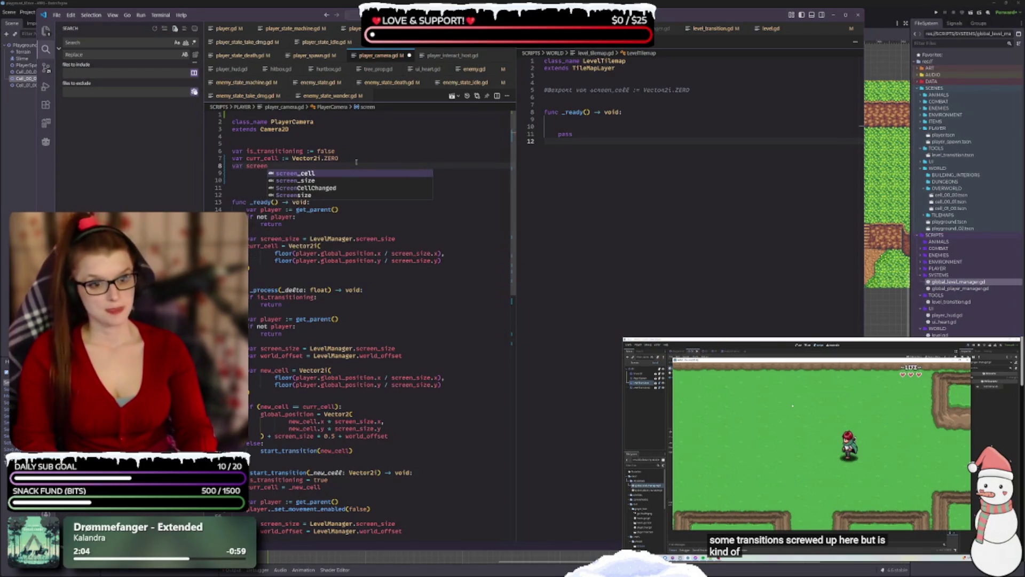
pyautogui.write('_size')
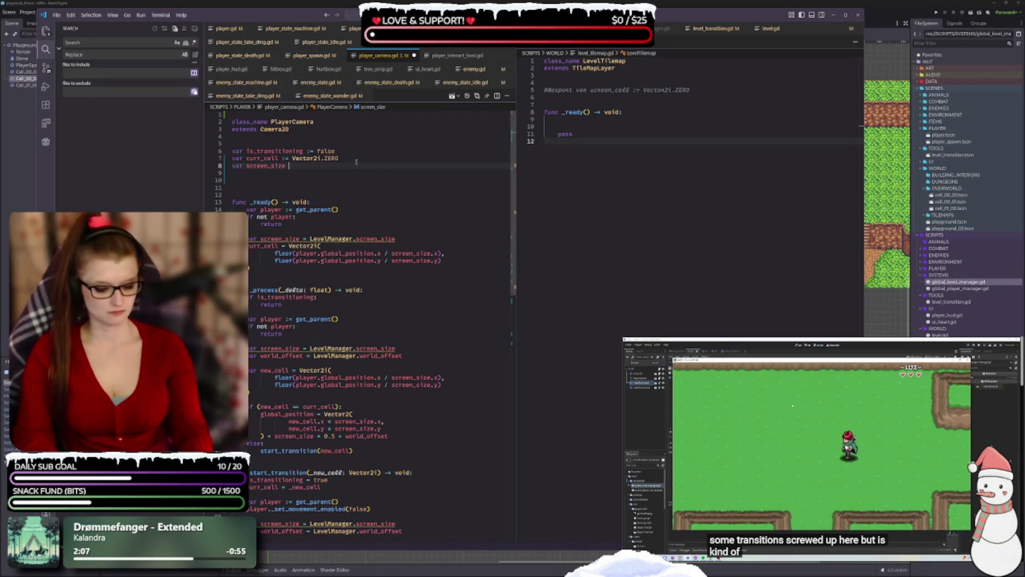
pyautogui.write(' :=')
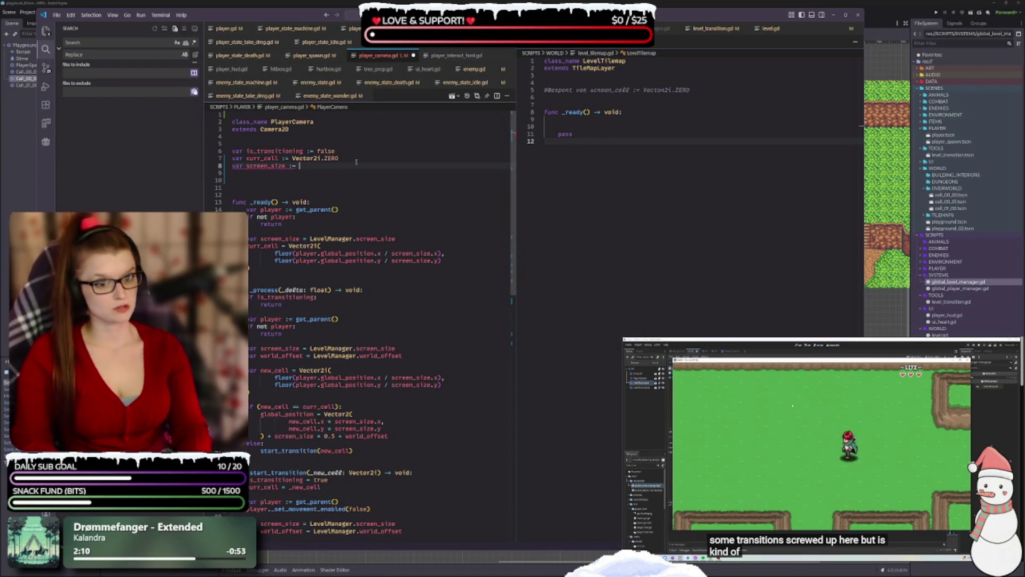
pyautogui.write(' LevelManager.sc')
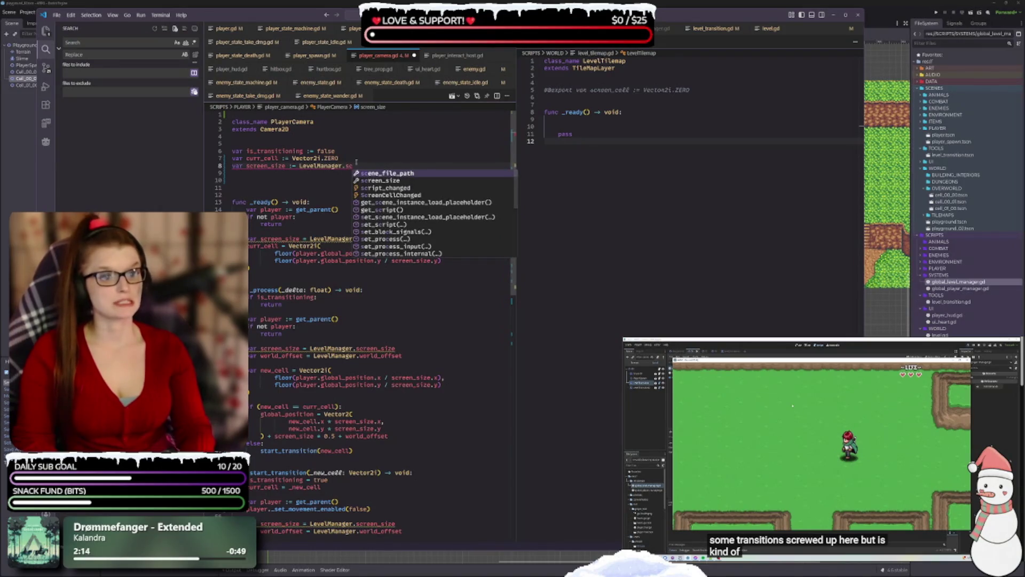
pyautogui.write('re')
pyautogui.press('Return')
pyautogui.hotkey('ctrl', 's')
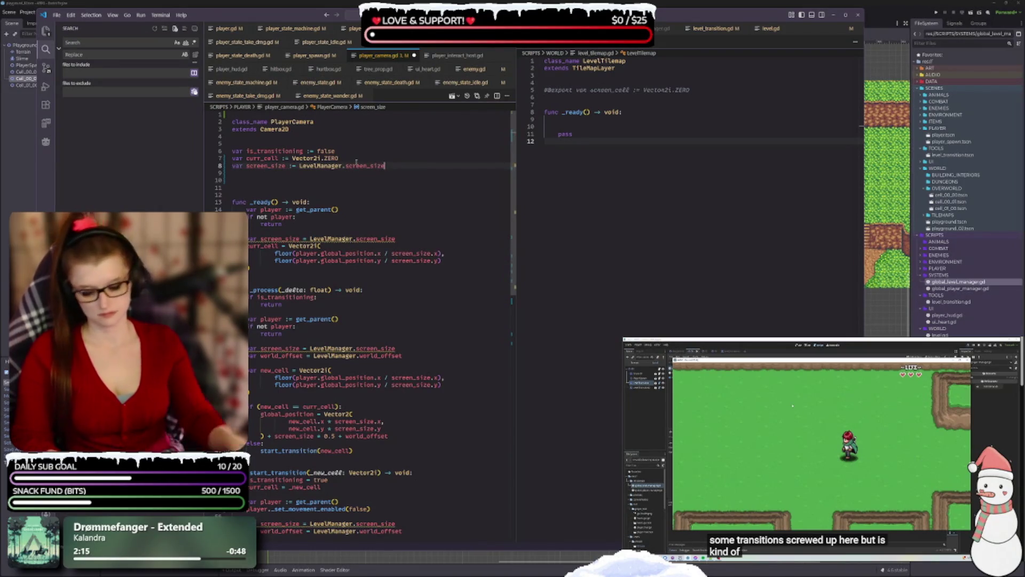
# - Delete the local screen_size assignment inside _ready
pyautogui.click(395, 239)
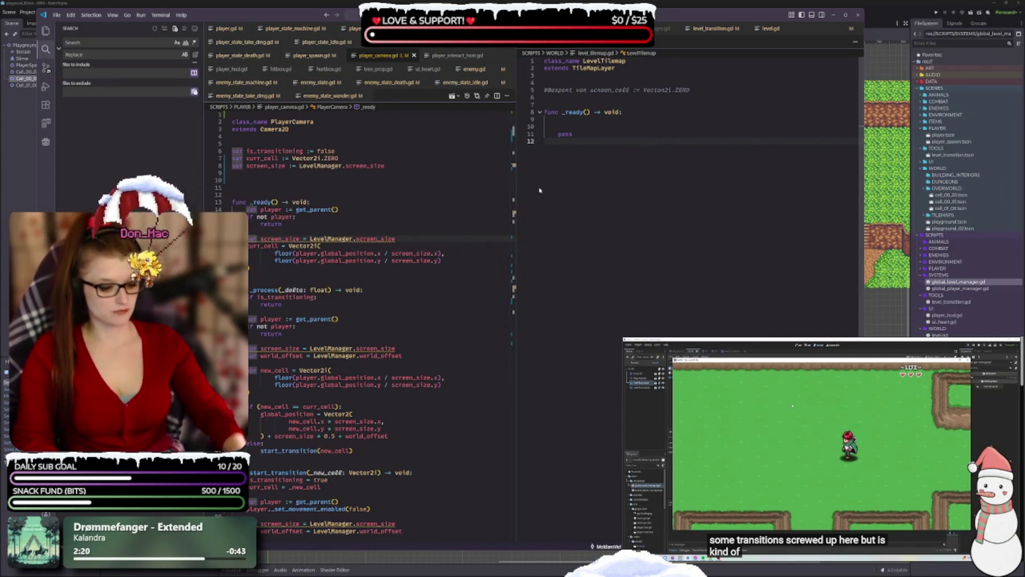
pyautogui.hotkey('shift', 'Home')
pyautogui.press('BackSpace')
# - Delete the surplus empty lines between the class variables and func _ready
pyautogui.press('BackSpace')
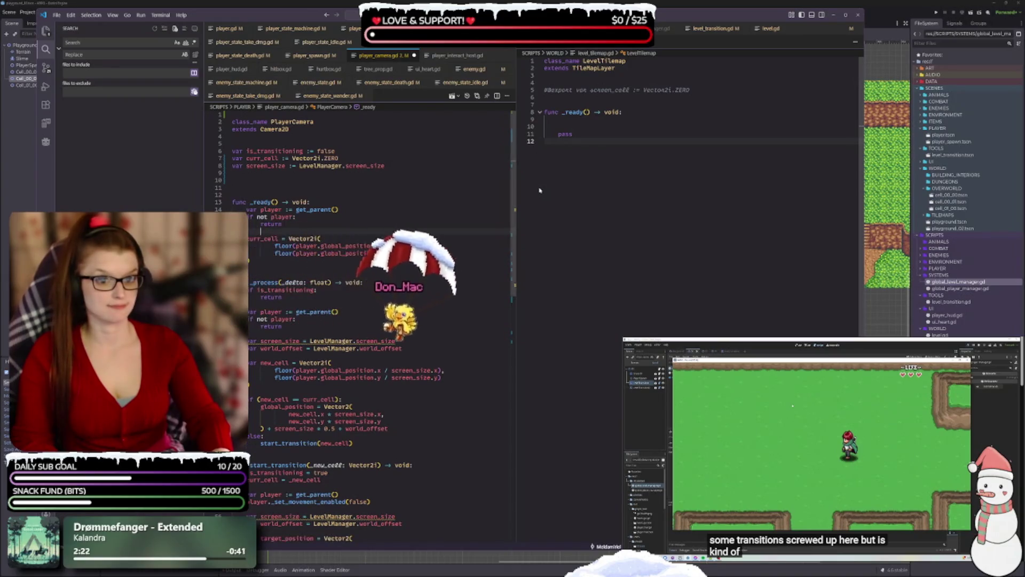
pyautogui.press('BackSpace')
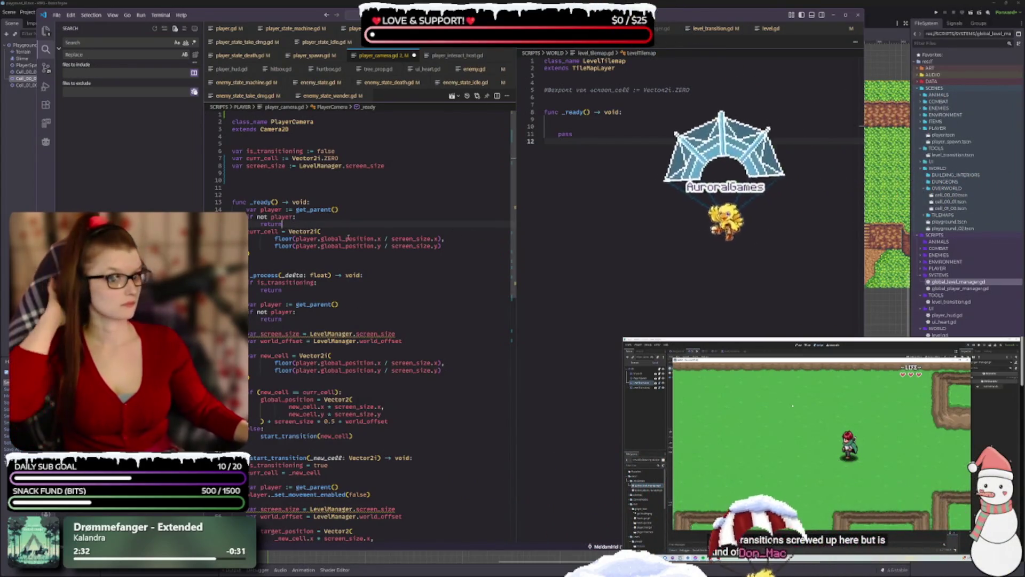
pyautogui.moveTo(326, 209)
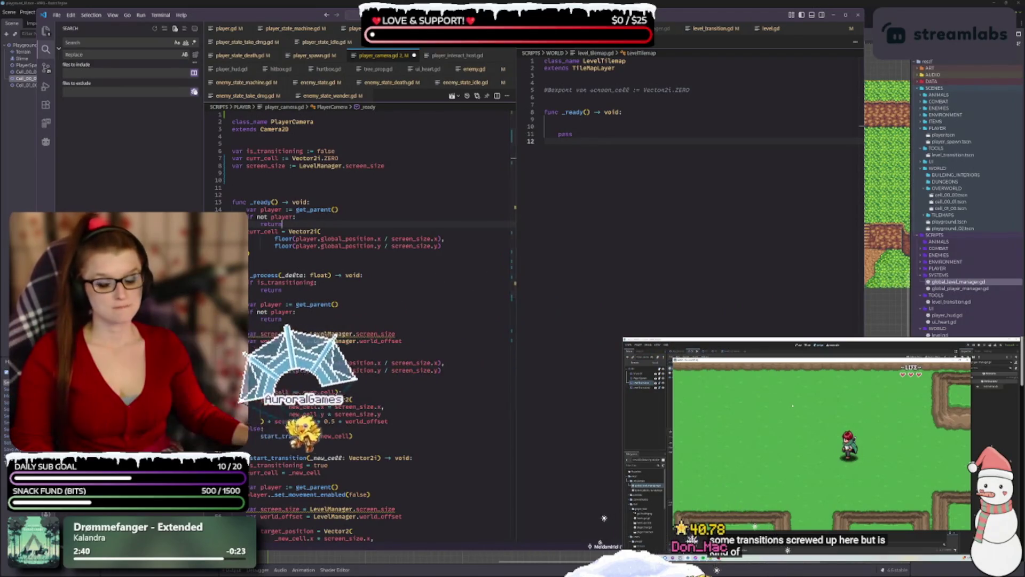
pyautogui.click(259, 262)
pyautogui.click(240, 180)
pyautogui.press('BackSpace')
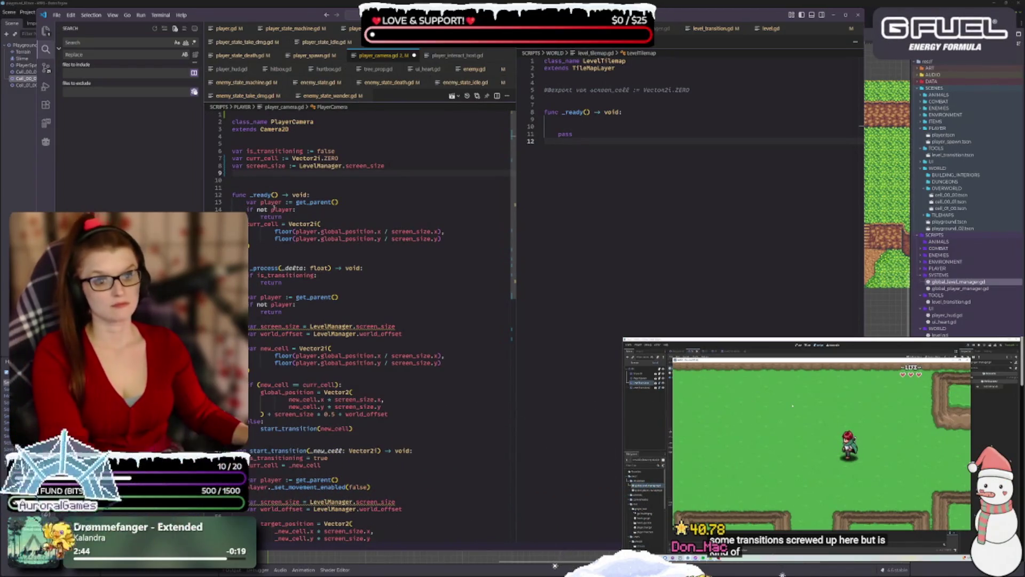
pyautogui.press('Delete')
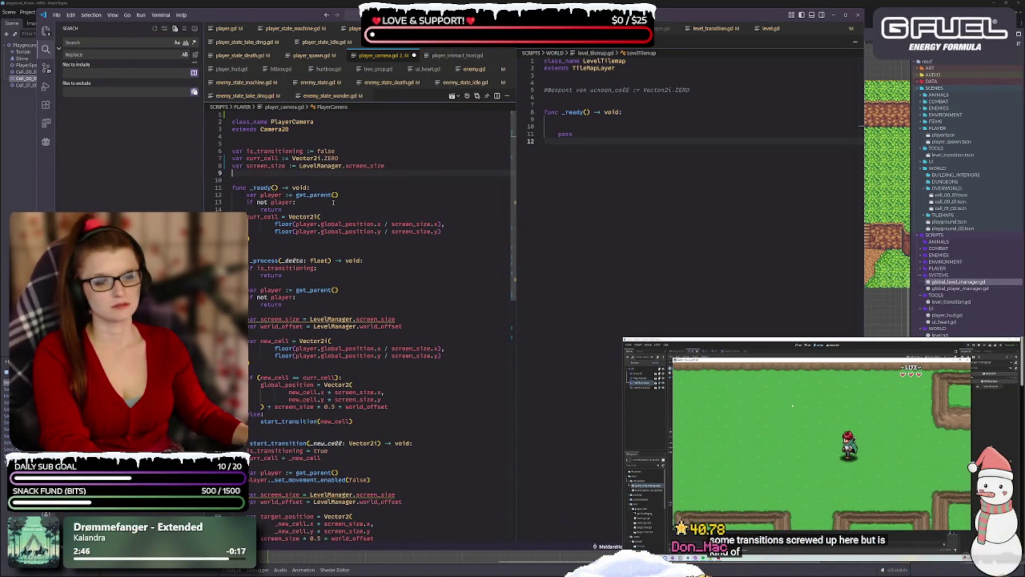
pyautogui.moveTo(262, 261)
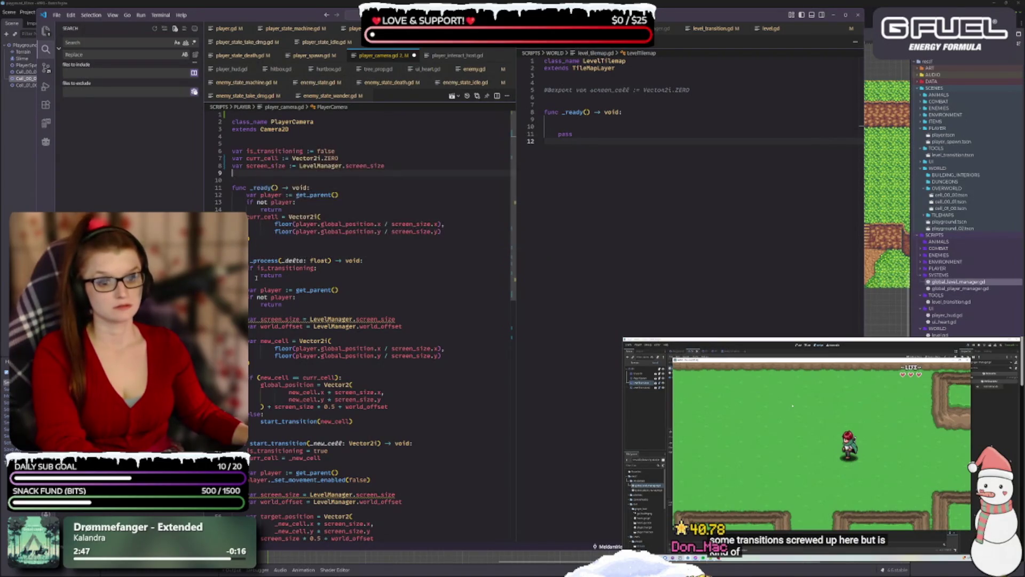
pyautogui.click(310, 277)
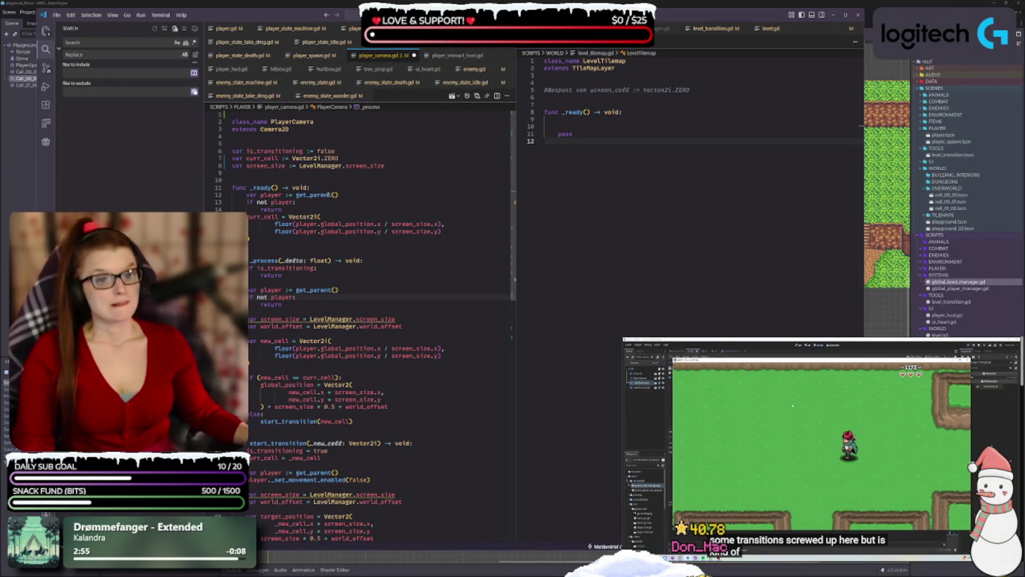
# - In _ready, rename the player declaration, its null check and floor-call references to _player
pyautogui.doubleClick(249, 194)
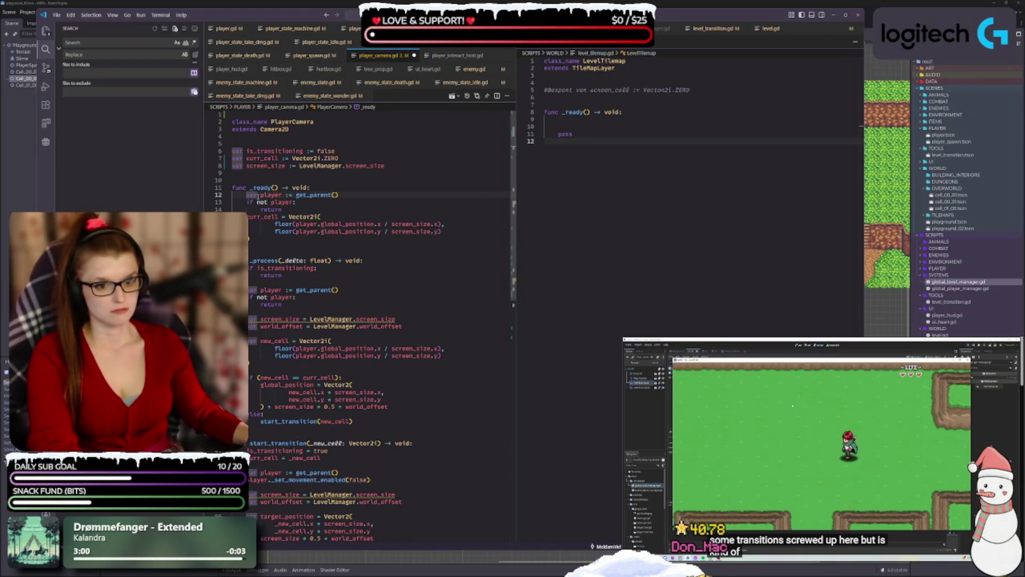
pyautogui.click(261, 195)
pyautogui.write('_')
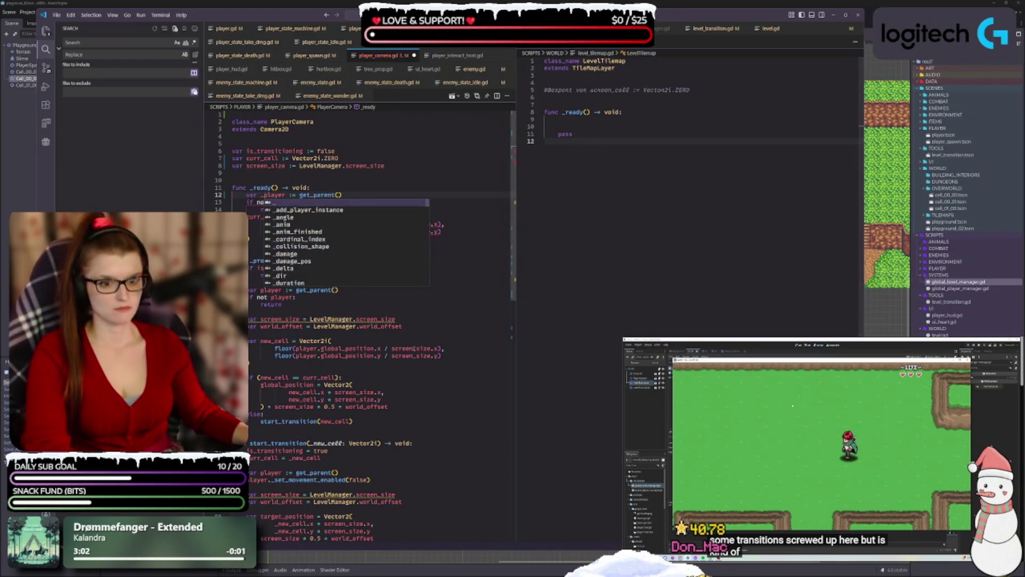
pyautogui.click(441, 355)
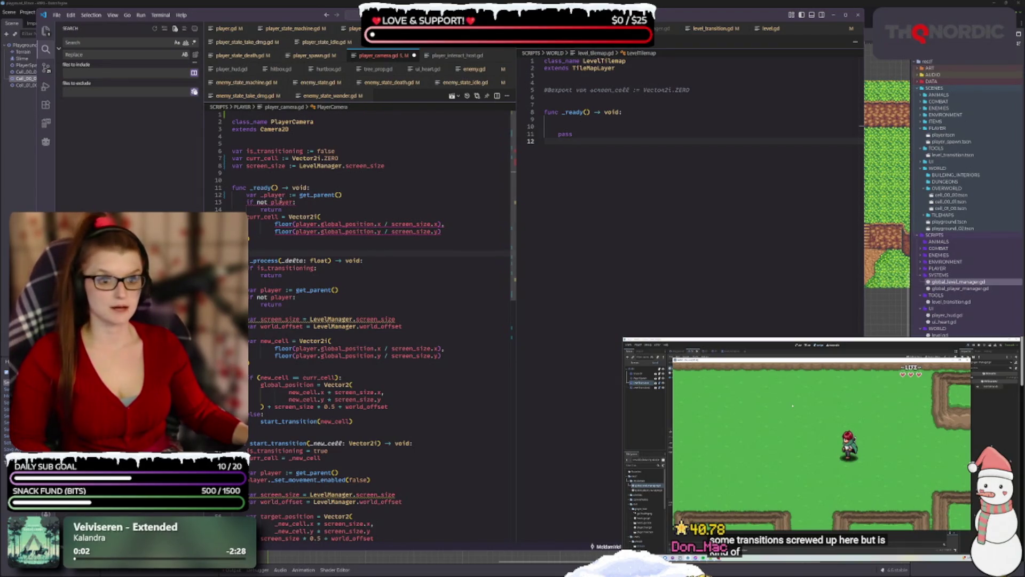
pyautogui.click(293, 203)
pyautogui.write('_')
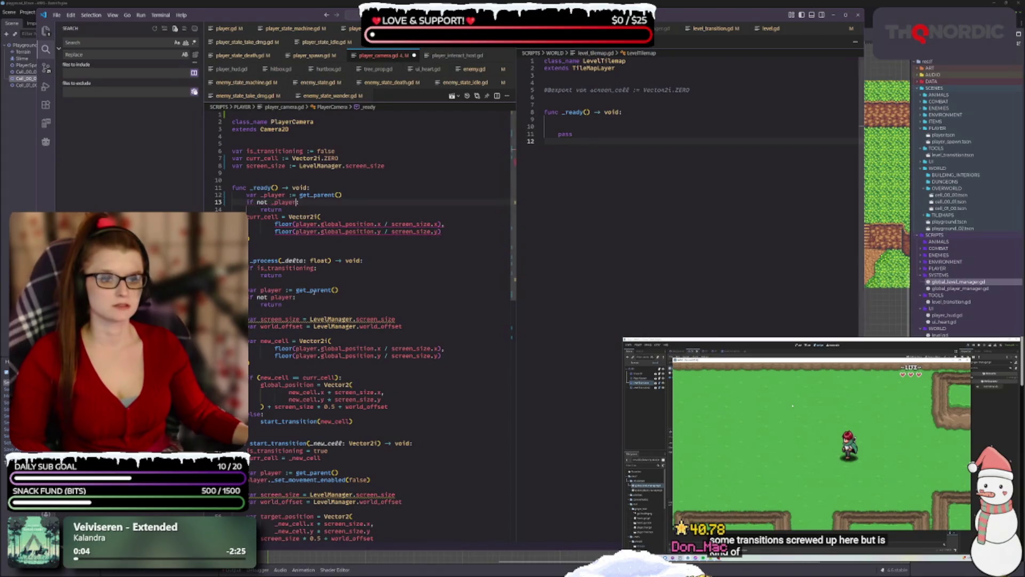
pyautogui.click(318, 224)
pyautogui.hotkey('ctrl', 'd')
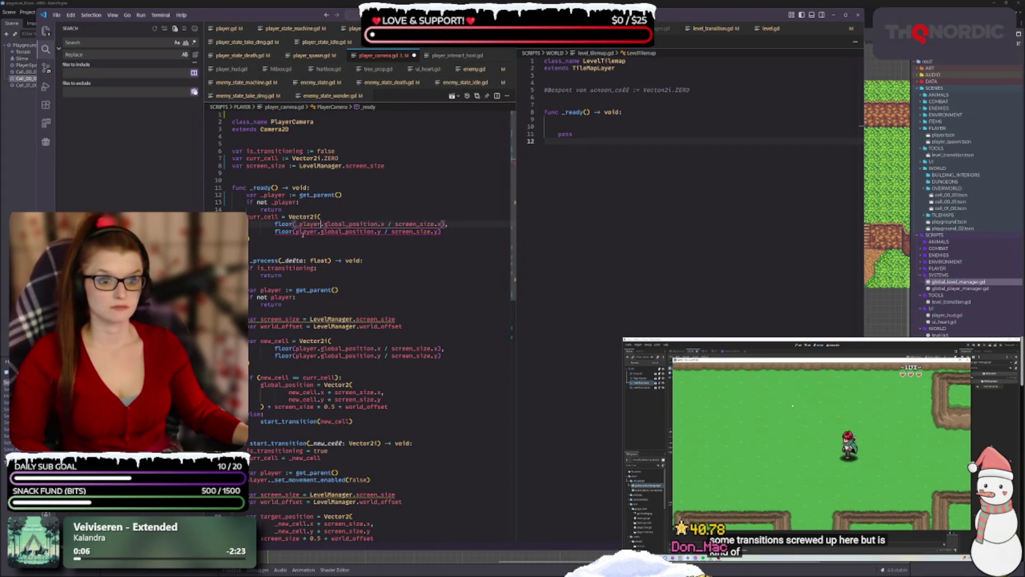
pyautogui.write('_player')
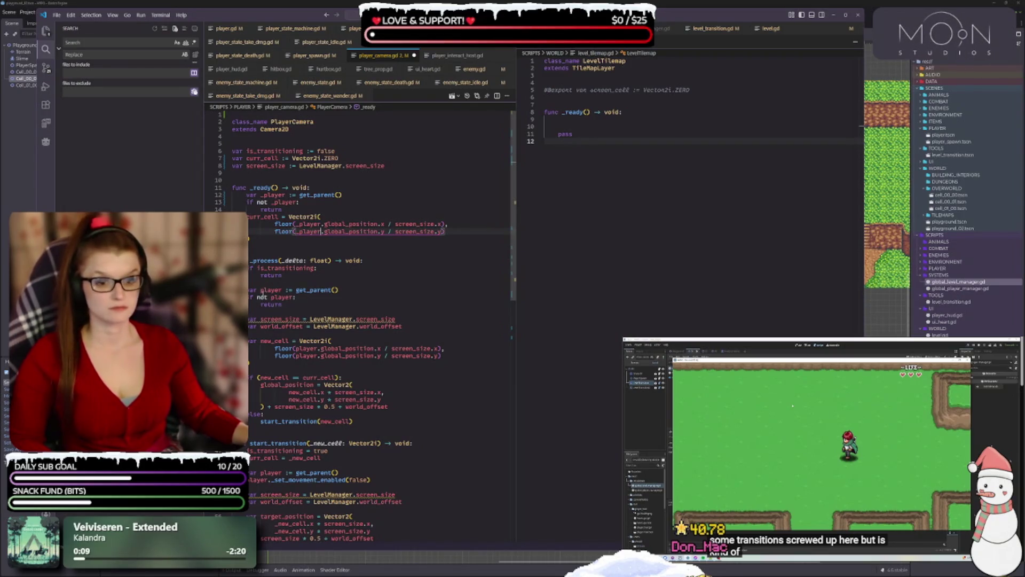
# - In _process, rename player to _player in the declaration, null check and both floor calls
pyautogui.doubleClick(262, 290)
pyautogui.write('_player')
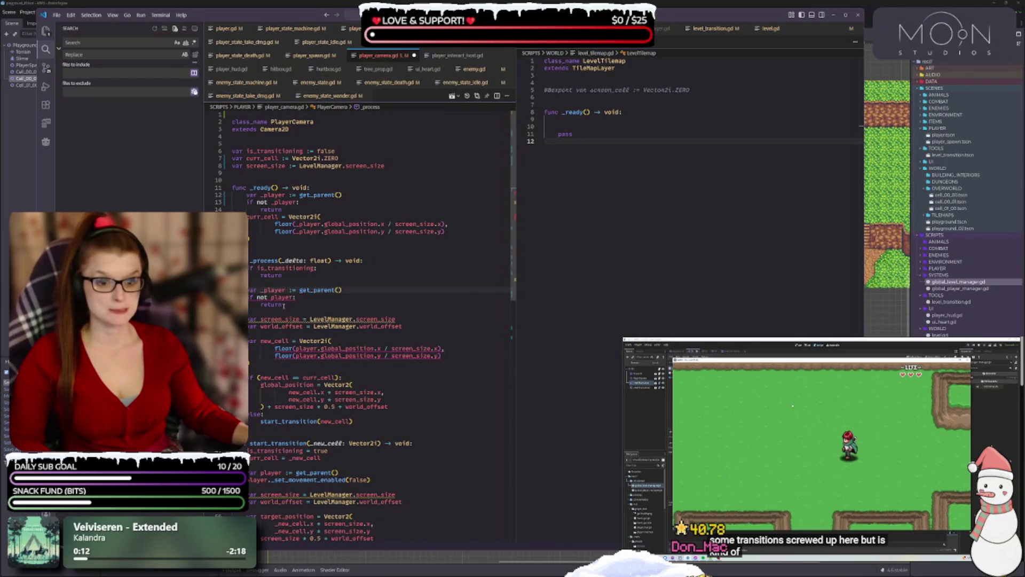
pyautogui.doubleClick(283, 297)
pyautogui.write('_player')
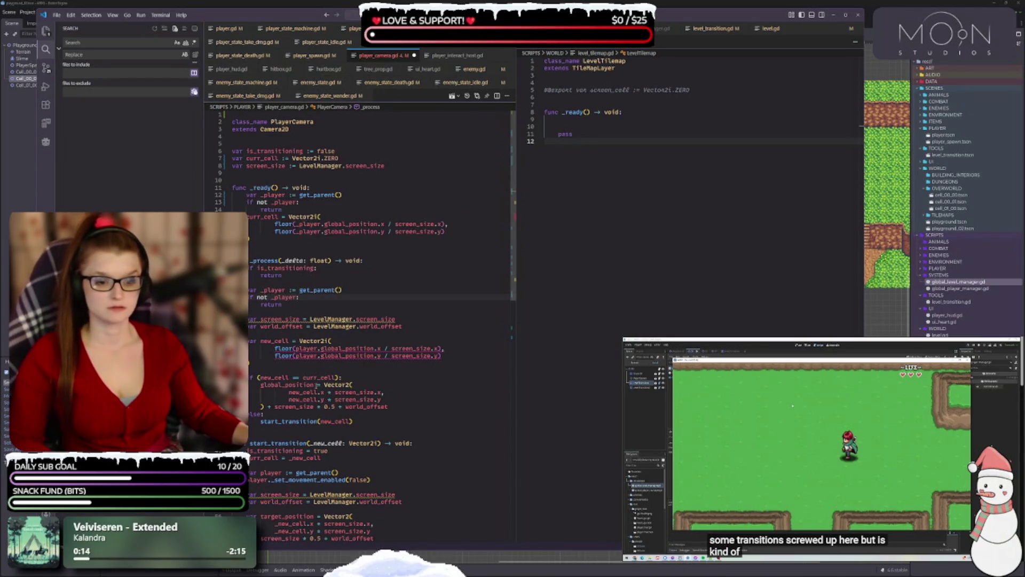
pyautogui.doubleClick(307, 348)
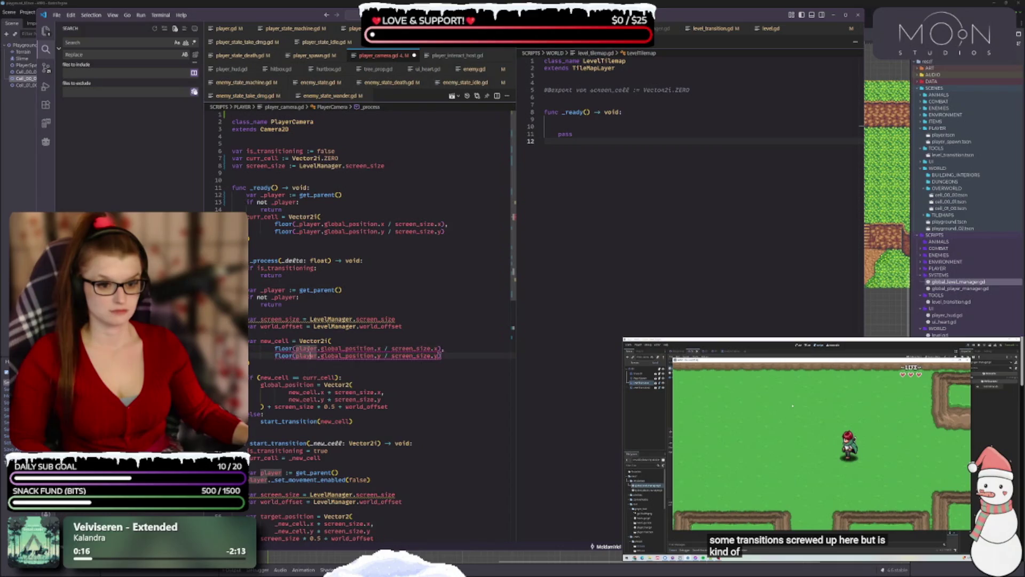
pyautogui.hotkey('ctrl', 'd')
pyautogui.write('_player')
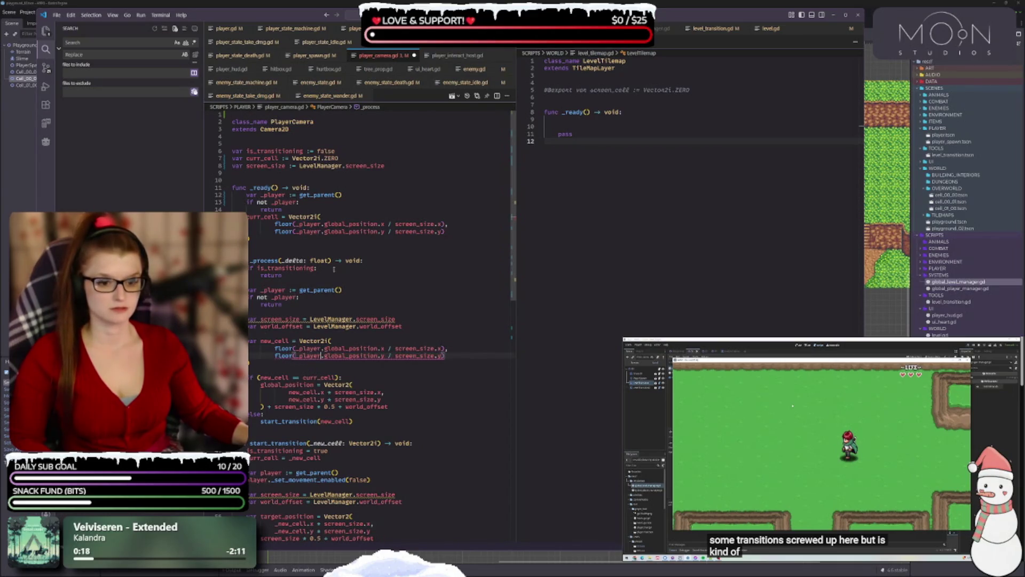
pyautogui.press('Escape')
pyautogui.press('Down')
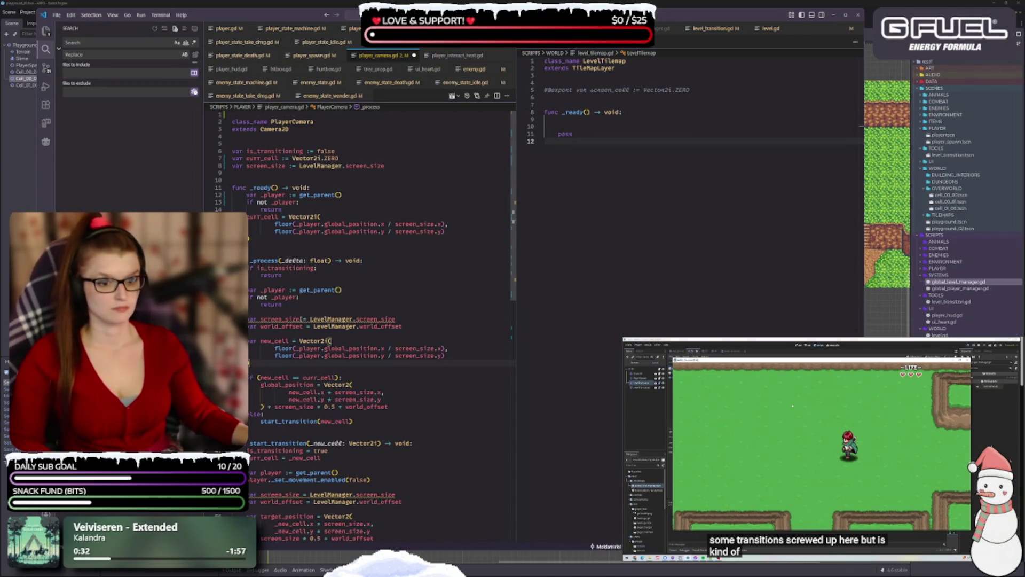
# - Remove var from screen_size = LevelManager.screen_size in _process and save player_camera.gd
pyautogui.scroll(-1, 333, 272)
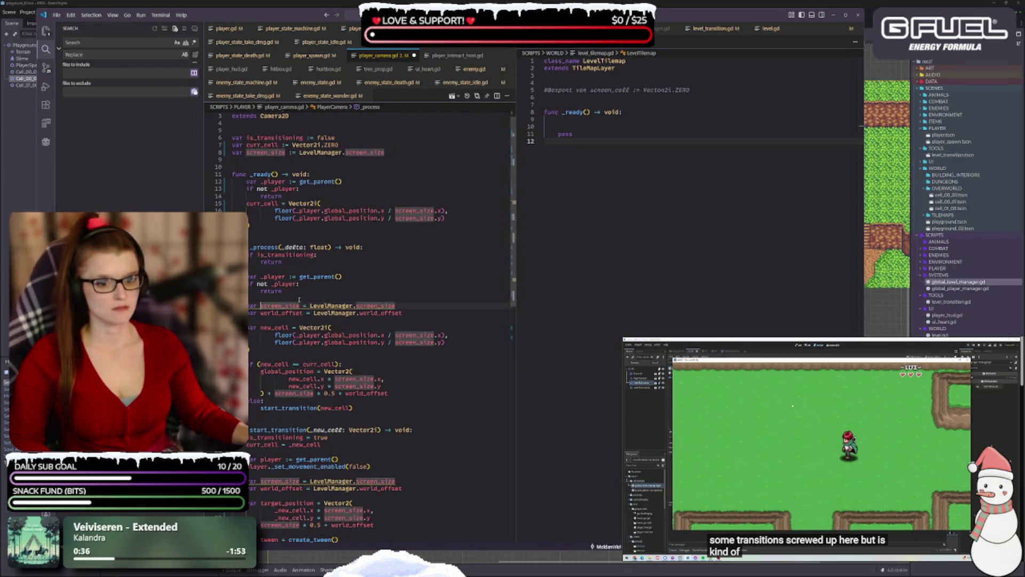
pyautogui.click(249, 305)
pyautogui.press('BackSpace')
pyautogui.press('BackSpace')
pyautogui.press('BackSpace')
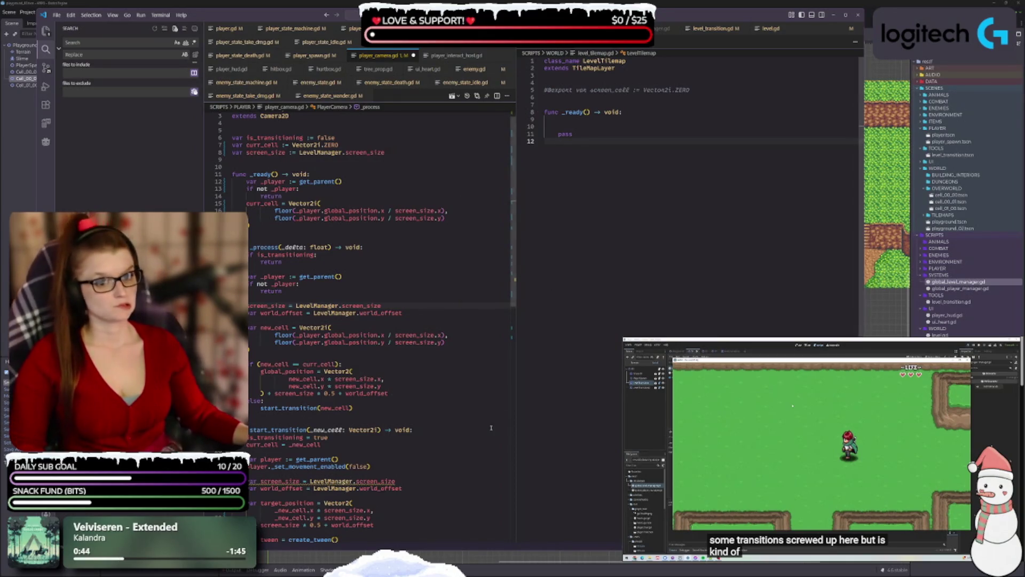
pyautogui.hotkey('ctrl', 's')
pyautogui.scroll(2, 458, 376)
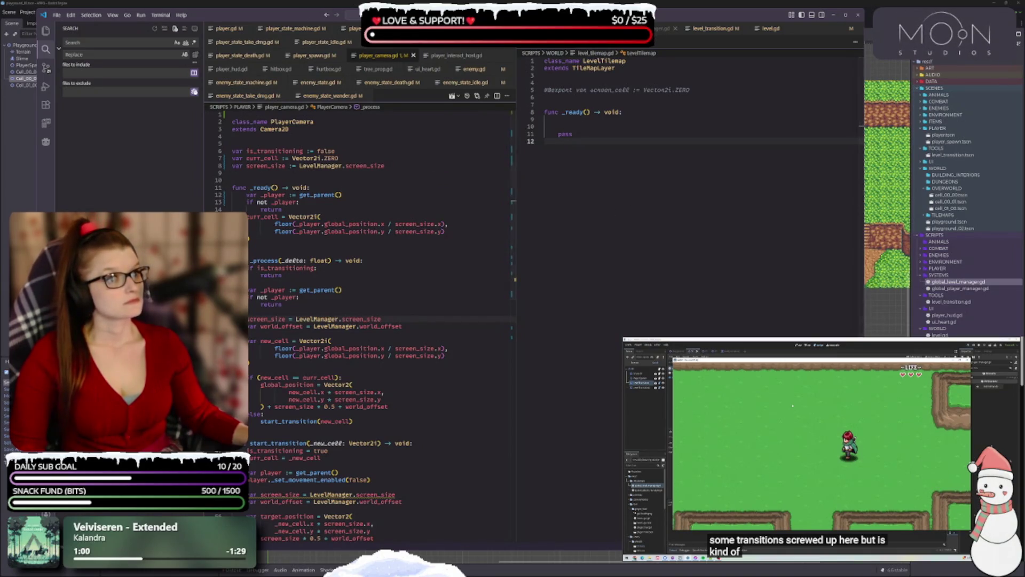
# - In global_level_manager.gd, add a blank top line and rename LevelLoadStarted to on_level_load_started
pyautogui.click(662, 28)
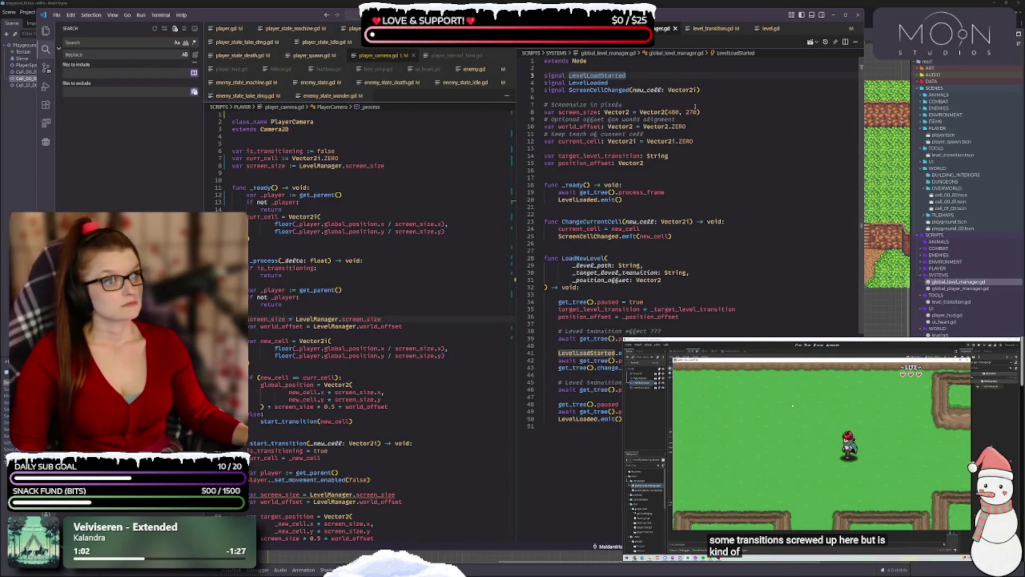
pyautogui.click(546, 62)
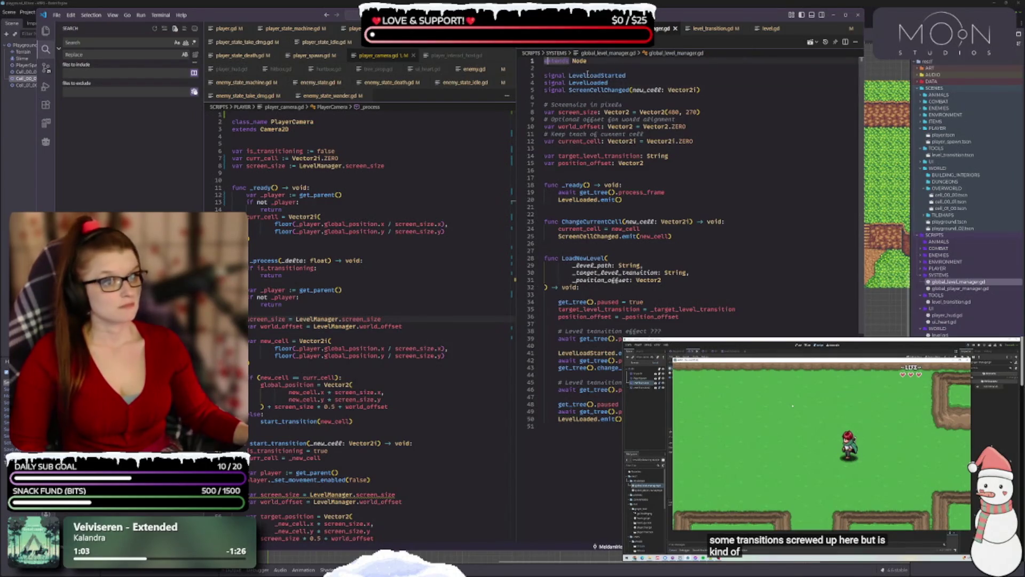
pyautogui.press('Return')
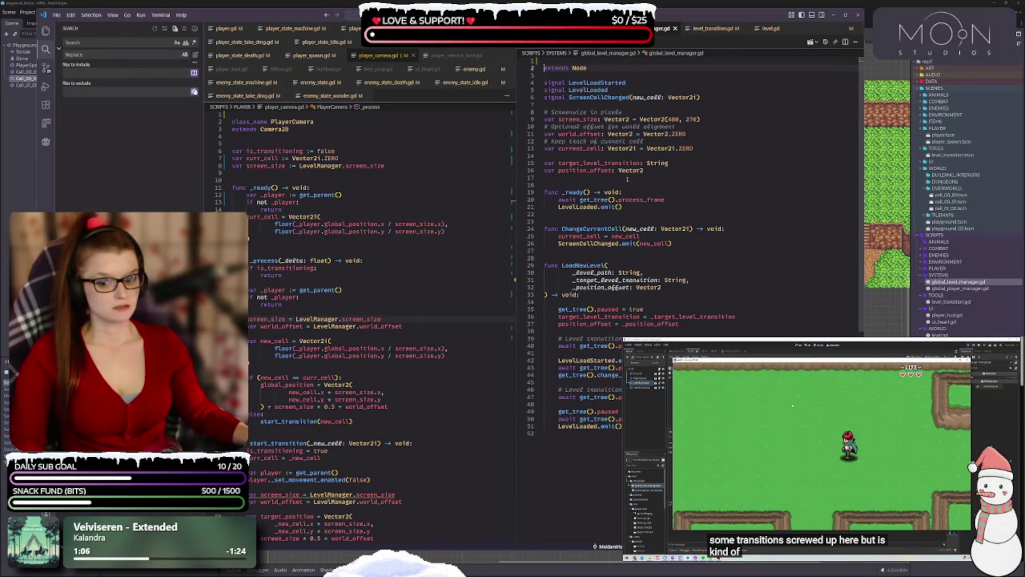
pyautogui.click(699, 119)
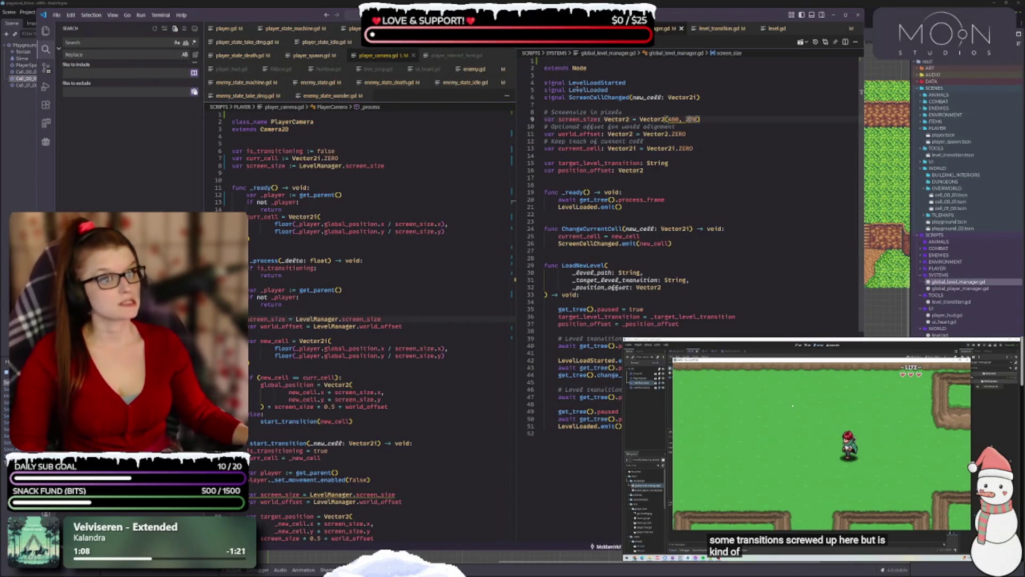
pyautogui.click(660, 80)
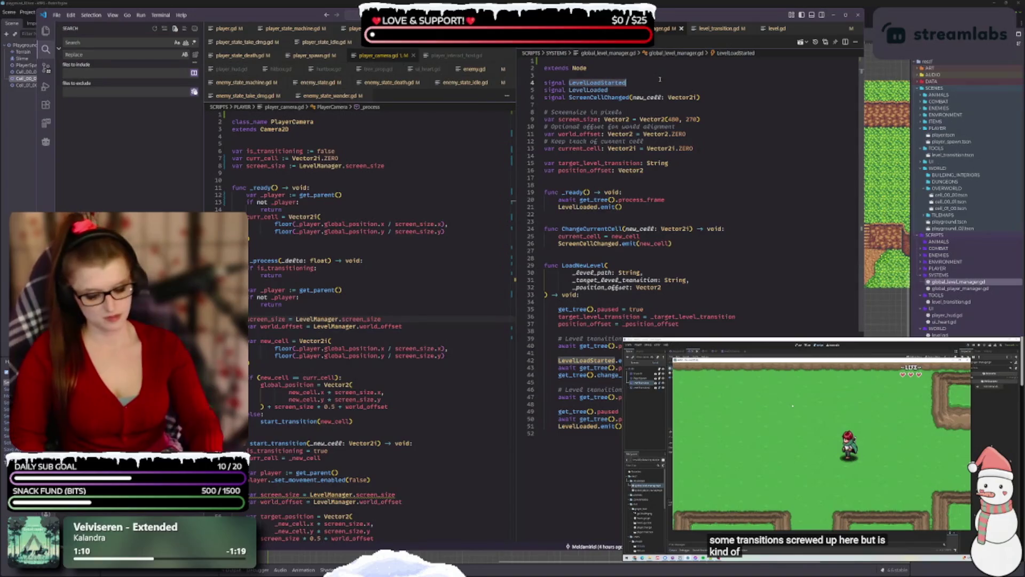
pyautogui.write('on')
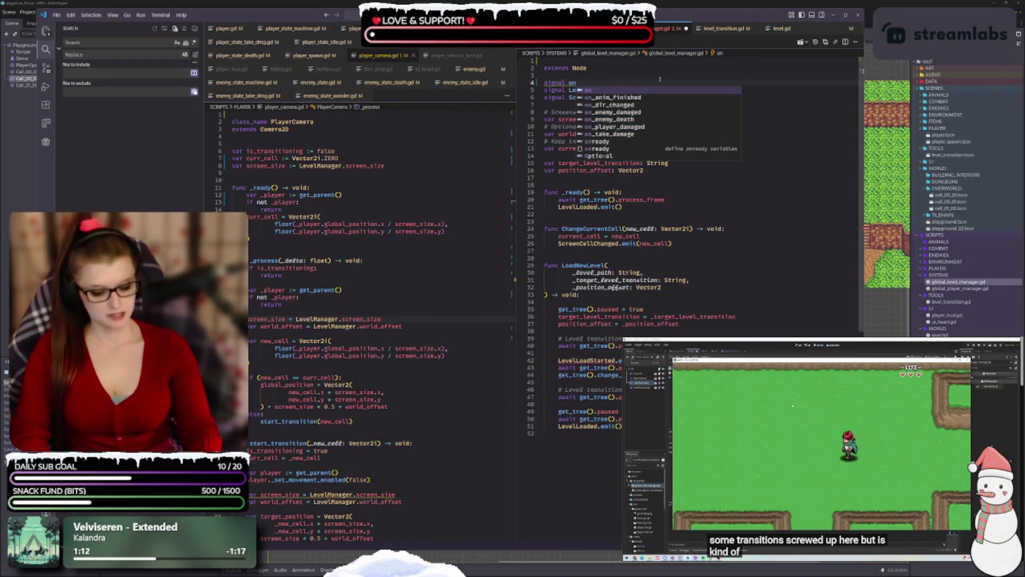
pyautogui.write('_level_load_')
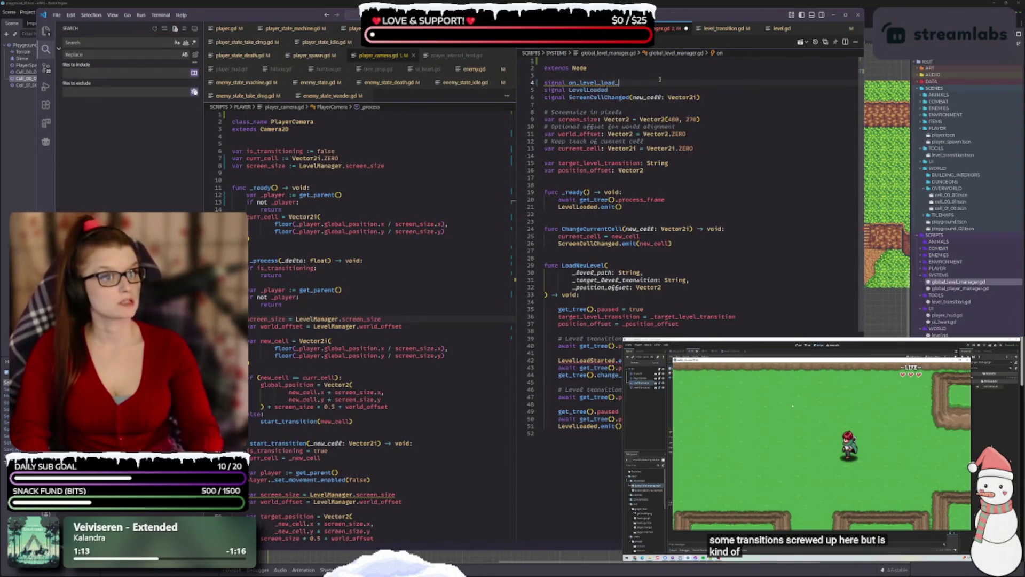
pyautogui.write('started')
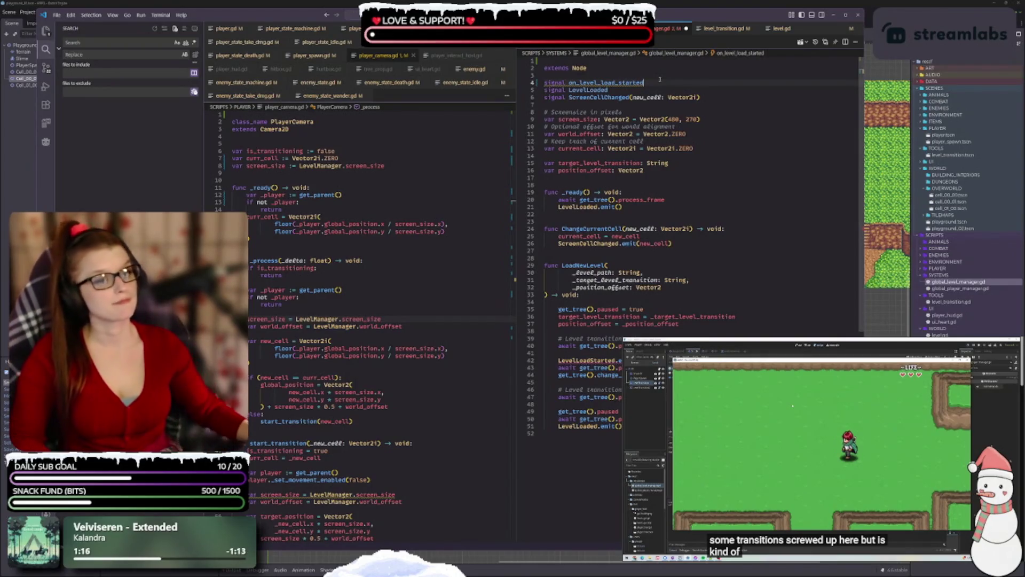
# - Rename LevelLoaded to on_level_loaded and ScreenCellChanged to on_screen_cell_changed(_new_cell: Vector2i)
pyautogui.doubleClick(592, 91)
pyautogui.write('on')
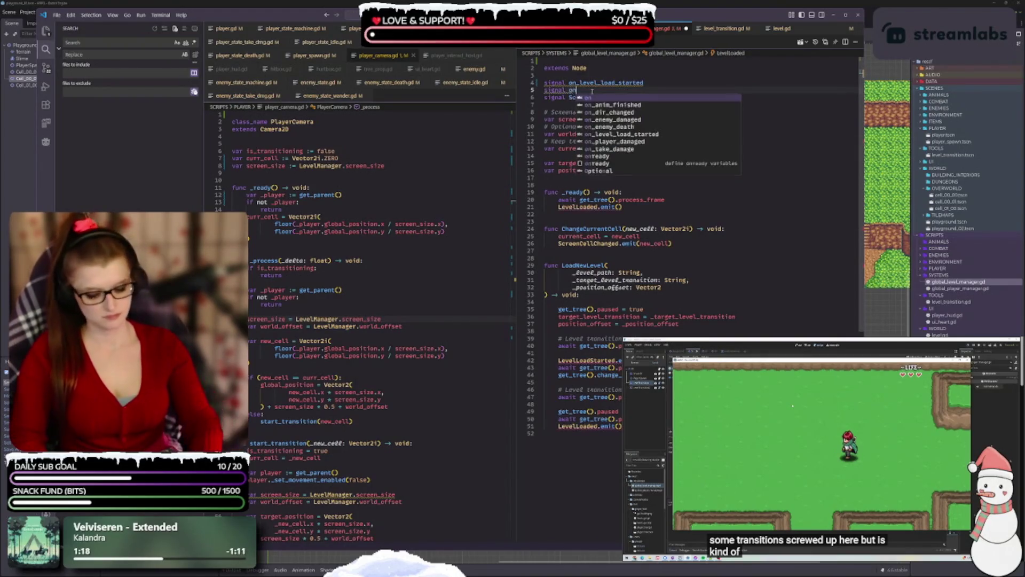
pyautogui.write('_level_')
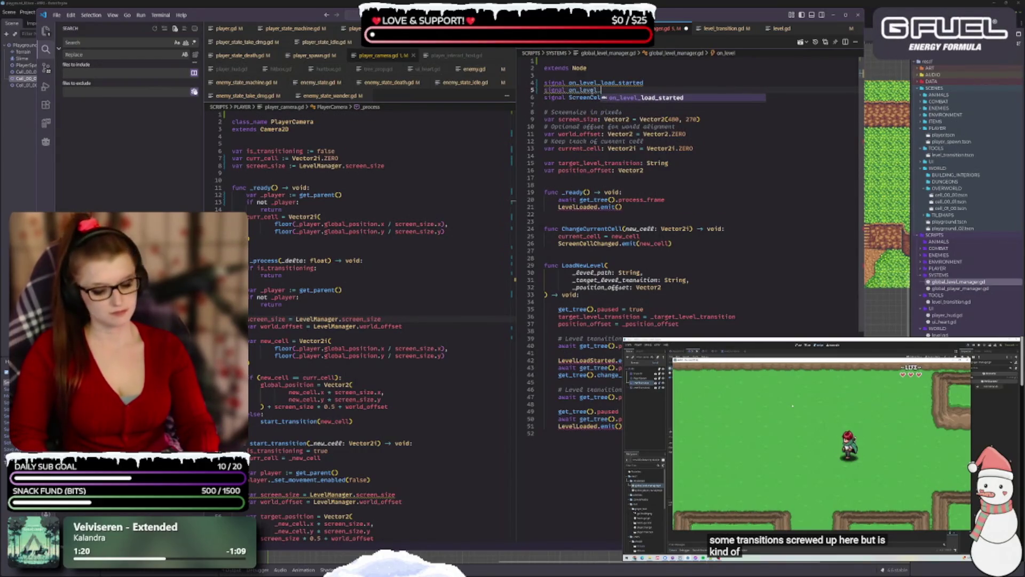
pyautogui.write('loaded')
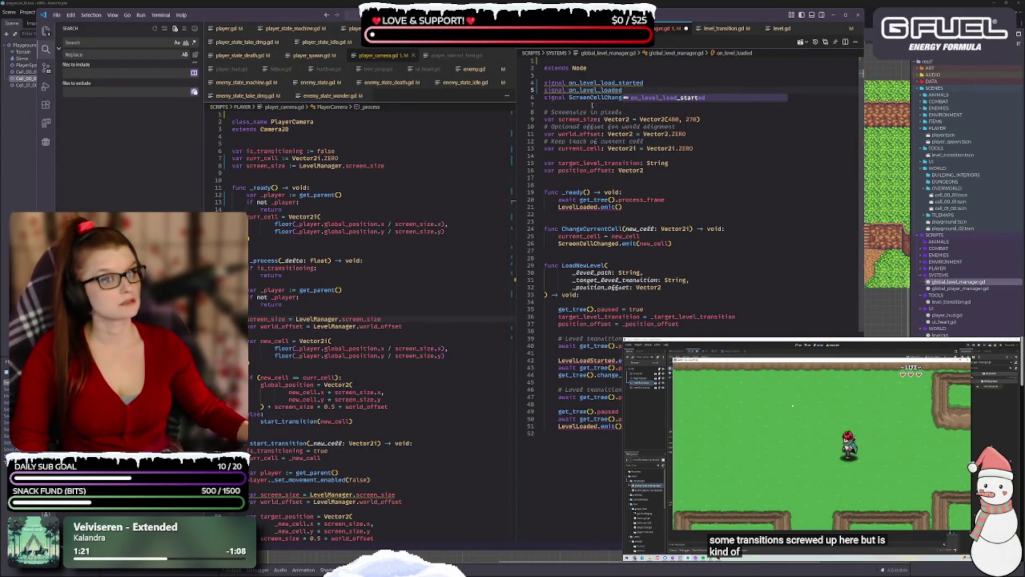
pyautogui.press('Escape')
pyautogui.press('Down')
pyautogui.press('Down')
pyautogui.doubleClick(589, 99)
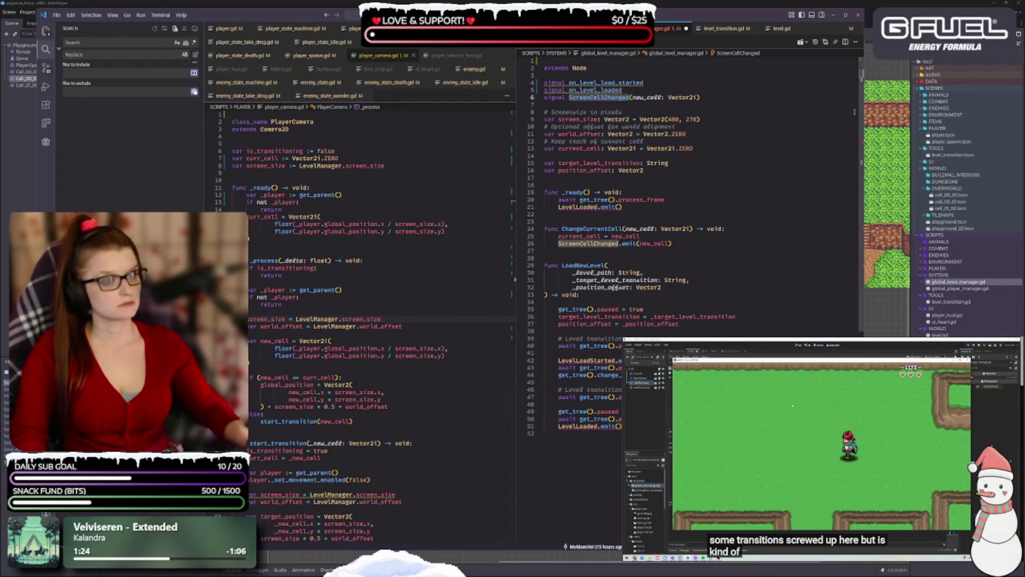
pyautogui.write('on_screen_cell_ch')
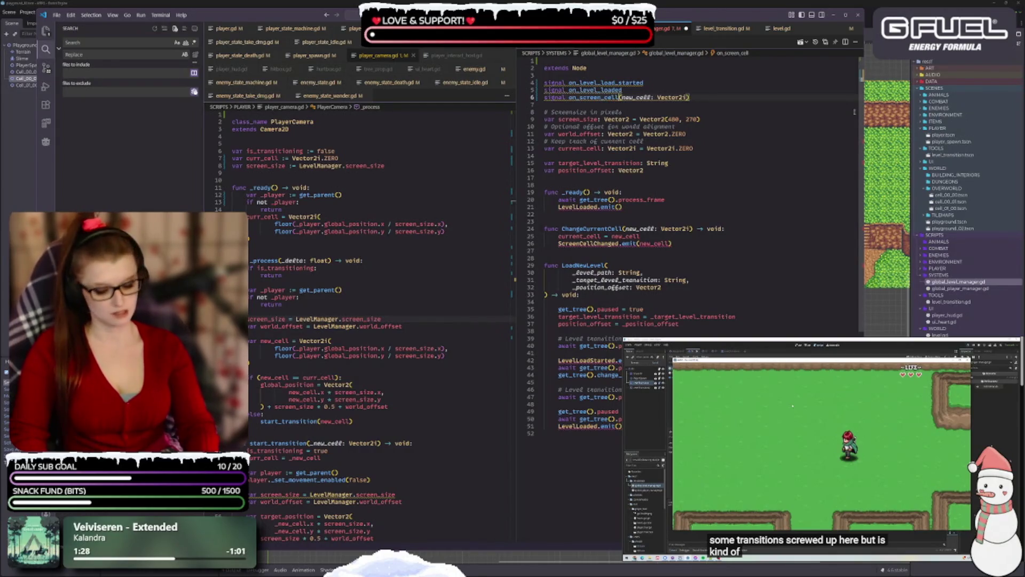
pyautogui.write('anged')
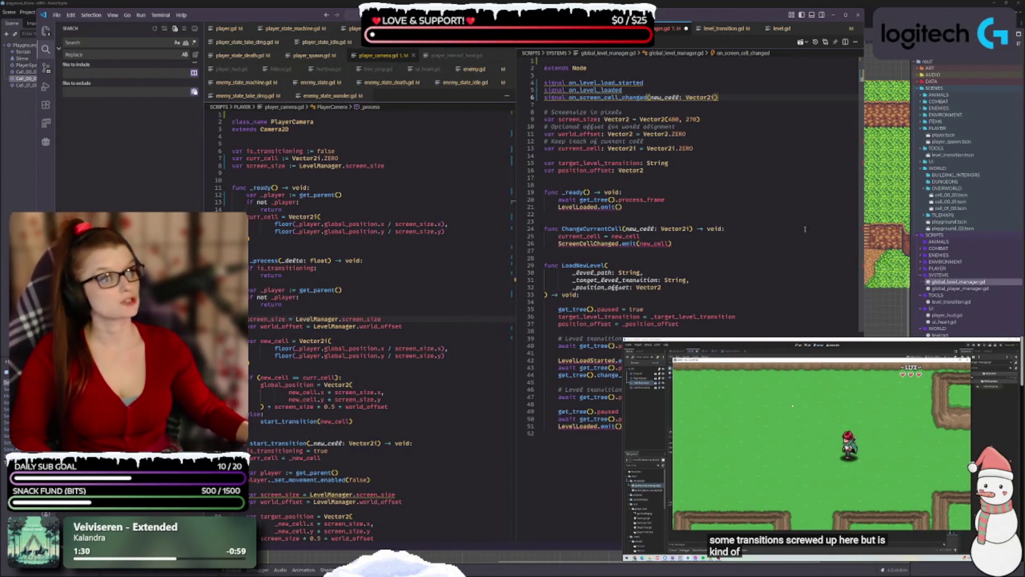
pyautogui.press('Right')
pyautogui.write('_')
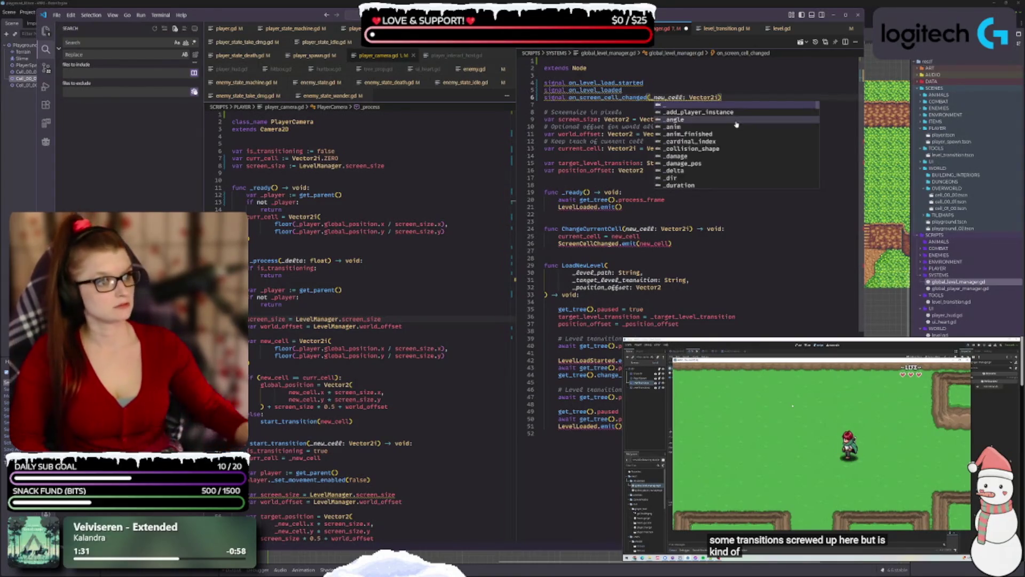
pyautogui.press('Escape')
pyautogui.press('Down')
pyautogui.press('Down')
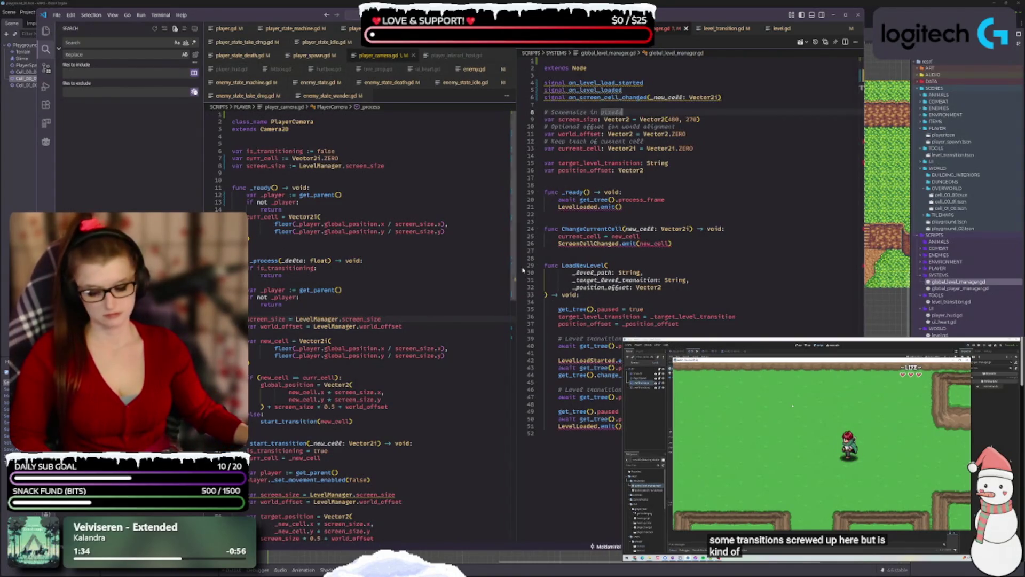
# - Shorten the current_cell variable name to curr_cell on line 13
pyautogui.click(709, 164)
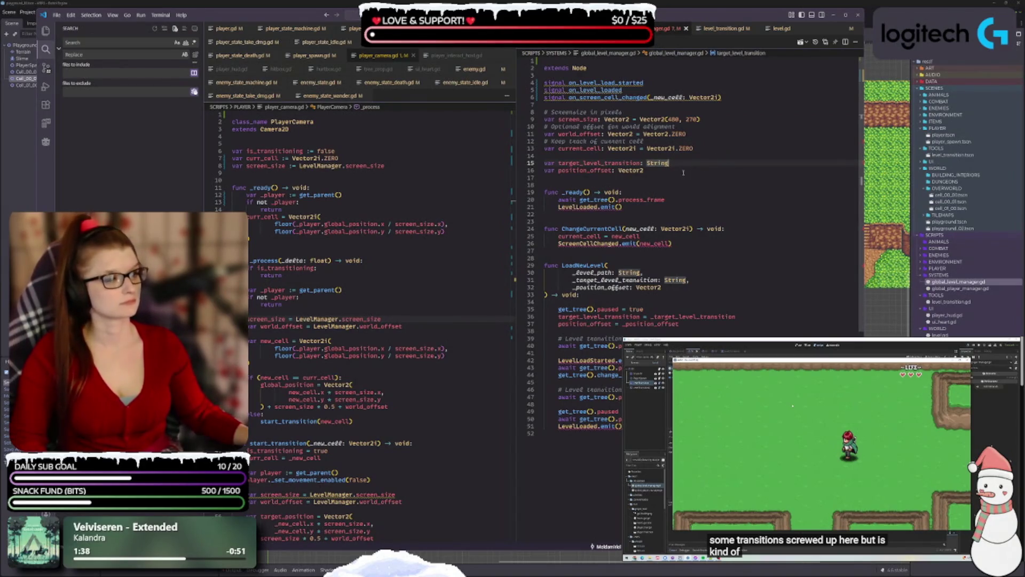
pyautogui.moveTo(636, 201)
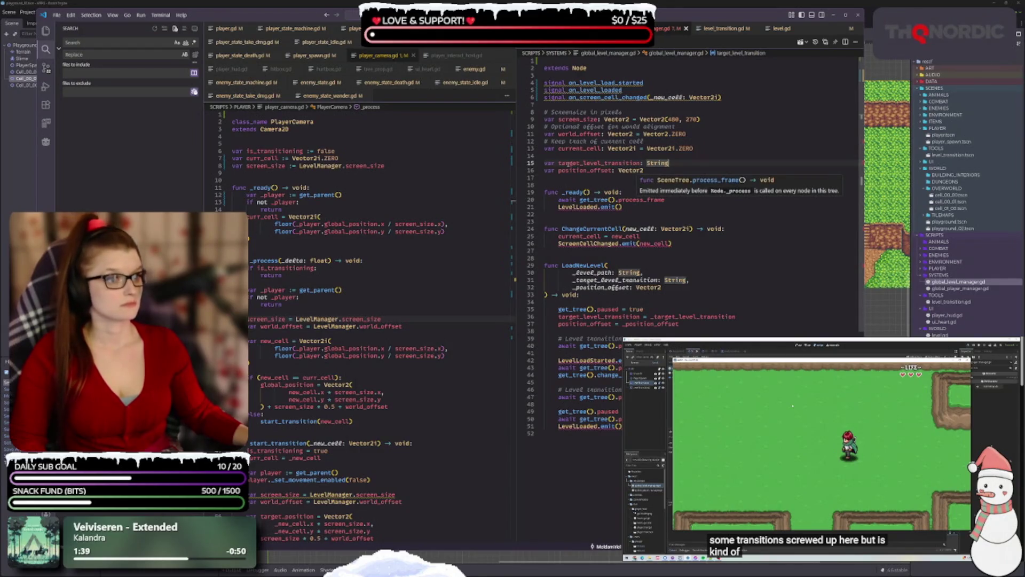
pyautogui.moveTo(570, 164)
pyautogui.click(642, 226)
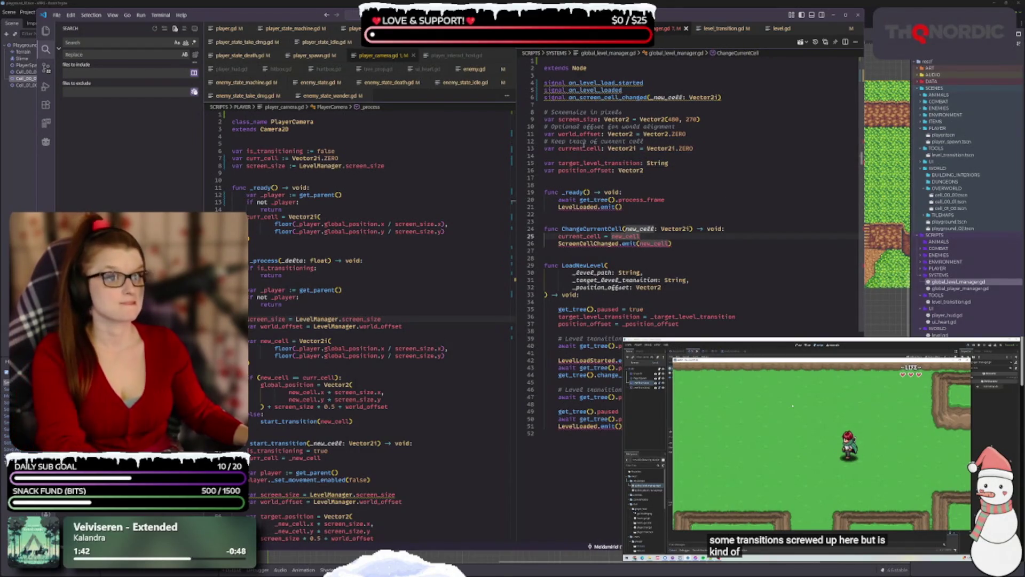
pyautogui.hotkey('ctrl', 'z')
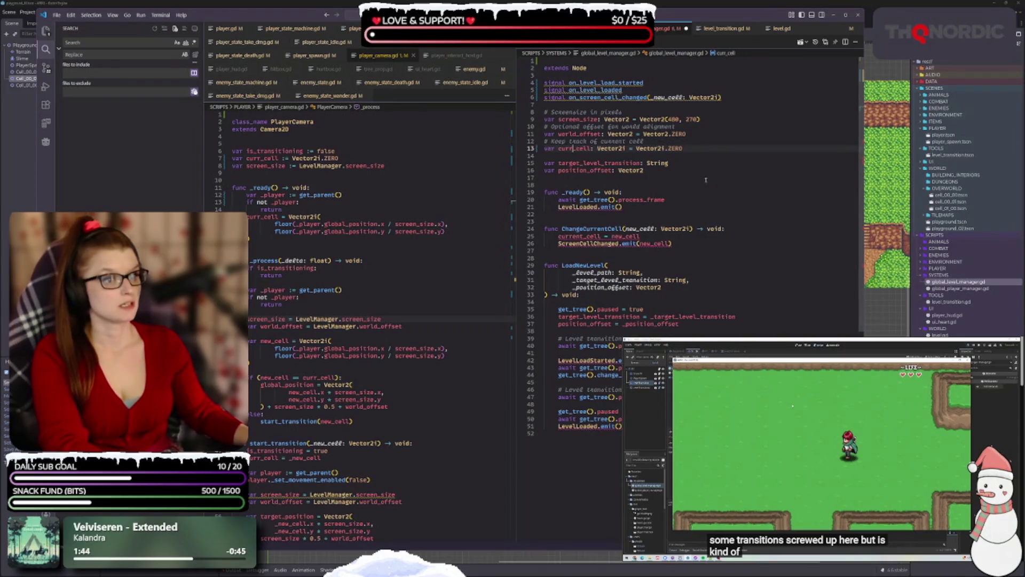
# - Shorten position_offset to pos_offset on line 16 and save the level manager script
pyautogui.moveTo(627, 171)
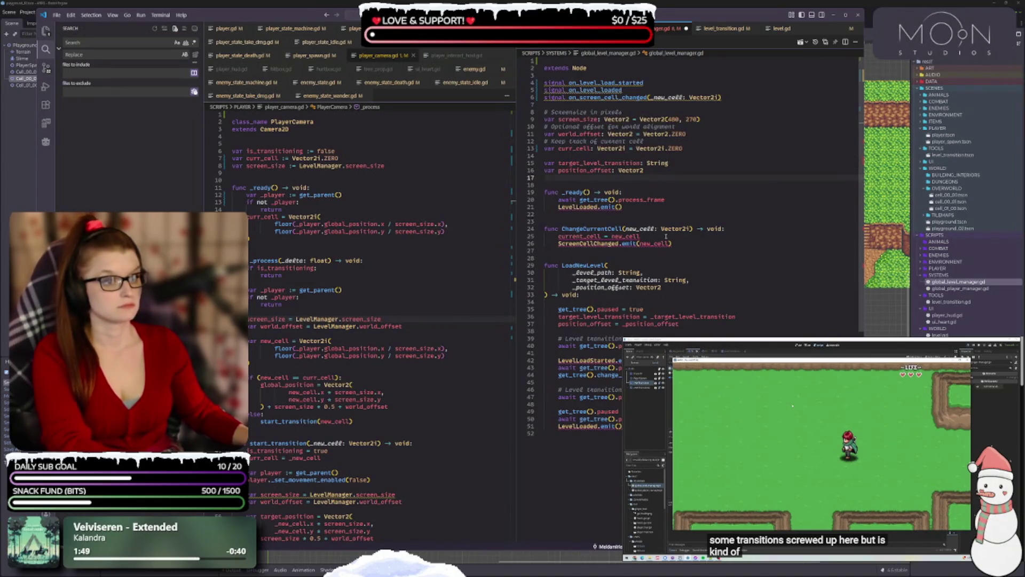
pyautogui.moveTo(672, 326)
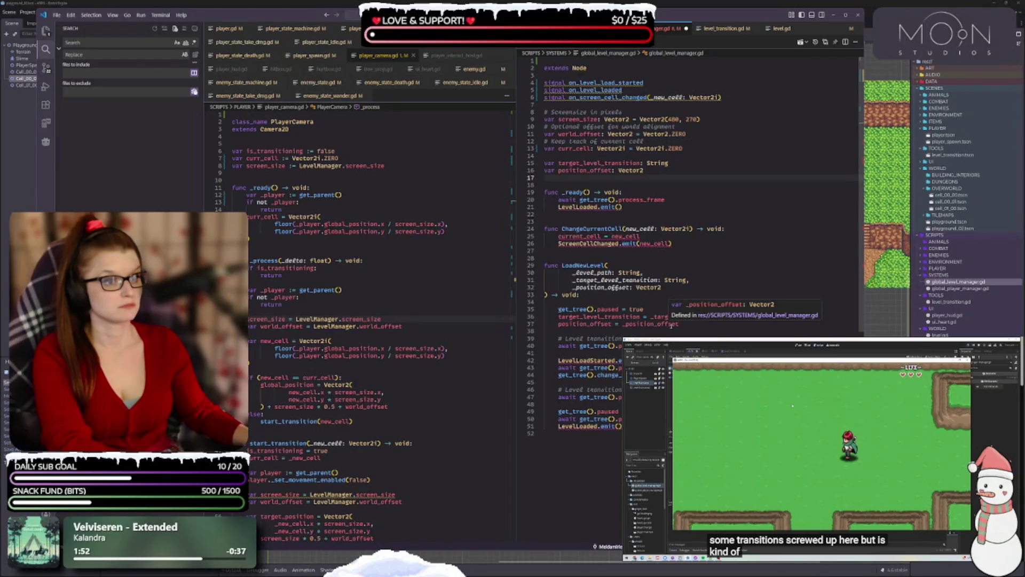
pyautogui.click(587, 170)
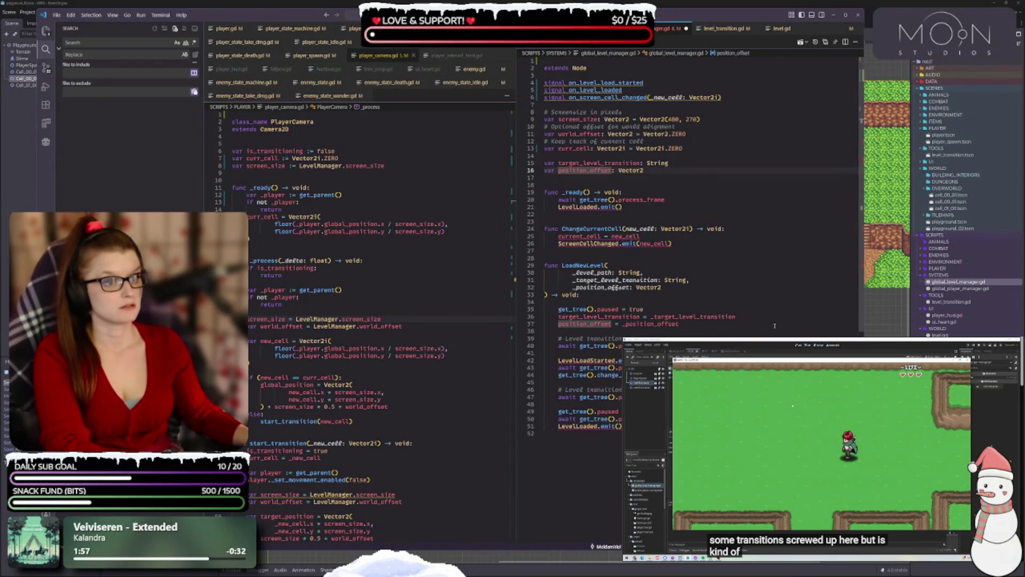
pyautogui.press('BackSpace')
pyautogui.press('BackSpace')
pyautogui.press('BackSpace')
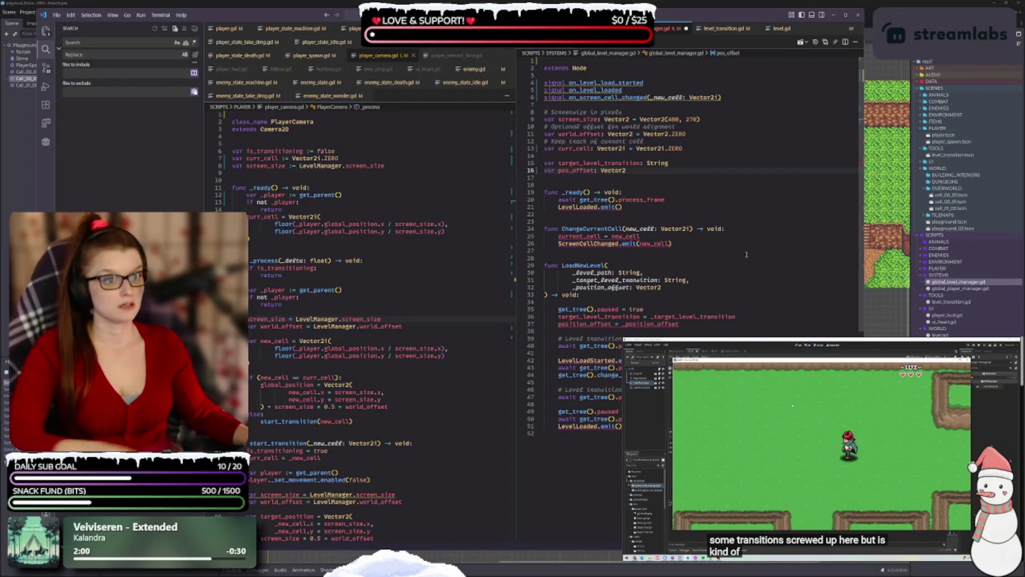
pyautogui.hotkey('ctrl', 's')
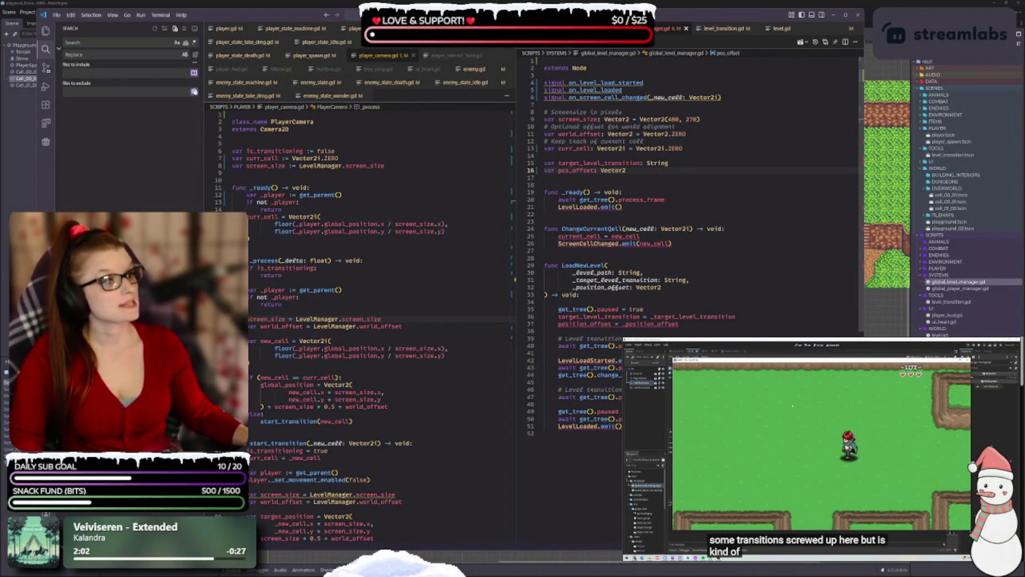
pyautogui.moveTo(574, 208)
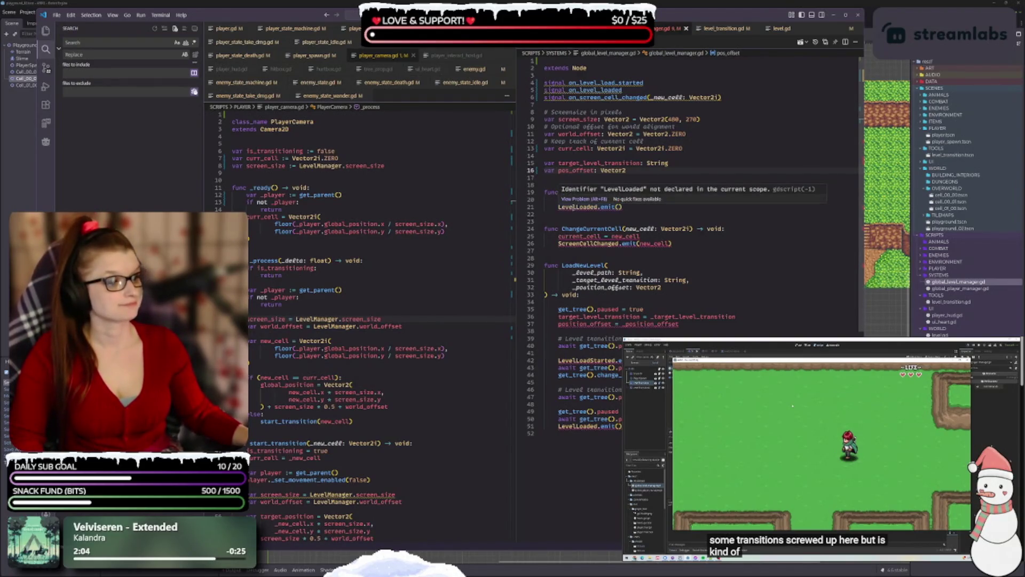
# - Rename the LoadNewLevel function to load_new_level and save
pyautogui.doubleClick(586, 265)
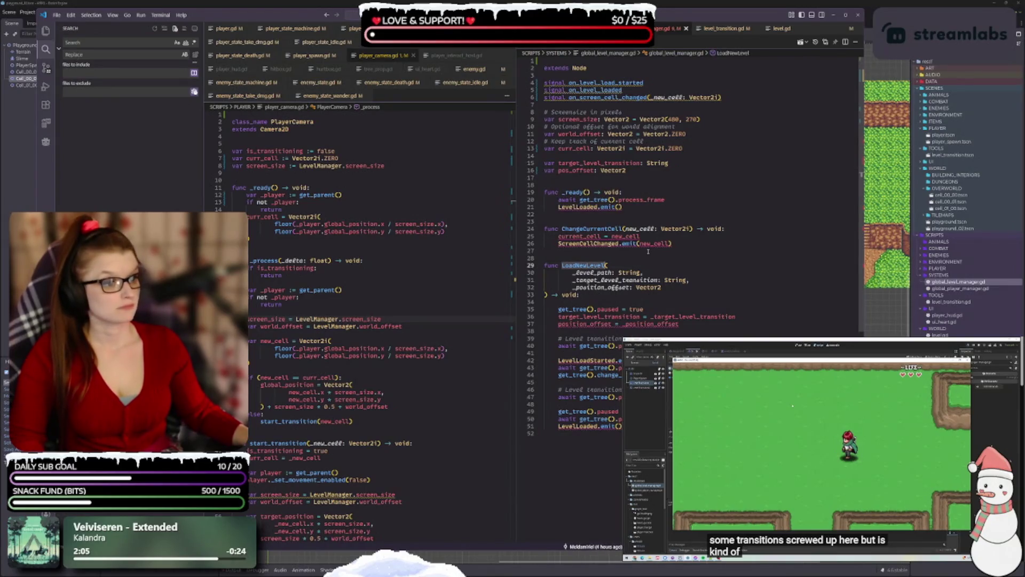
pyautogui.write('dn')
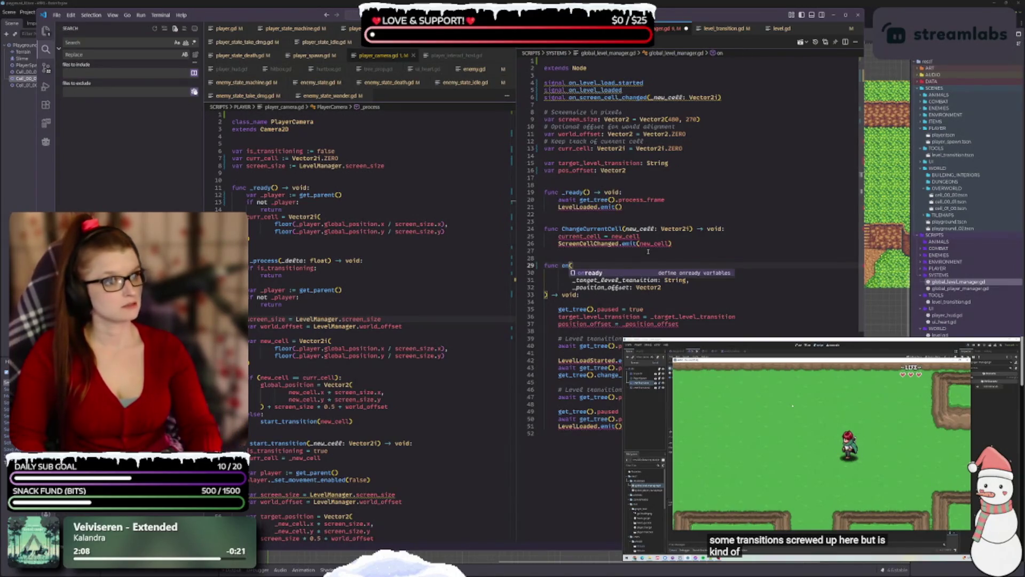
pyautogui.write('_level')
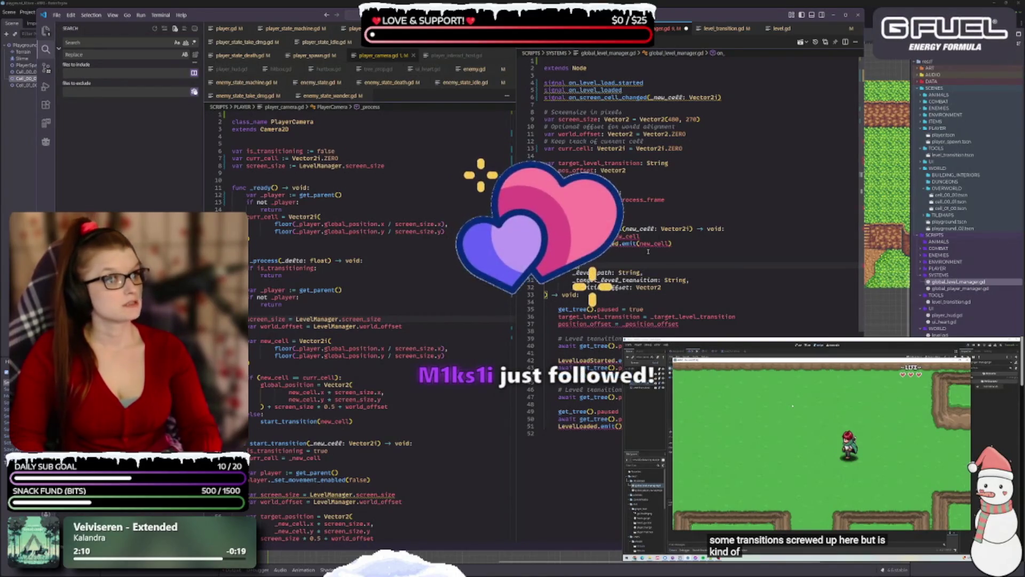
pyautogui.hotkey('ctrl', 'z')
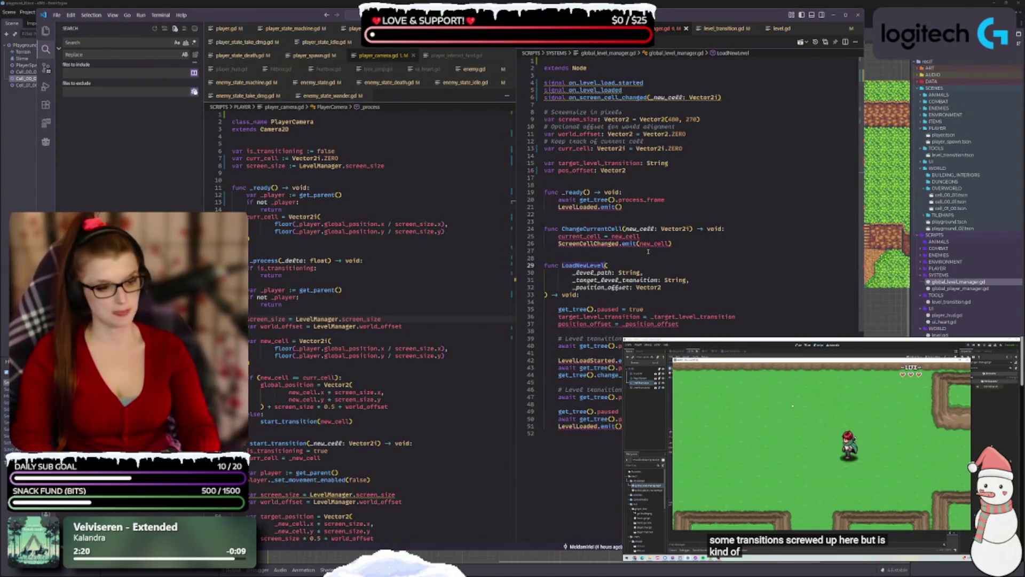
pyautogui.hotkey('ctrl', 'BackSpace')
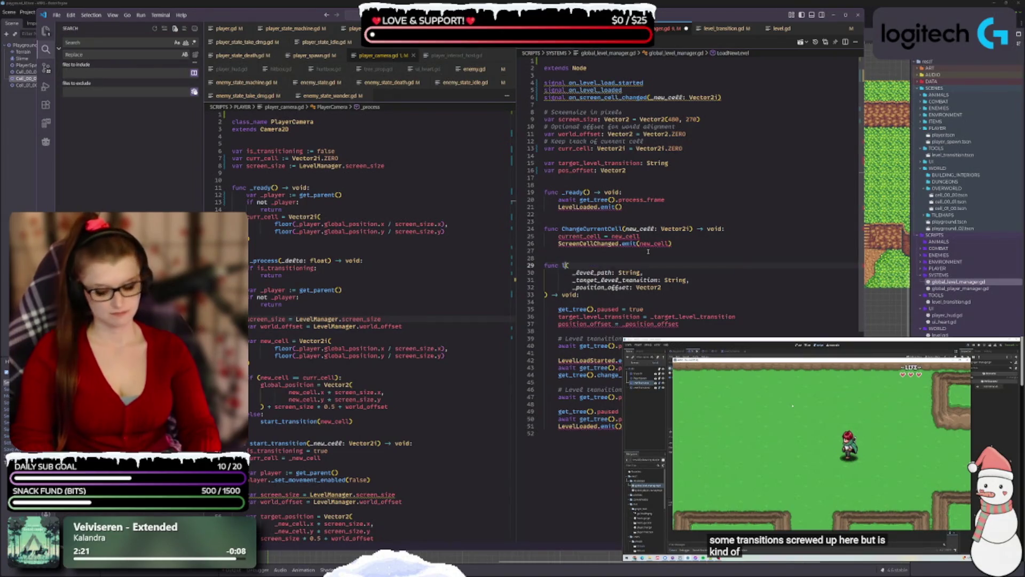
pyautogui.write('load_new_le')
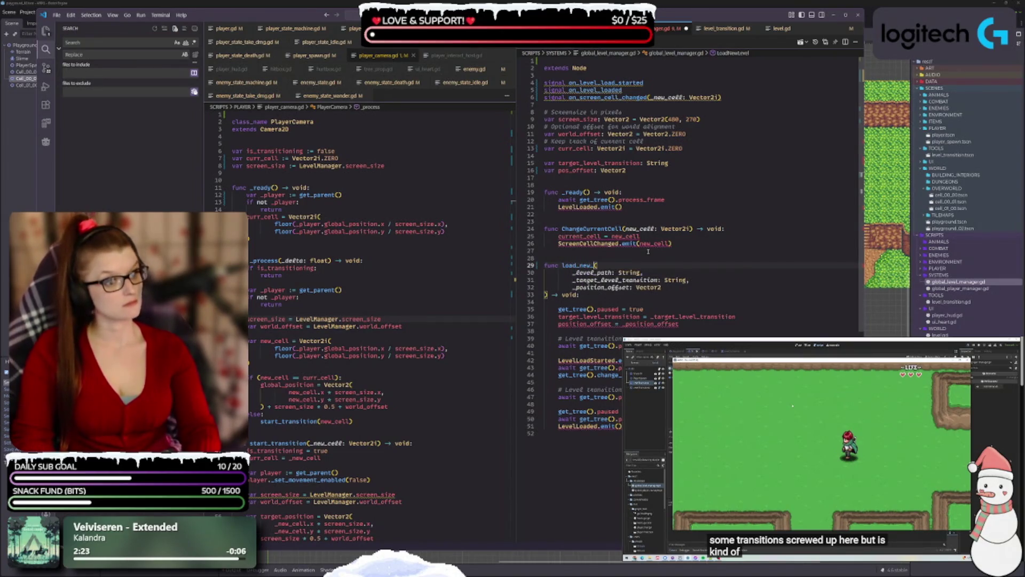
pyautogui.write('vel')
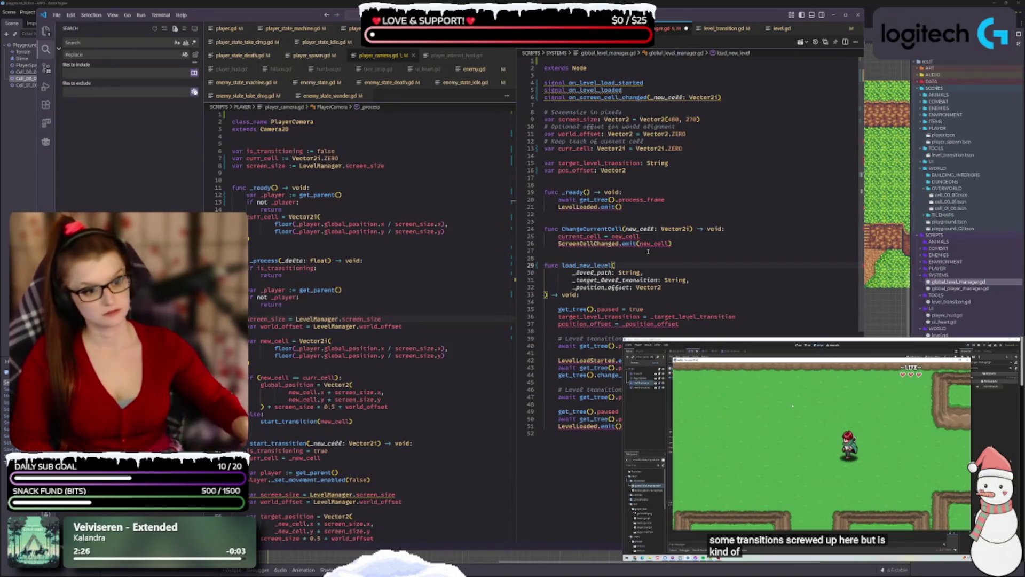
pyautogui.hotkey('ctrl', 's')
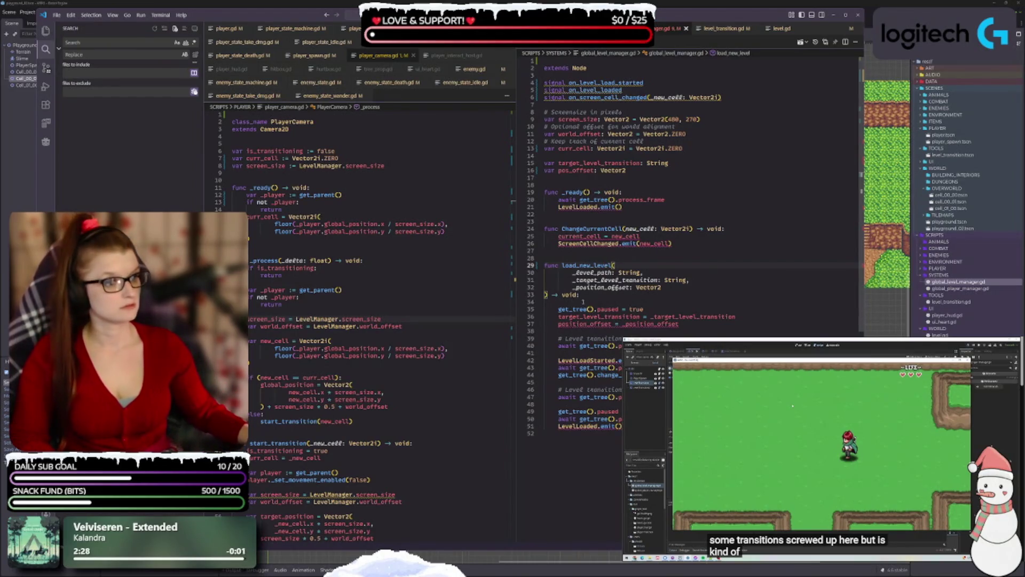
# - Rename the ChangeCurrentCell function to change_current_cell and save
pyautogui.doubleClick(592, 229)
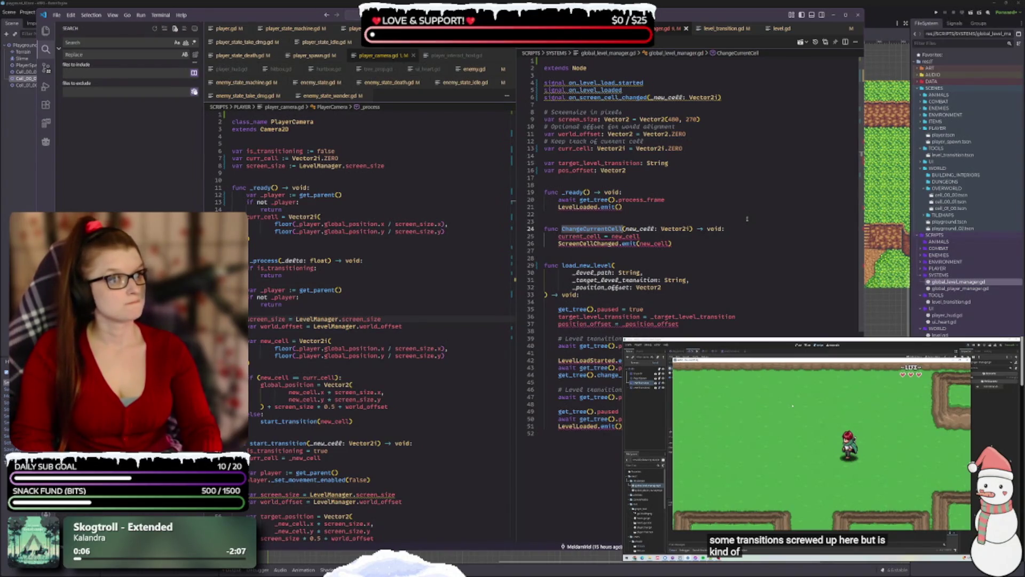
pyautogui.write('change_cu')
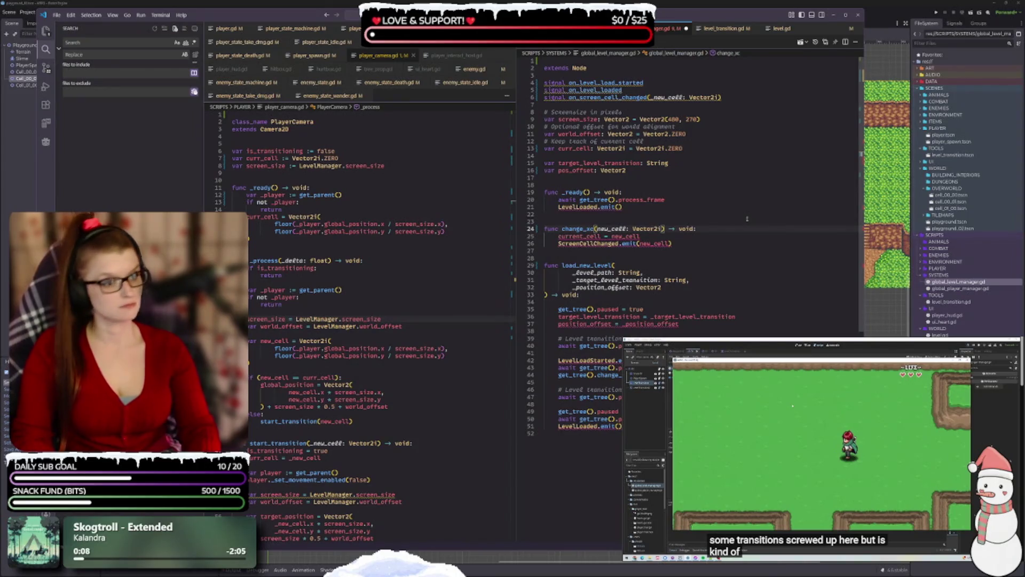
pyautogui.write('rren')
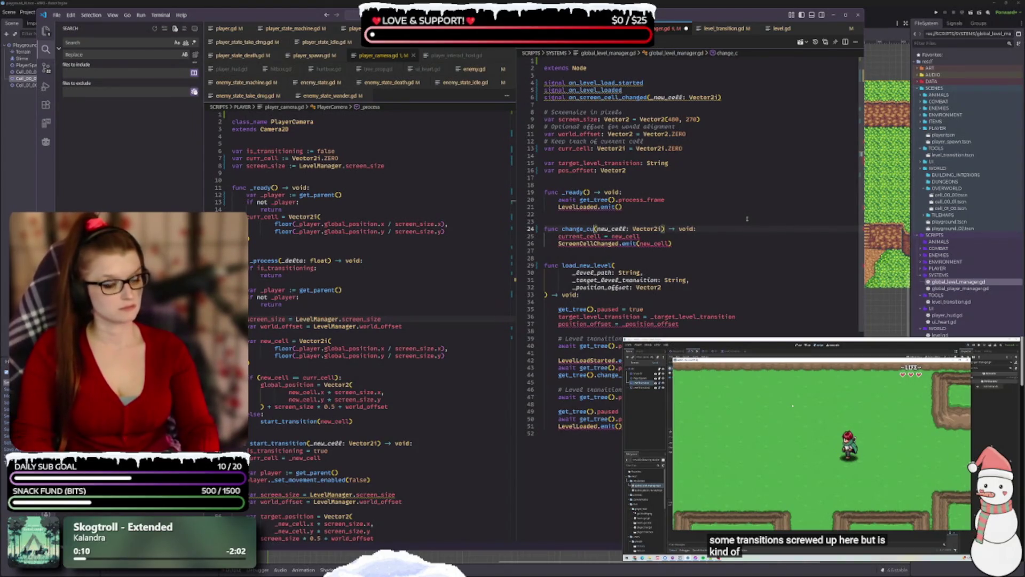
pyautogui.press('BackSpace')
pyautogui.press('BackSpace')
pyautogui.press('BackSpace')
pyautogui.write('rent_cell')
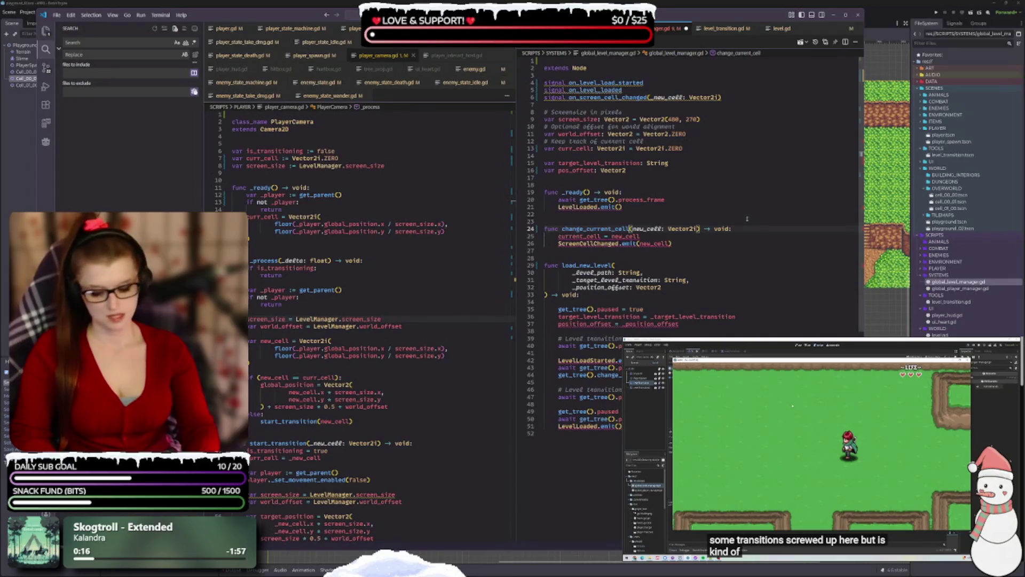
pyautogui.hotkey('ctrl', 's')
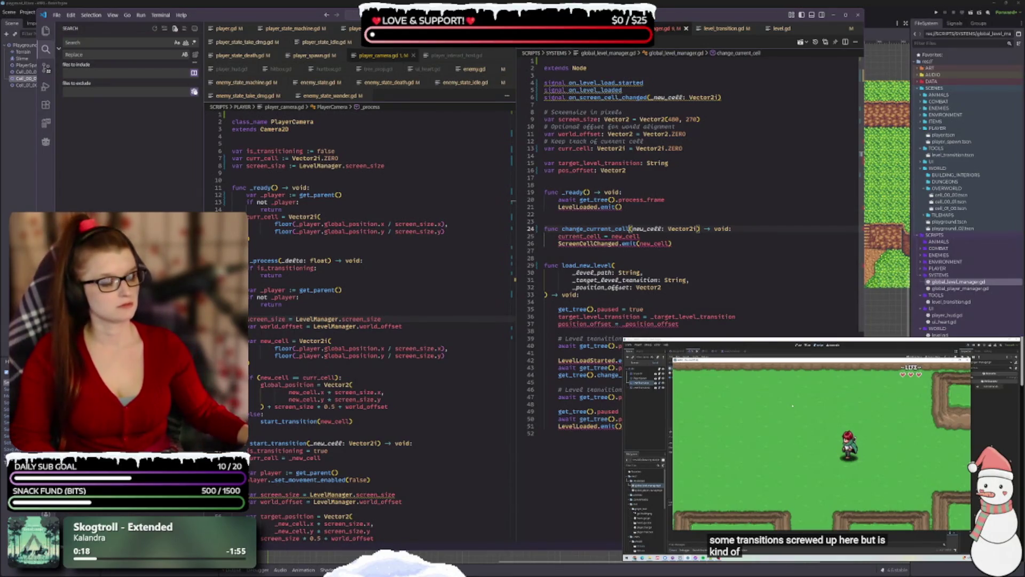
# - Prefix the new_cell parameter with an underscore to make it _new_cell
pyautogui.press('Right')
pyautogui.write('_')
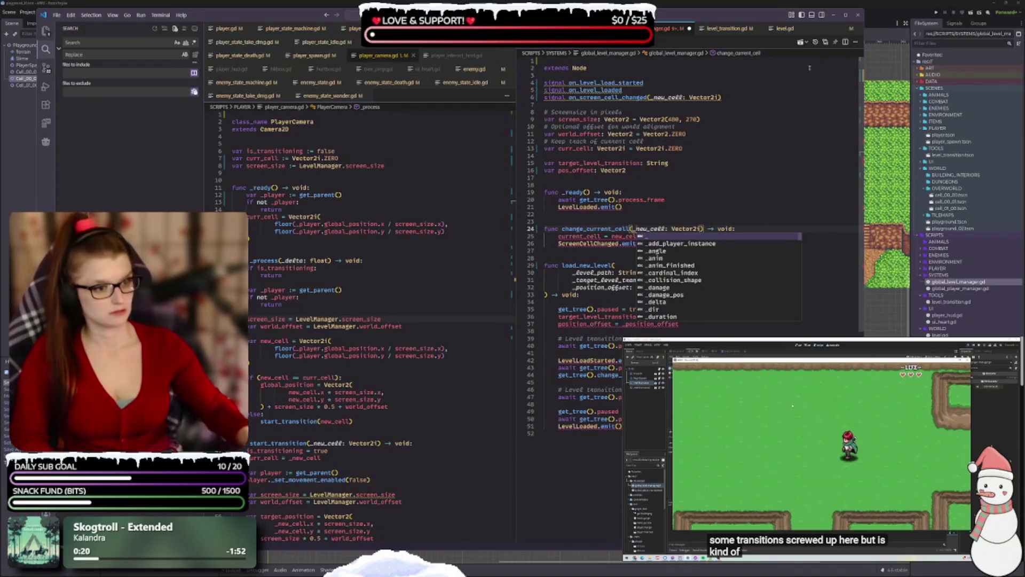
pyautogui.click(713, 195)
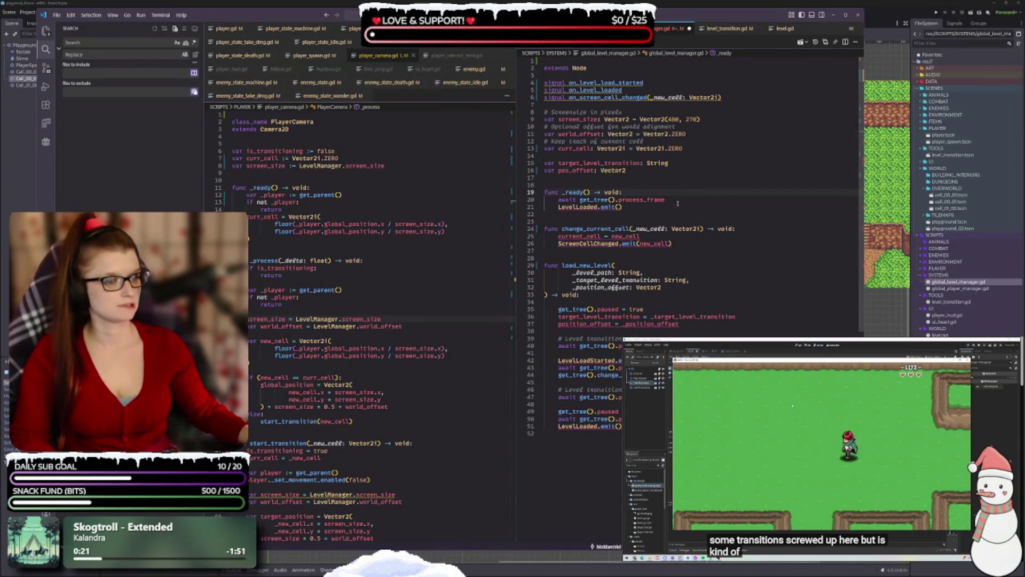
# - Replace the LevelLoaded emit on line 21 with on_level_loaded
pyautogui.click(576, 207)
pyautogui.hotkey('ctrl', 'd')
pyautogui.write('on_level_')
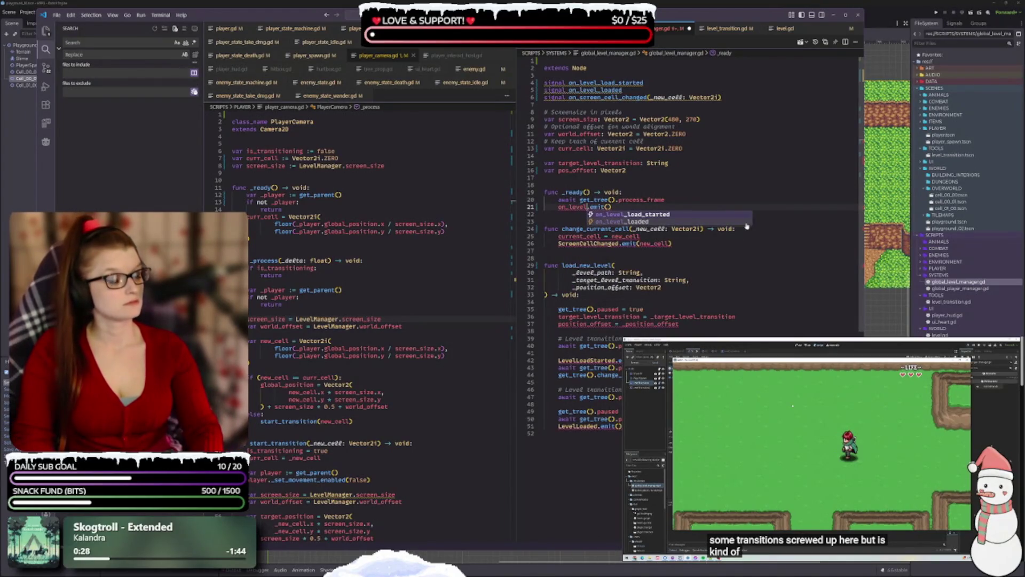
pyautogui.press('Down')
pyautogui.press('Return')
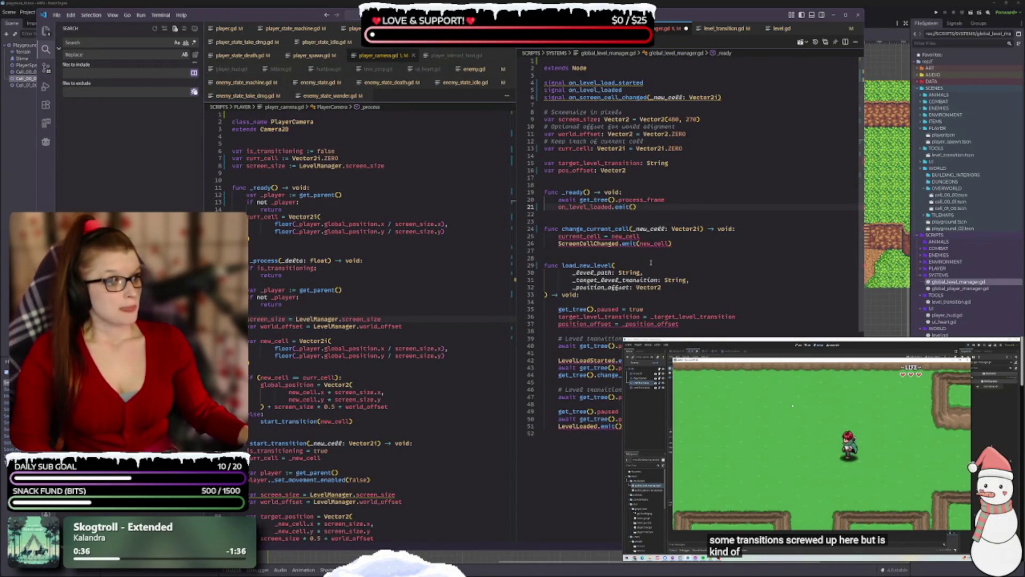
# - Change new_cell to _new_cell in the curr_cell assignment on line 25
pyautogui.click(577, 237)
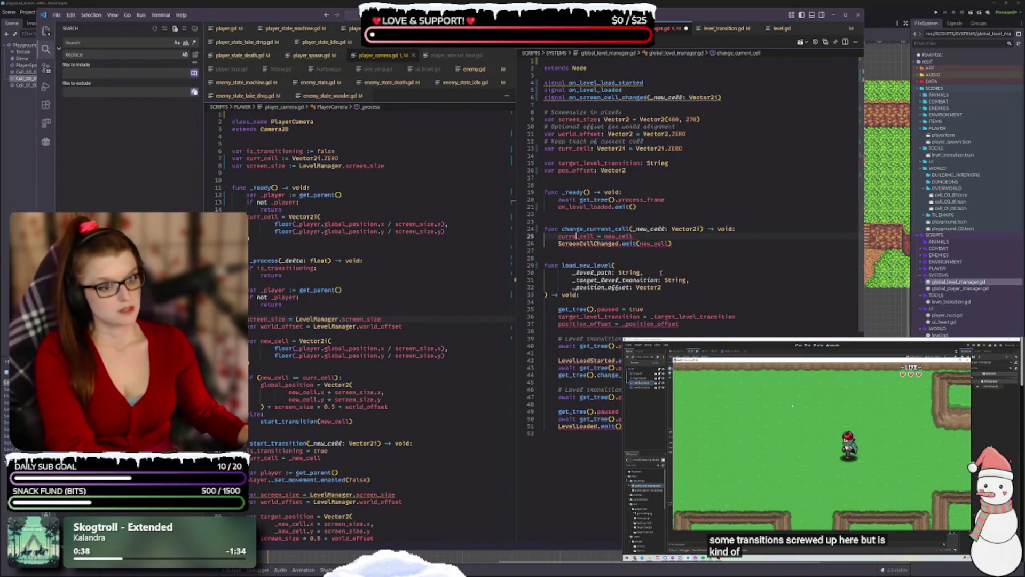
pyautogui.click(602, 236)
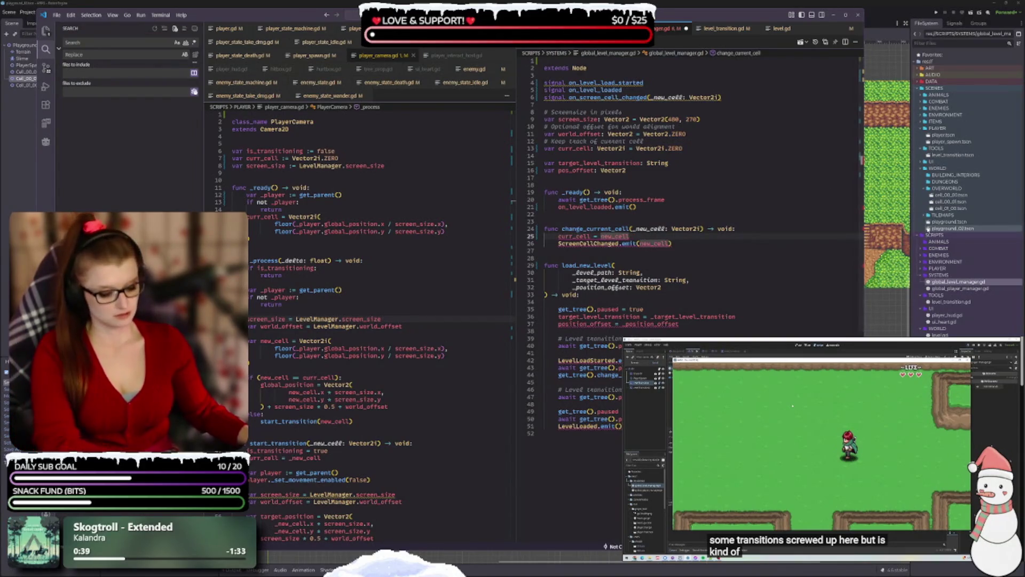
pyautogui.write('_')
pyautogui.click(546, 389)
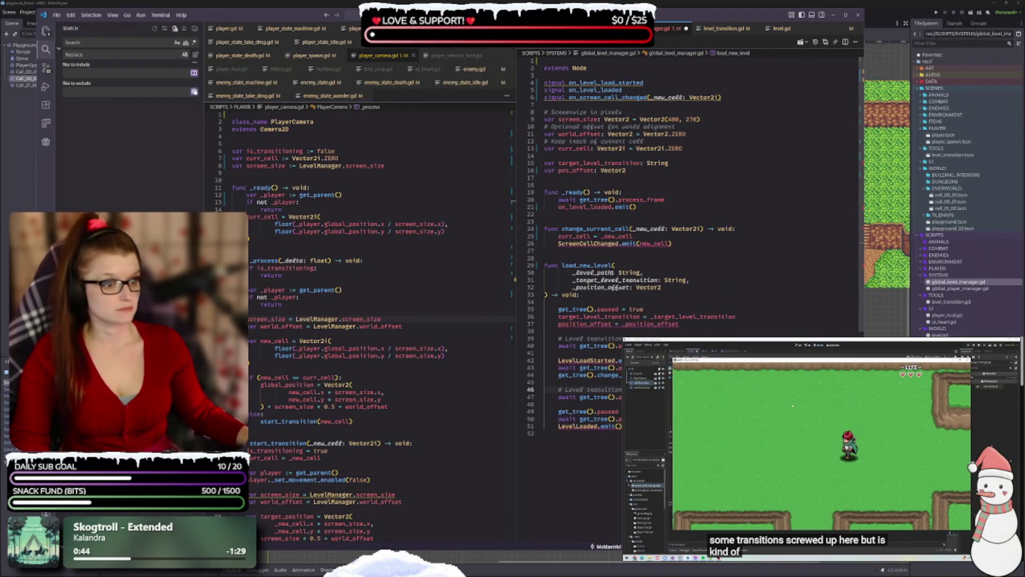
# - Emit on_screen_cell_changed instead of ScreenCellChanged, passing _new_cell
pyautogui.doubleClick(585, 243)
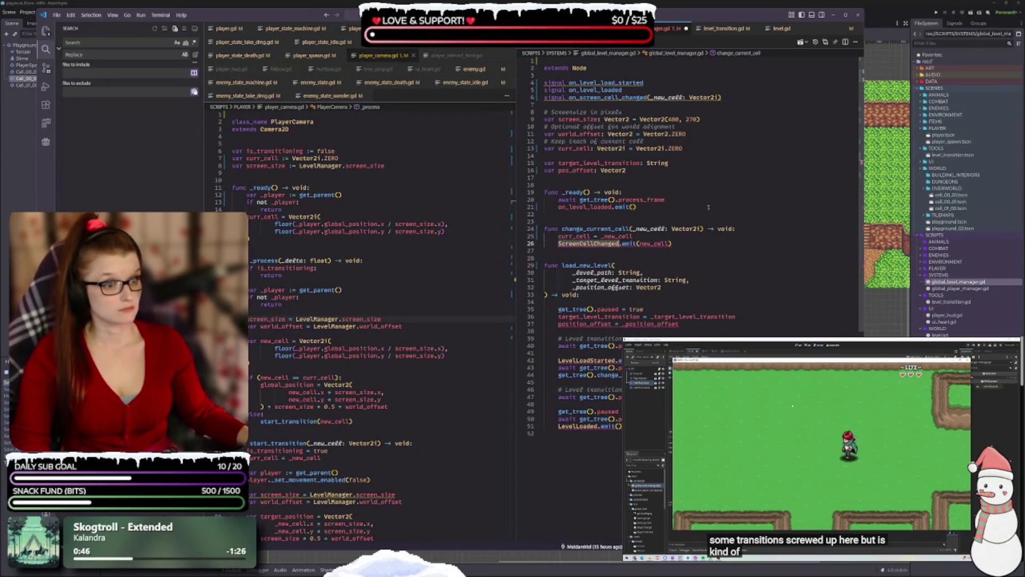
pyautogui.write('on_')
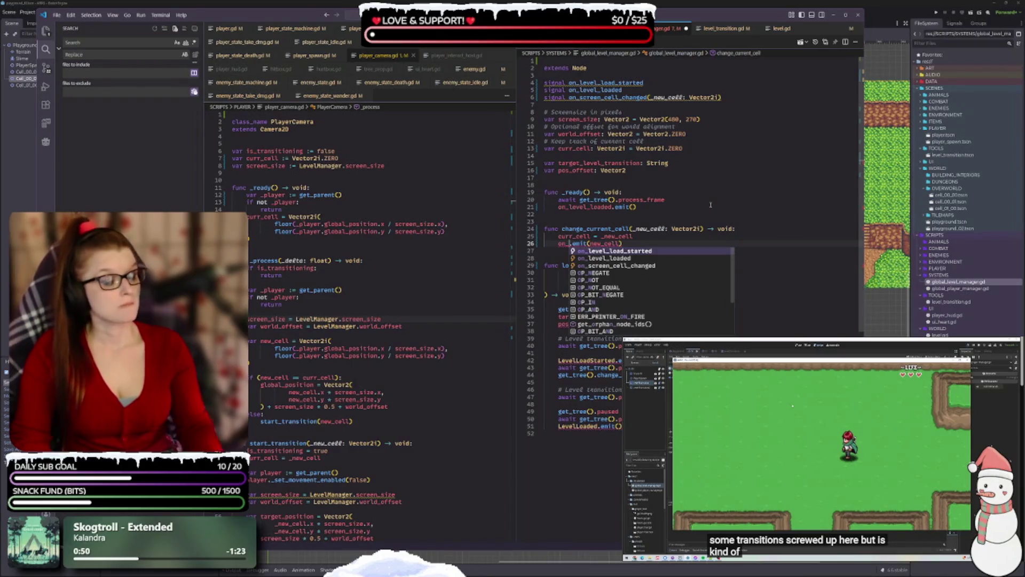
pyautogui.write('sc')
pyautogui.press('Return')
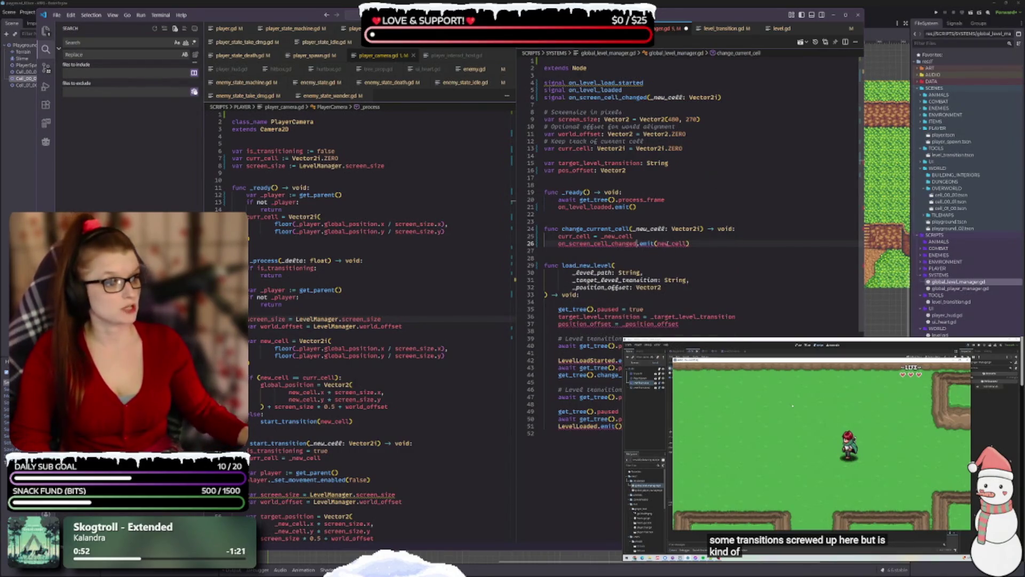
pyautogui.click(657, 243)
pyautogui.write('_')
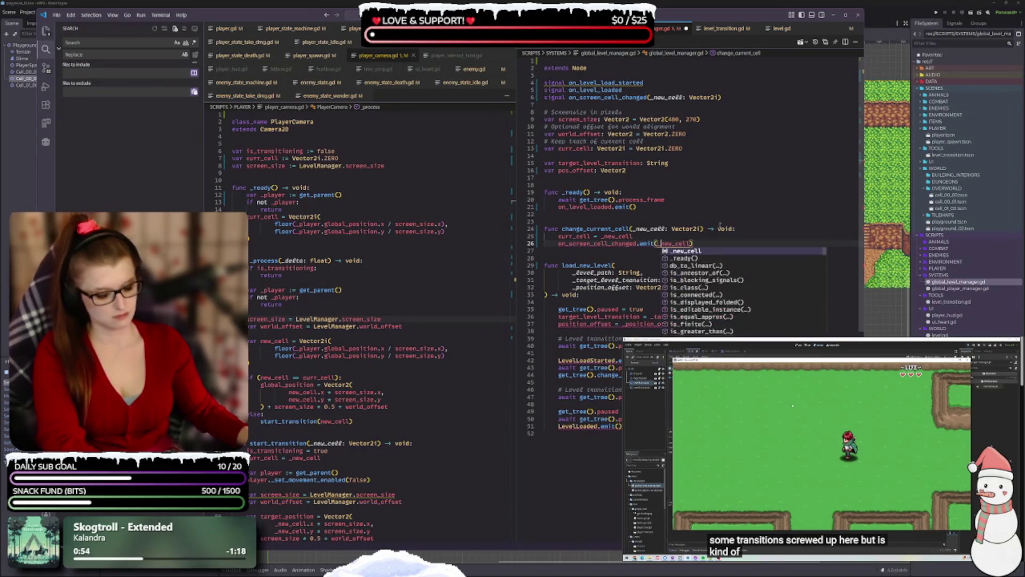
pyautogui.click(795, 231)
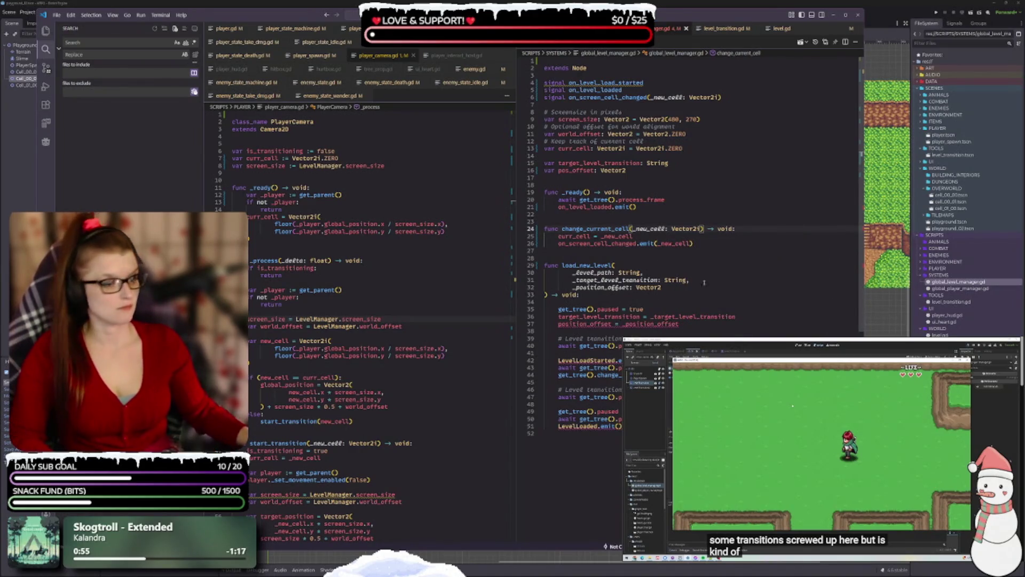
# - Rename the _position_offset parameter to _pos_offset, including its use on line 37
pyautogui.scroll(-1, 601, 243)
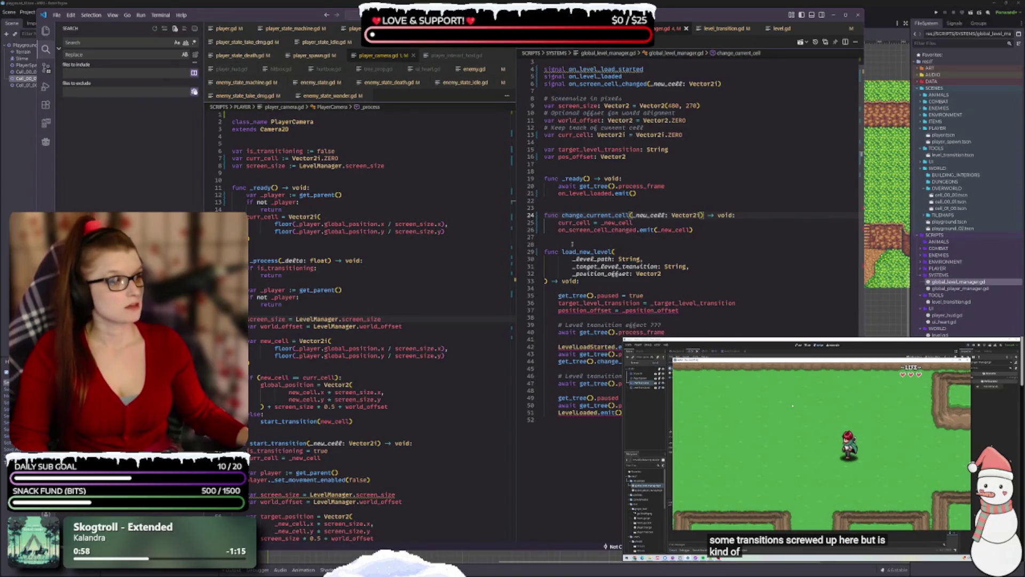
pyautogui.scroll(-2, 572, 244)
pyautogui.doubleClick(615, 239)
pyautogui.click(606, 261)
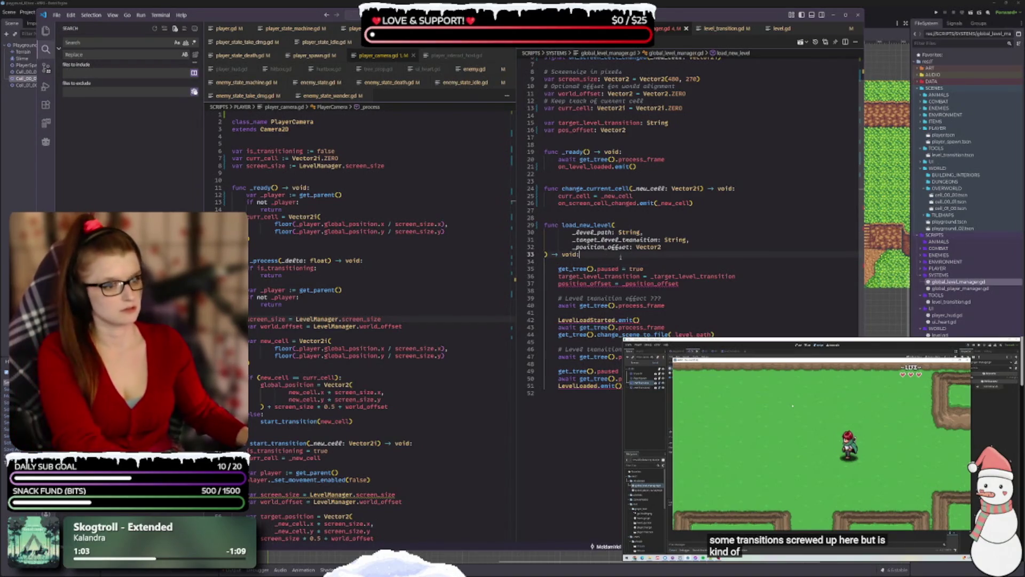
pyautogui.doubleClick(599, 247)
pyautogui.write('_pos_offset')
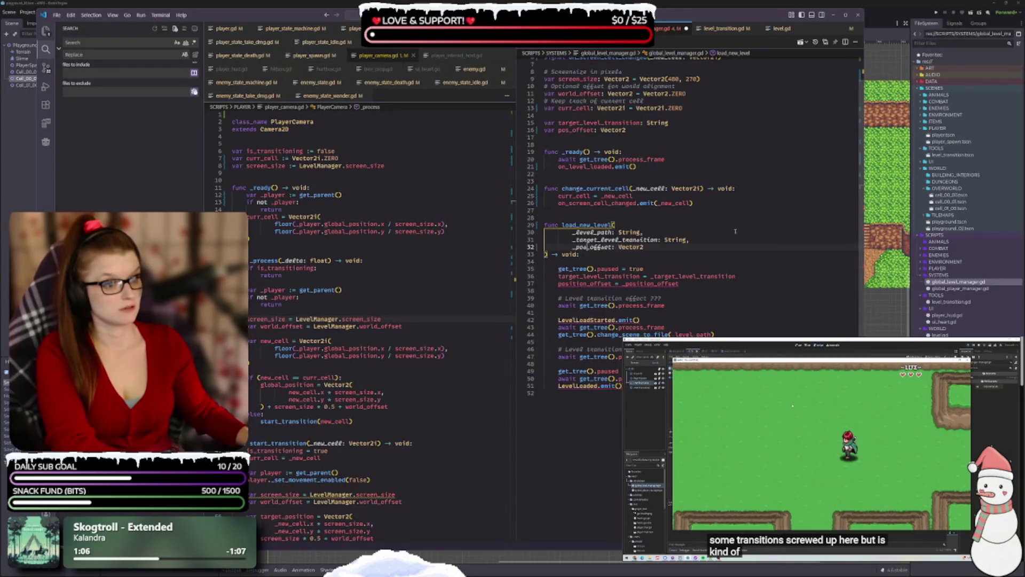
pyautogui.press('Down')
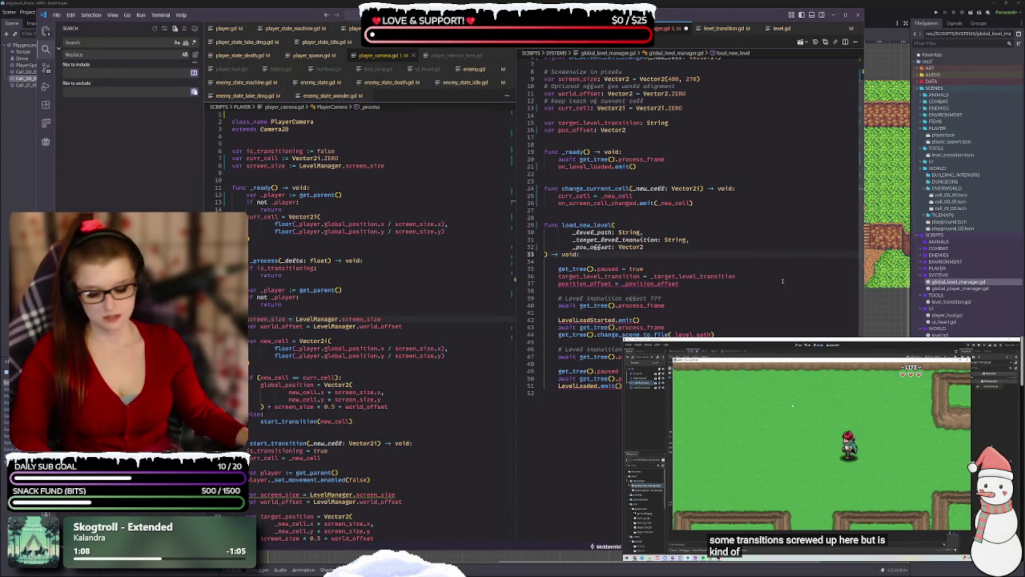
pyautogui.scroll(-1, 634, 260)
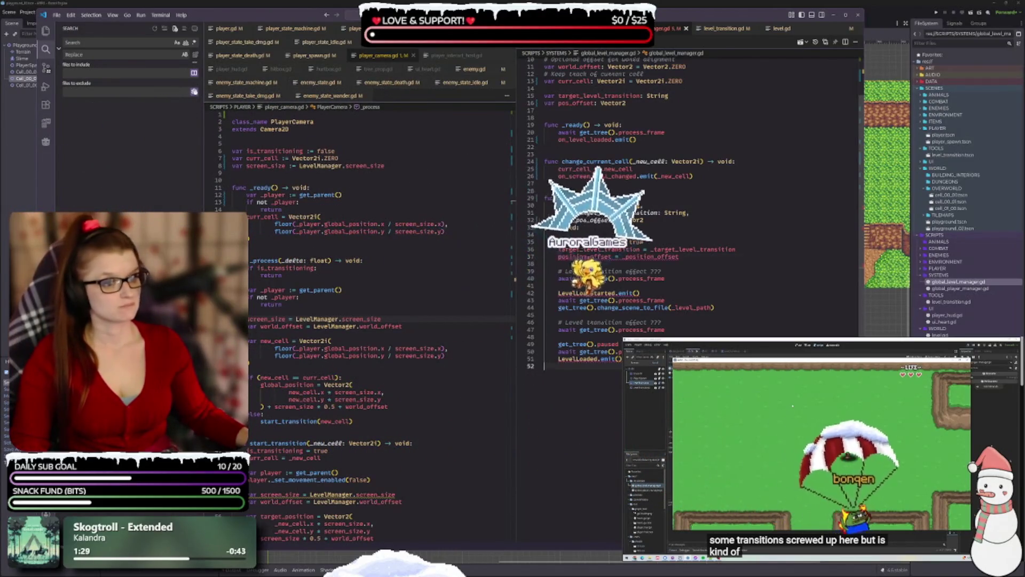
pyautogui.click(587, 257)
pyautogui.press('BackSpace')
pyautogui.press('BackSpace')
pyautogui.press('BackSpace')
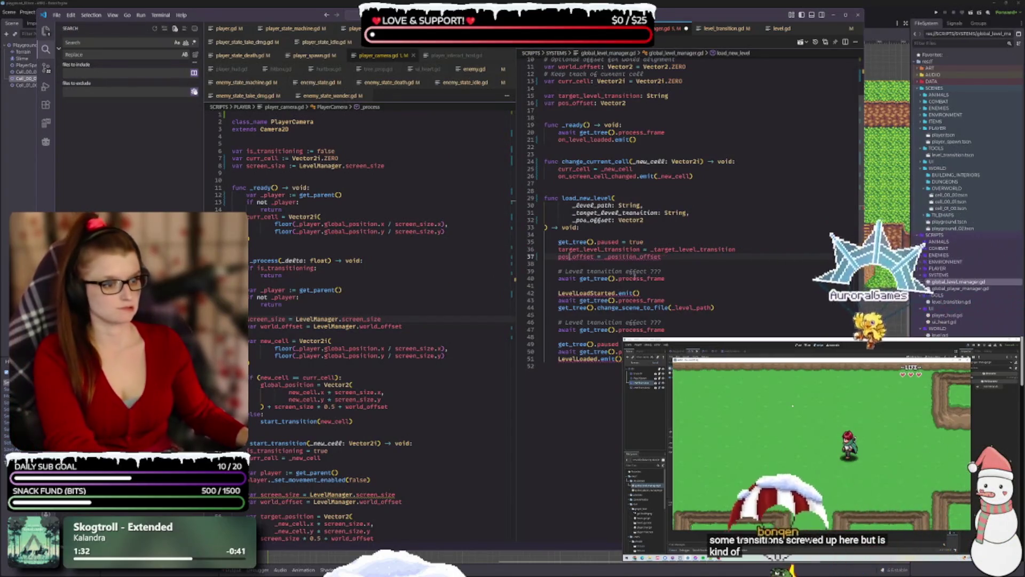
pyautogui.press('BackSpace')
pyautogui.press('BackSpace')
pyautogui.press('BackSpace')
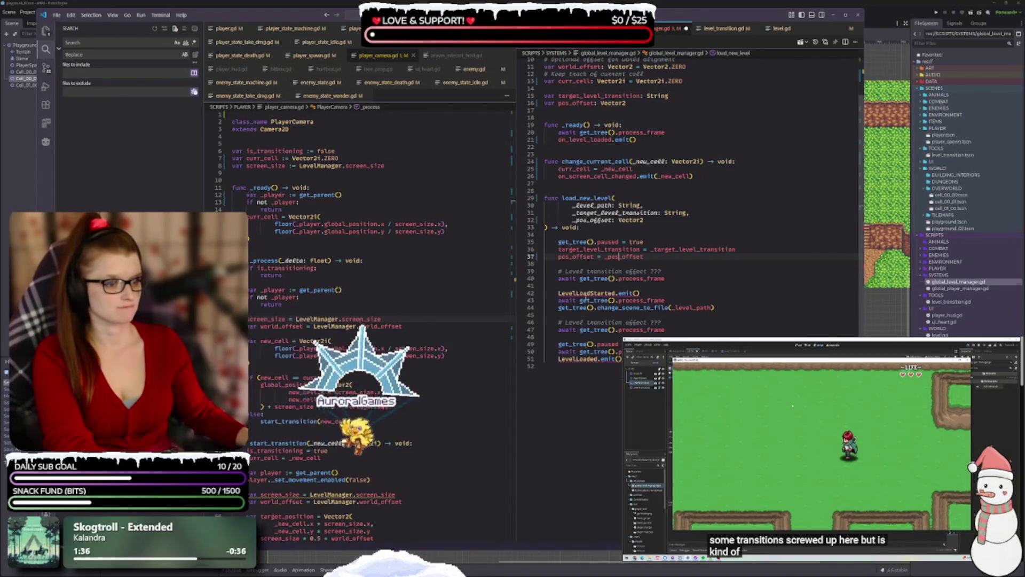
# - Replace LevelLoadStarted with on_level_load_started and LevelLoaded with on_level_loaded, then save
pyautogui.doubleClick(588, 293)
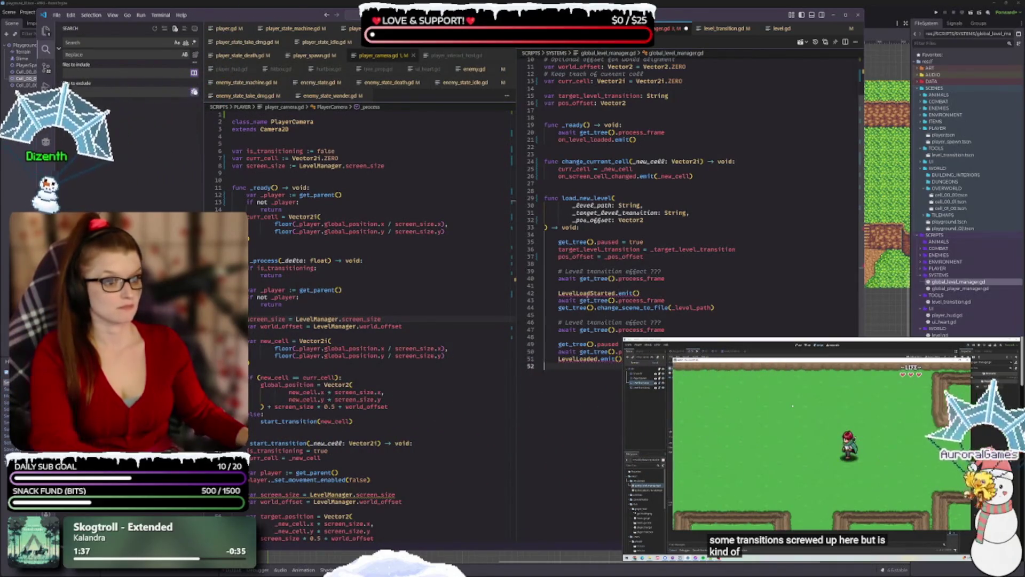
pyautogui.write('on_level')
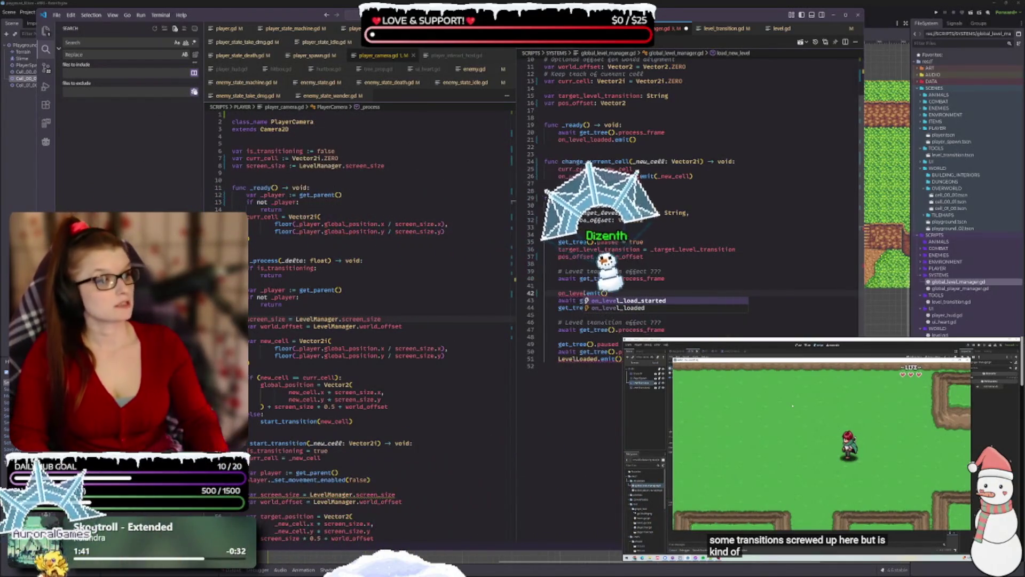
pyautogui.press('Return')
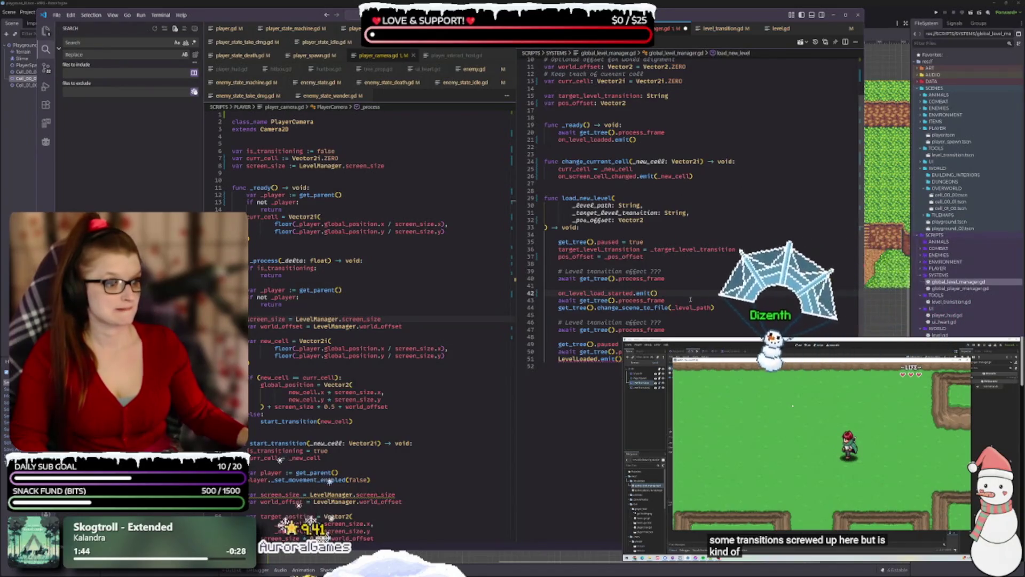
pyautogui.click(587, 366)
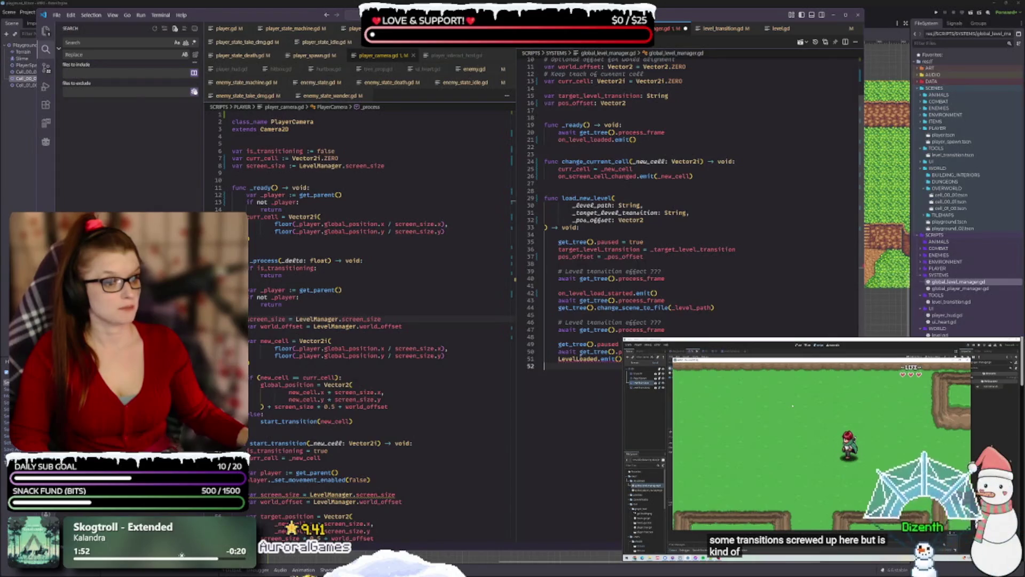
pyautogui.doubleClick(574, 359)
pyautogui.write('on_l')
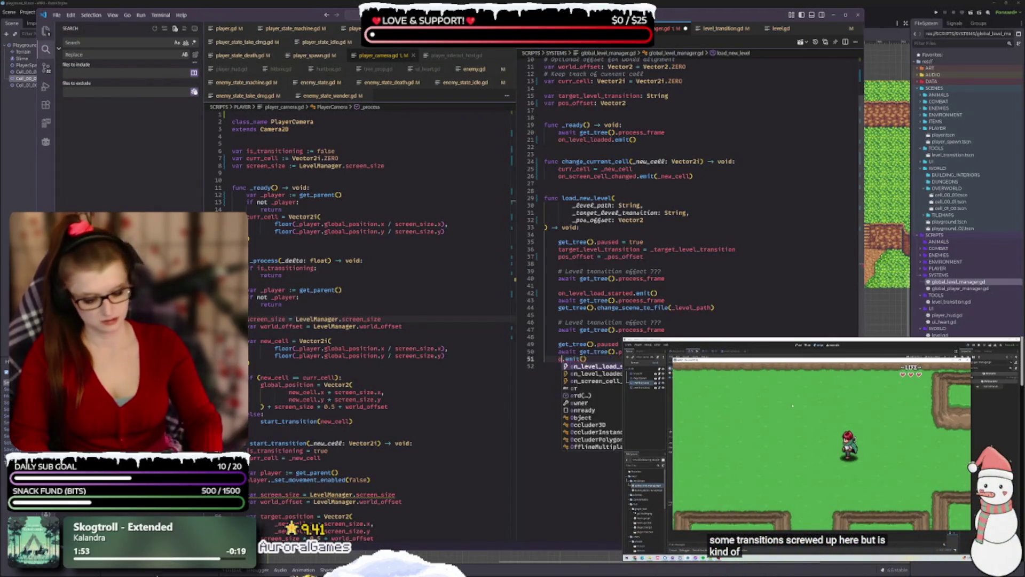
pyautogui.write('e')
pyautogui.press('Return')
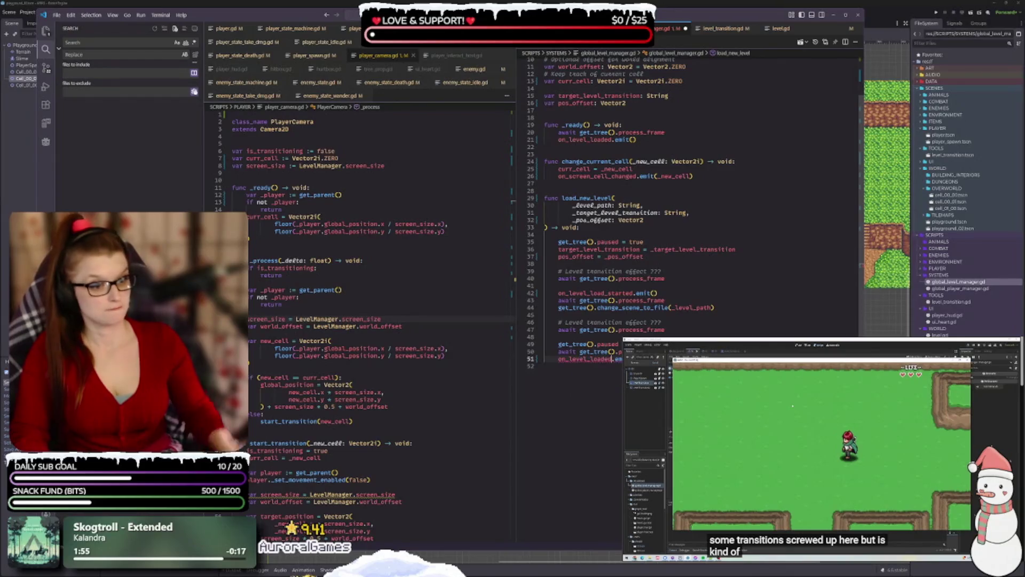
pyautogui.hotkey('ctrl', 's')
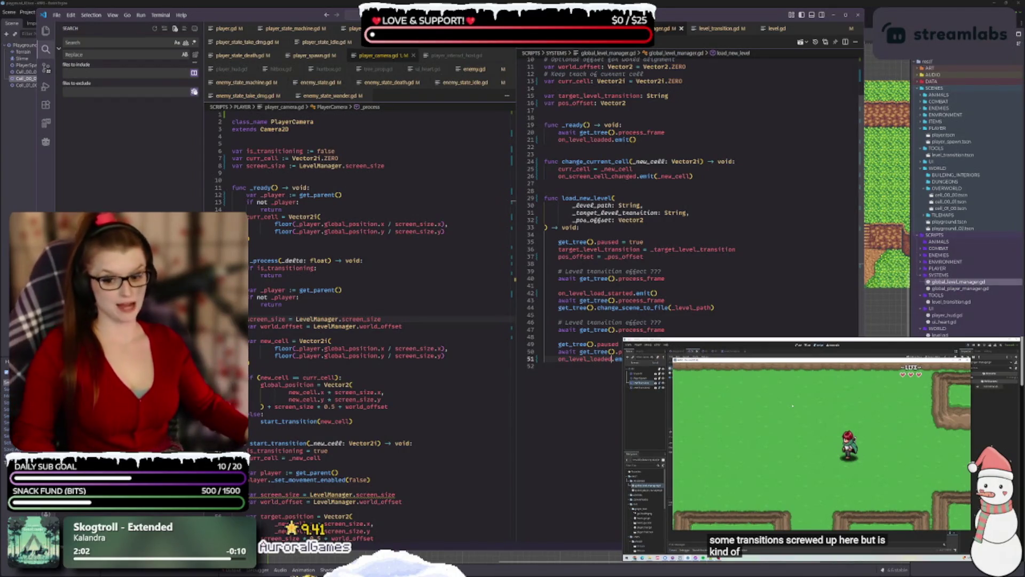
pyautogui.scroll(3, 680, 121)
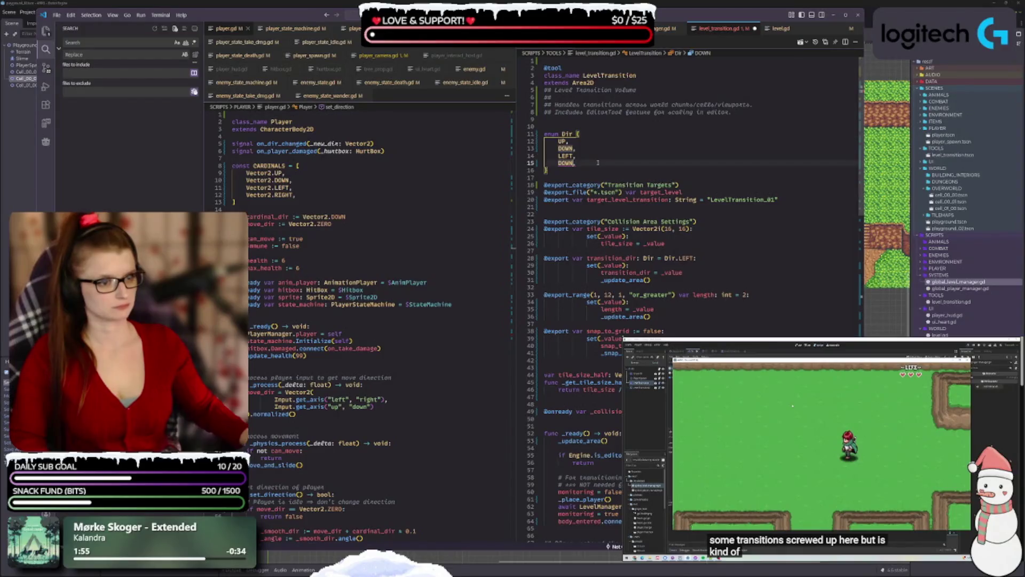
# - Complete the Dir enum's RIGHT entry and save level_transition.gd
pyautogui.write('RI')
pyautogui.press('Return')
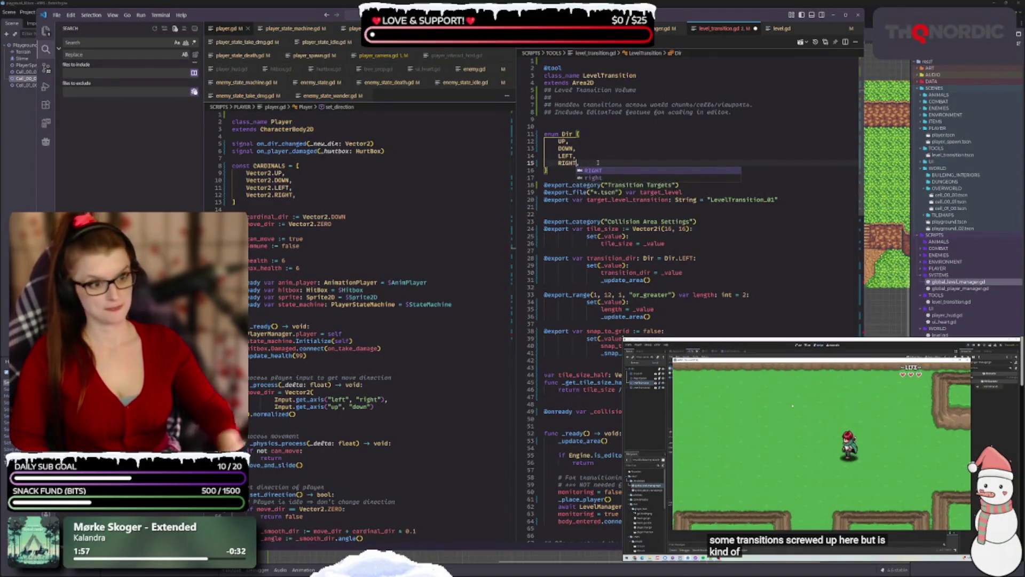
pyautogui.hotkey('ctrl', 's')
pyautogui.click(632, 140)
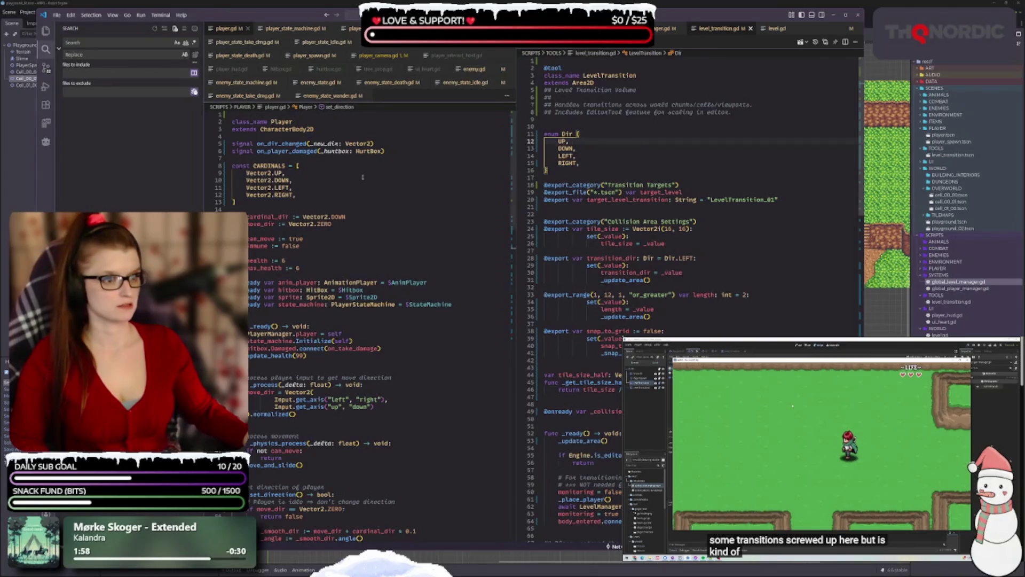
# - Show player_camera.gd in the left editor and scroll down through level_transition.gd
pyautogui.click(382, 56)
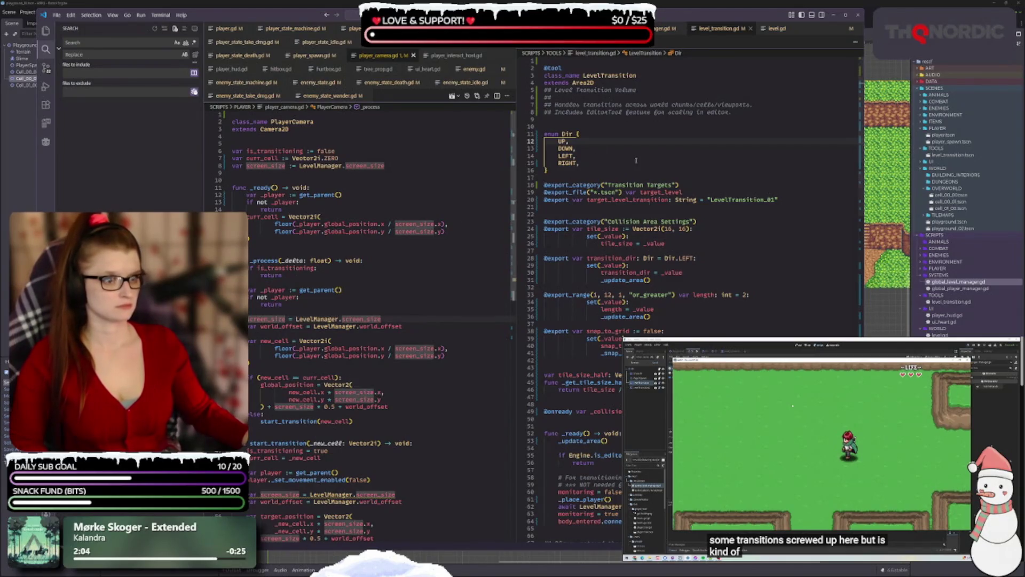
pyautogui.click(652, 169)
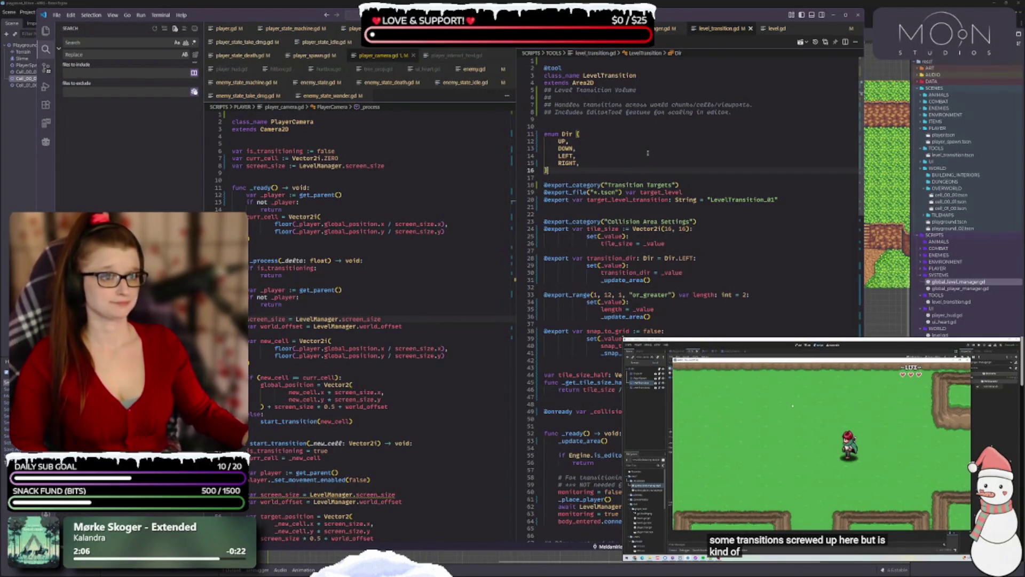
pyautogui.scroll(-1, 547, 207)
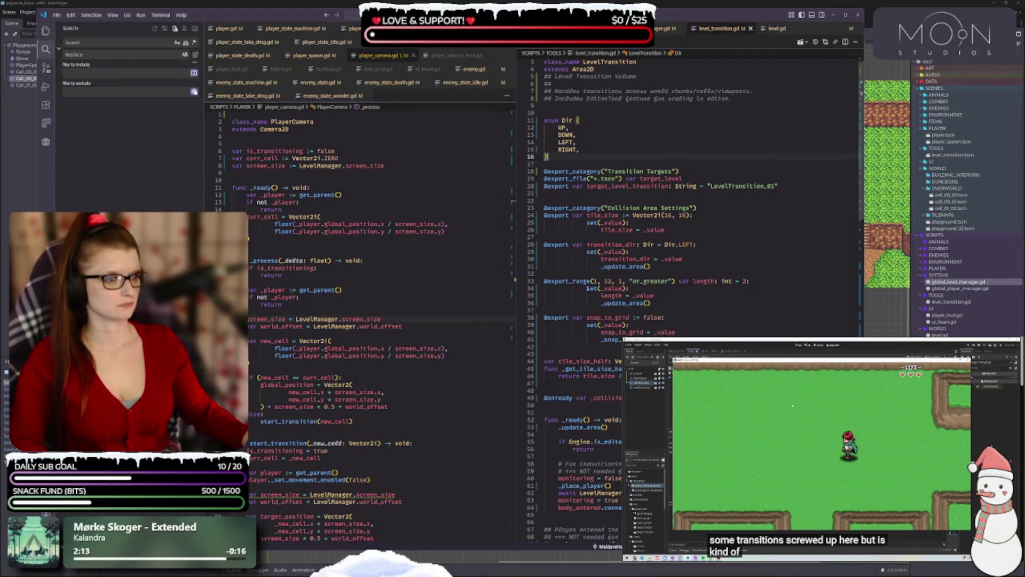
pyautogui.scroll(-3, 721, 289)
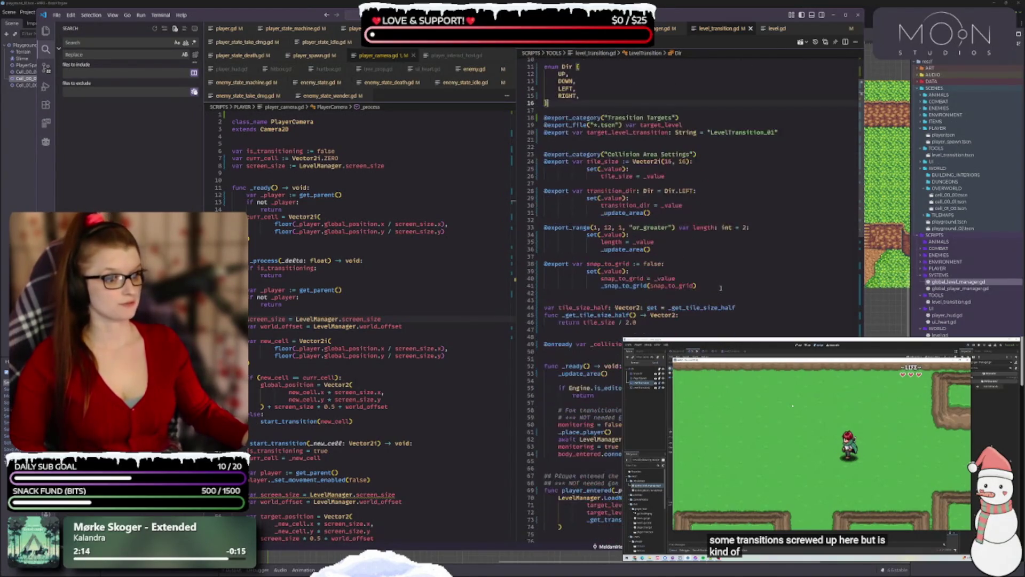
pyautogui.scroll(-4, 655, 273)
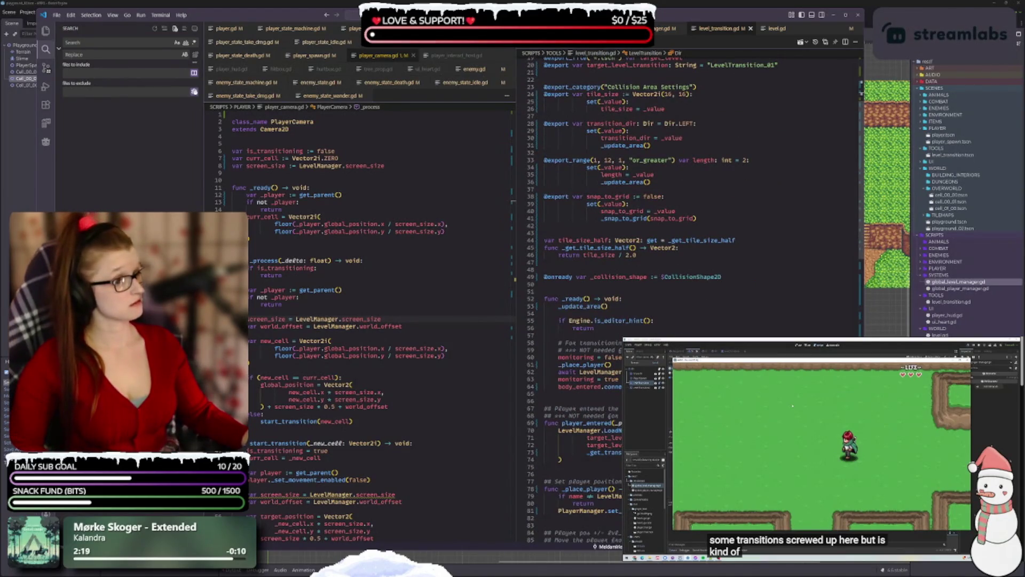
pyautogui.scroll(-3, 717, 294)
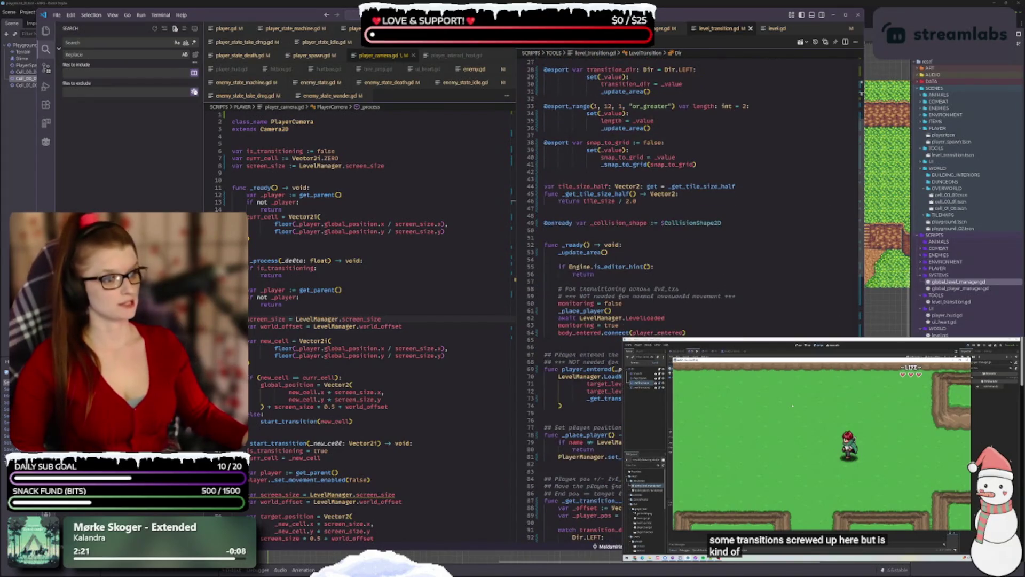
pyautogui.scroll(-3, 667, 330)
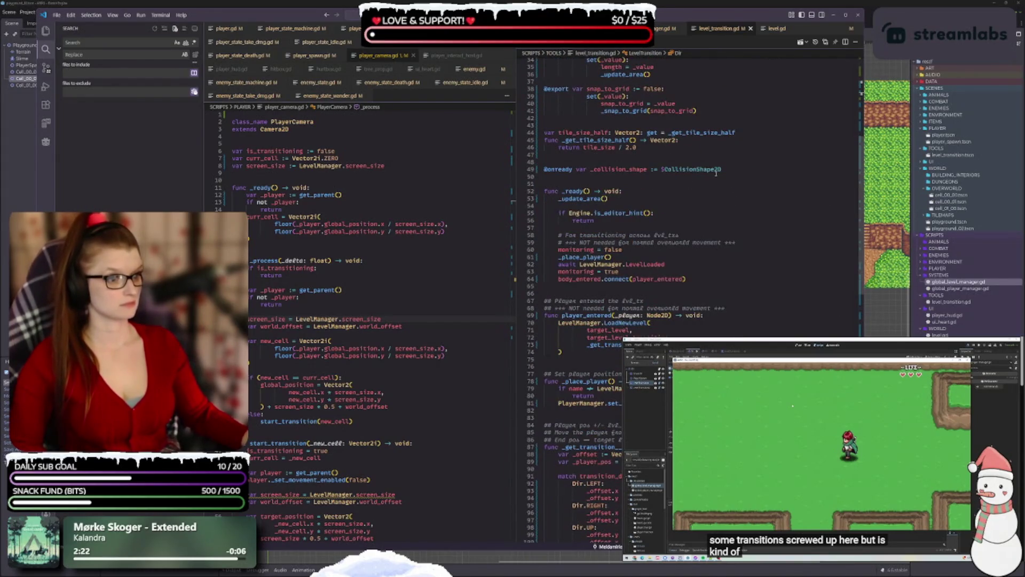
pyautogui.scroll(-2, 716, 188)
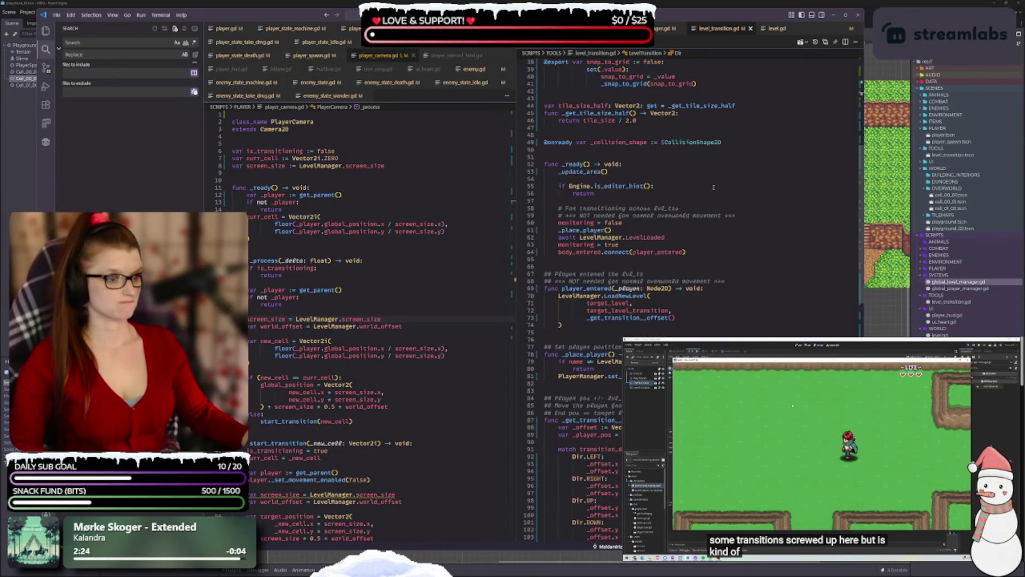
# - Make line 62 await LevelManager.on_level_loaded instead of LevelLoaded, and save
pyautogui.doubleClick(635, 237)
pyautogui.press('BackSpace')
pyautogui.hotkey('ctrl', 'space')
pyautogui.write('on')
pyautogui.press('Down')
pyautogui.press('Return')
pyautogui.hotkey('ctrl', 's')
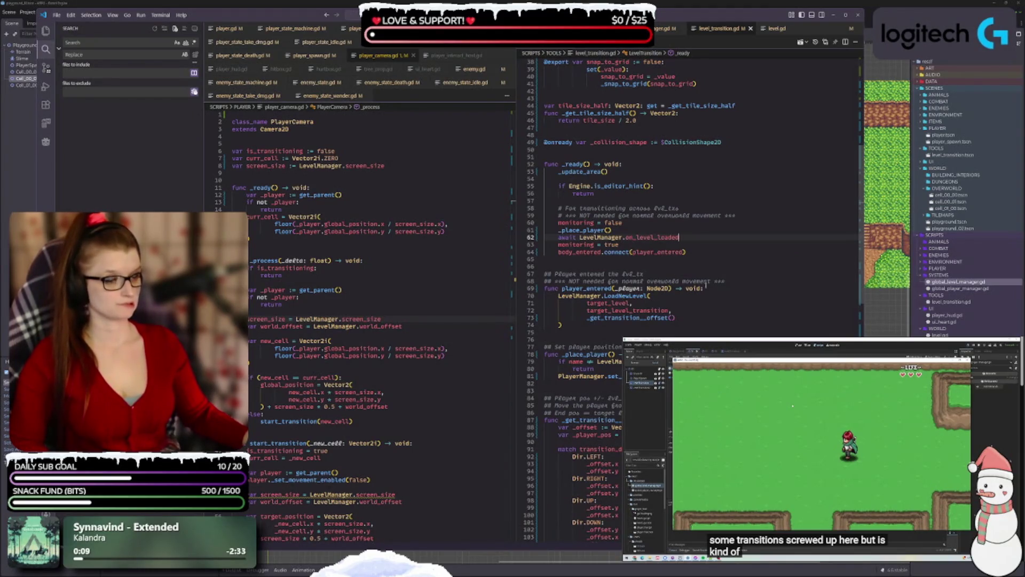
# - Replace the LoadNewLevel call on line 70 with load_new_level
pyautogui.doubleClick(623, 296)
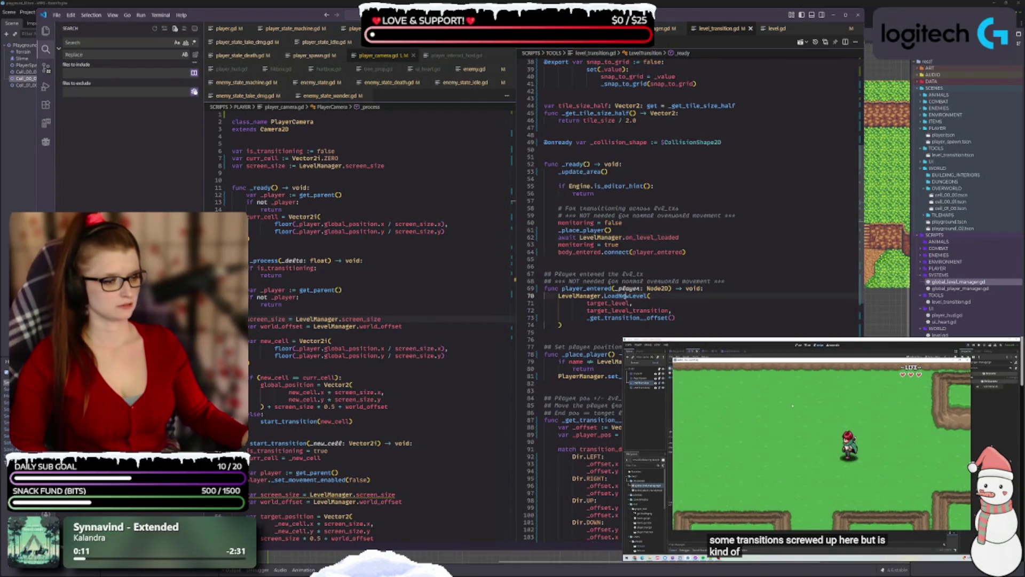
pyautogui.write('LOAD')
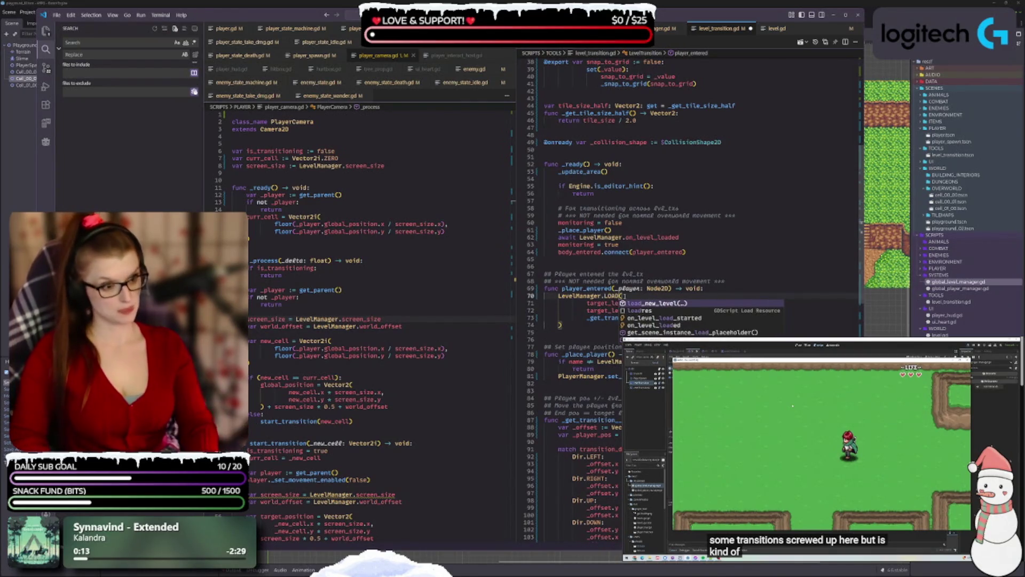
pyautogui.press('Return')
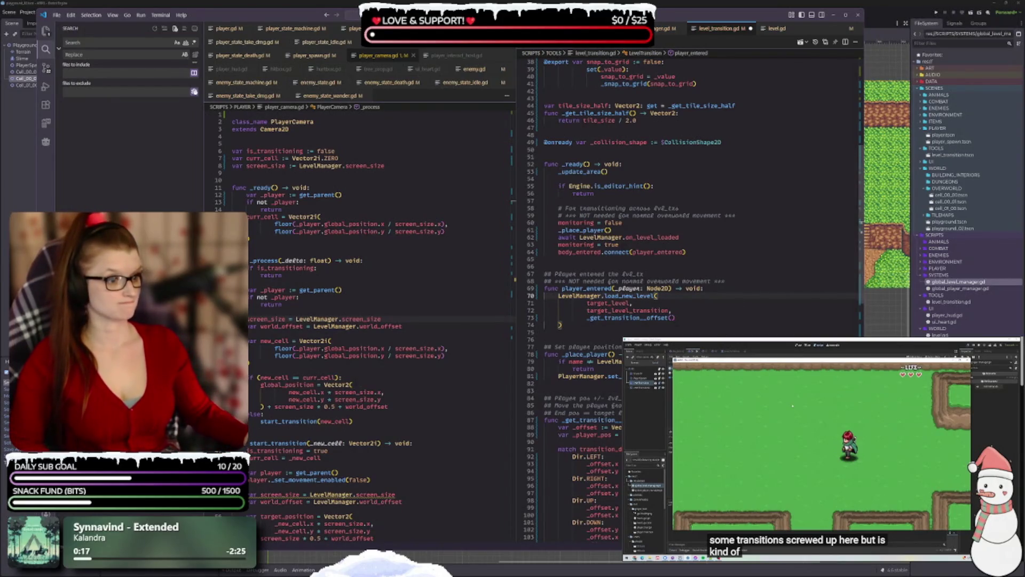
pyautogui.click(703, 319)
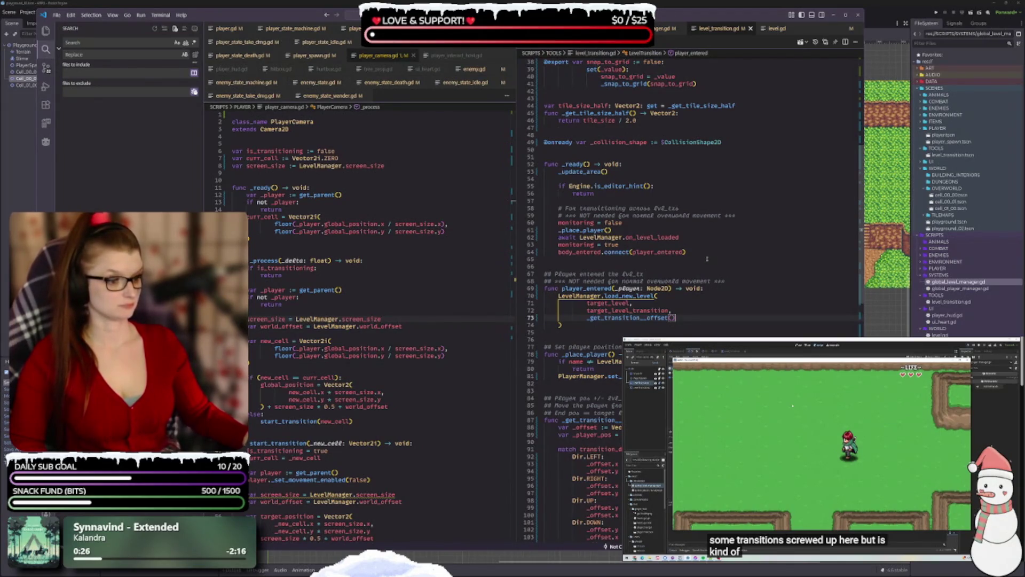
pyautogui.scroll(-1, 700, 264)
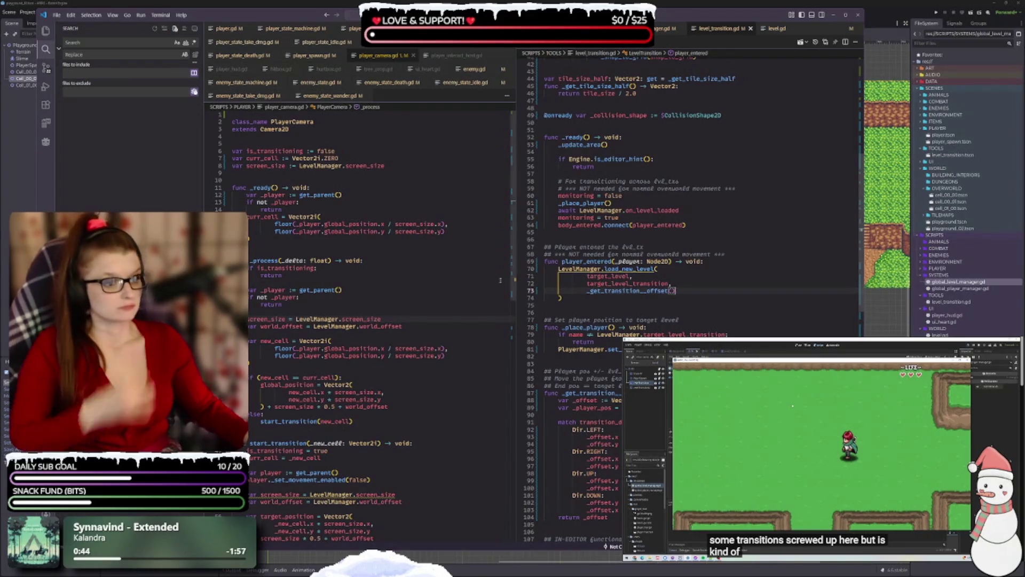
pyautogui.scroll(-13, 689, 213)
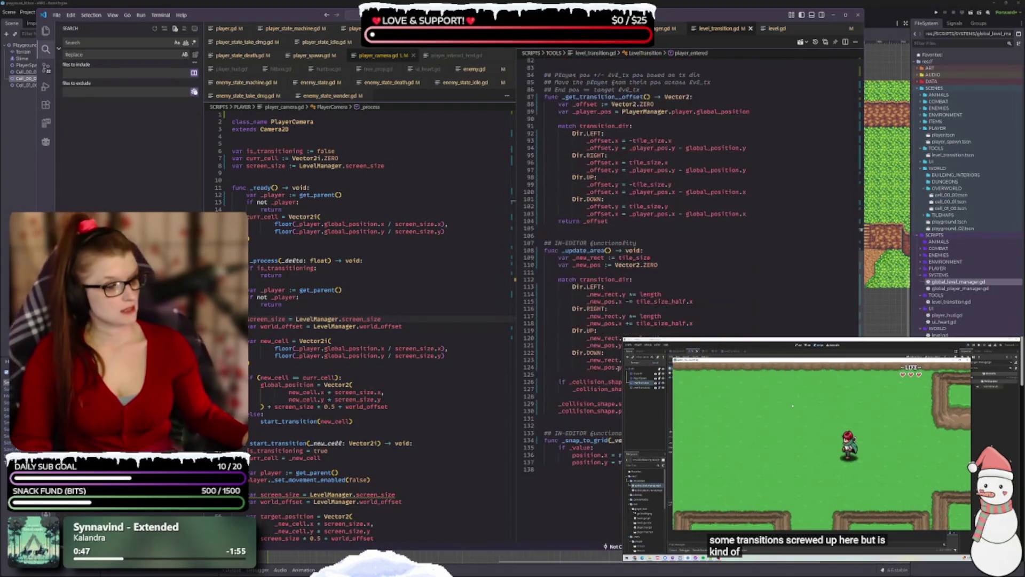
pyautogui.scroll(16, 689, 213)
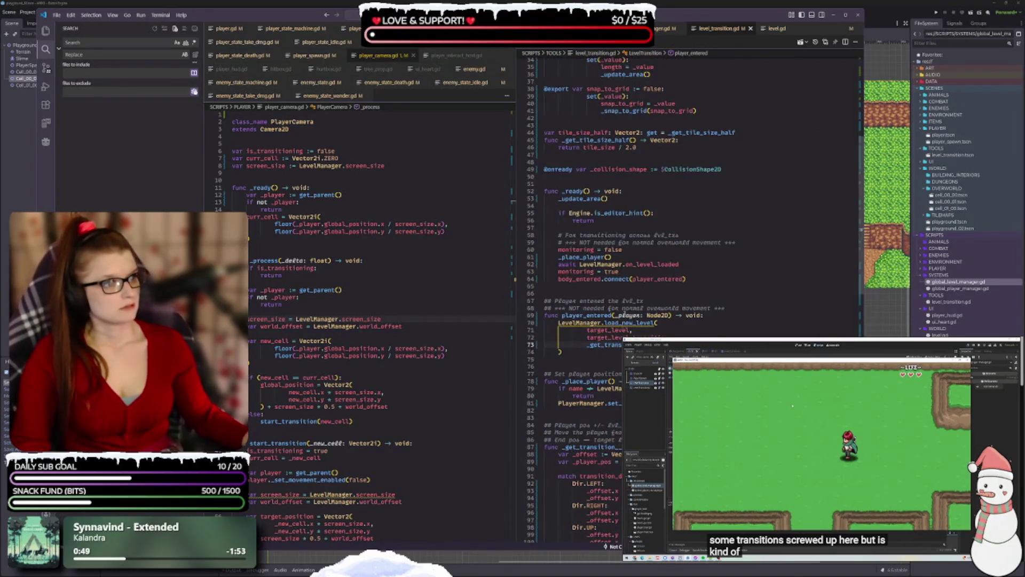
pyautogui.scroll(4, 596, 470)
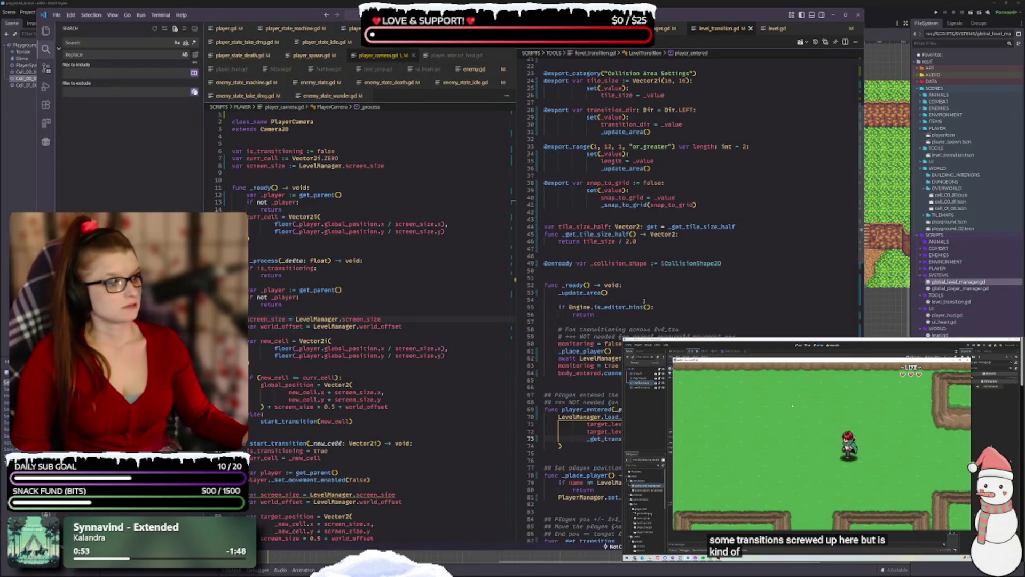
pyautogui.scroll(-4, 645, 302)
pyautogui.moveTo(656, 276)
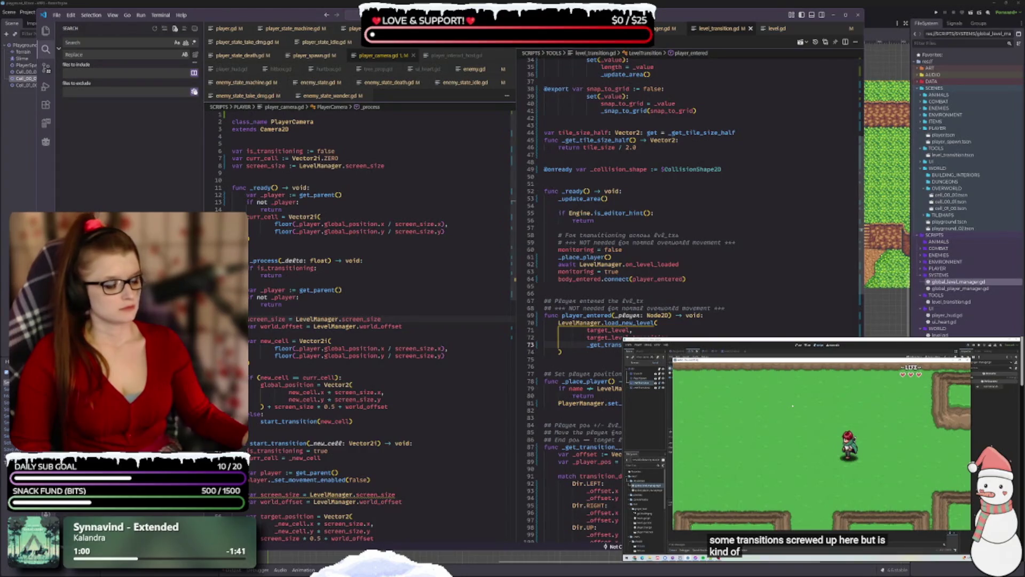
# - Rename the player_entered function on line 69 to on_player_entered
pyautogui.click(562, 316)
pyautogui.write('On')
pyautogui.press('BackSpace')
pyautogui.press('BackSpace')
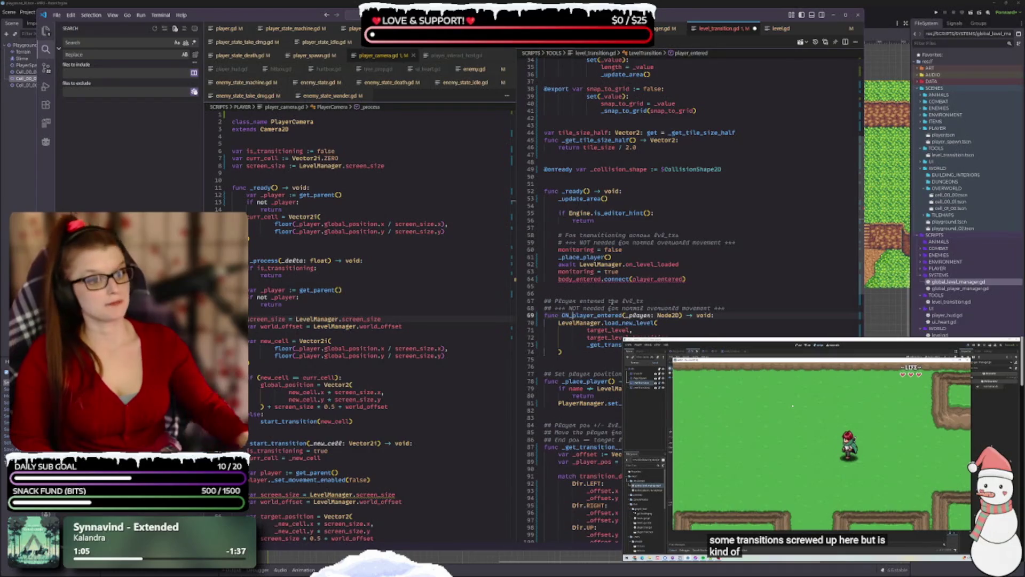
pyautogui.write('on_')
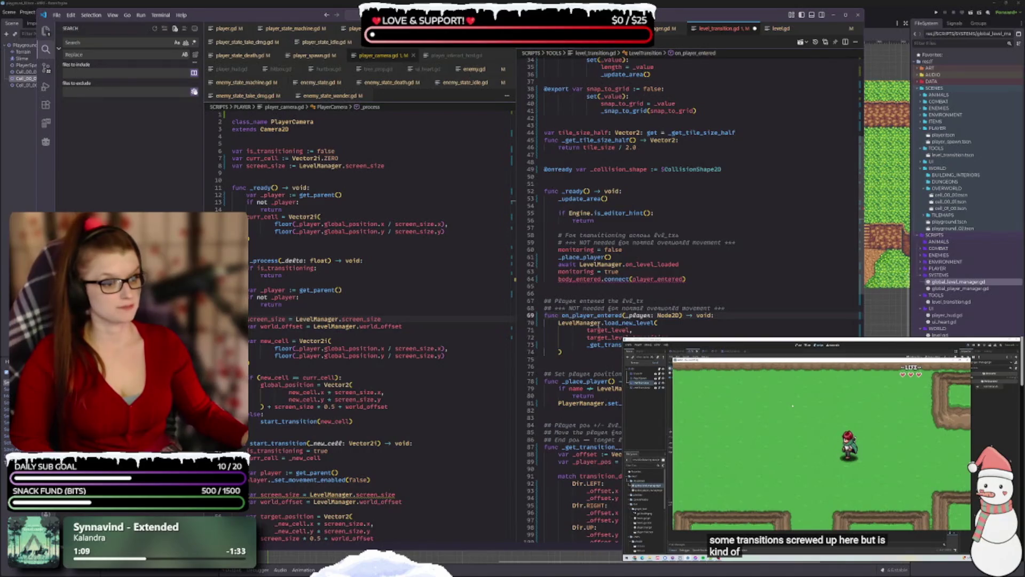
pyautogui.doubleClick(592, 315)
pyautogui.hotkey('ctrl', 'c')
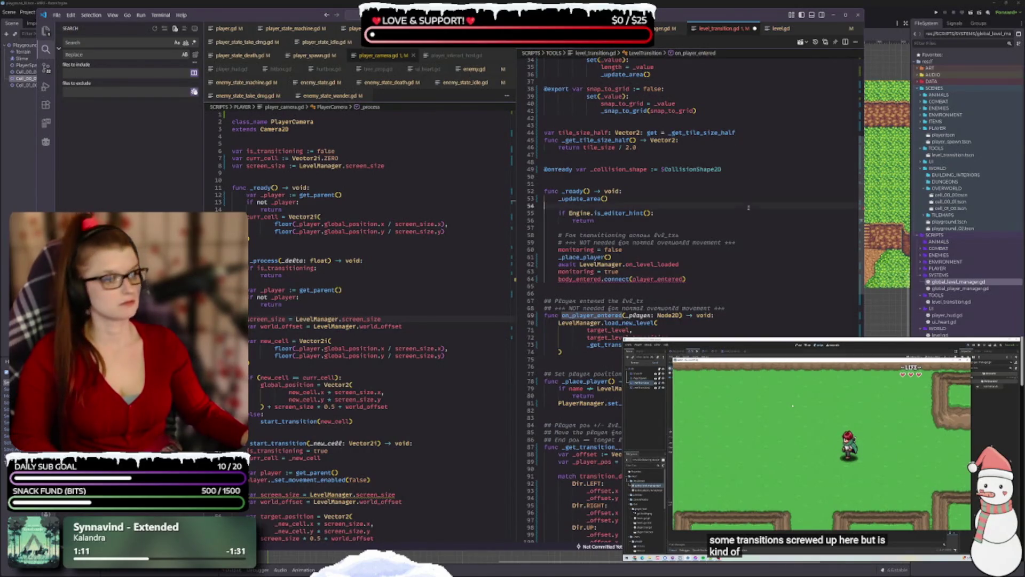
# - Connect body_entered to on_player_entered on line 64 and save level_transition.gd
pyautogui.click(748, 207)
pyautogui.doubleClick(651, 279)
pyautogui.hotkey('ctrl', 'v')
pyautogui.hotkey('ctrl', 's')
pyautogui.scroll(5, 794, 255)
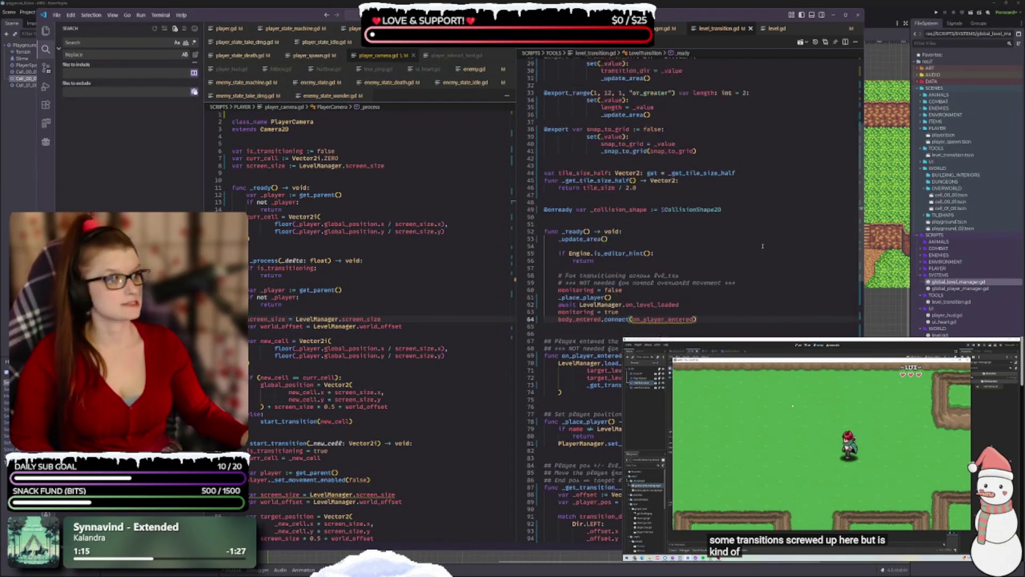
pyautogui.scroll(6, 725, 272)
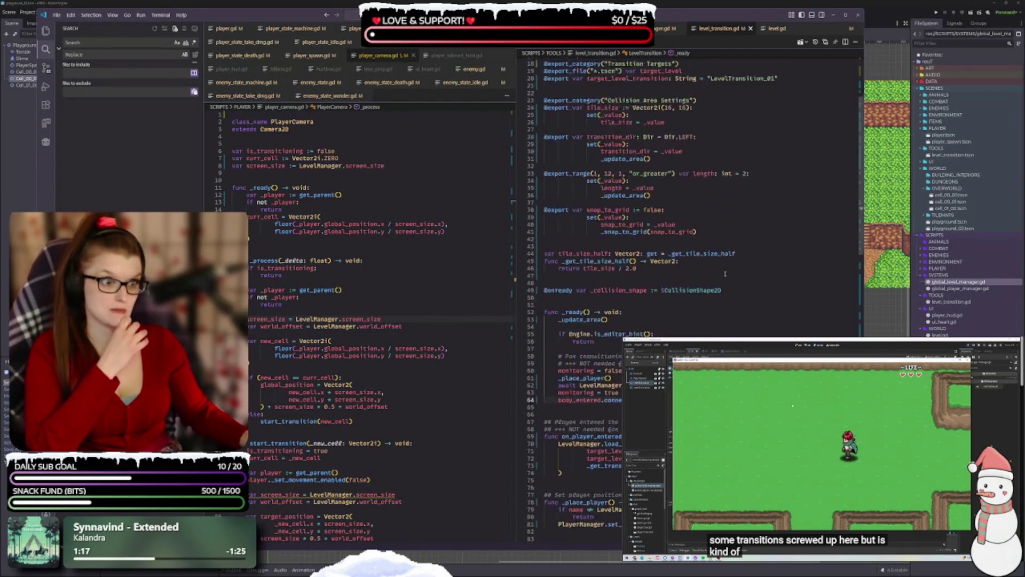
pyautogui.scroll(-9, 725, 273)
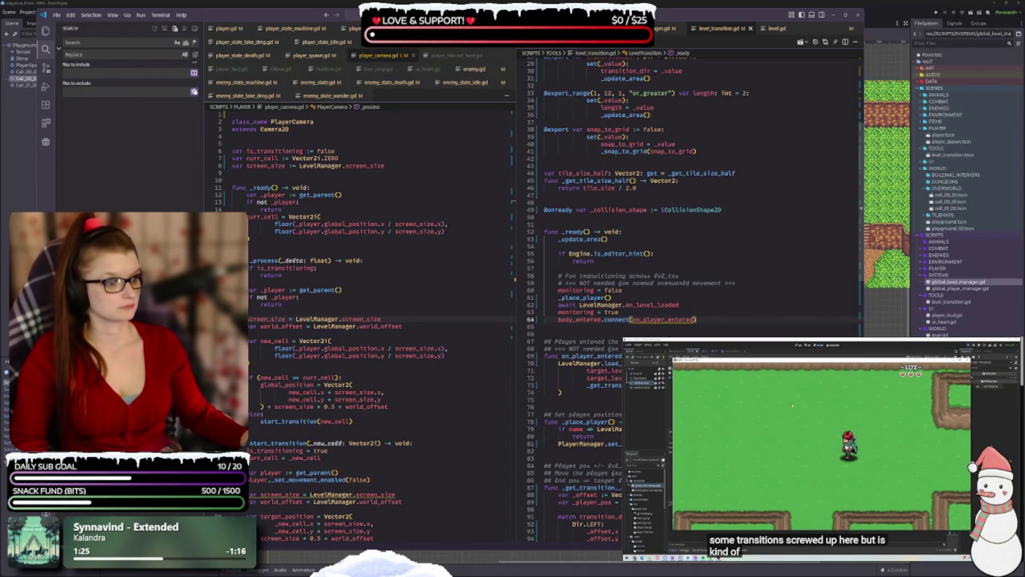
pyautogui.scroll(-2, 620, 416)
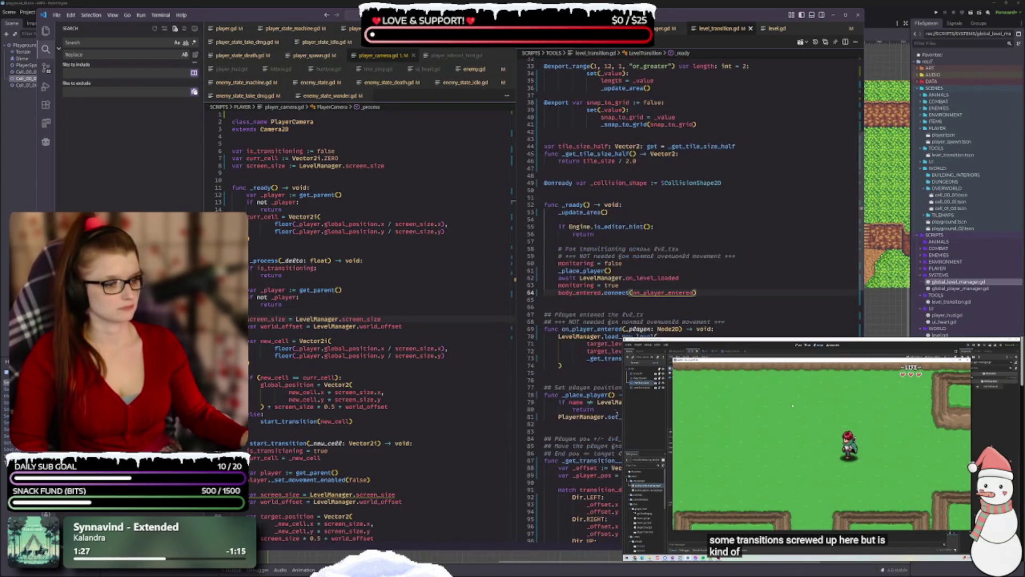
pyautogui.scroll(-2, 678, 260)
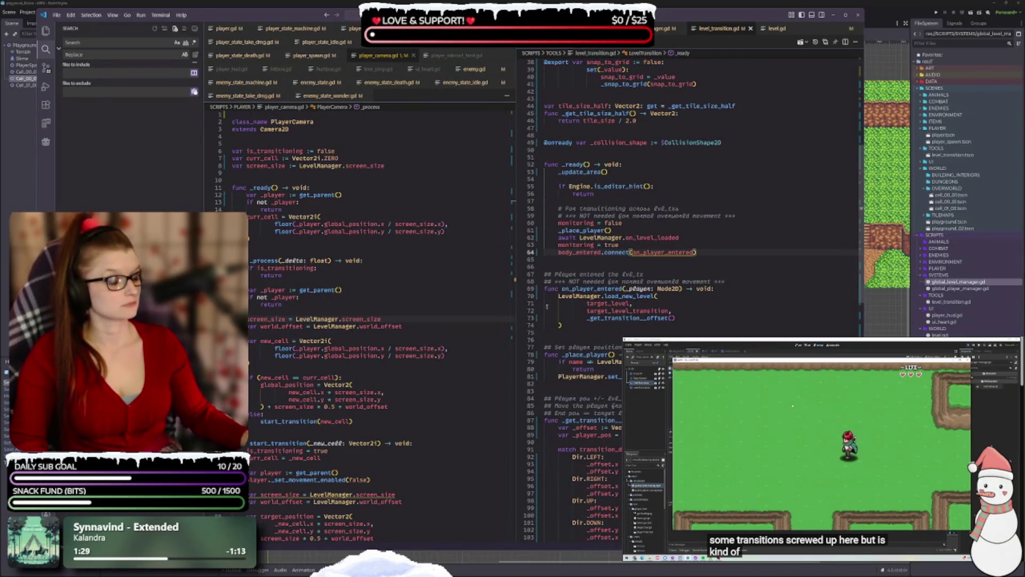
pyautogui.scroll(-2, 678, 261)
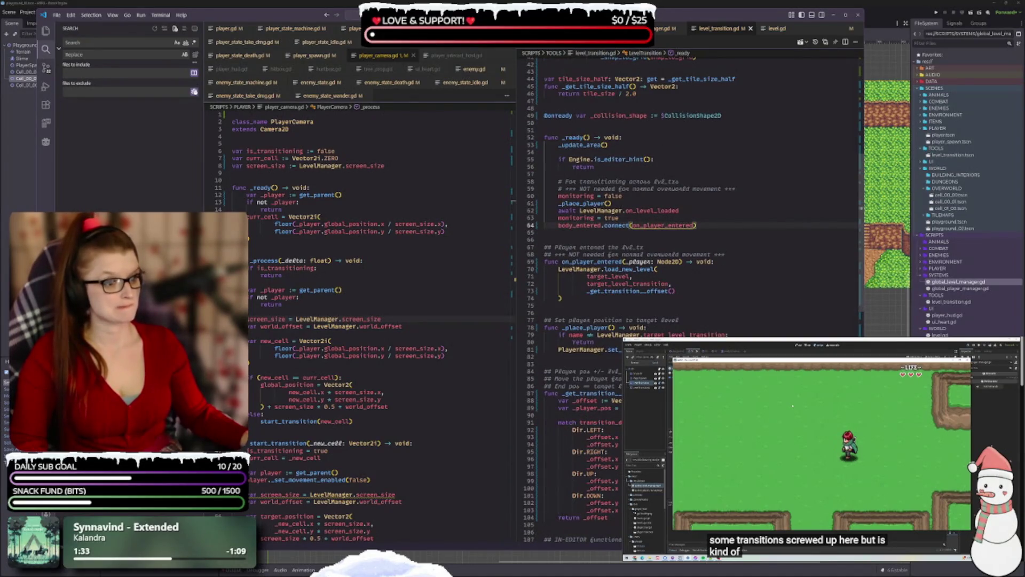
pyautogui.scroll(-2, 689, 214)
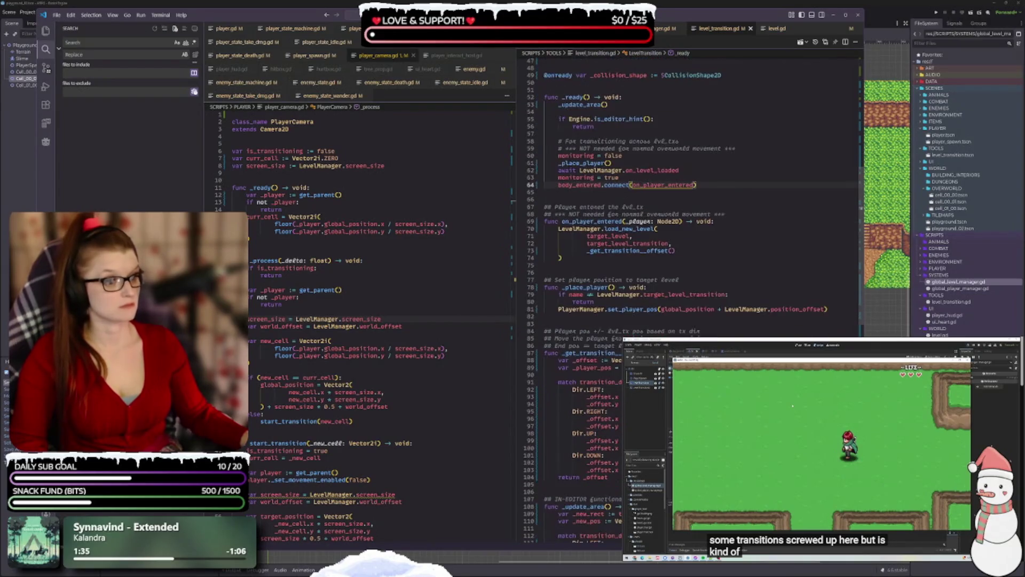
# - Change LevelManager.position_offset to pos_offset on line 81 and save
pyautogui.scroll(-3, 689, 214)
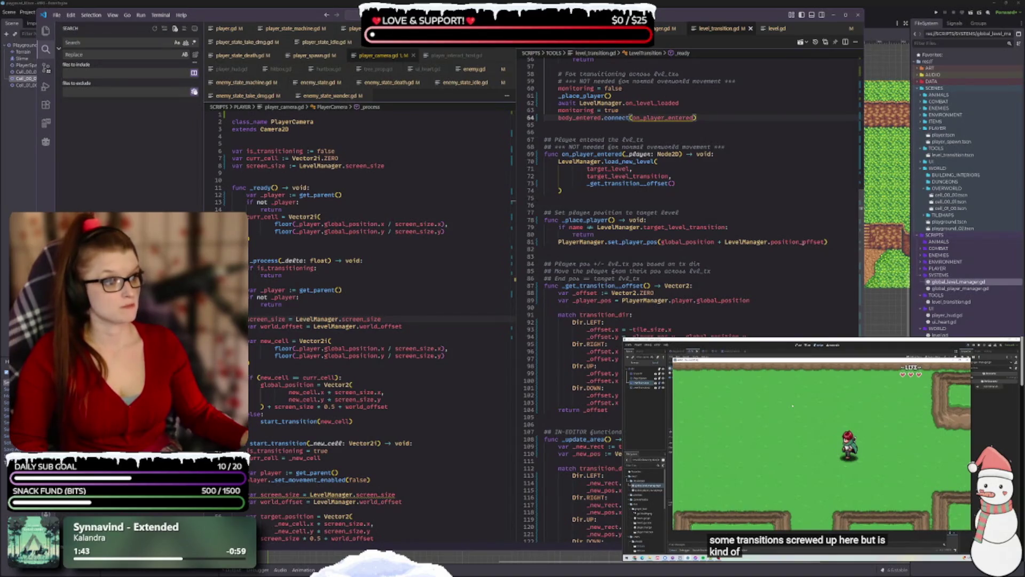
pyautogui.click(799, 242)
pyautogui.press('BackSpace')
pyautogui.press('BackSpace')
pyautogui.press('BackSpace')
pyautogui.hotkey('ctrl', 's')
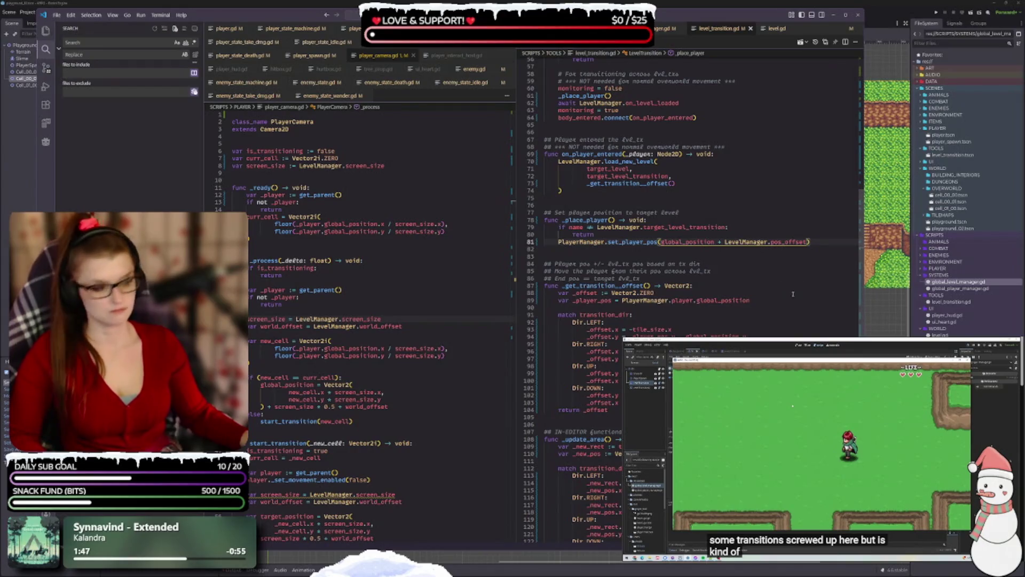
# - Rename get_transition_offset to _get_transition_offset on line 87 and save
pyautogui.press('Down')
pyautogui.press('Down')
pyautogui.press('Down')
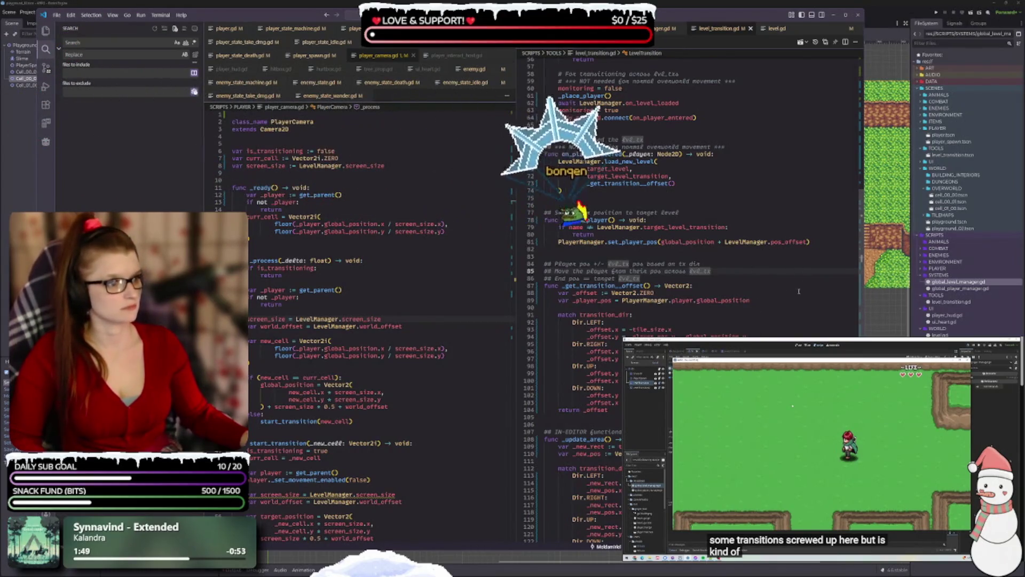
pyautogui.moveTo(793, 242)
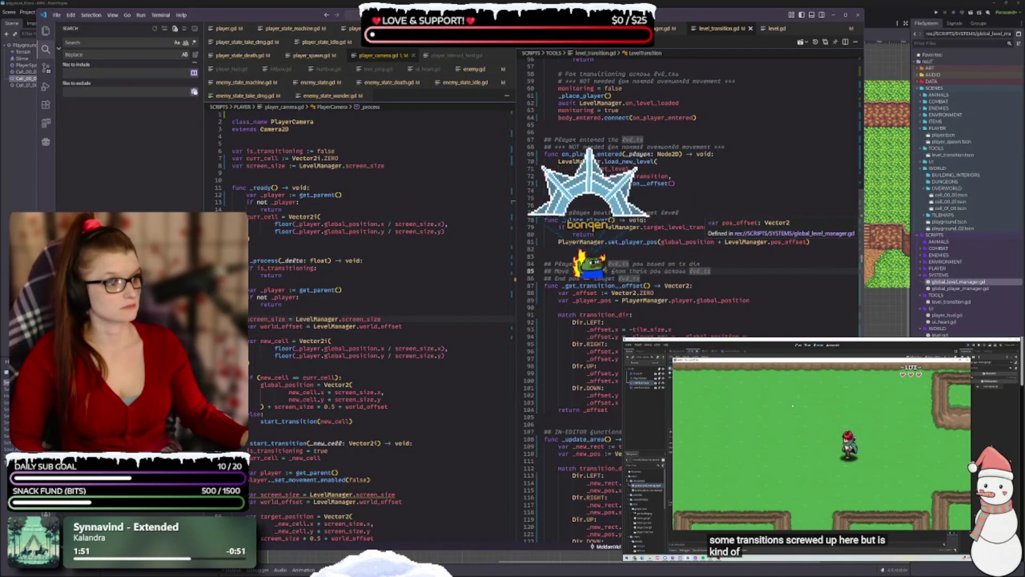
pyautogui.press('Down')
pyautogui.press('Down')
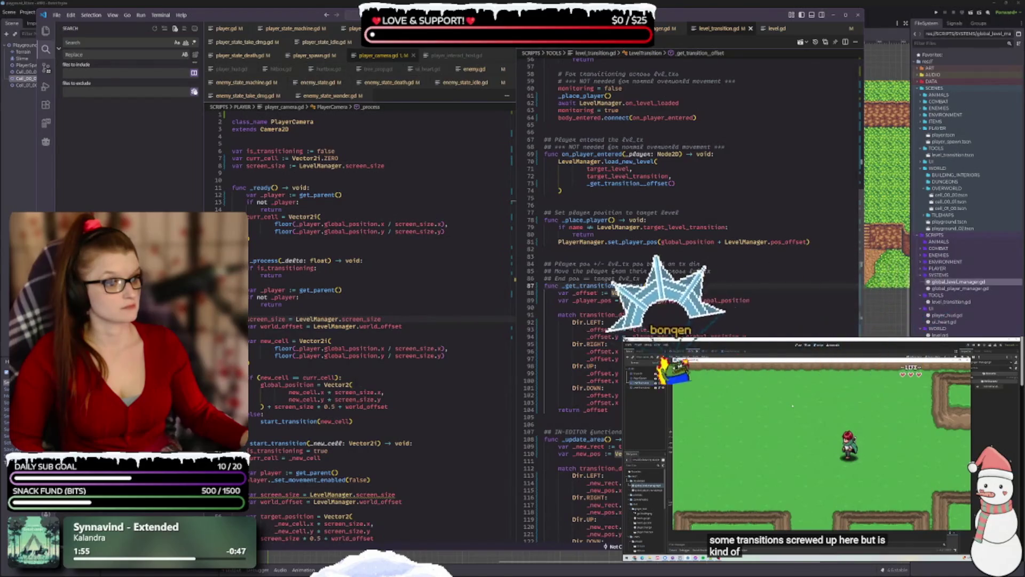
pyautogui.press('BackSpace')
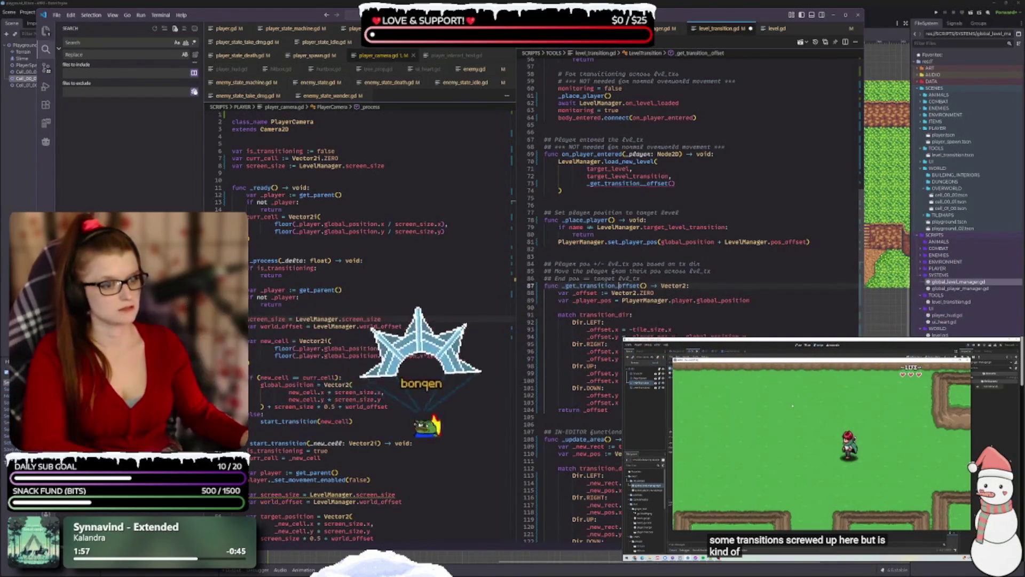
pyautogui.hotkey('ctrl', 's')
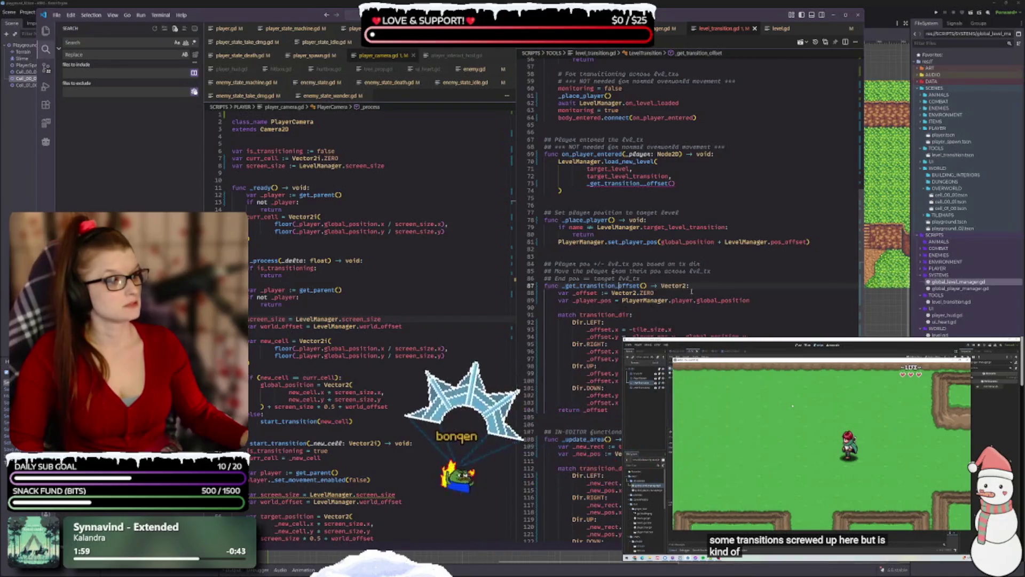
pyautogui.click(691, 292)
pyautogui.scroll(-1, 692, 293)
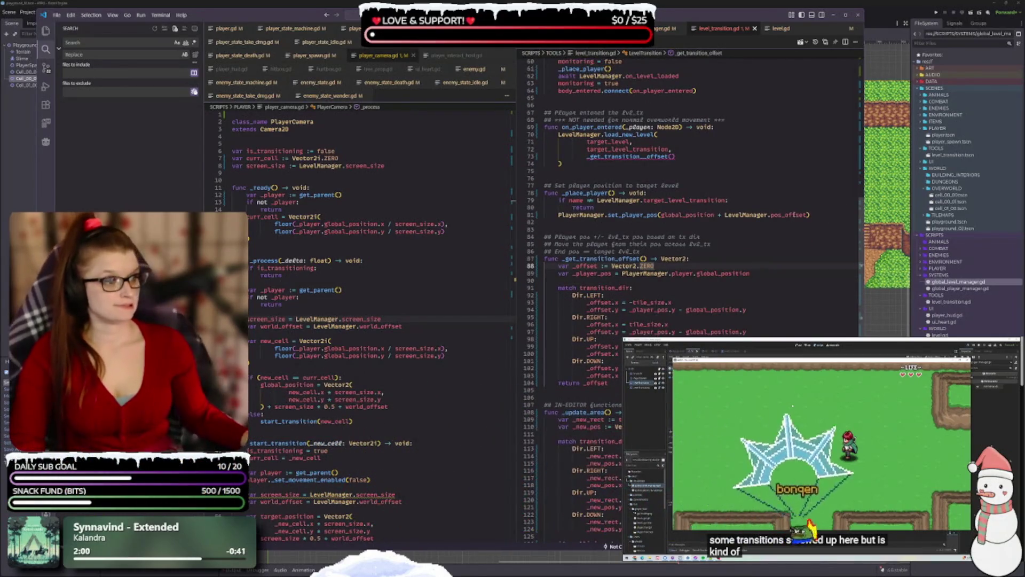
pyautogui.scroll(-1, 697, 266)
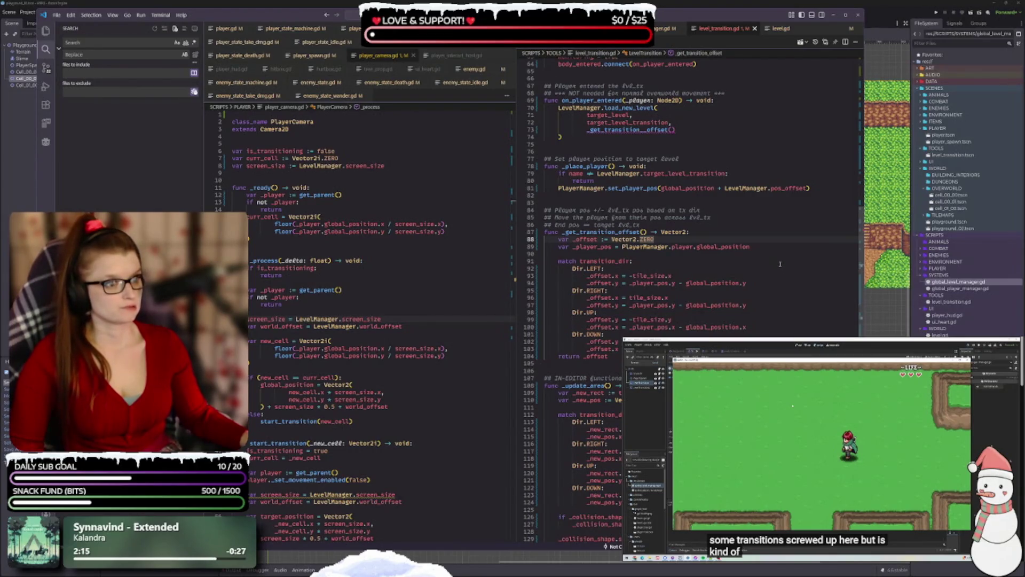
pyautogui.scroll(1, 599, 142)
# - Remove the extra underscore so line 73 calls _get_transition_offset(), and save
pyautogui.click(645, 156)
pyautogui.press('BackSpace')
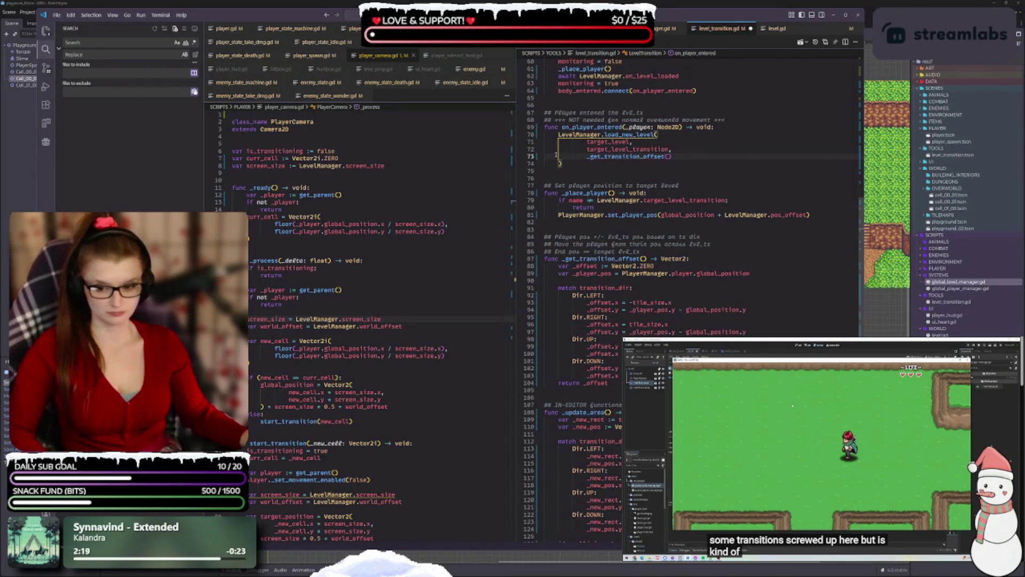
pyautogui.hotkey('ctrl', 's')
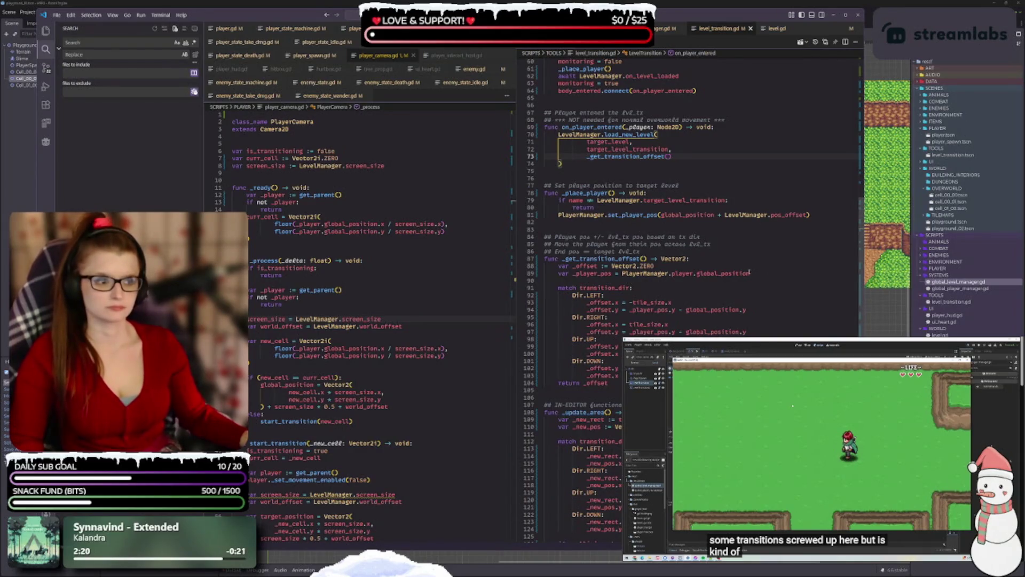
# - Review level_transition.gd, then highlight every screen_size use in player_camera.gd
pyautogui.scroll(-2, 762, 244)
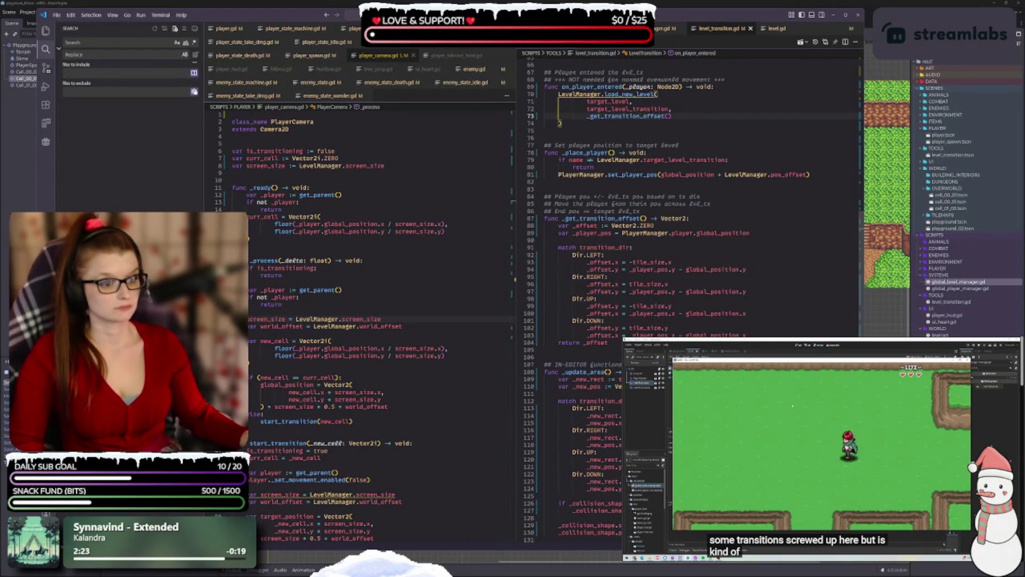
pyautogui.scroll(-2, 716, 283)
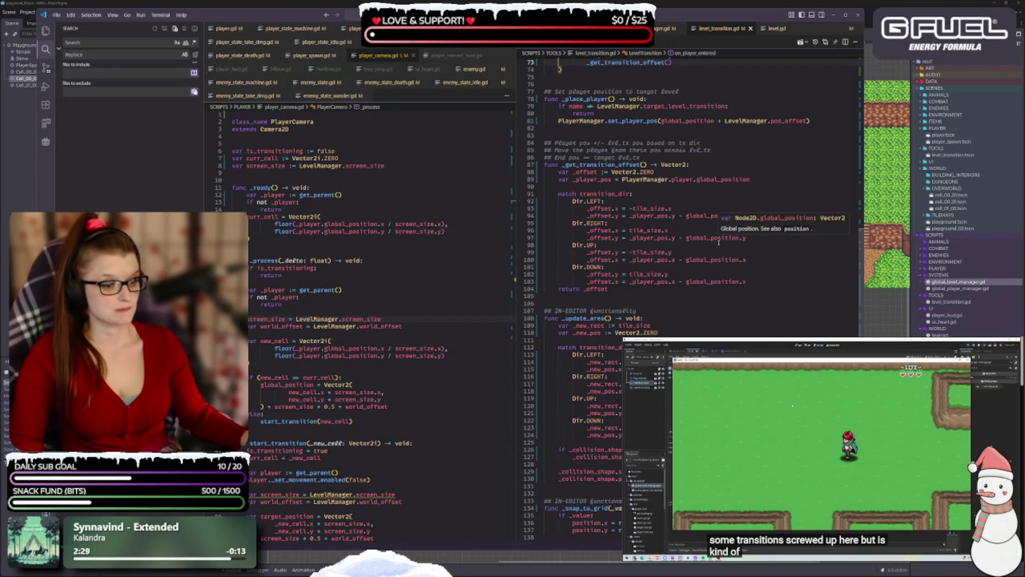
pyautogui.scroll(-1, 718, 241)
pyautogui.scroll(3, 695, 294)
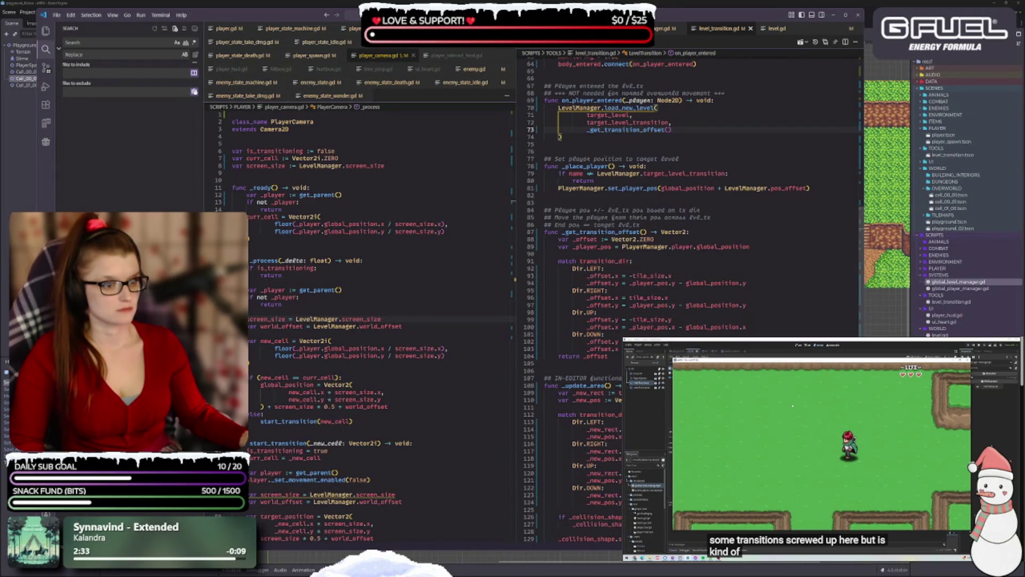
pyautogui.scroll(3, 689, 198)
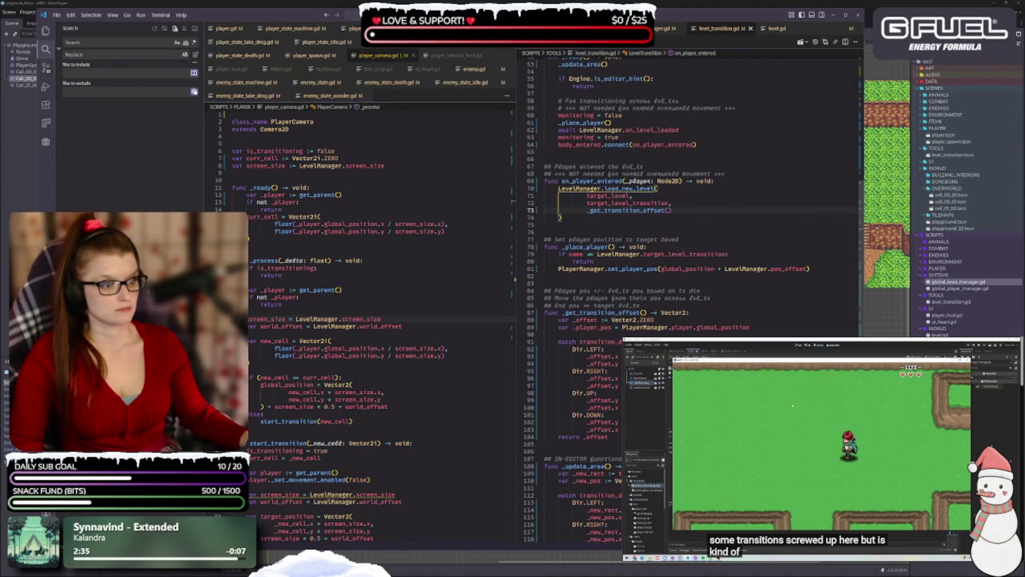
pyautogui.scroll(6, 689, 198)
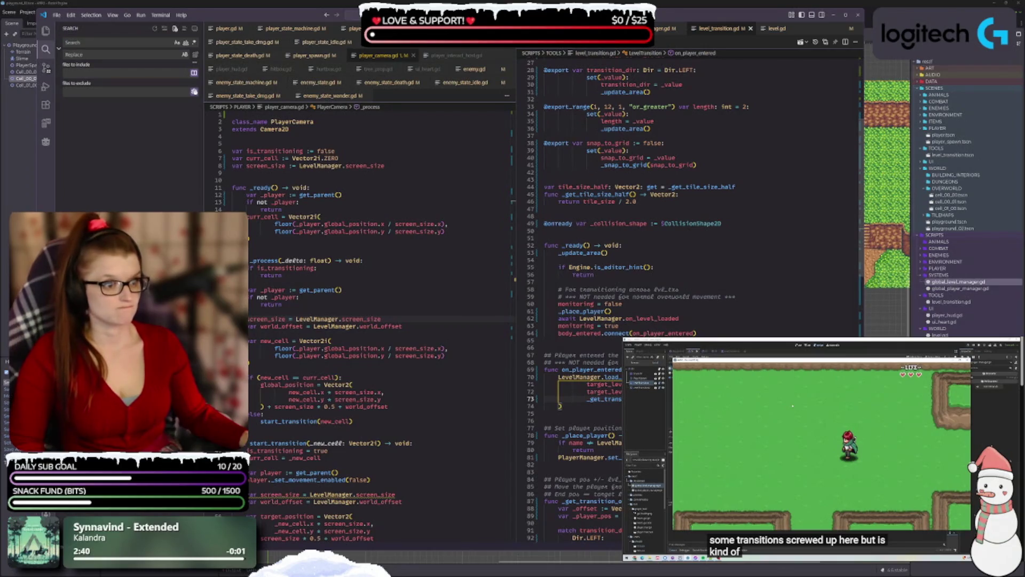
pyautogui.scroll(6, 689, 197)
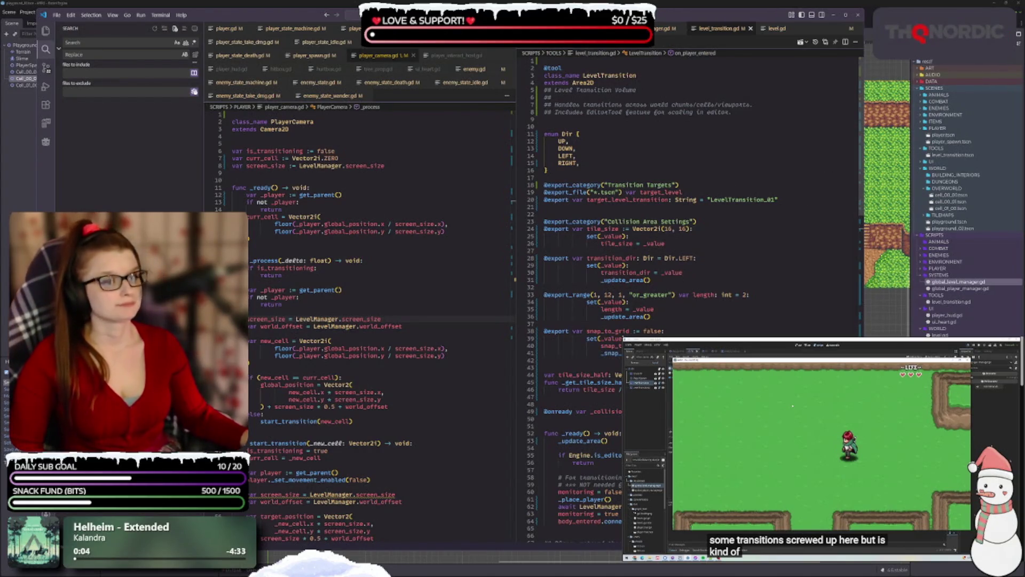
pyautogui.scroll(-2, 667, 213)
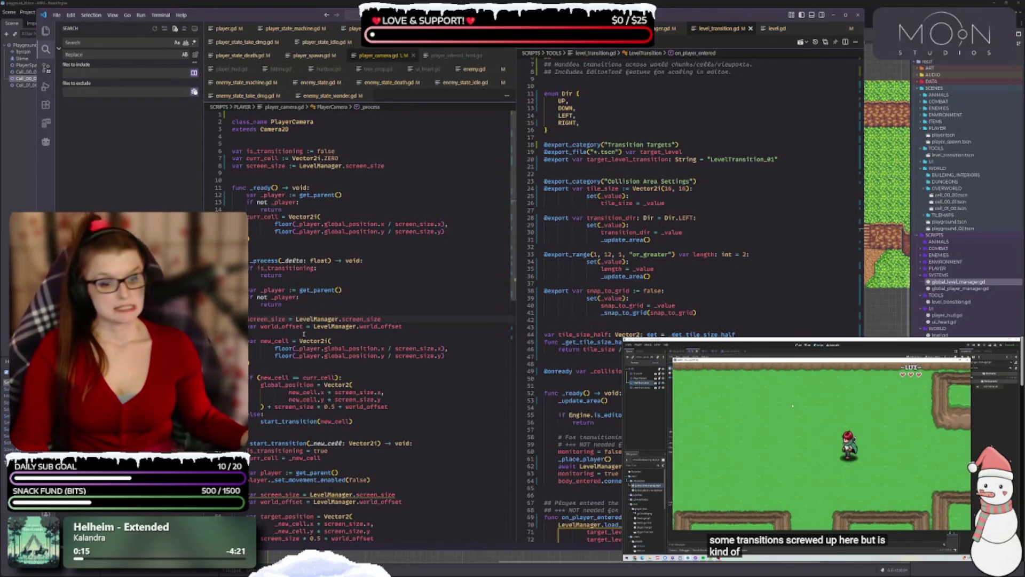
pyautogui.doubleClick(264, 319)
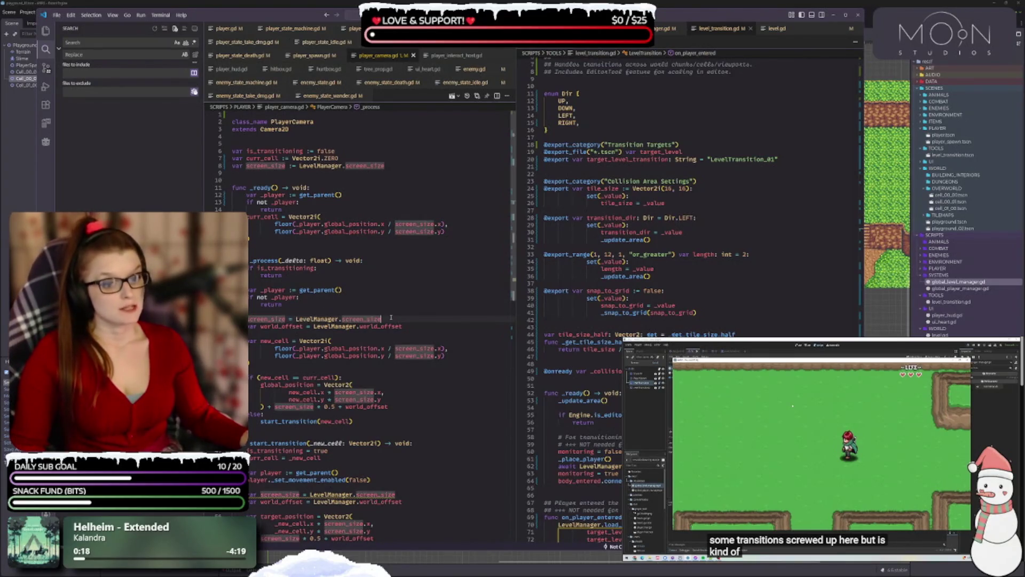
# - Show global_level_manager.gd on the right and compare its screen_size declaration with the camera script's uses
pyautogui.click(665, 29)
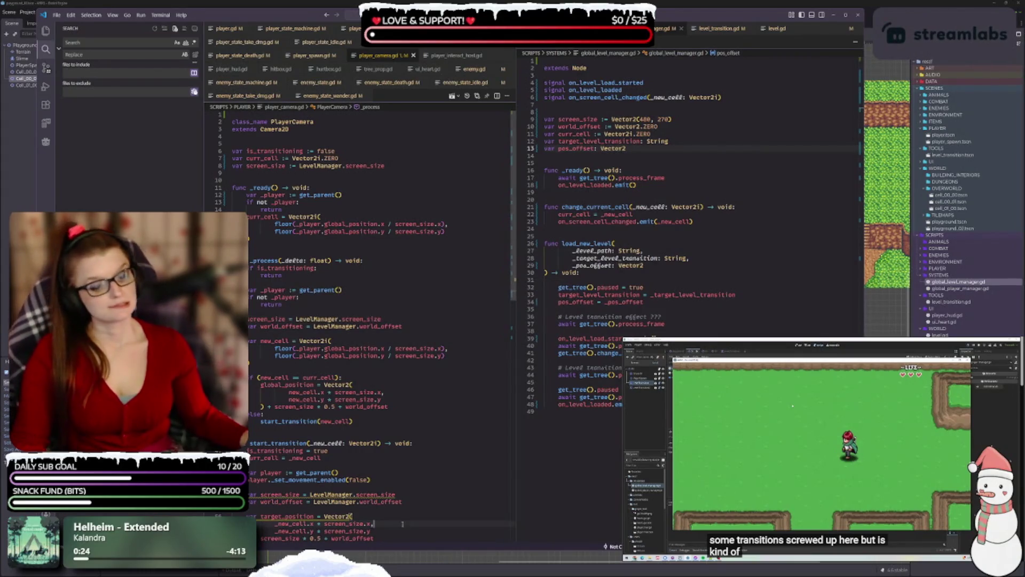
pyautogui.click(352, 516)
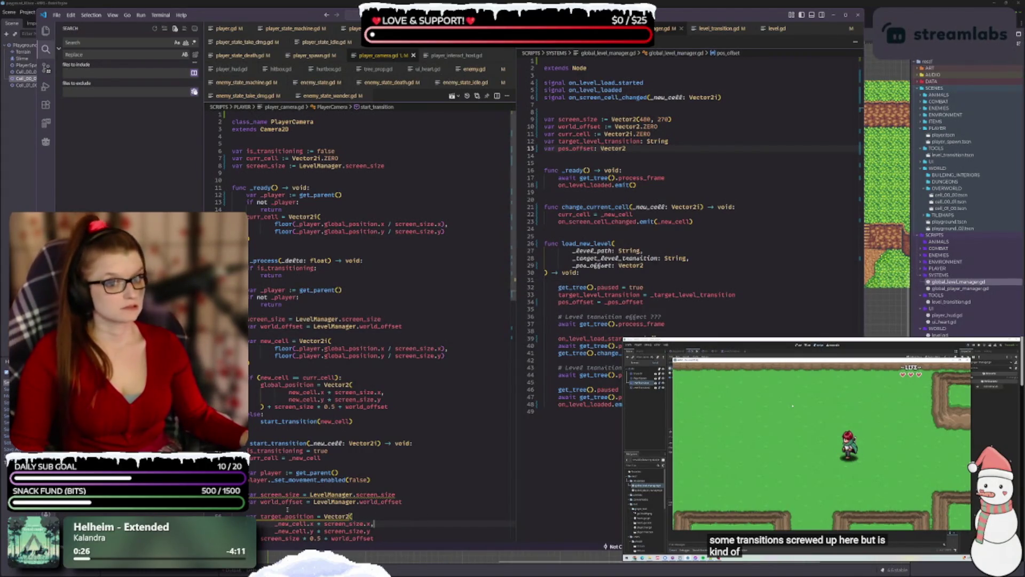
pyautogui.click(375, 523)
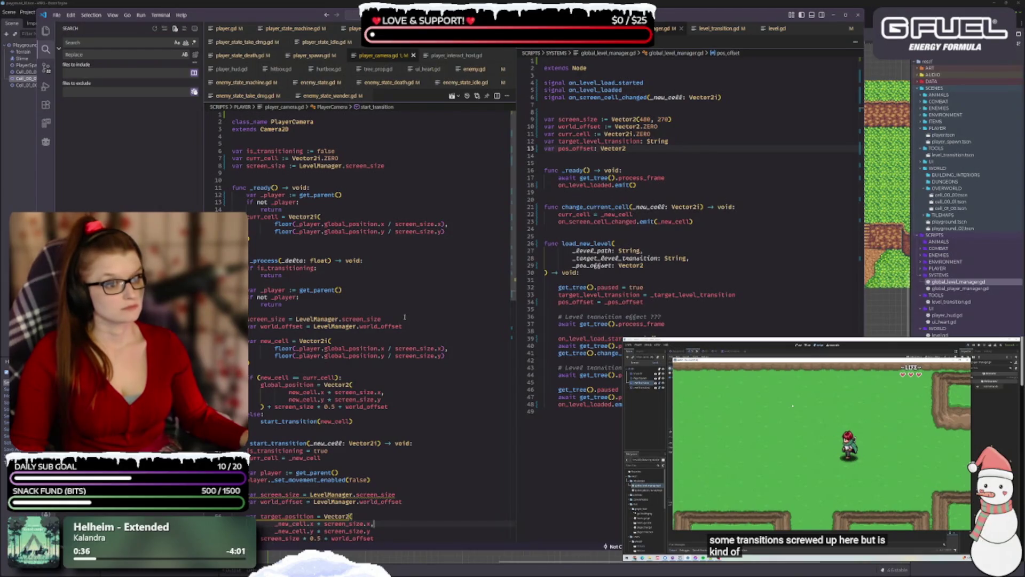
pyautogui.click(577, 119)
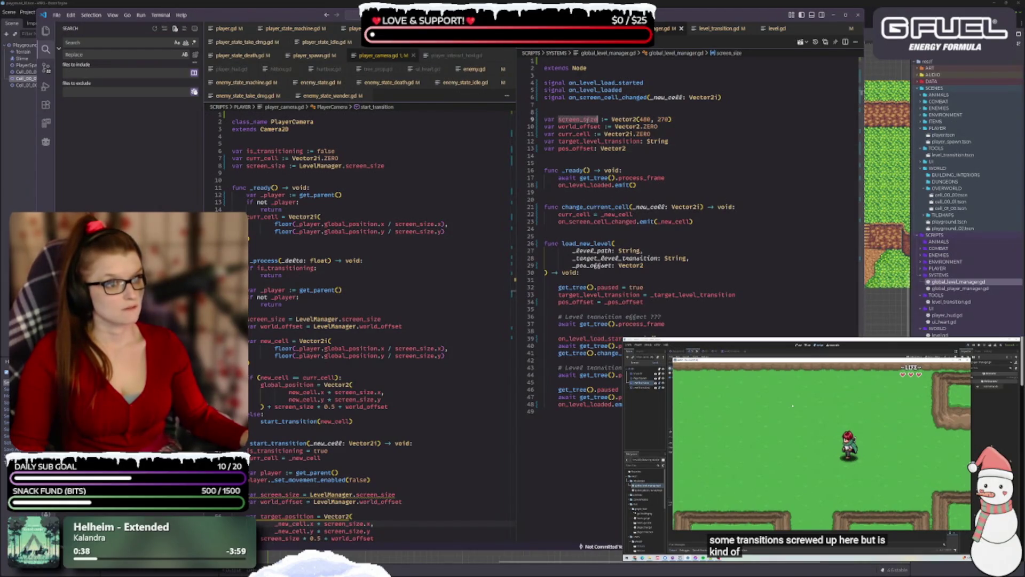
pyautogui.click(353, 319)
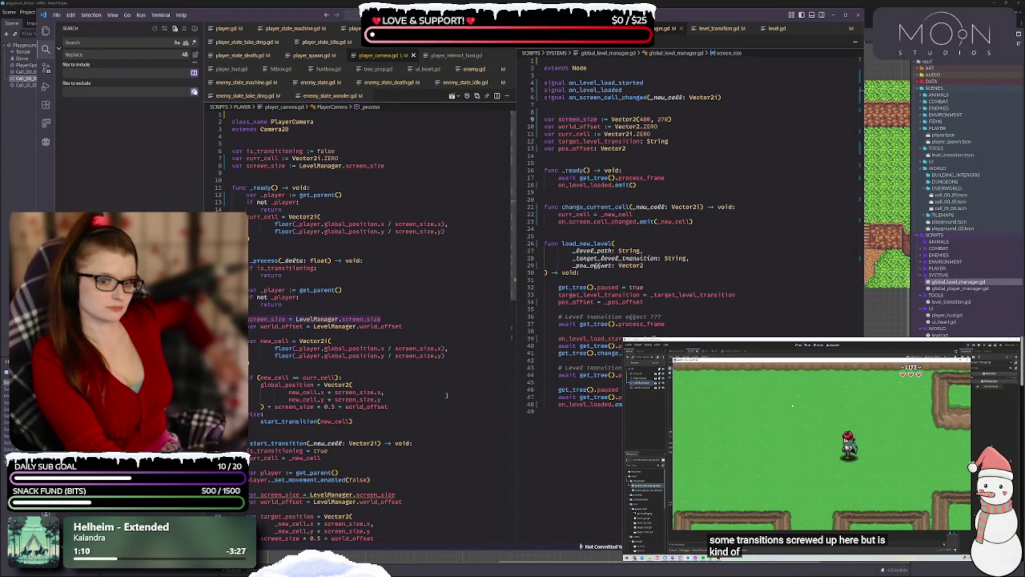
# - Delete the local screen_size line in _process and add a class-level world_offset from LevelManager.world_offset
pyautogui.press('BackSpace')
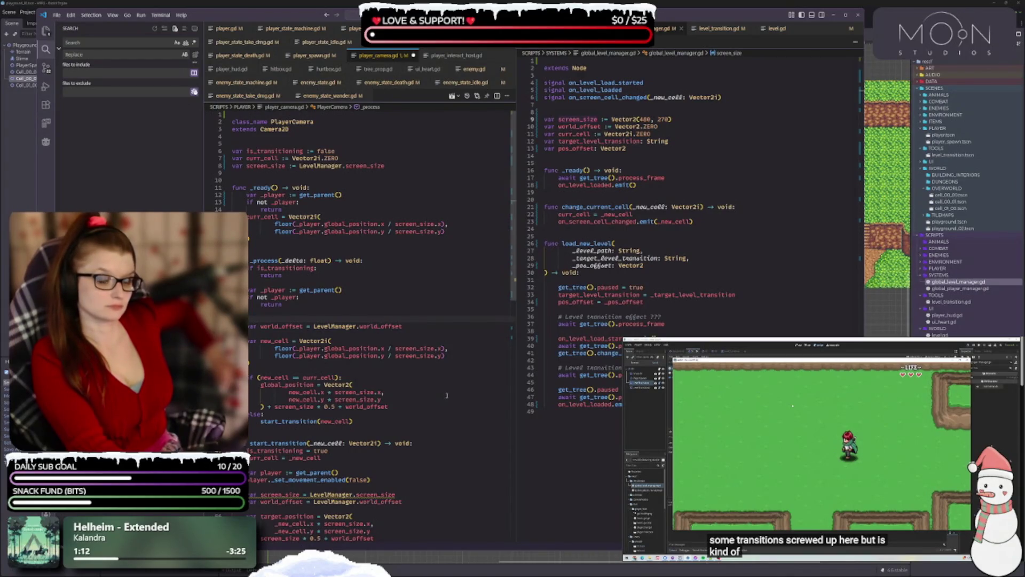
pyautogui.press('BackSpace')
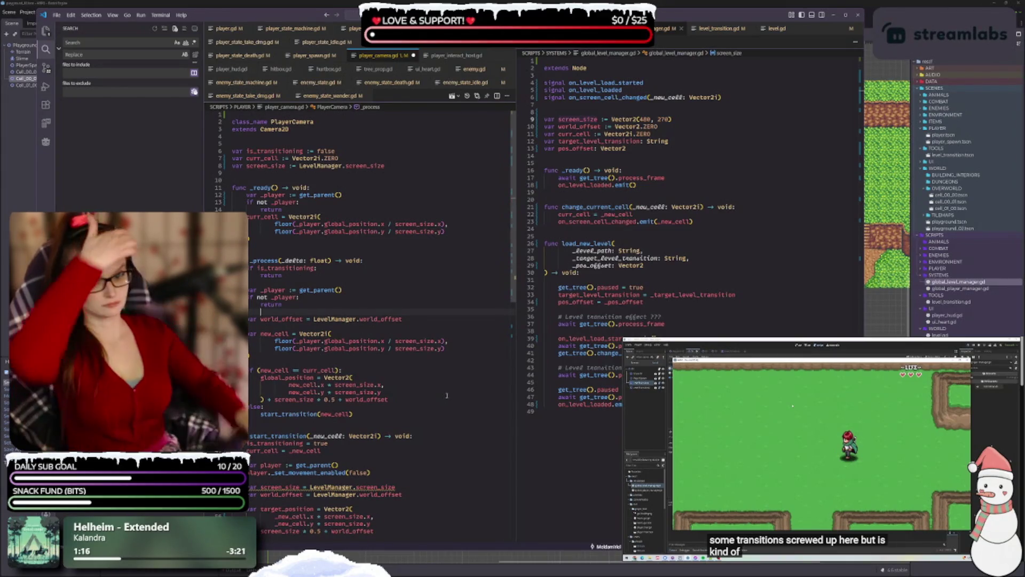
pyautogui.click(408, 160)
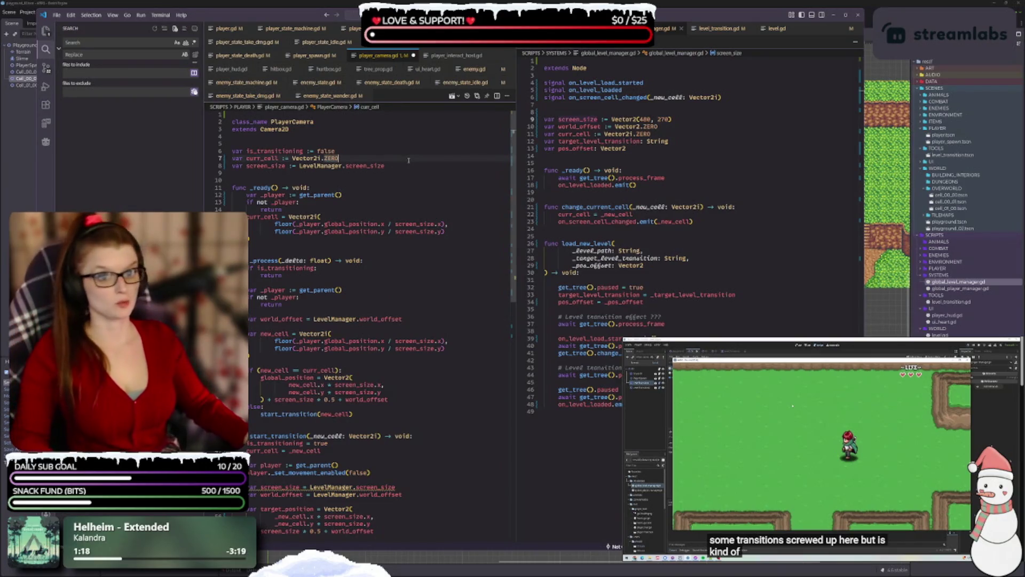
pyautogui.click(409, 164)
pyautogui.press('Return')
pyautogui.write('sar world')
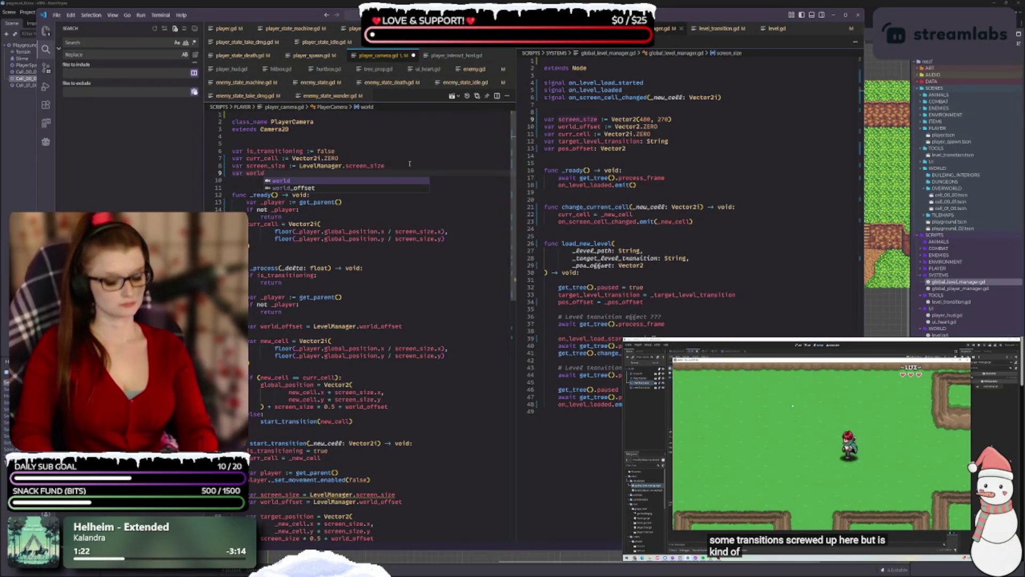
pyautogui.write('_offset')
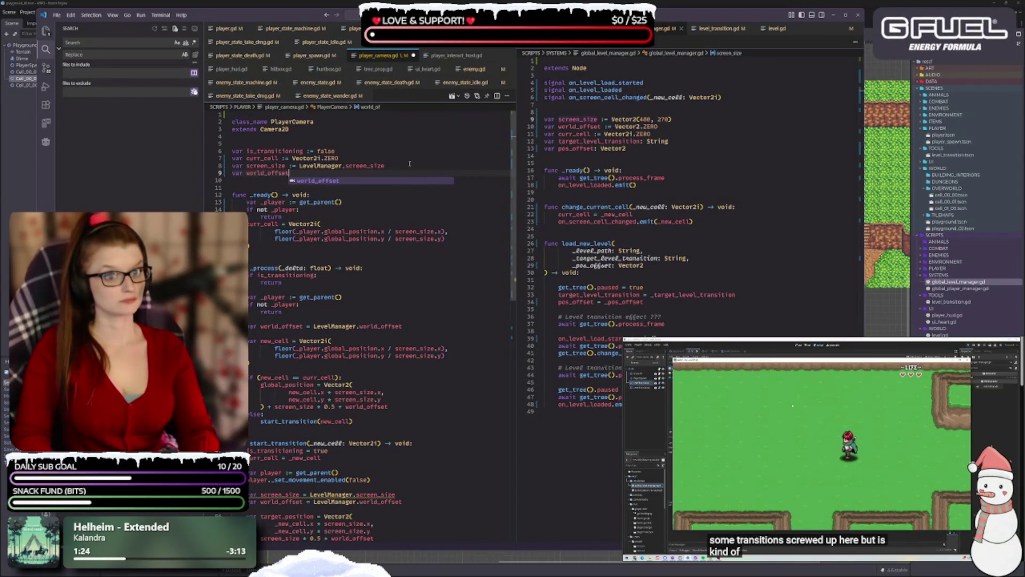
pyautogui.write(' = Level')
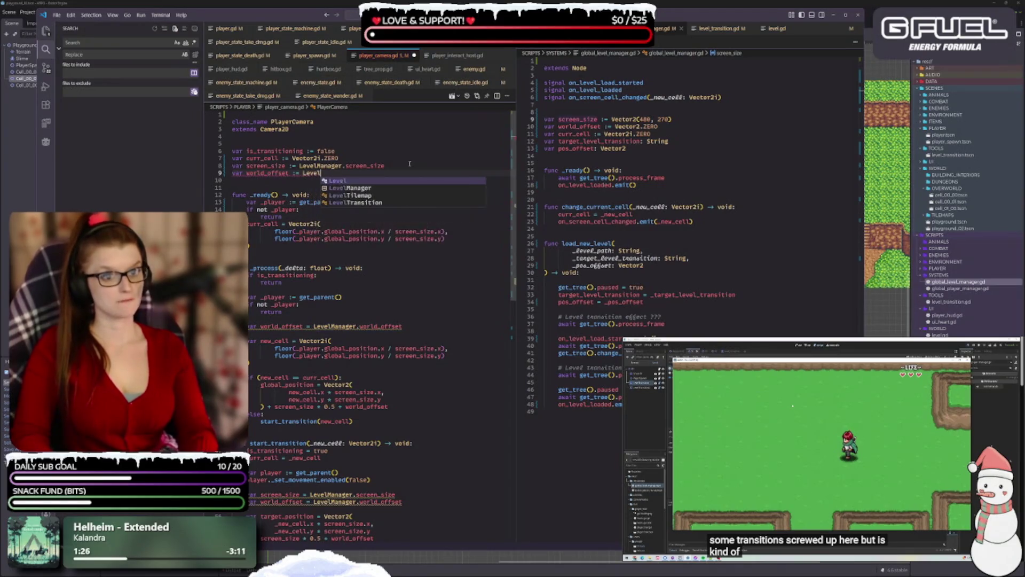
pyautogui.write('Manager.world_offset')
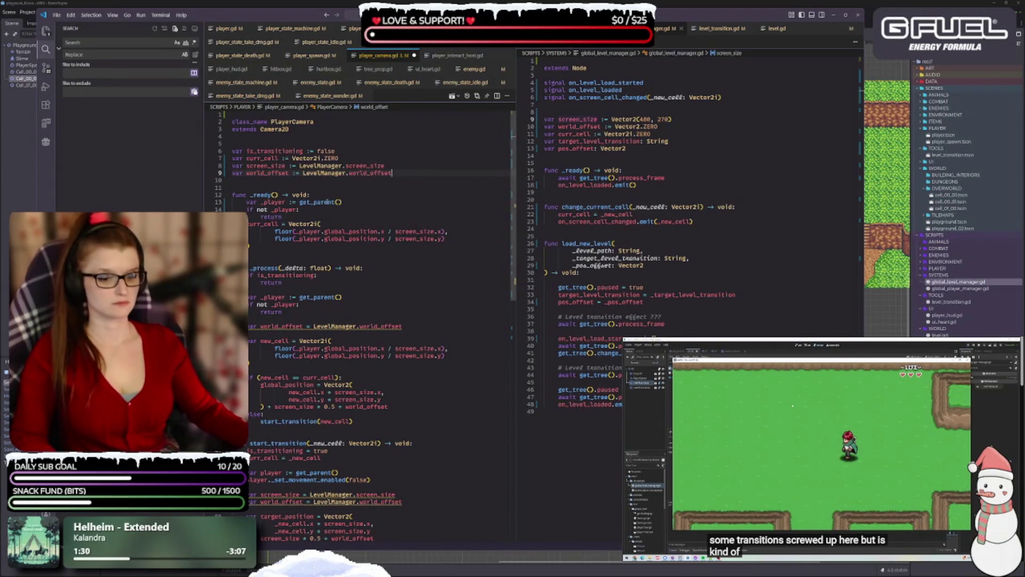
# - Remove the redundant local world_offset line from _process, then review its uses in start_transition
pyautogui.click(435, 326)
pyautogui.hotkey('shift', 'Home')
pyautogui.press('BackSpace')
pyautogui.press('BackSpace')
pyautogui.press('BackSpace')
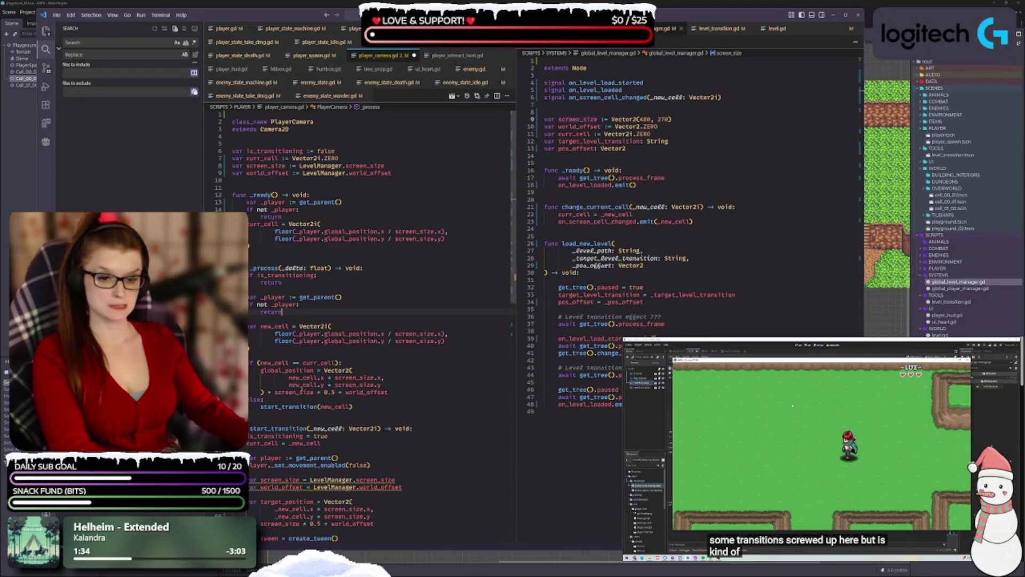
pyautogui.click(406, 392)
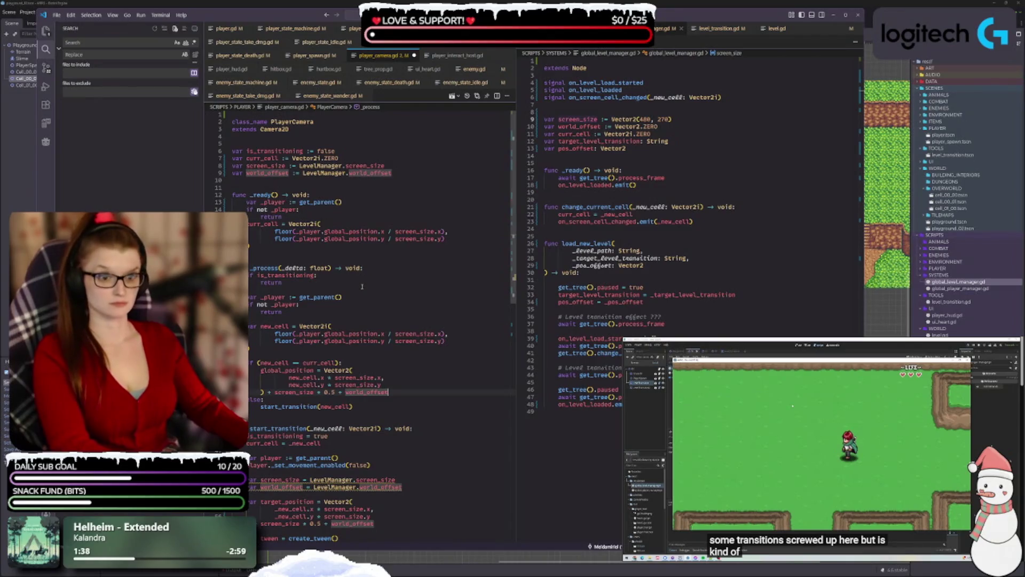
pyautogui.scroll(-2, 388, 276)
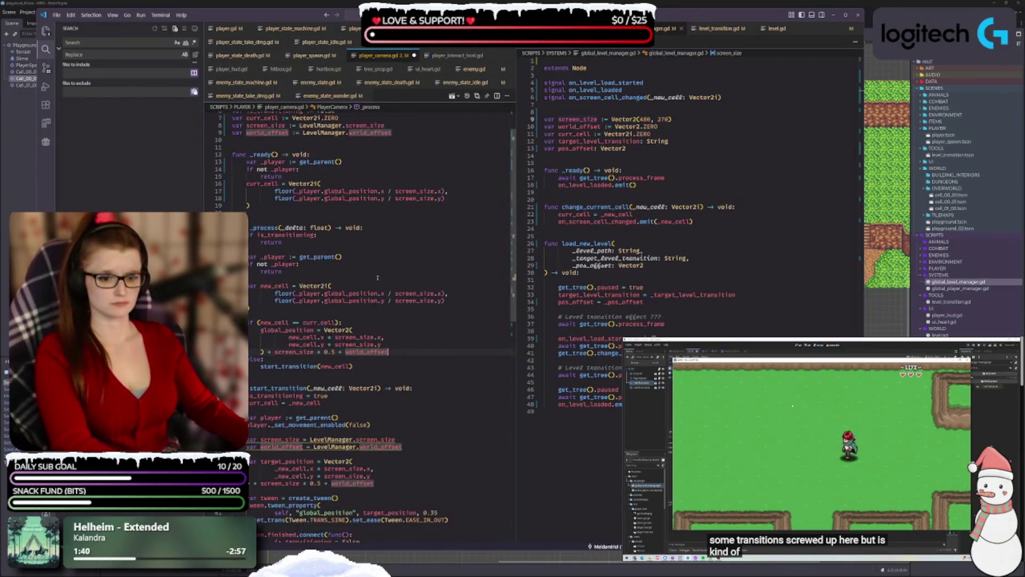
pyautogui.click(340, 411)
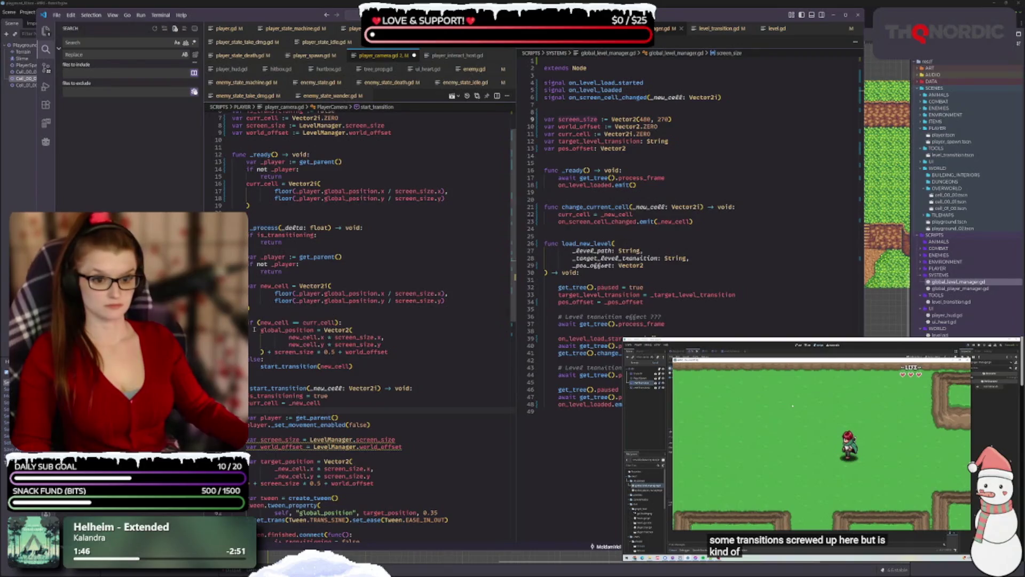
# - Rename the local new_cell to _new_cell in _process and the start_transition call, and save
pyautogui.click(262, 286)
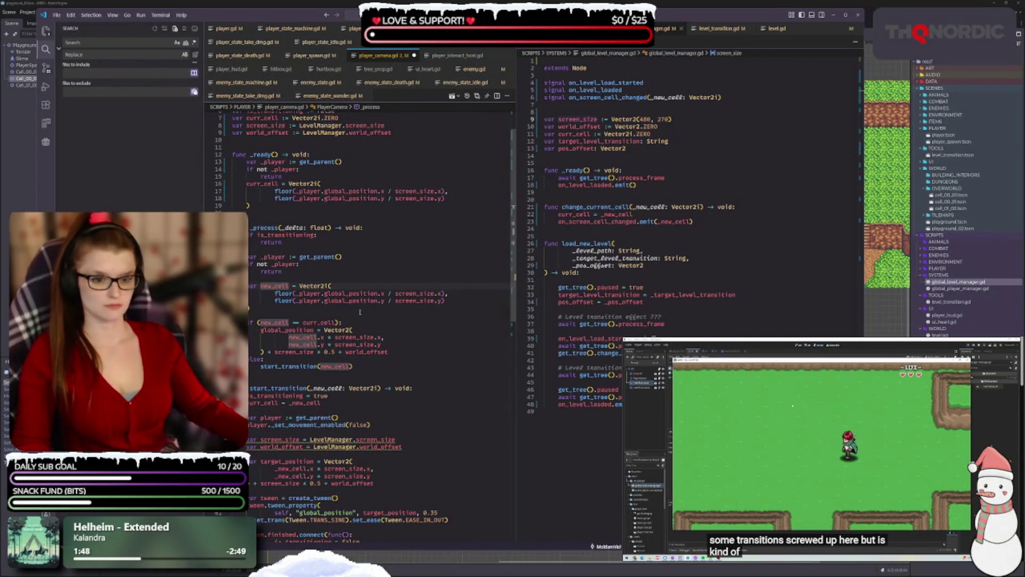
pyautogui.write('_')
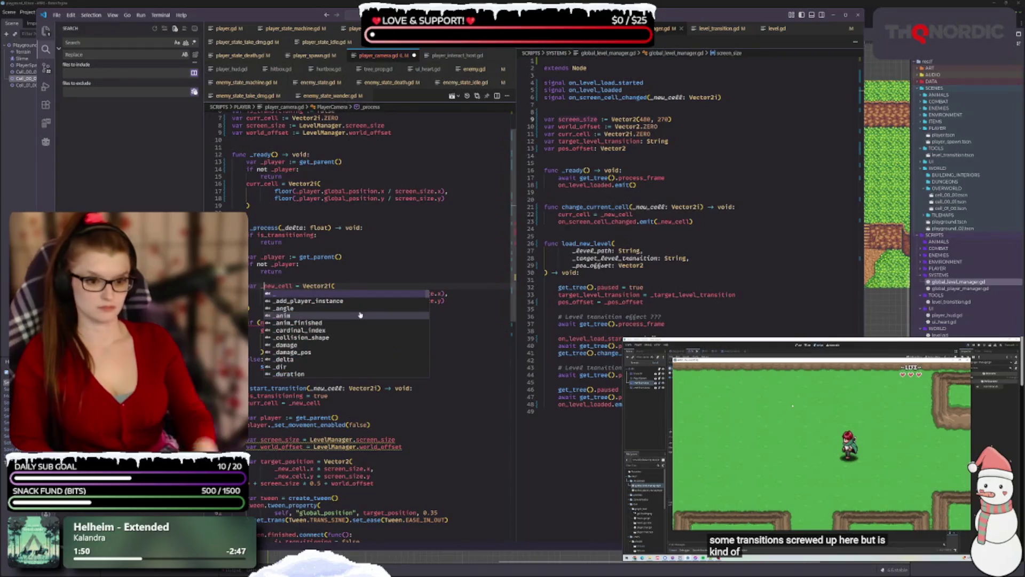
pyautogui.click(344, 268)
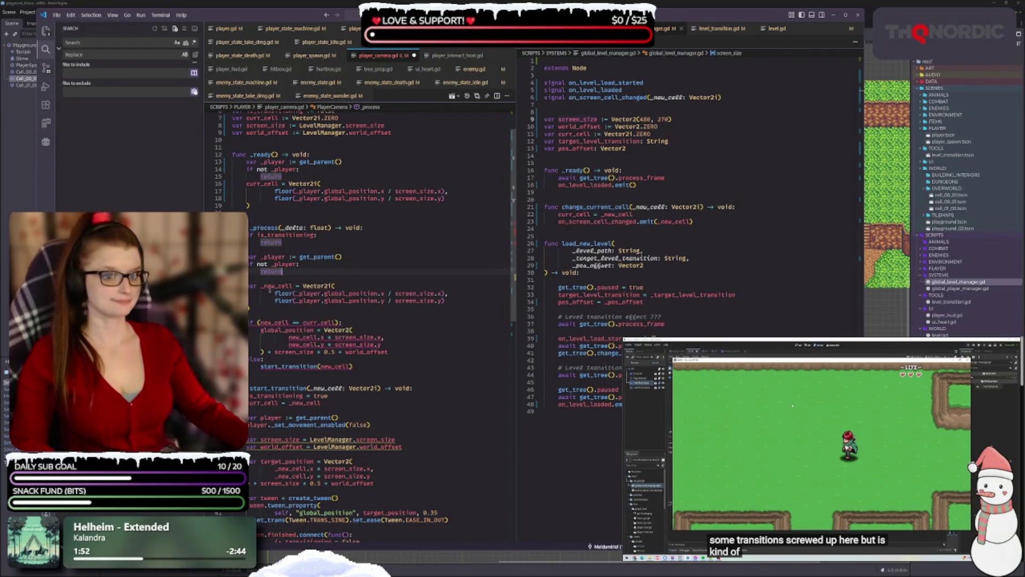
pyautogui.click(276, 286)
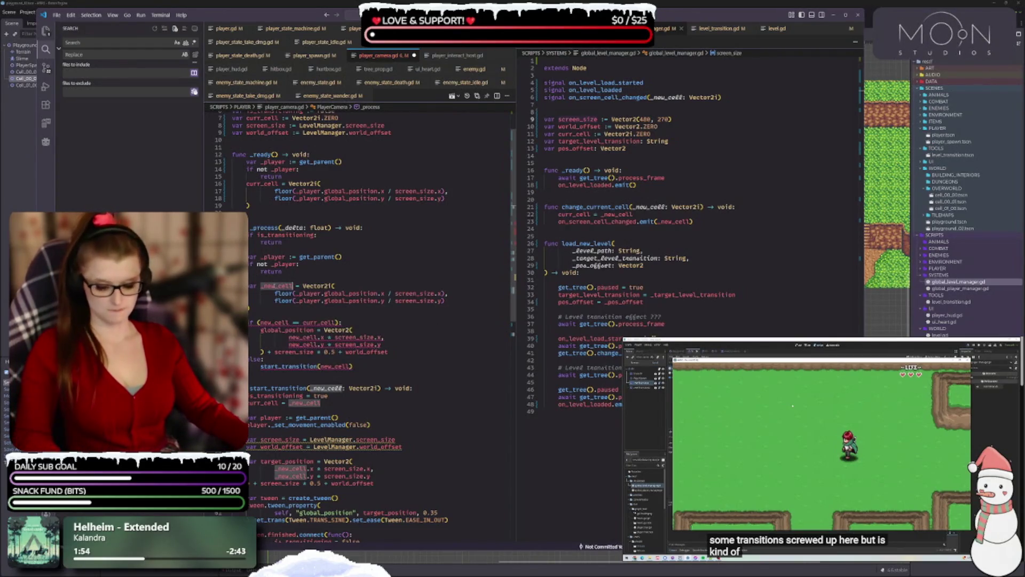
pyautogui.click(392, 301)
pyautogui.press('Down')
pyautogui.press('Down')
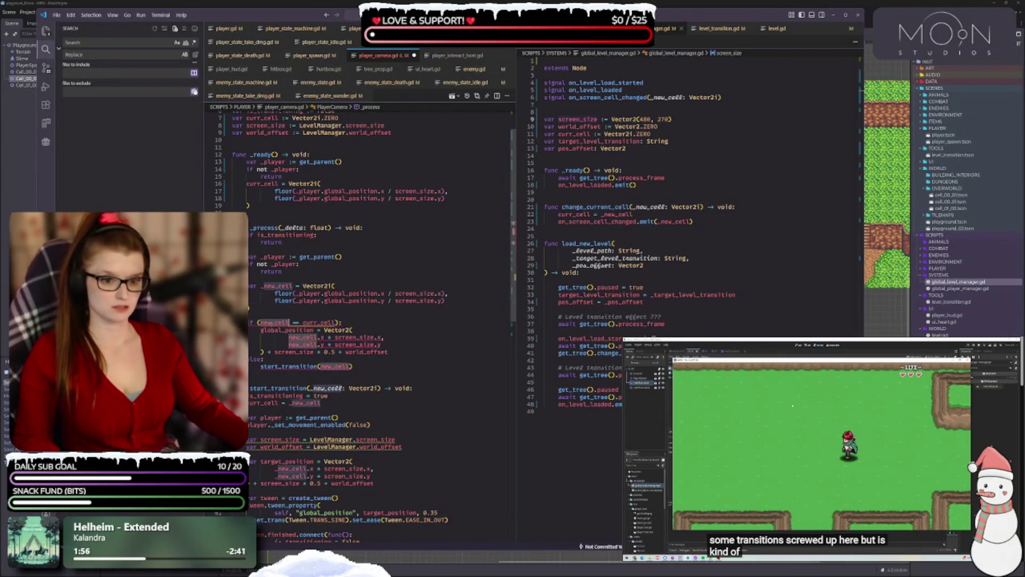
pyautogui.write('_new_cell')
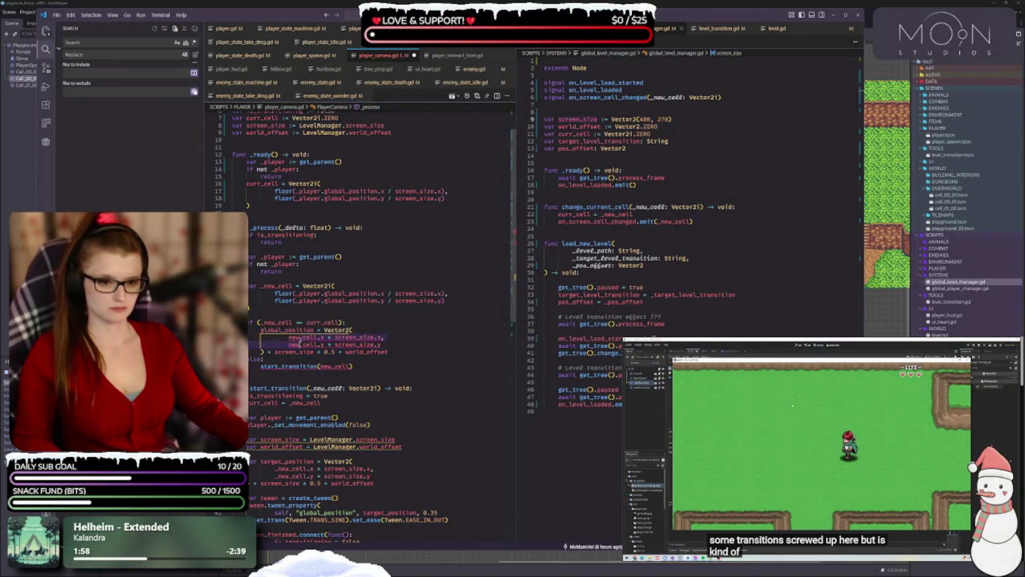
pyautogui.doubleClick(336, 366)
pyautogui.write('_new_cell')
pyautogui.hotkey('ctrl', 's')
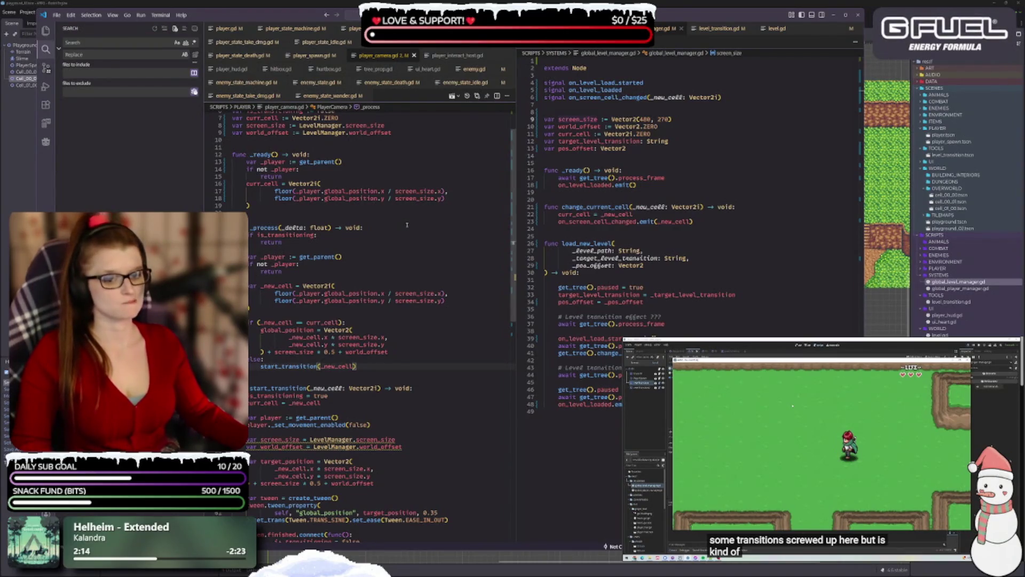
# - Drop the parentheses around the if condition comparing _new_cell with curr_cell
pyautogui.scroll(2, 407, 225)
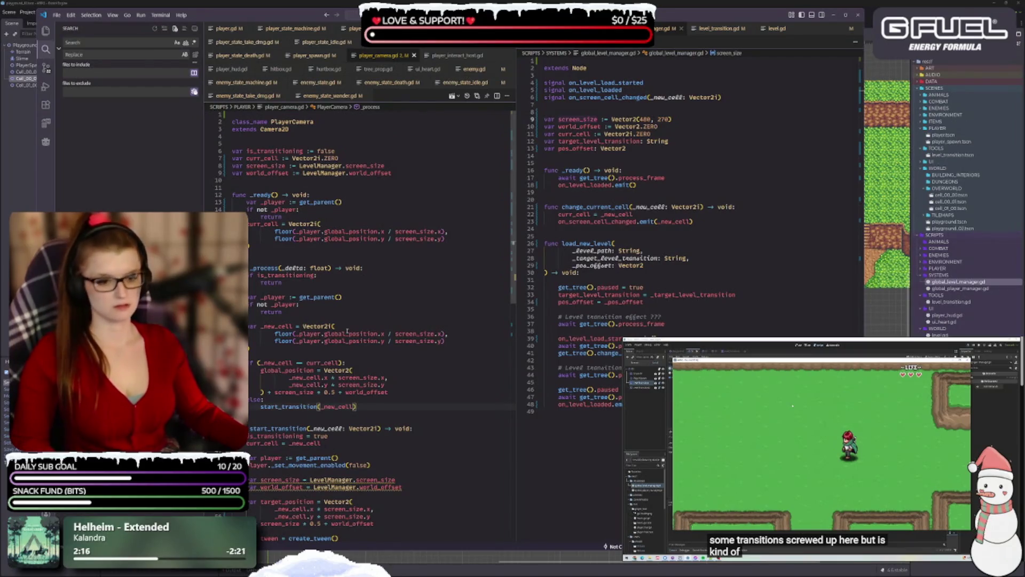
pyautogui.moveTo(342, 334)
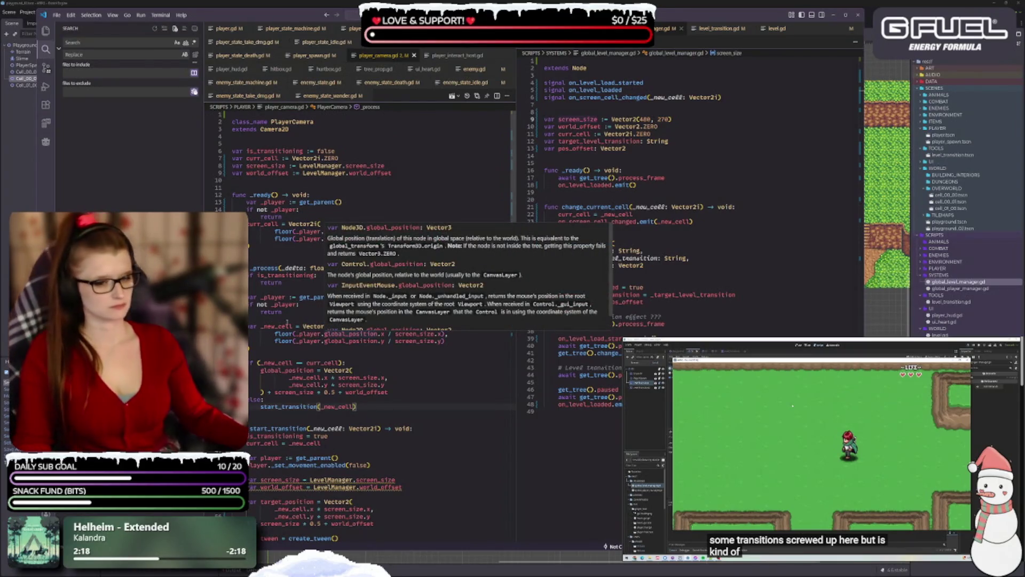
pyautogui.click(435, 423)
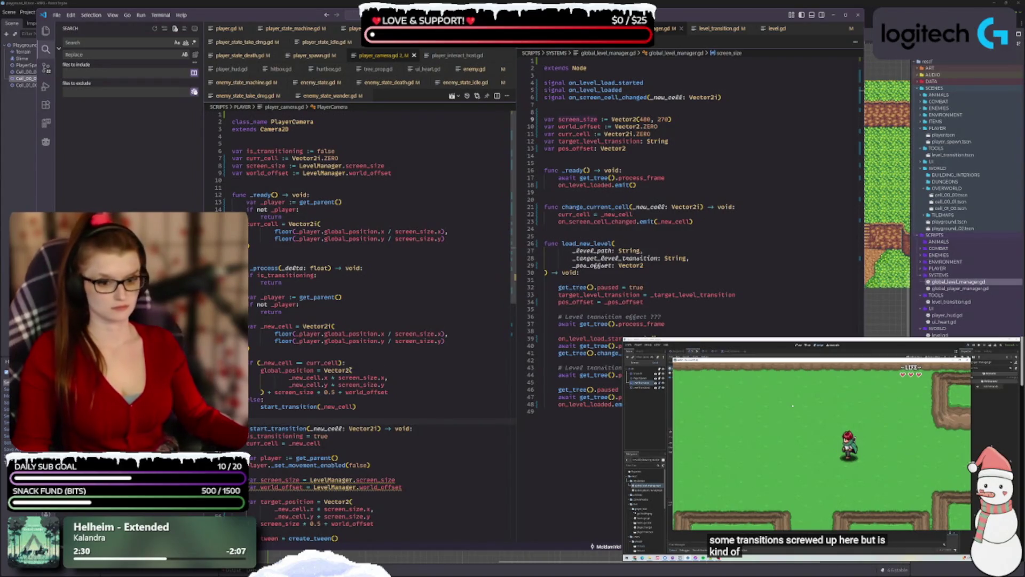
pyautogui.moveTo(351, 370)
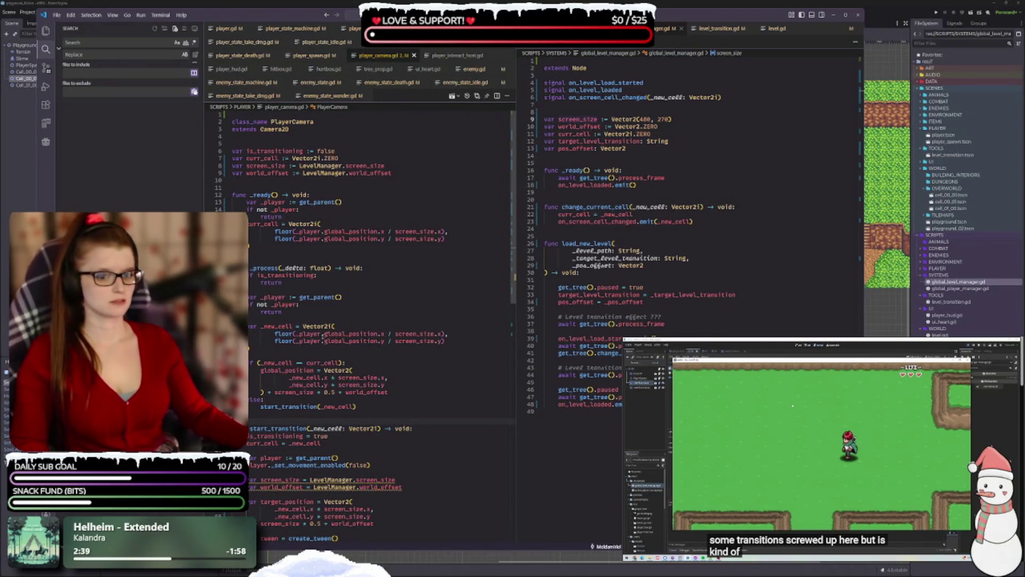
pyautogui.scroll(-2, 398, 330)
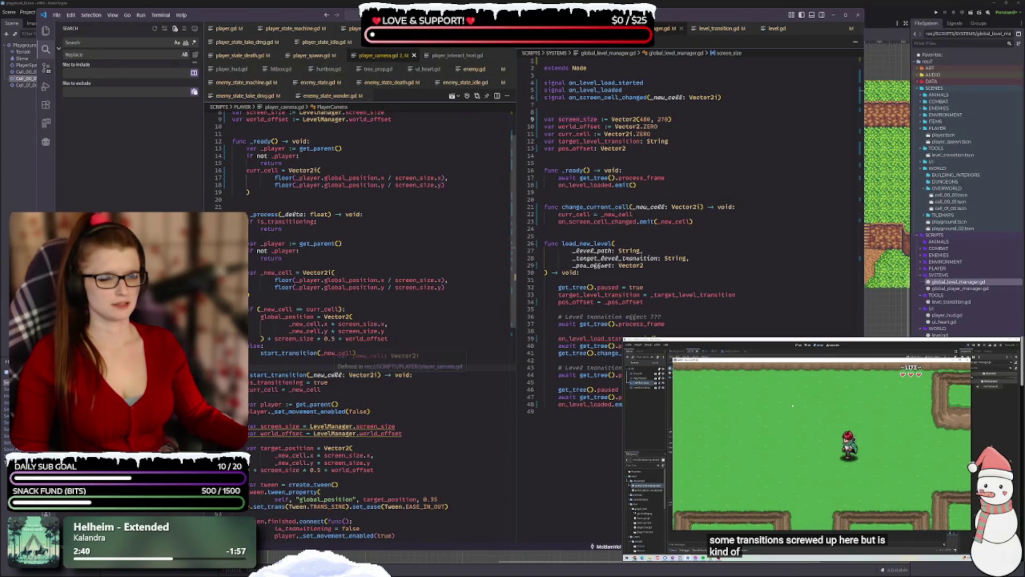
pyautogui.click(259, 310)
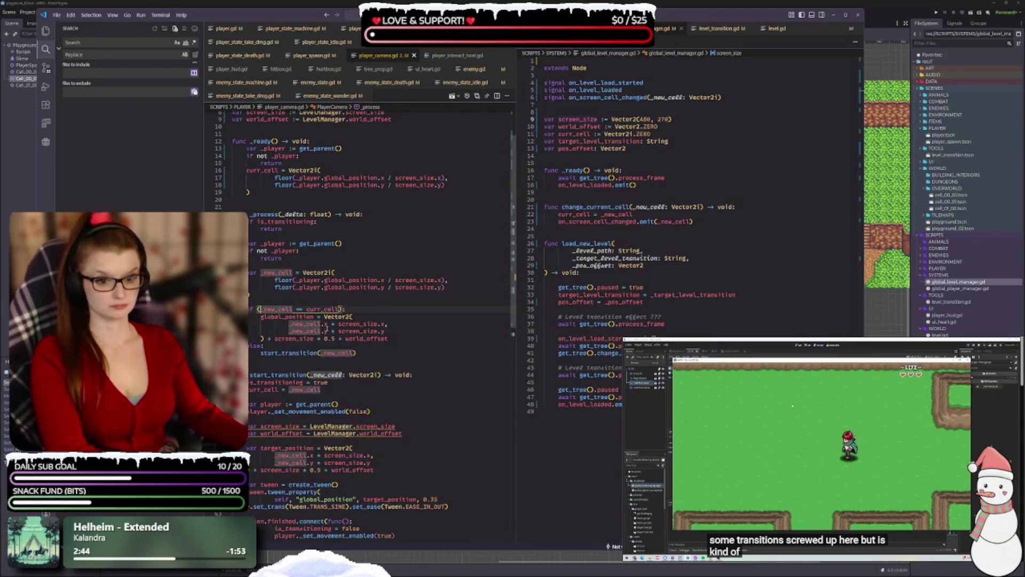
pyautogui.press('BackSpace')
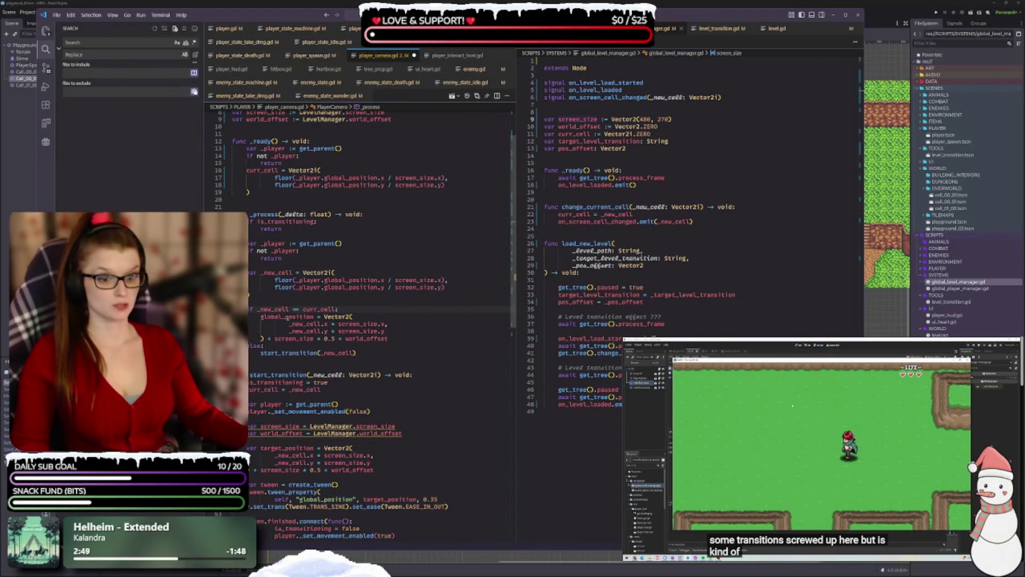
# - Review the global_position Vector2 arguments on lines 37–39 and save player_camera.gd
pyautogui.press('Down')
pyautogui.press('End')
pyautogui.moveTo(404, 340)
pyautogui.mouseDown()
pyautogui.moveTo(299, 318)
pyautogui.moveTo(353, 317)
pyautogui.mouseUp()
pyautogui.hotkey('shift', 'Home')
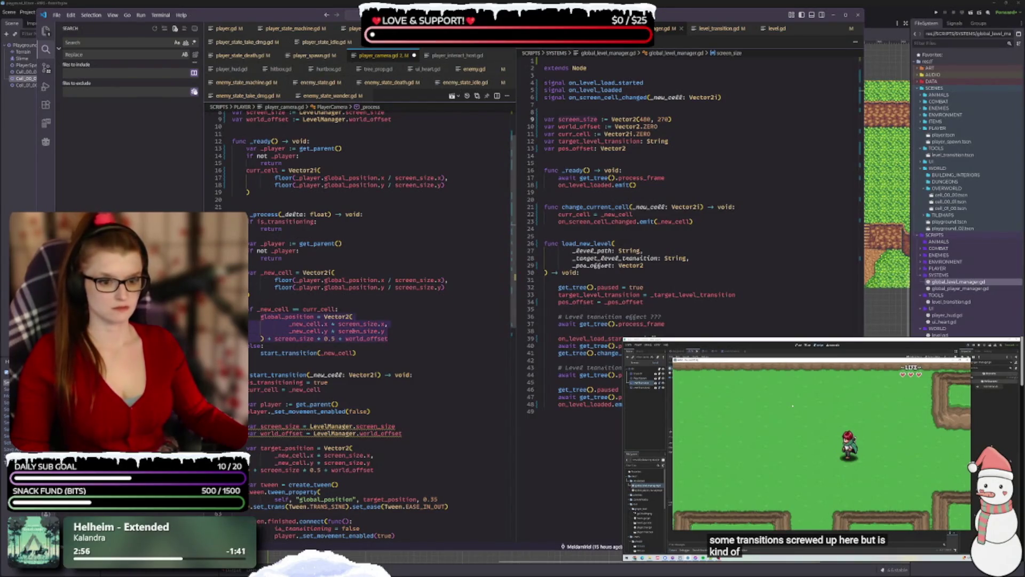
pyautogui.click(392, 326)
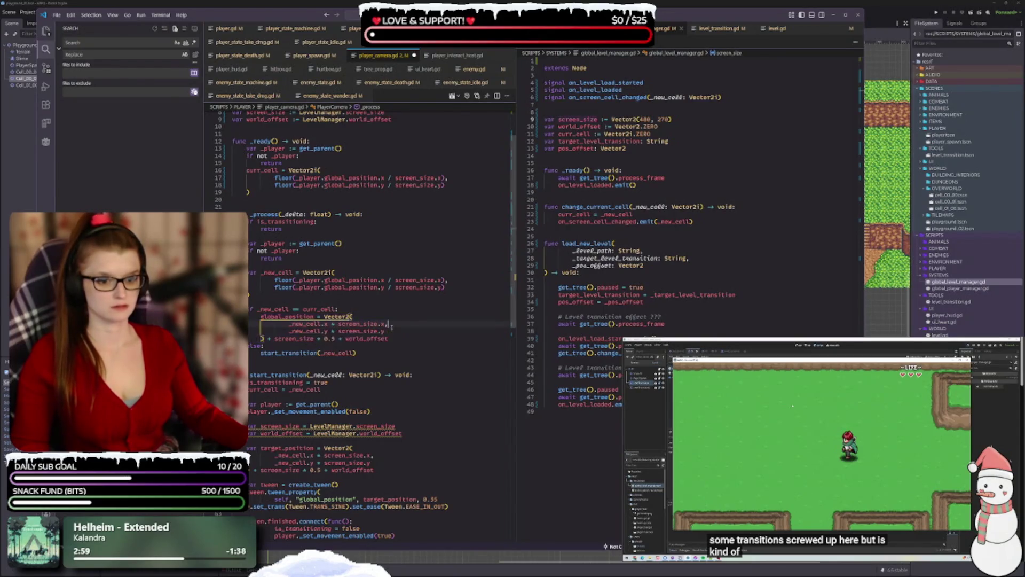
pyautogui.moveTo(396, 360)
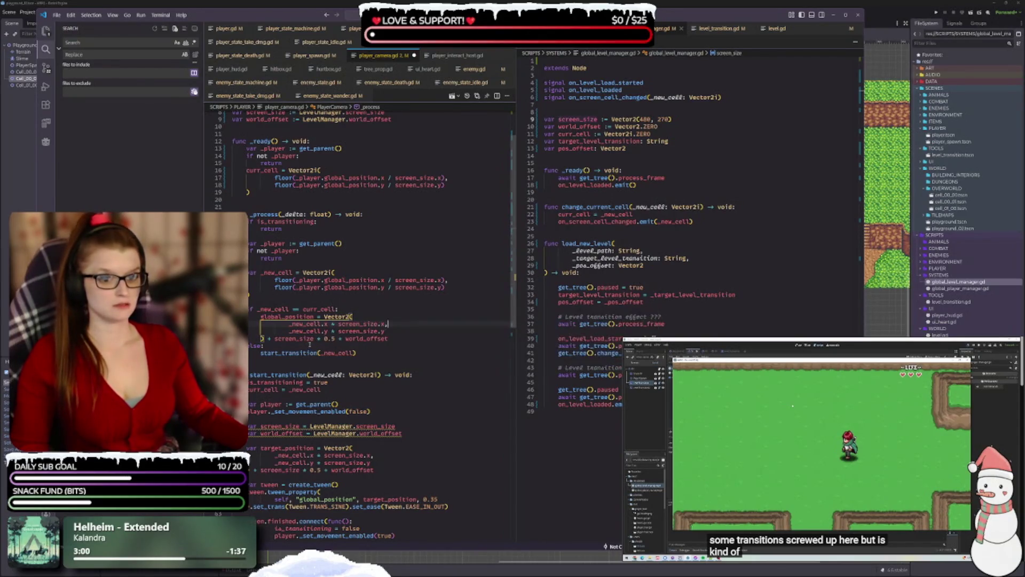
pyautogui.click(394, 332)
pyautogui.moveTo(394, 332); pyautogui.dragTo(306, 324)
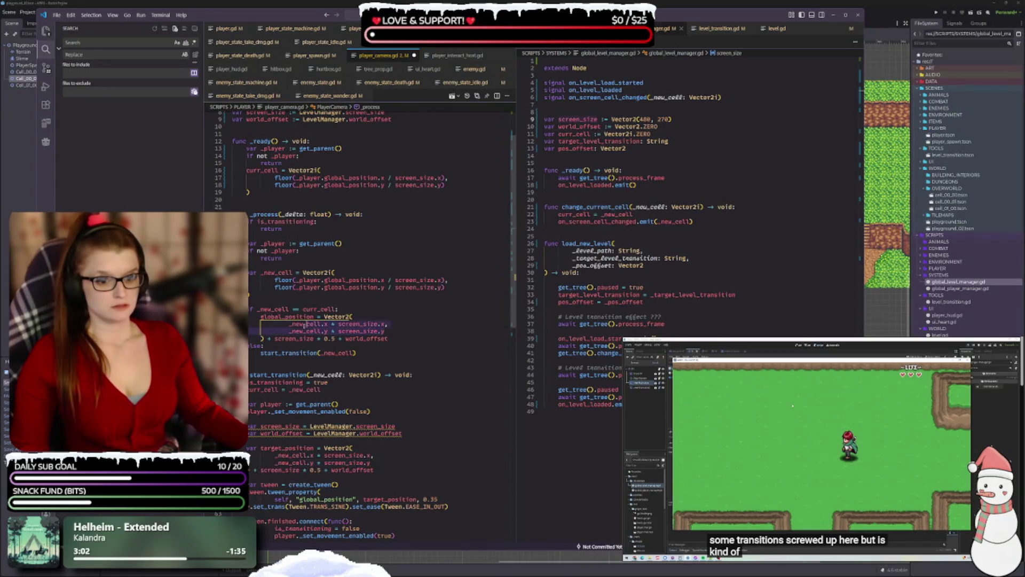
pyautogui.click(459, 332)
pyautogui.hotkey('ctrl', 's')
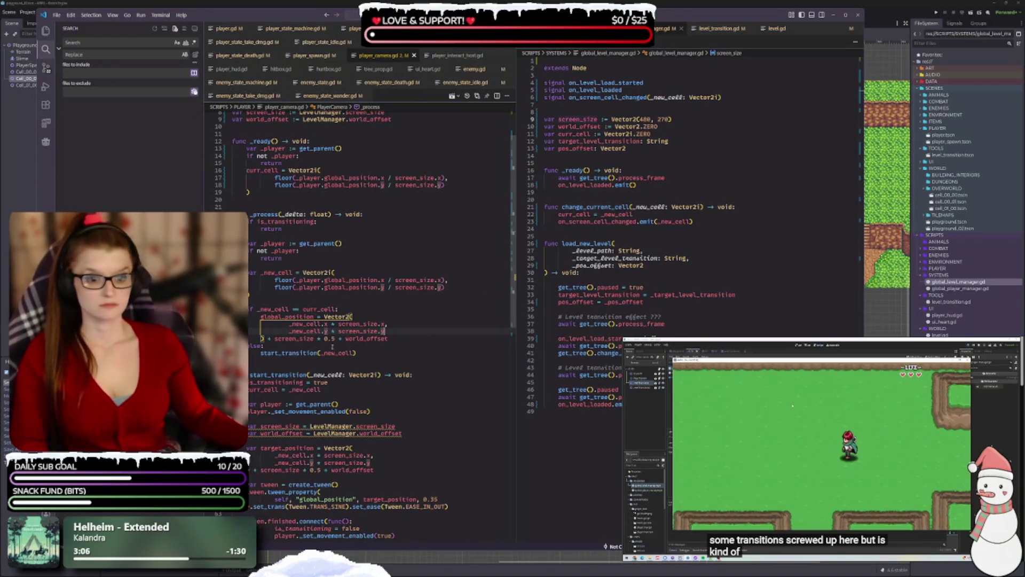
pyautogui.click(337, 405)
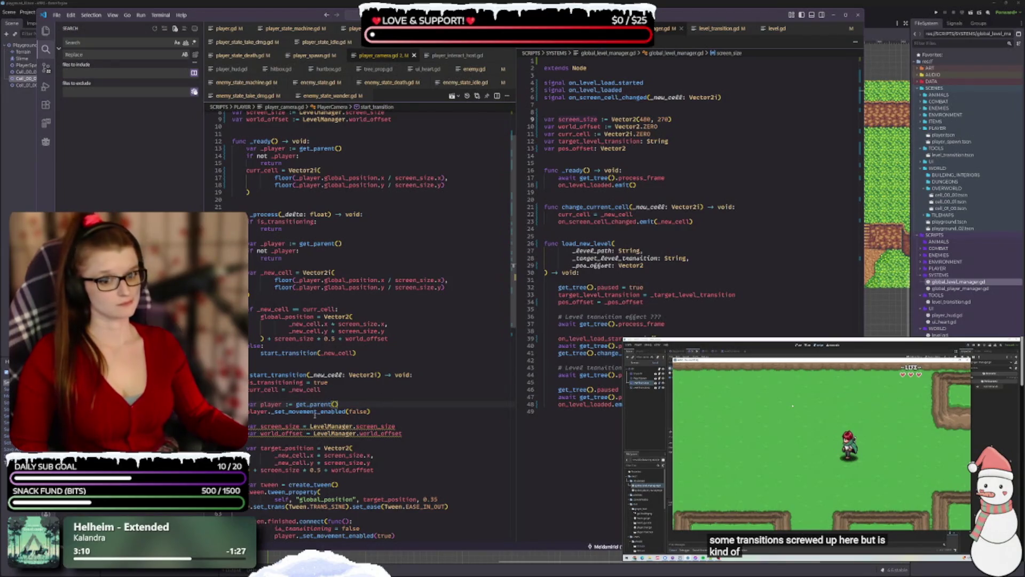
# - Prefix both player references in start_transition with an underscore, making them _player
pyautogui.scroll(-2, 441, 385)
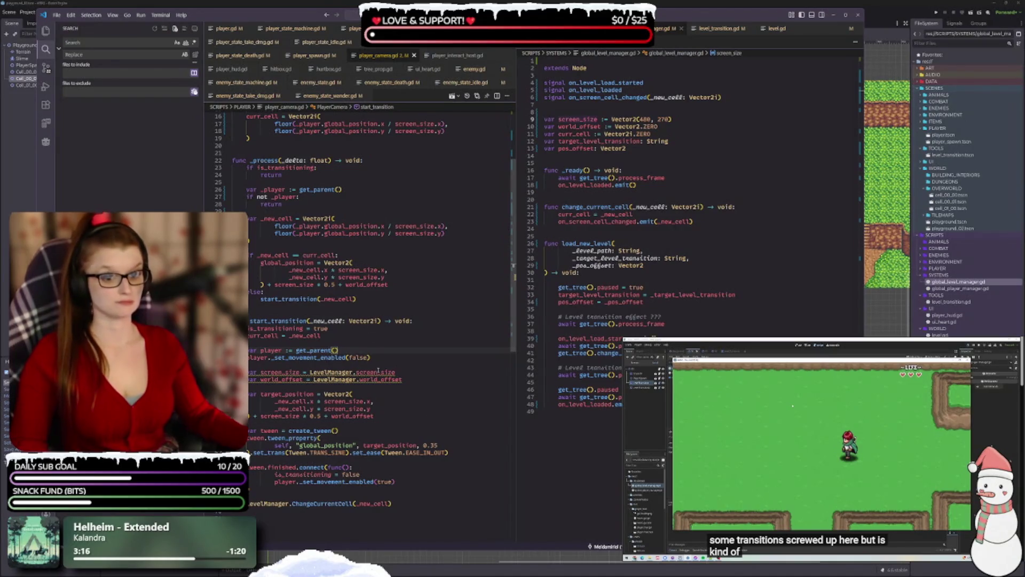
pyautogui.moveTo(424, 445); pyautogui.dragTo(438, 445)
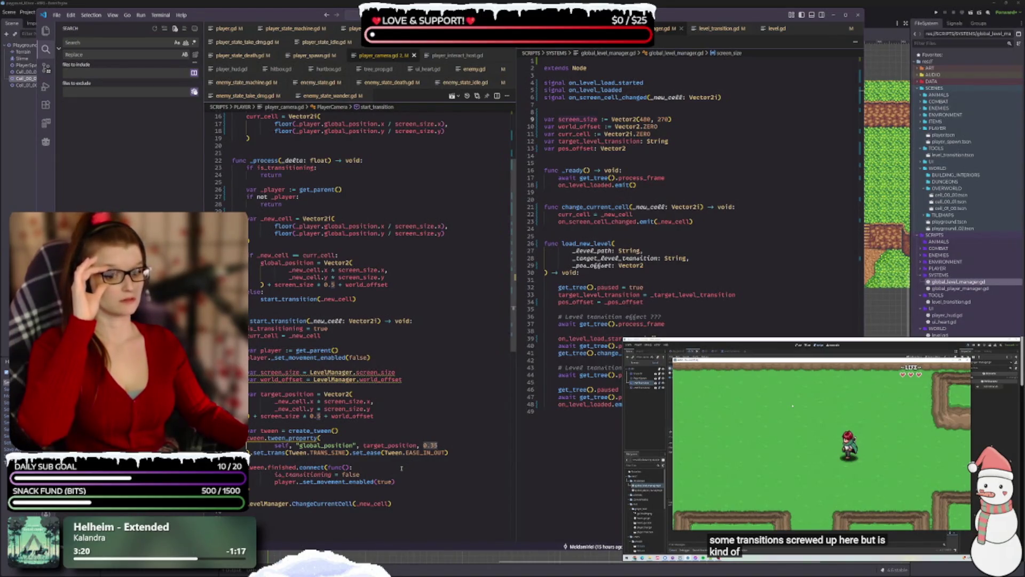
pyautogui.click(261, 350)
pyautogui.write('_')
pyautogui.click(247, 358)
pyautogui.write('_')
pyautogui.press('Escape')
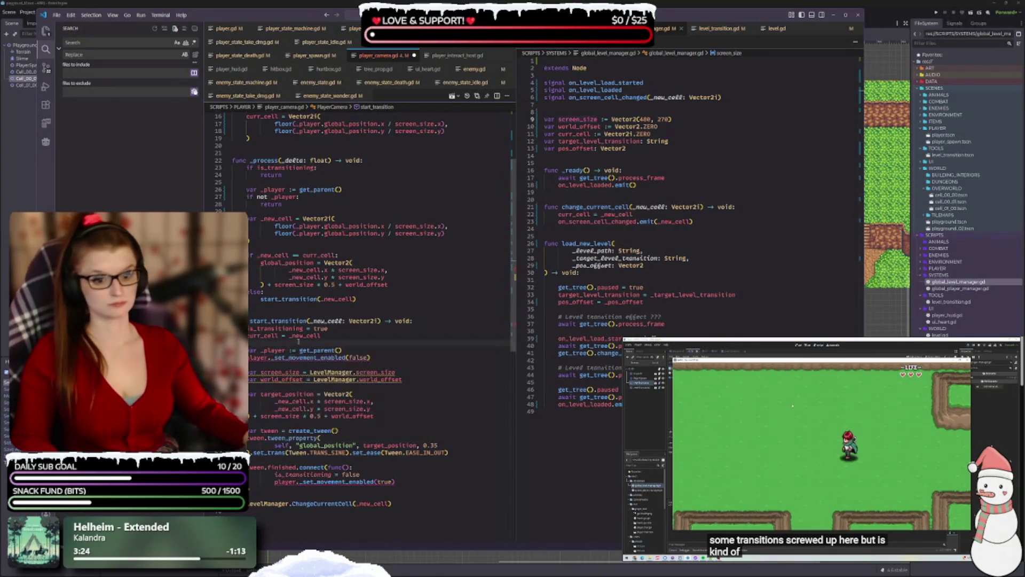
pyautogui.click(343, 351)
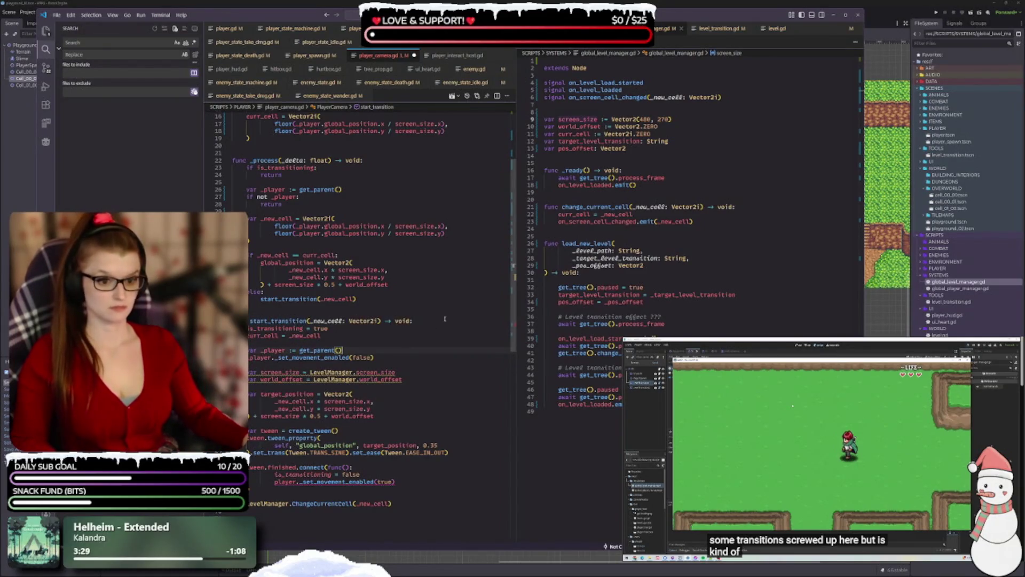
# - Delete the local screen_size and world_offset lines from start_transition
pyautogui.scroll(-1, 418, 327)
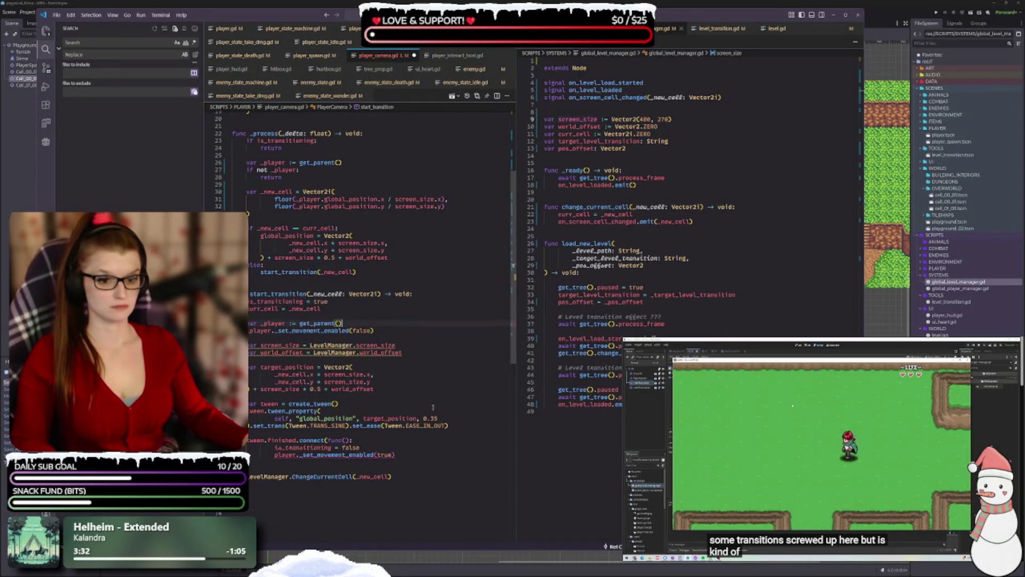
pyautogui.click(390, 392)
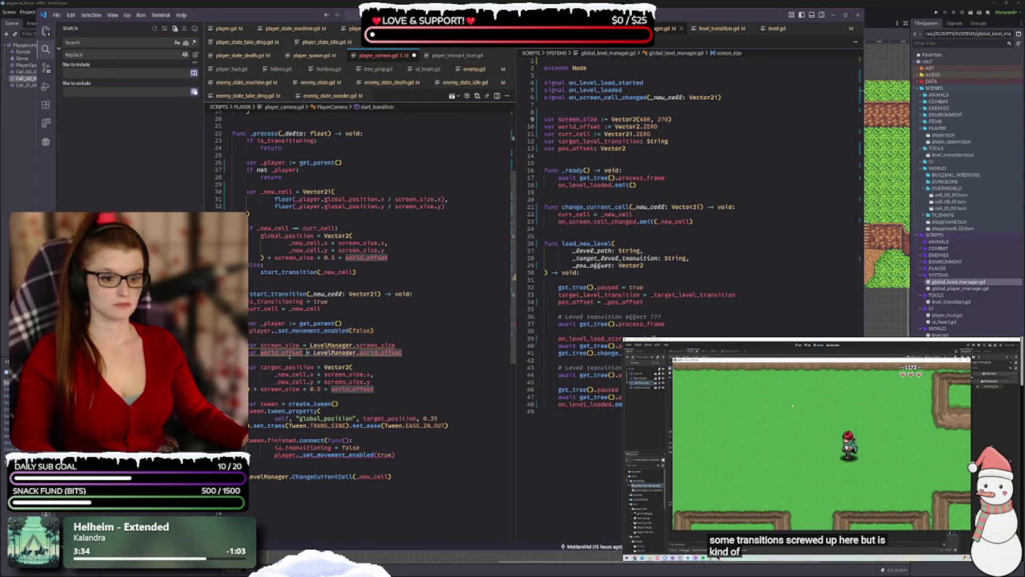
pyautogui.click(409, 353)
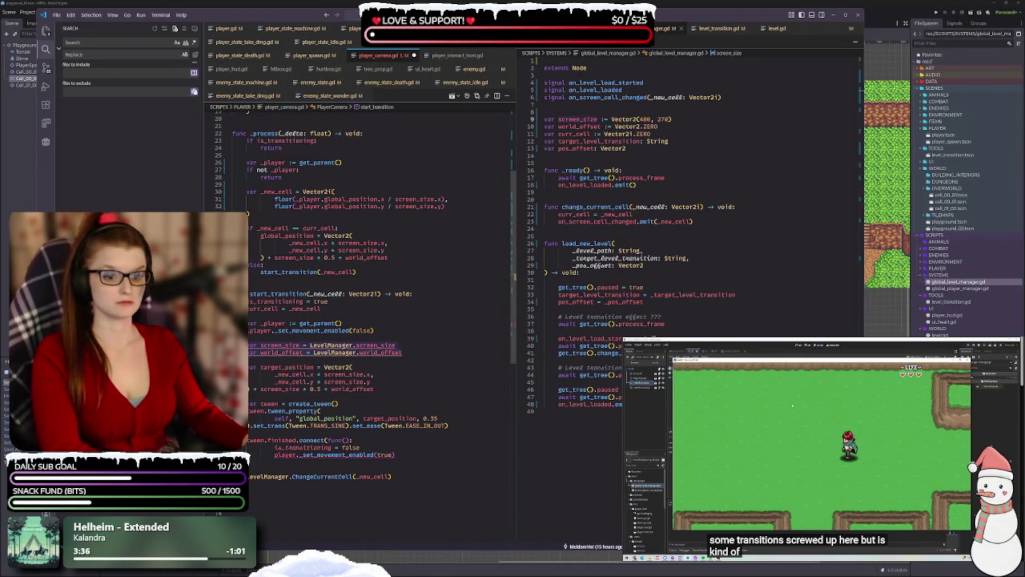
pyautogui.press('BackSpace')
pyautogui.press('BackSpace')
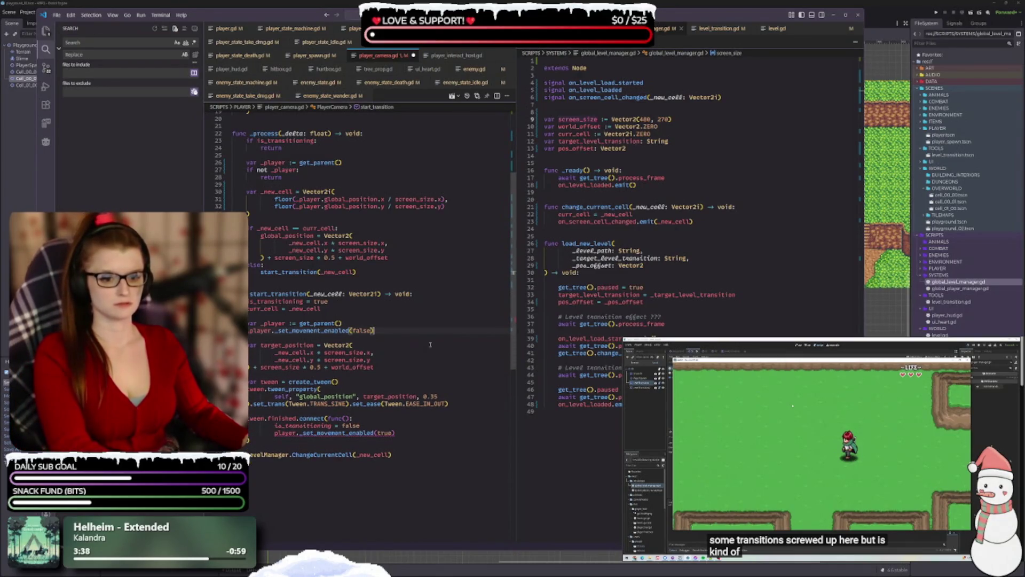
# - Rename target_position to target_pos in its declaration and in the tween call
pyautogui.moveTo(356, 397)
pyautogui.click(288, 345)
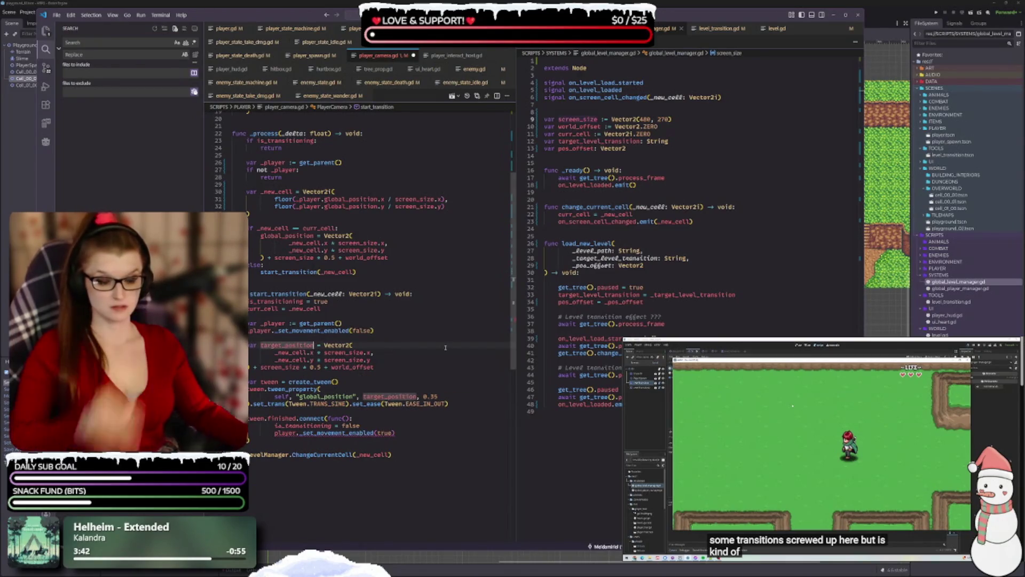
pyautogui.press('BackSpace')
pyautogui.press('BackSpace')
pyautogui.press('BackSpace')
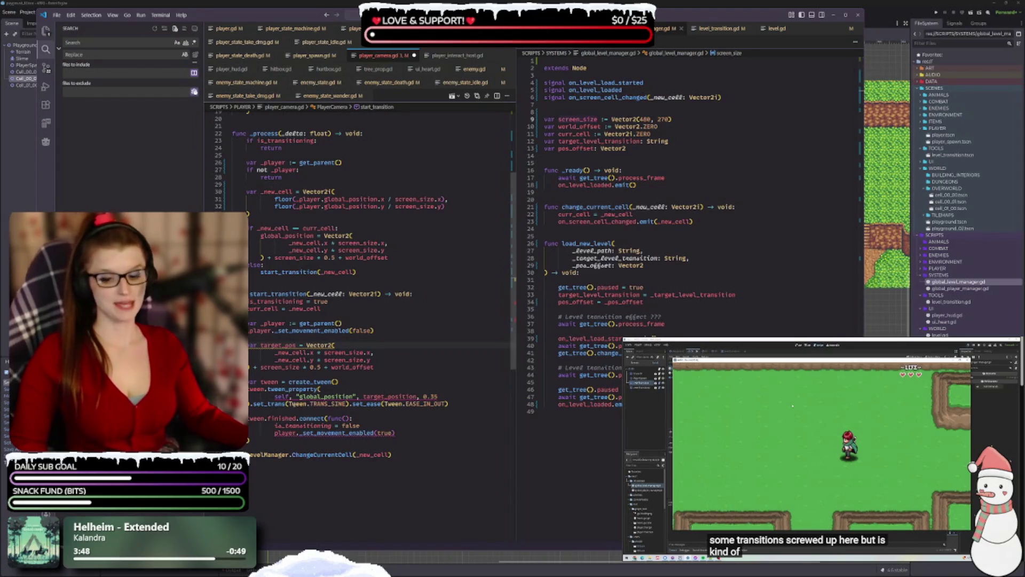
pyautogui.doubleClick(278, 345)
pyautogui.click(361, 426)
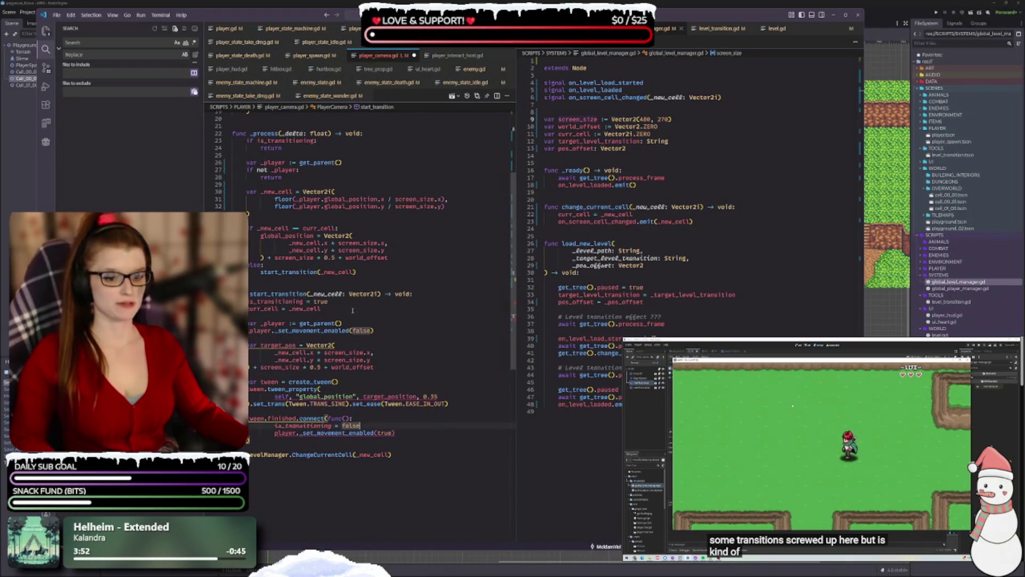
pyautogui.doubleClick(383, 396)
pyautogui.write('target_pos')
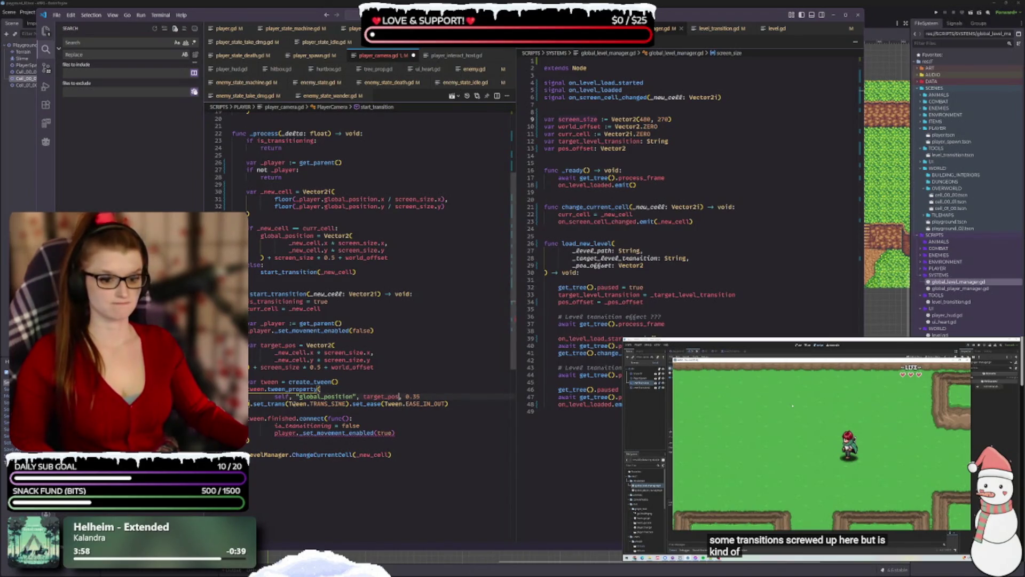
# - Change player to _player in the tween callback and save the script
pyautogui.click(275, 433)
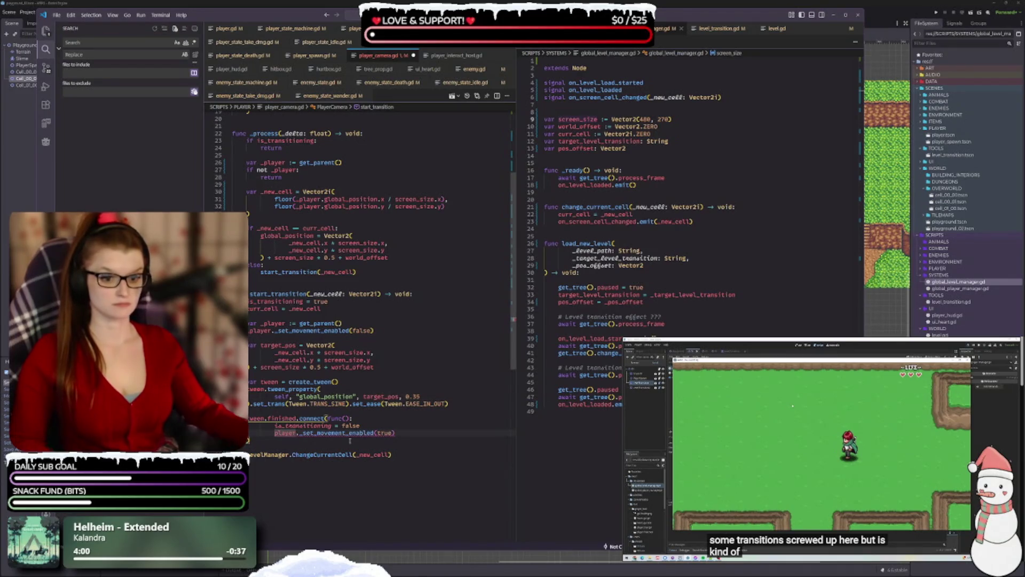
pyautogui.write('_')
pyautogui.hotkey('ctrl', 's')
pyautogui.press('Escape')
# - Replace LevelManager.ChangeCurrentCell with change_current_cell and save
pyautogui.click(399, 478)
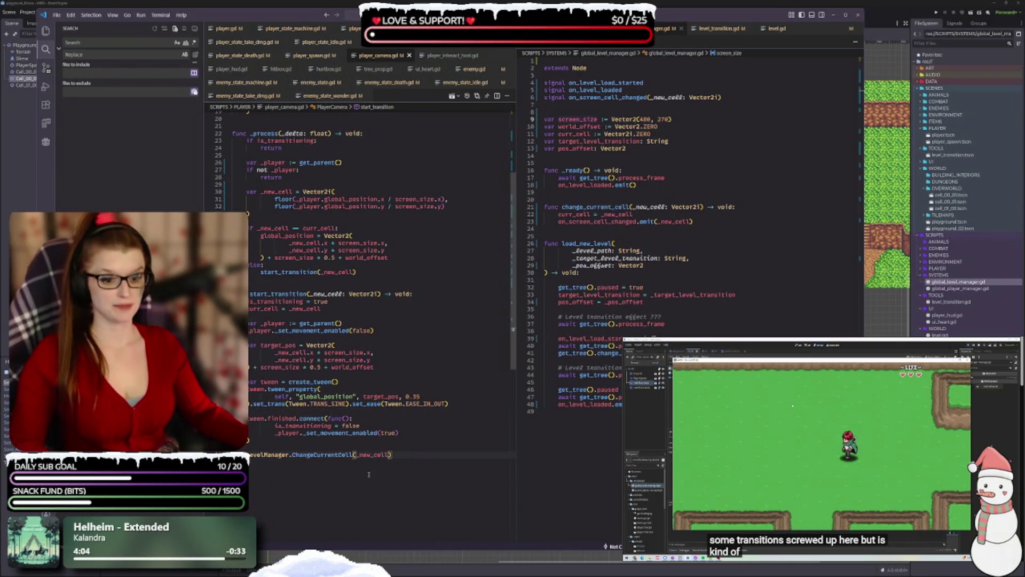
pyautogui.doubleClick(322, 454)
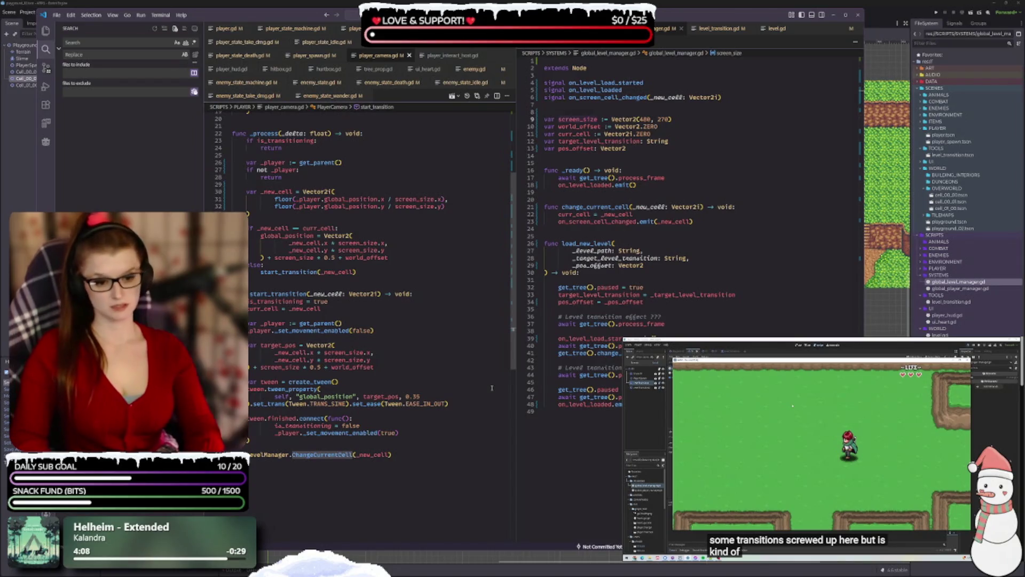
pyautogui.write('change_current_cell')
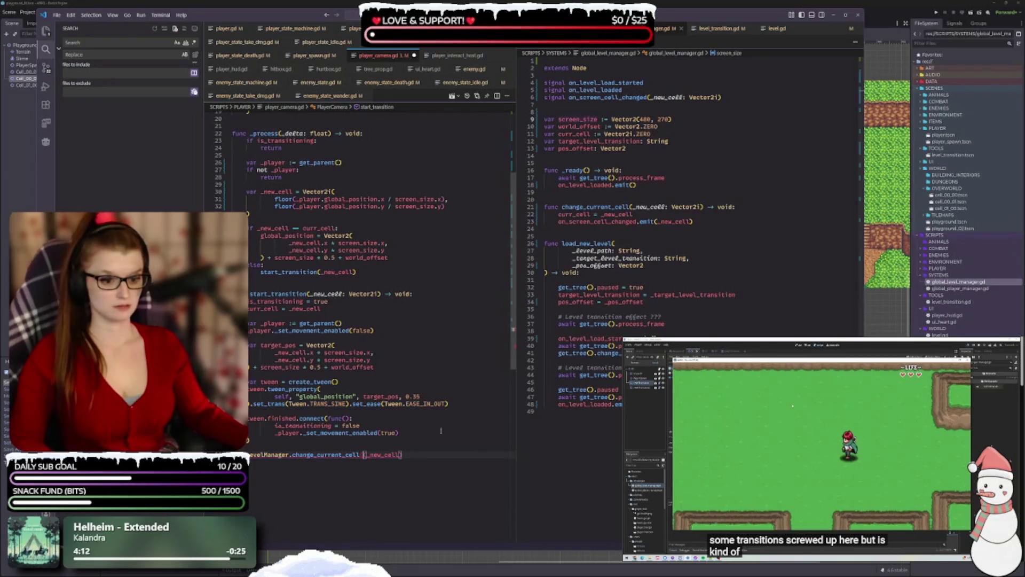
pyautogui.hotkey('ctrl', 's')
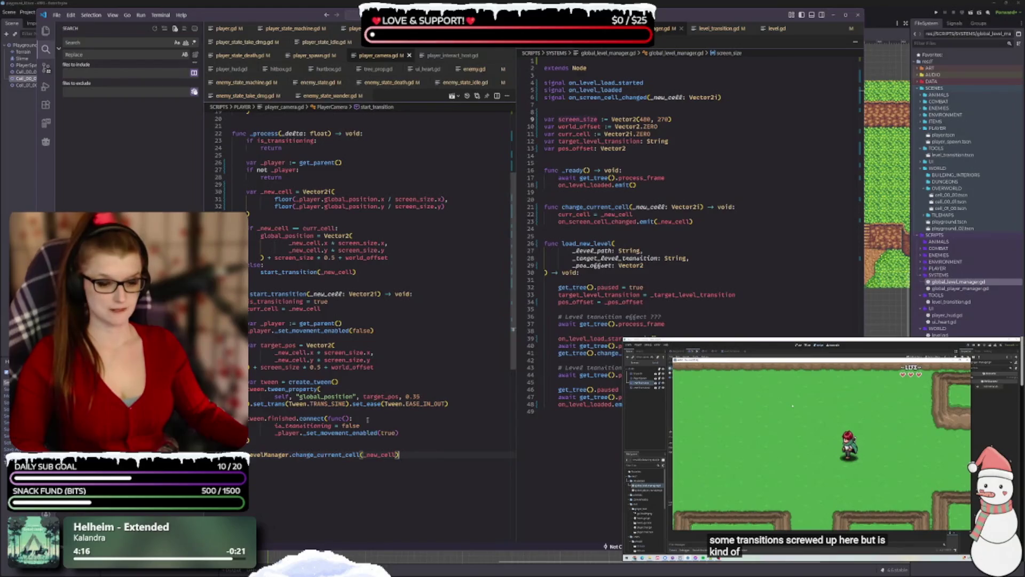
pyautogui.moveTo(312, 381)
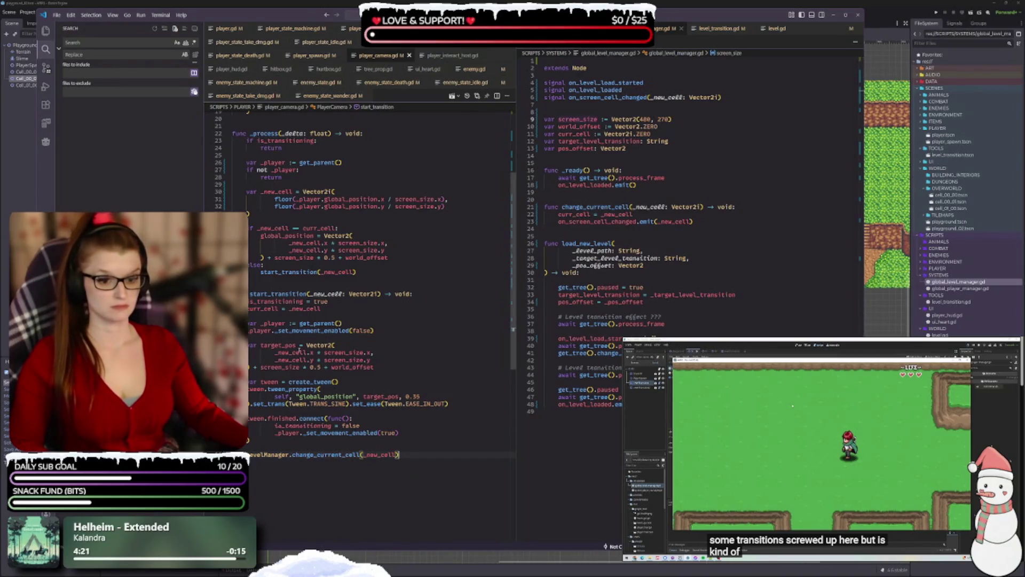
pyautogui.click(382, 283)
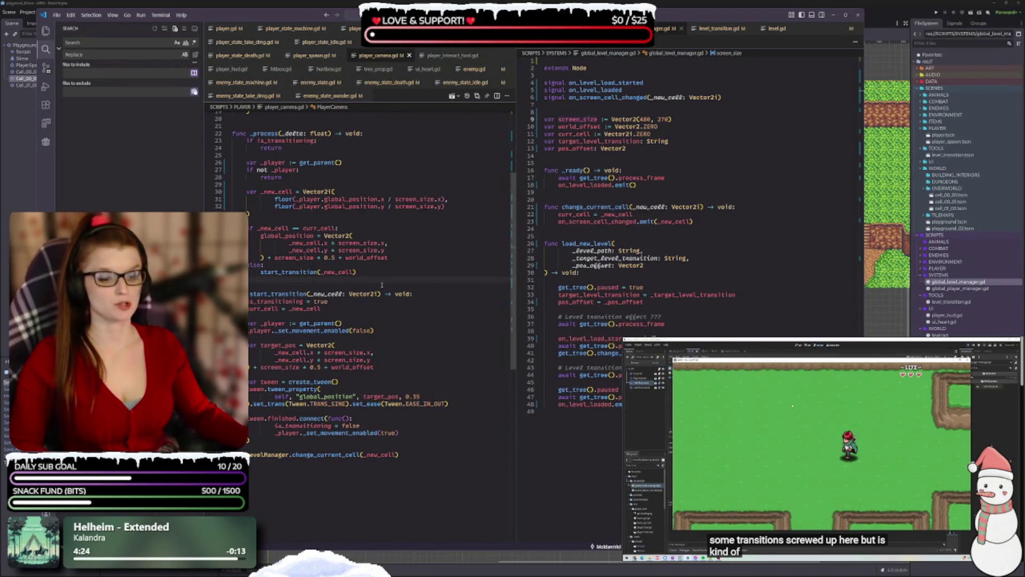
# - Rename both target_pos occurrences to _target_pos and save the script
pyautogui.click(435, 302)
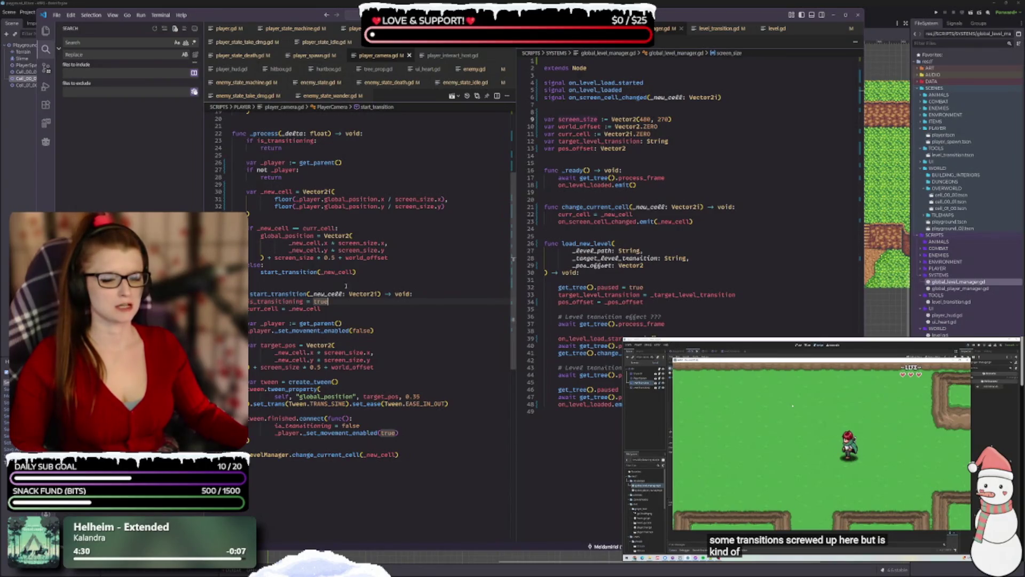
pyautogui.scroll(-1, 263, 345)
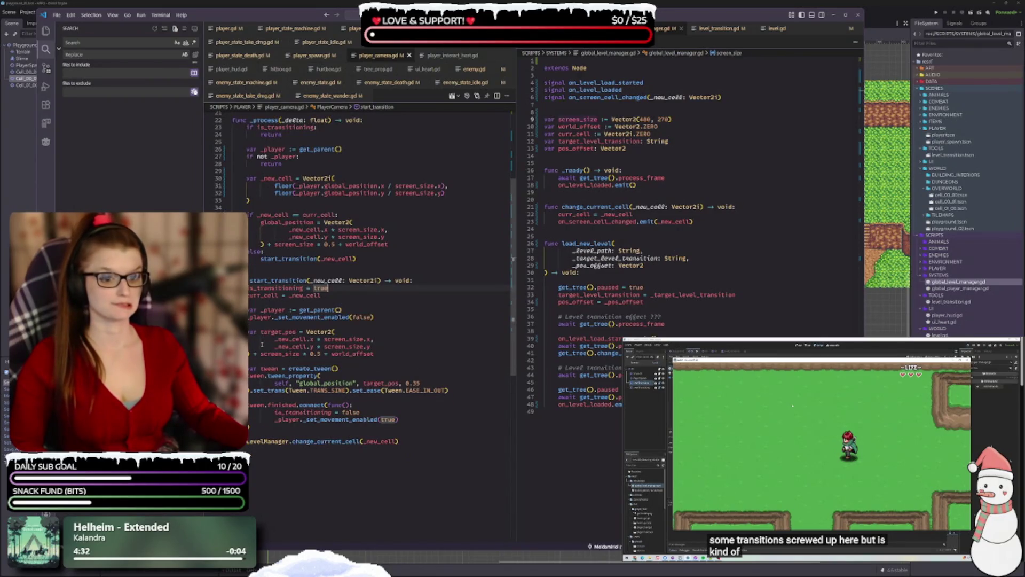
pyautogui.scroll(-1, 286, 346)
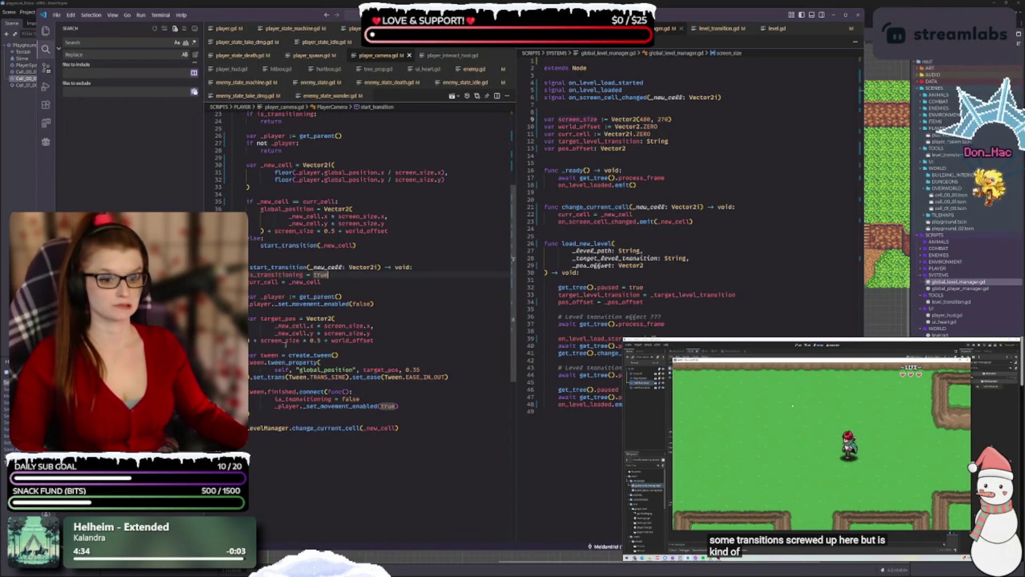
pyautogui.click(400, 428)
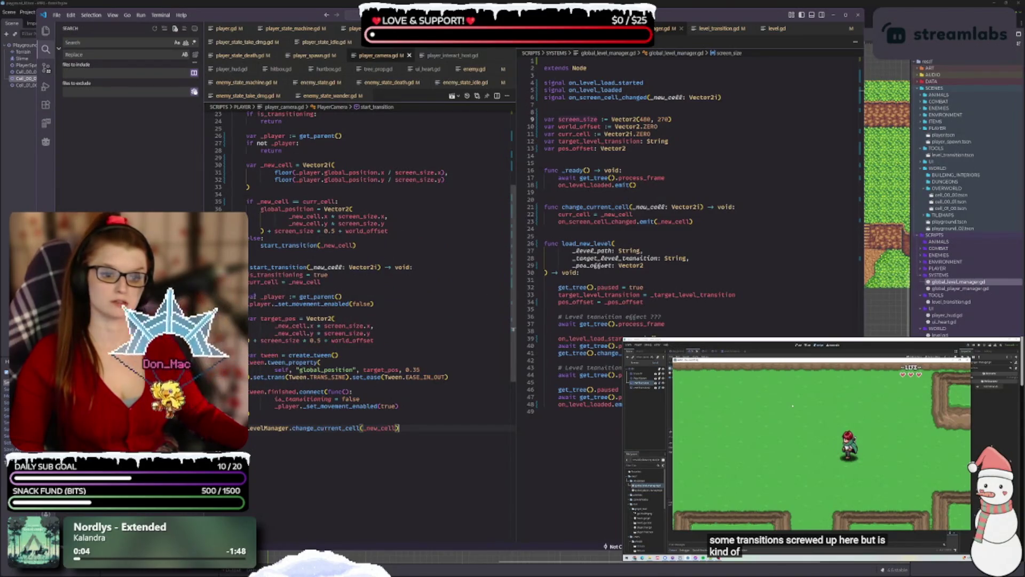
pyautogui.click(262, 318)
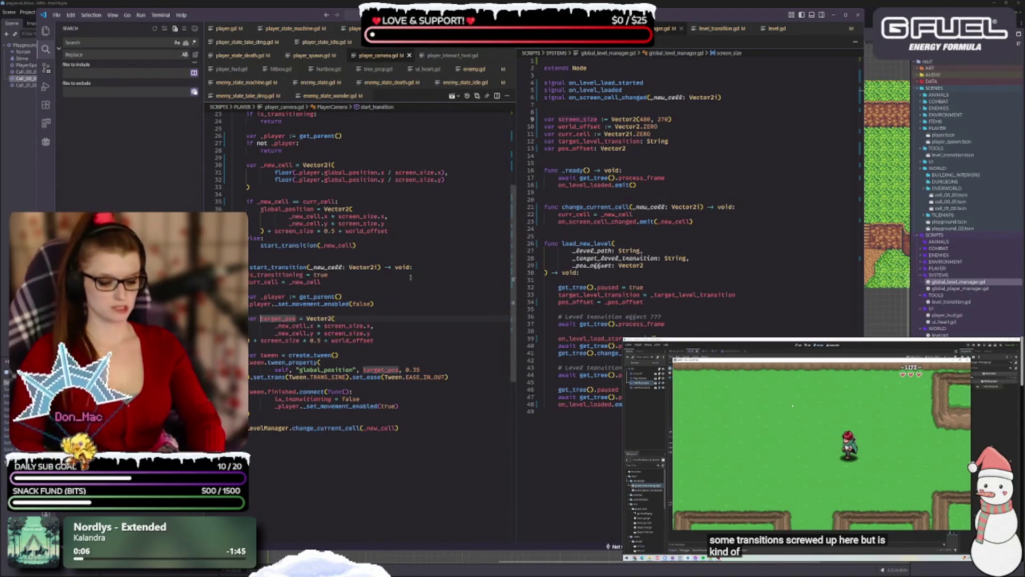
pyautogui.write('_')
pyautogui.press('Escape')
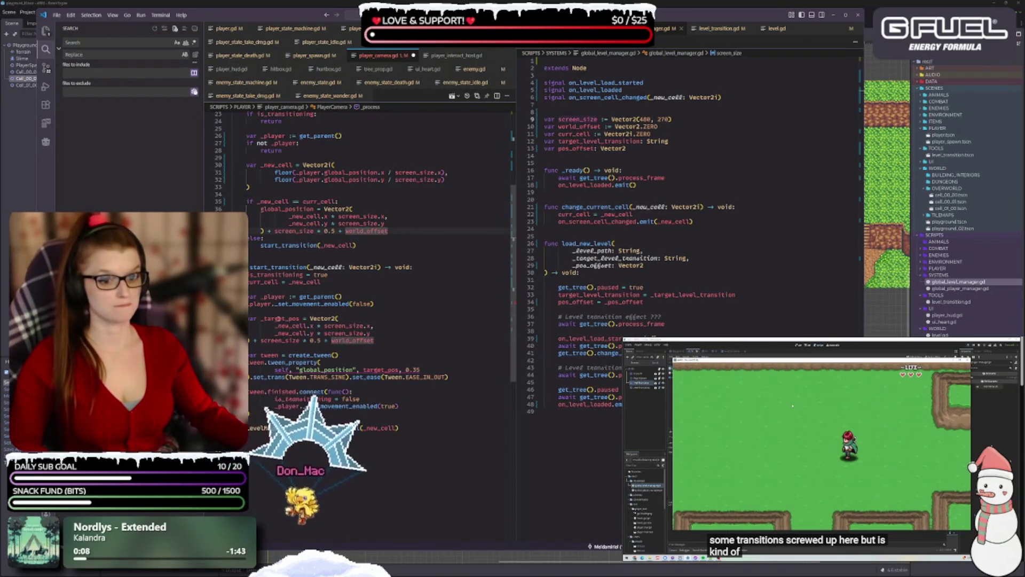
pyautogui.click(366, 370)
pyautogui.write('_')
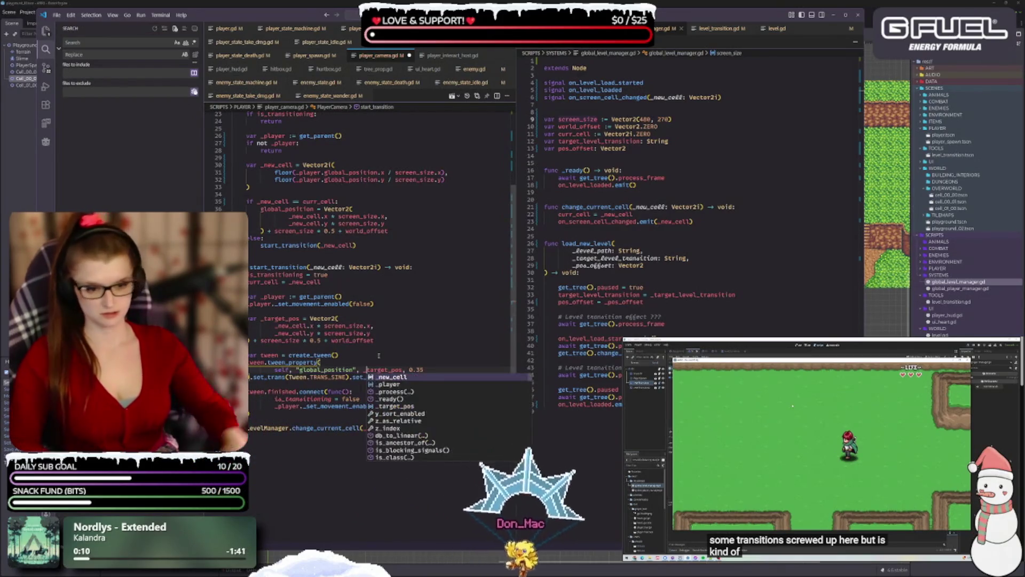
pyautogui.hotkey('ctrl', 's')
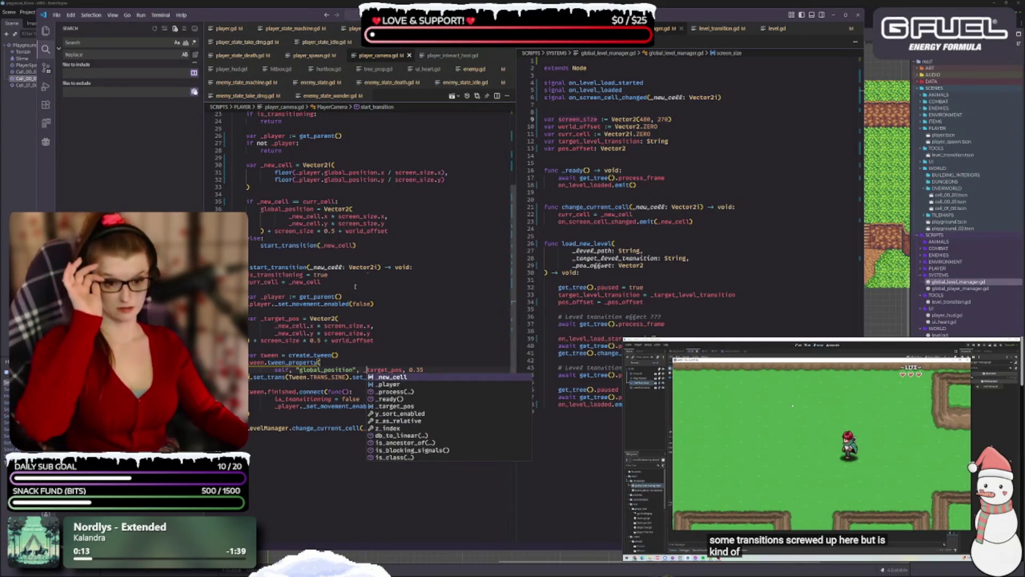
pyautogui.press('Escape')
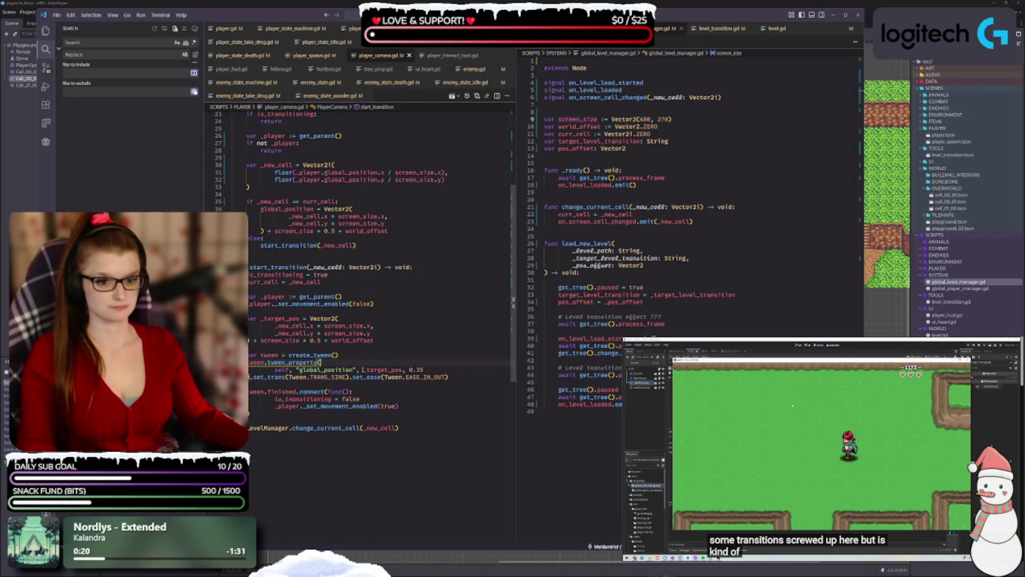
# - Rename the tween variable to _tween in the create_tween() declaration
pyautogui.click(367, 357)
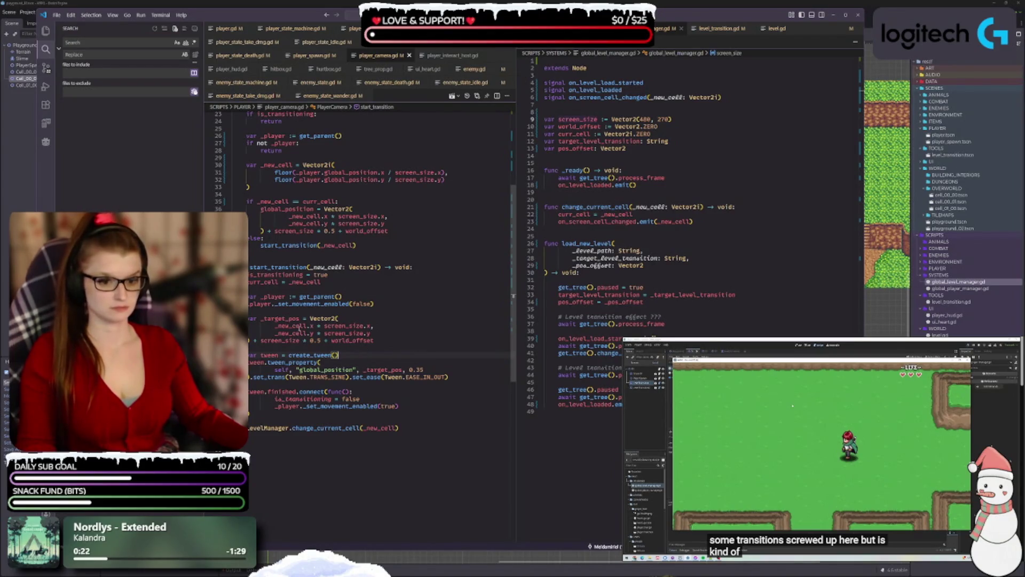
pyautogui.scroll(-1, 291, 350)
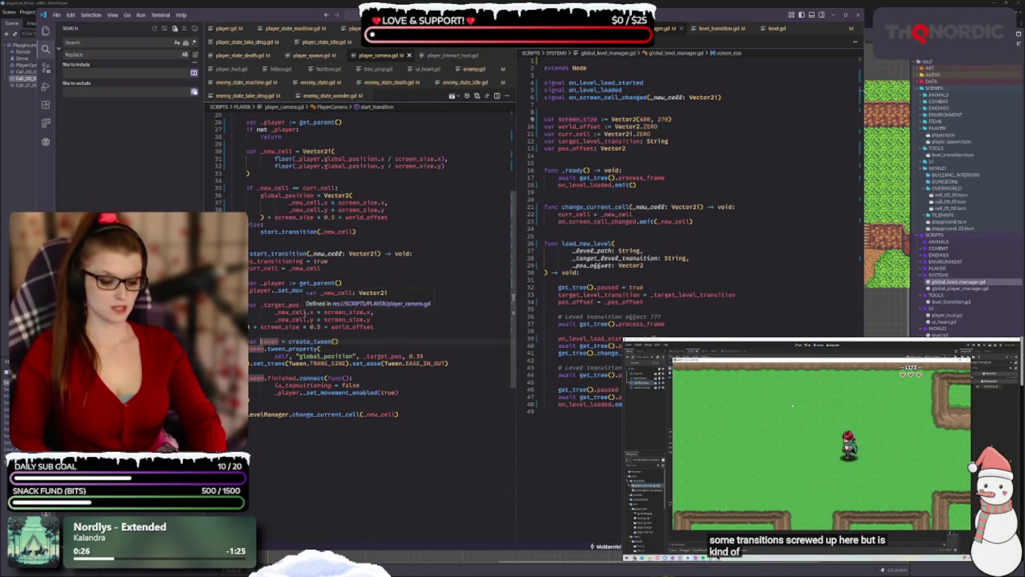
pyautogui.write('_')
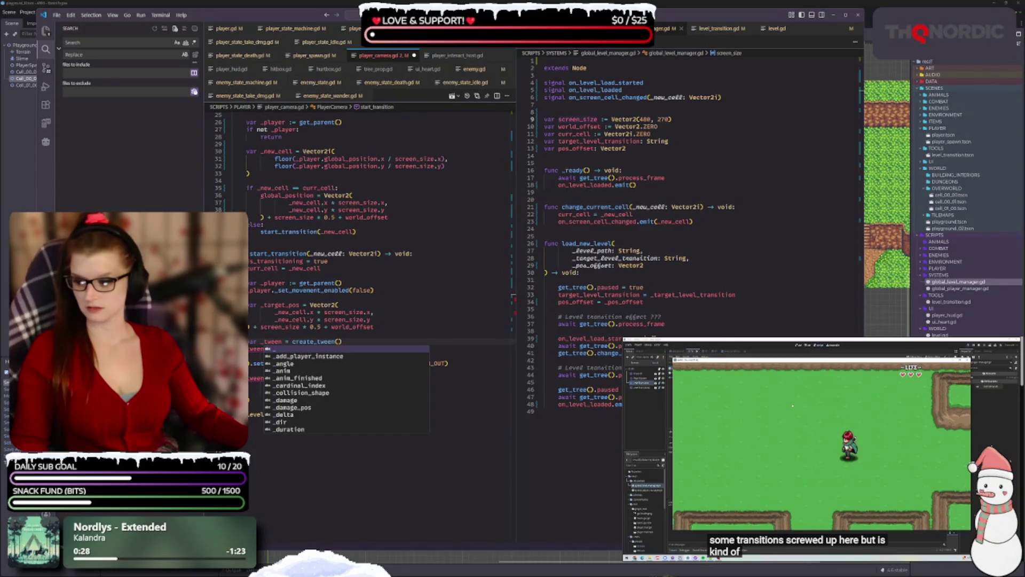
pyautogui.hotkey('alt', 'Tab')
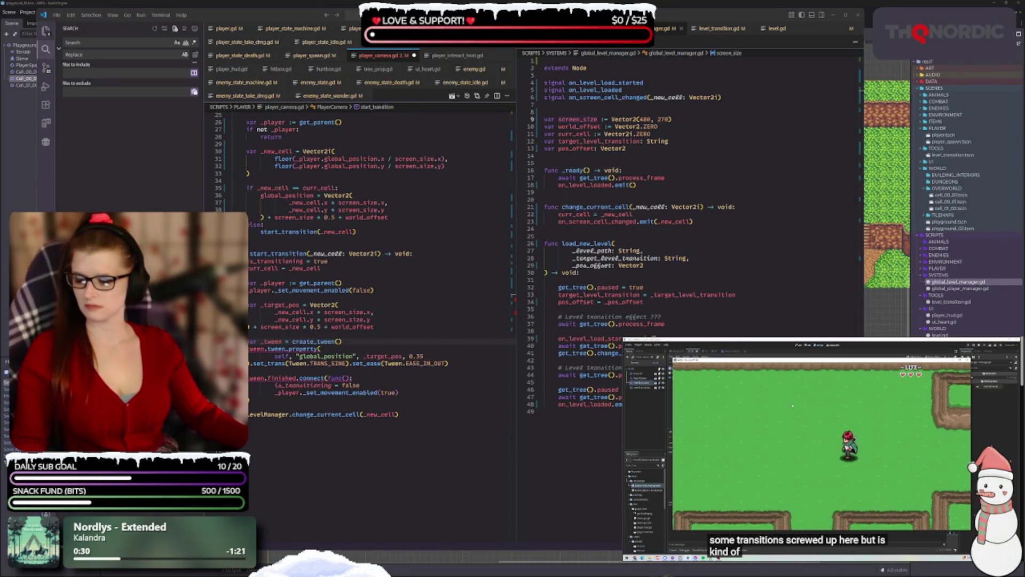
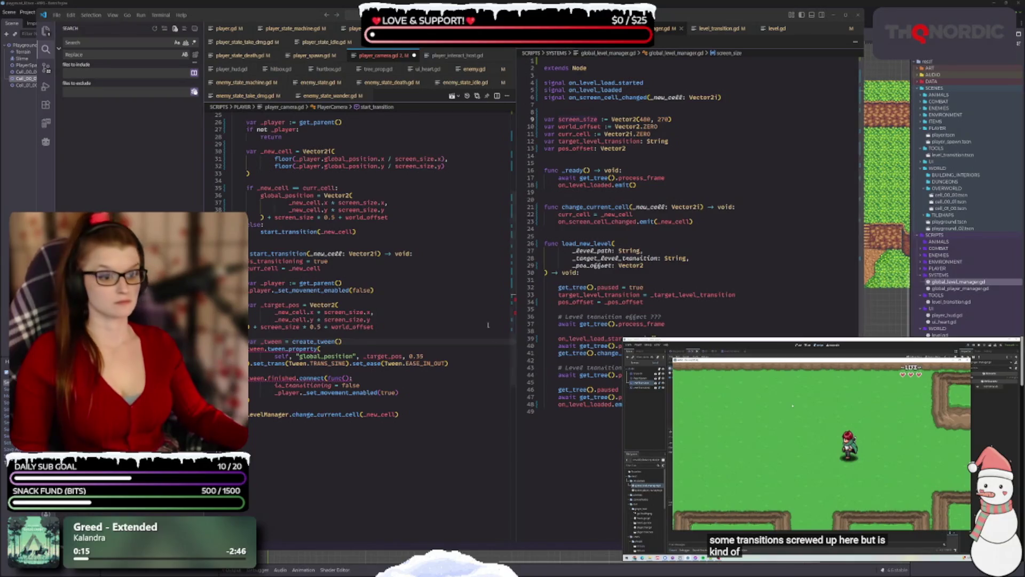
# - Rename tween to _tween on lines 39, 40 and 43 of player_camera.gd and save
pyautogui.click(422, 412)
pyautogui.hotkey('ctrl', 's')
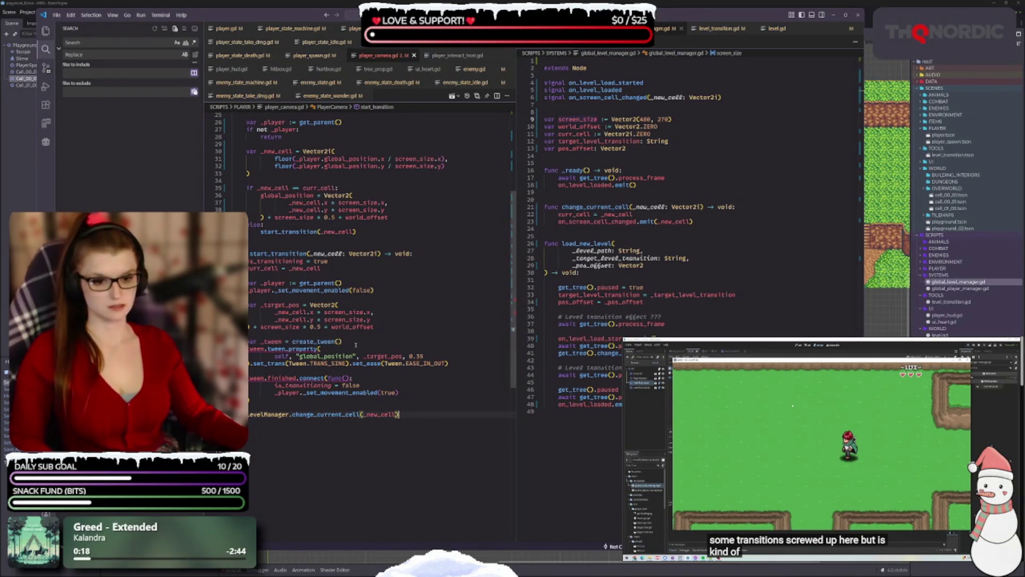
pyautogui.doubleClick(254, 341)
pyautogui.click(343, 342)
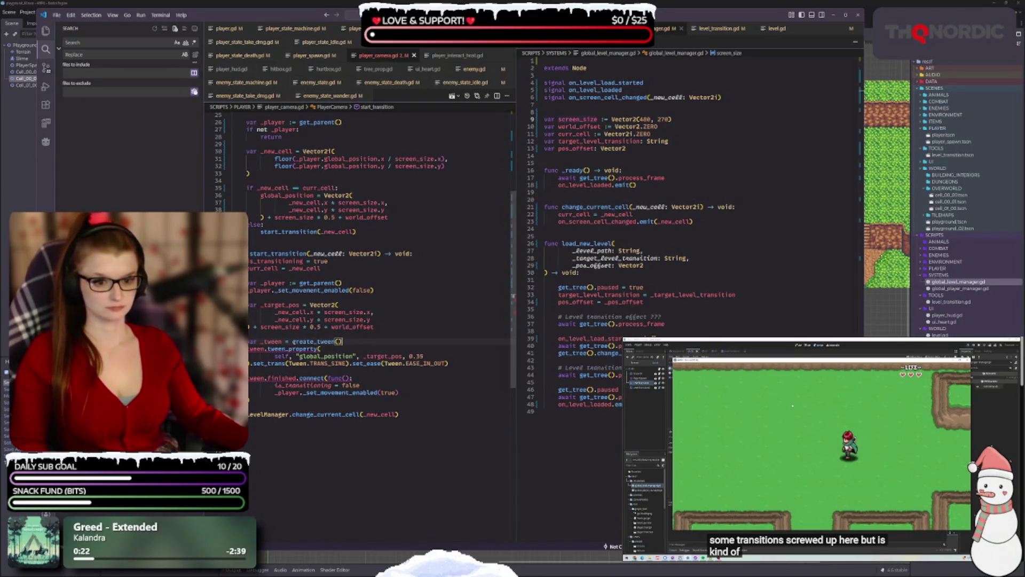
pyautogui.doubleClick(268, 349)
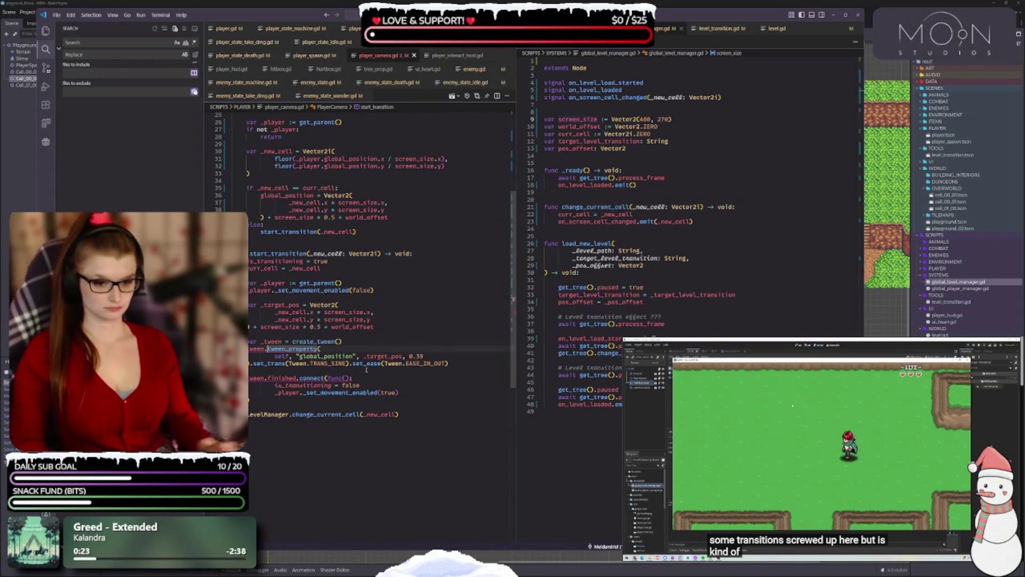
pyautogui.press('Left')
pyautogui.press('Left')
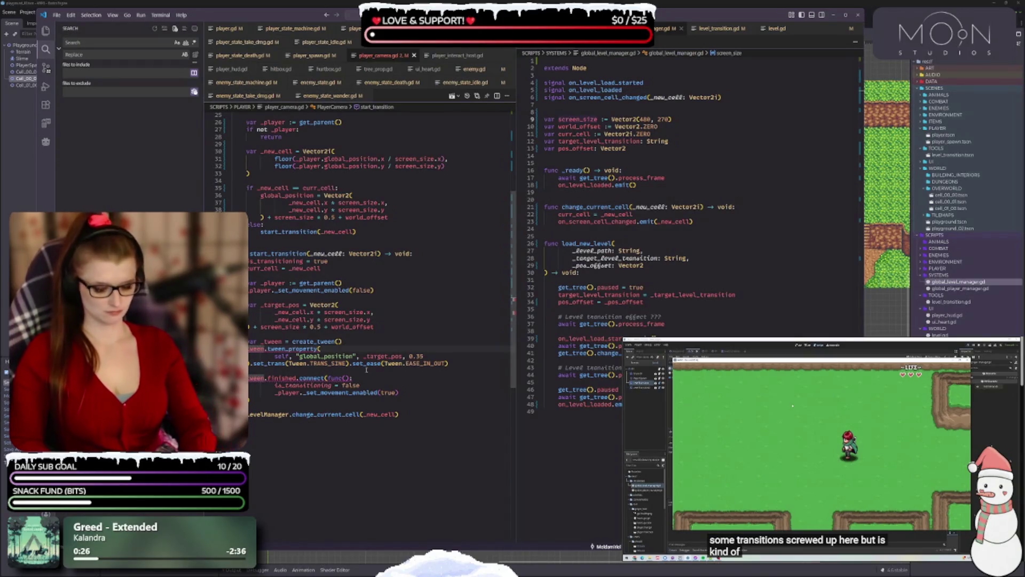
pyautogui.write('_')
pyautogui.click(356, 312)
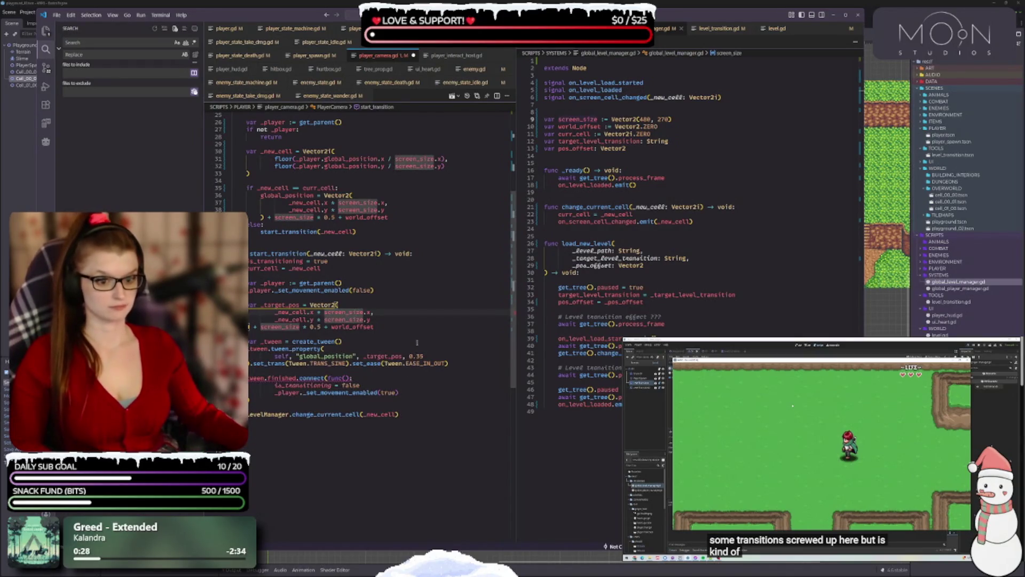
pyautogui.click(246, 378)
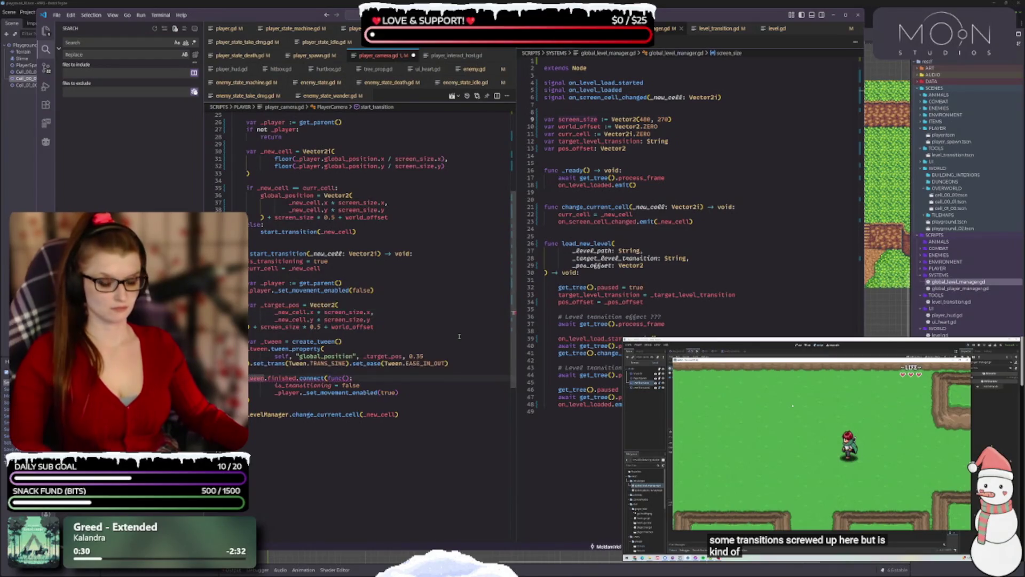
pyautogui.write('_')
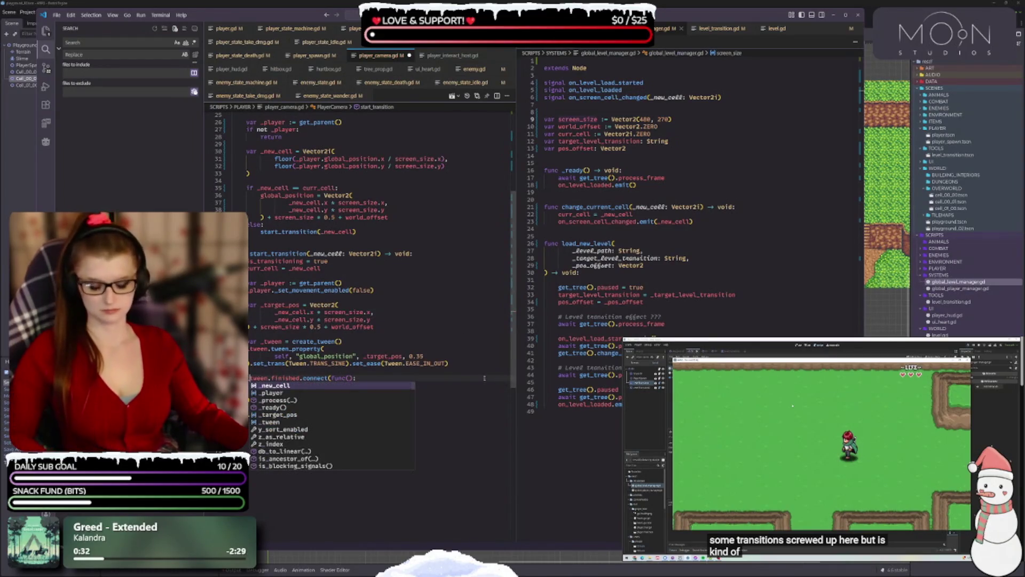
pyautogui.hotkey('ctrl', 's')
pyautogui.press('Escape')
# - Add a blank line after the create_tween() line and save player_camera.gd
pyautogui.moveTo(320, 415)
pyautogui.click(374, 427)
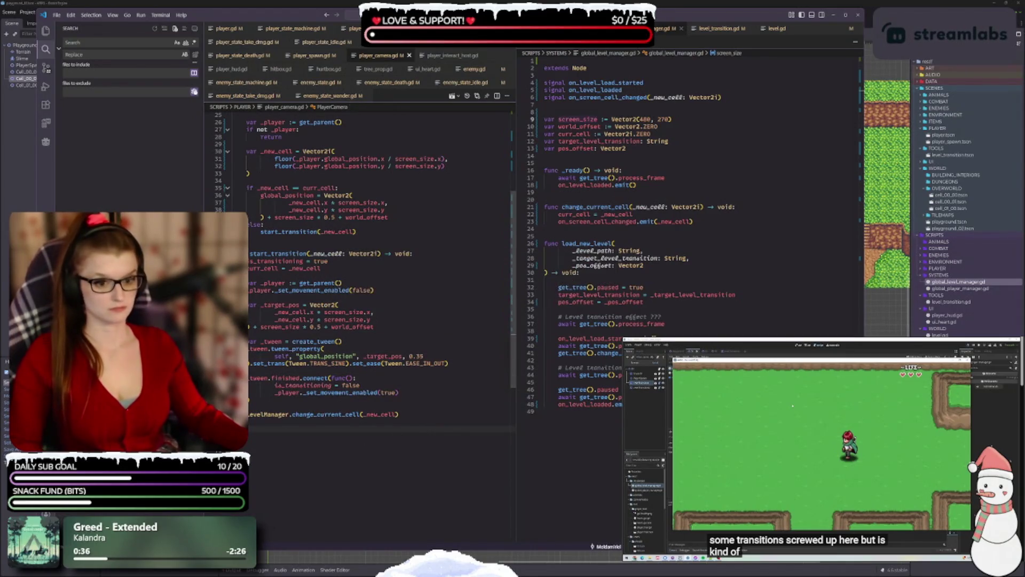
pyautogui.click(380, 342)
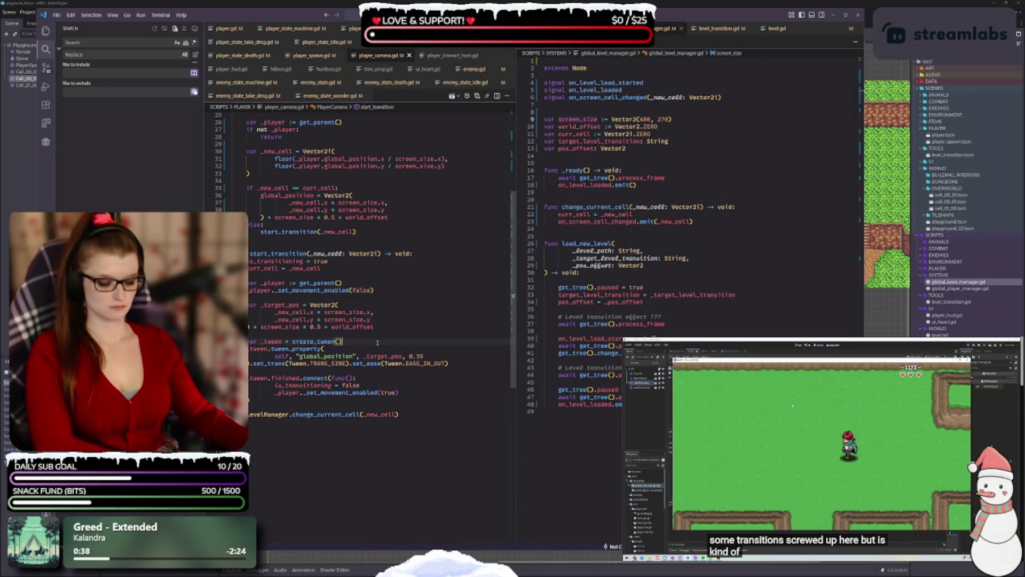
pyautogui.press('Return')
pyautogui.hotkey('ctrl', 's')
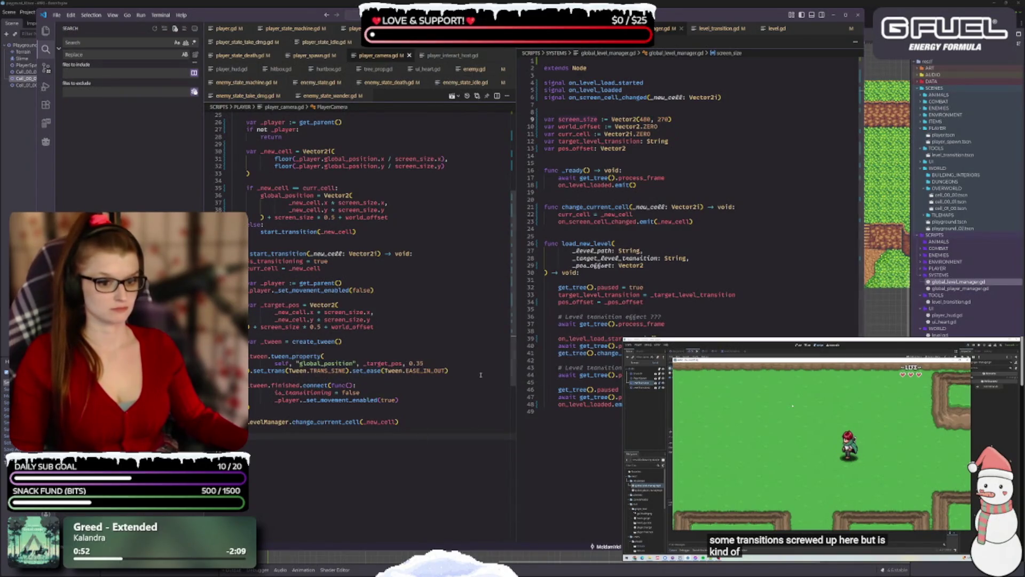
pyautogui.scroll(-1, 382, 352)
# - Close the blank line above LevelManager.change_current_cell with Alt+Up and save
pyautogui.scroll(1, 381, 351)
pyautogui.click(312, 441)
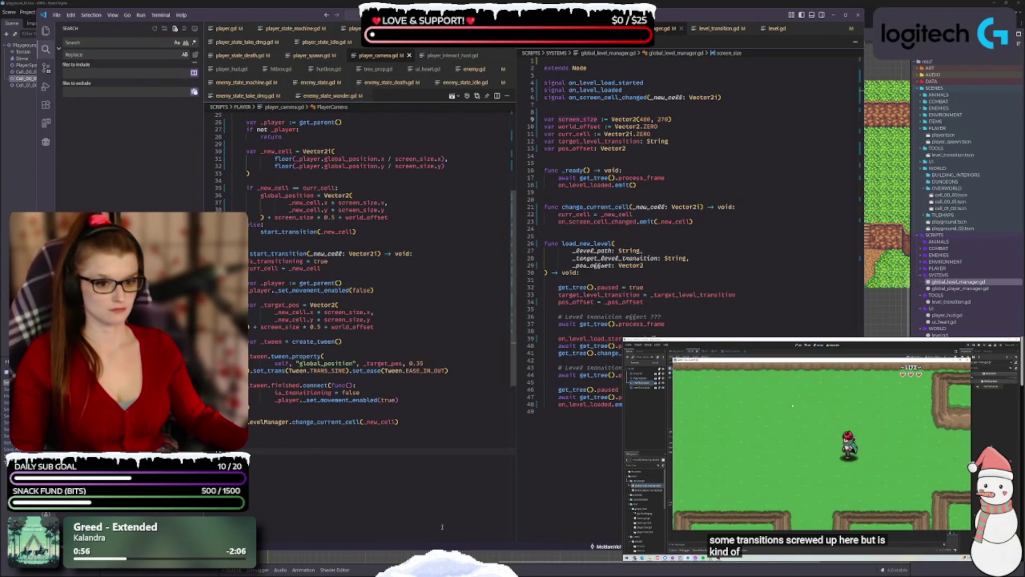
pyautogui.click(393, 384)
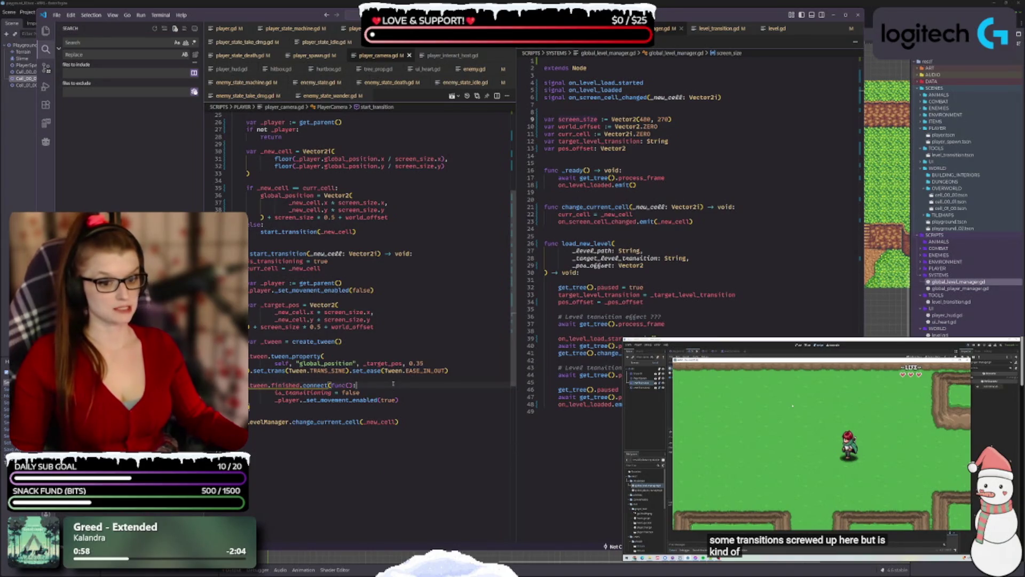
pyautogui.click(324, 422)
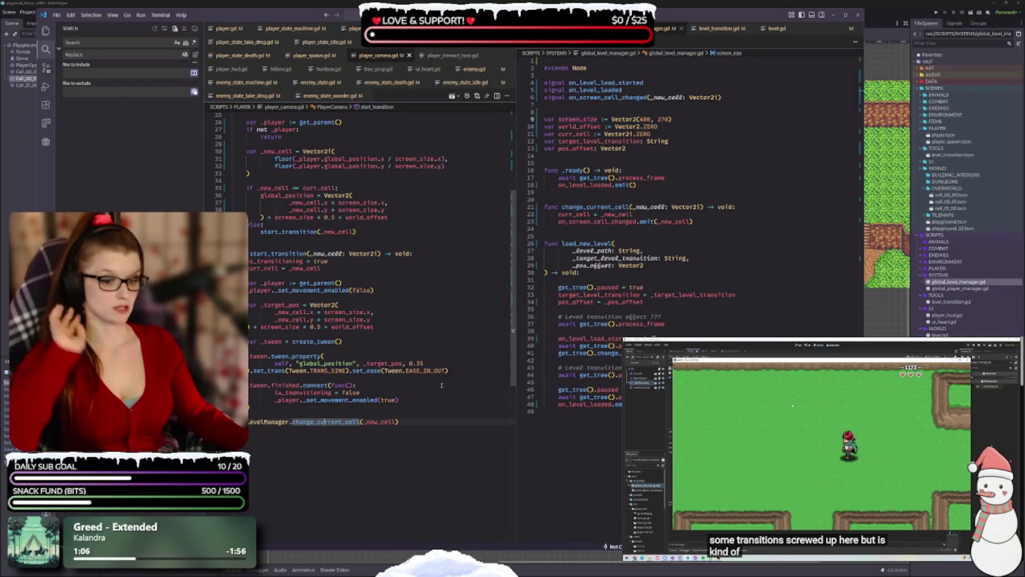
pyautogui.click(274, 400)
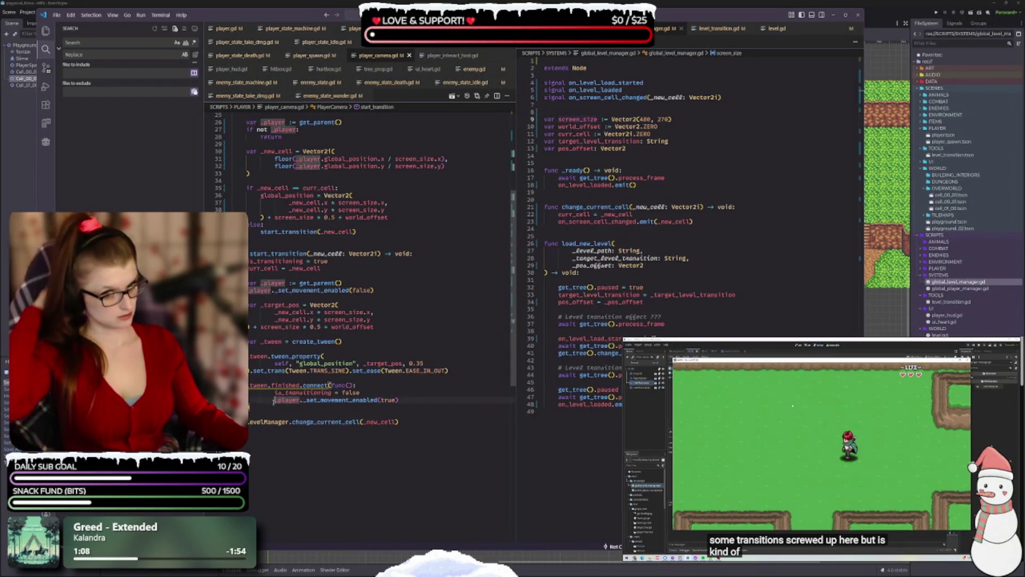
pyautogui.click(304, 470)
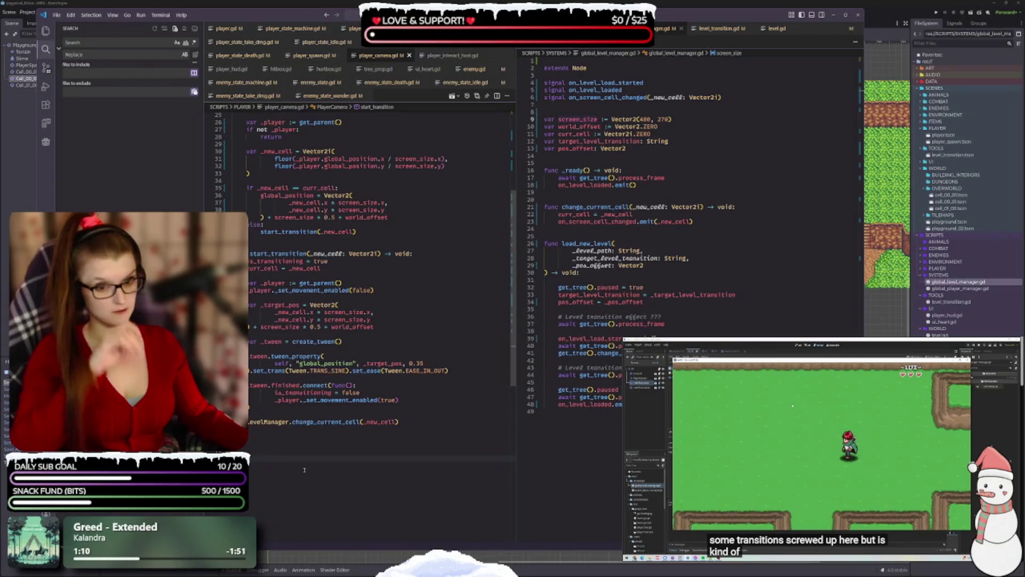
pyautogui.click(279, 417)
pyautogui.hotkey('alt', 'Up')
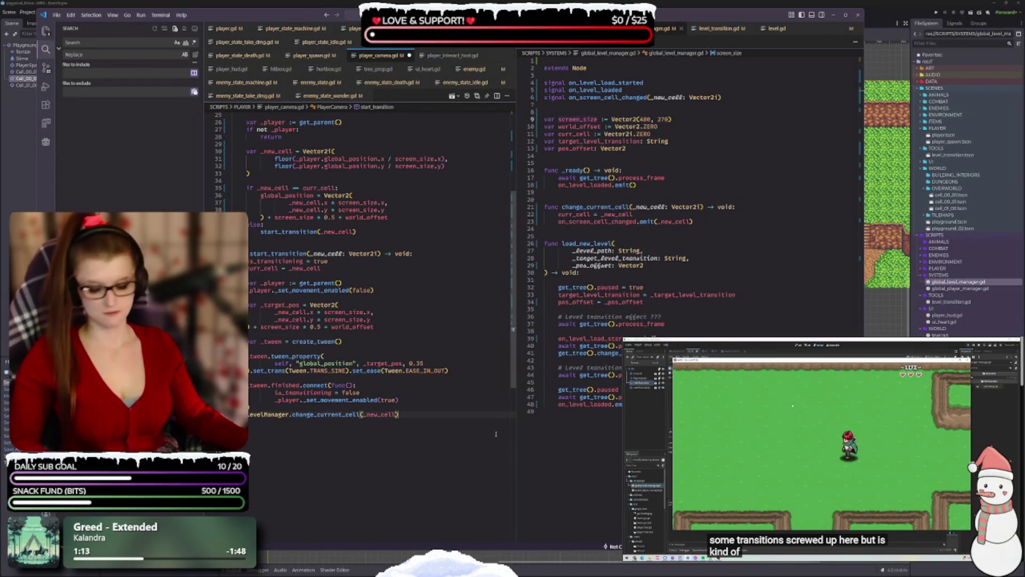
pyautogui.hotkey('ctrl', 's')
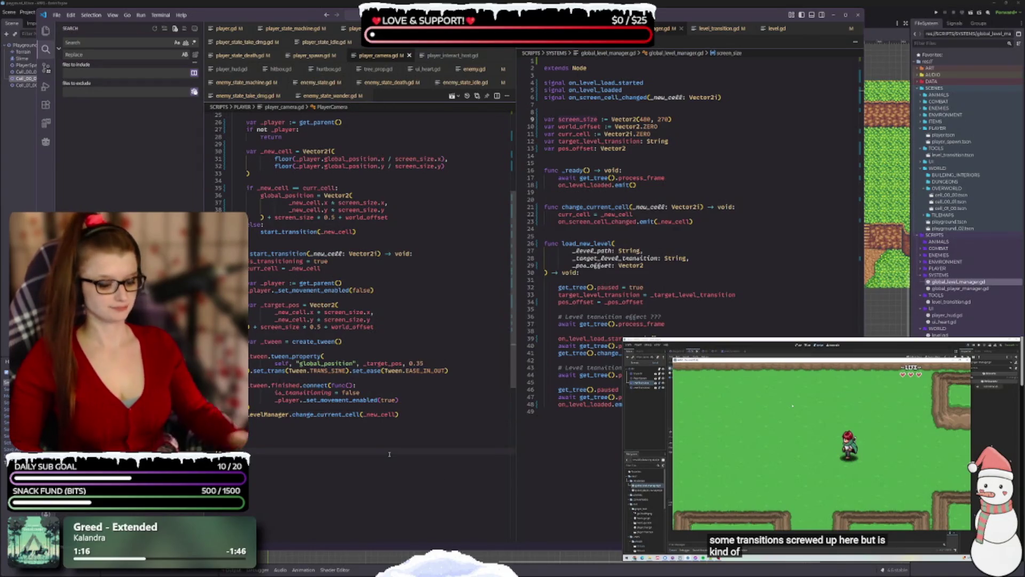
# - Add an empty line at the end of player_camera.gd and save it
pyautogui.press('Return')
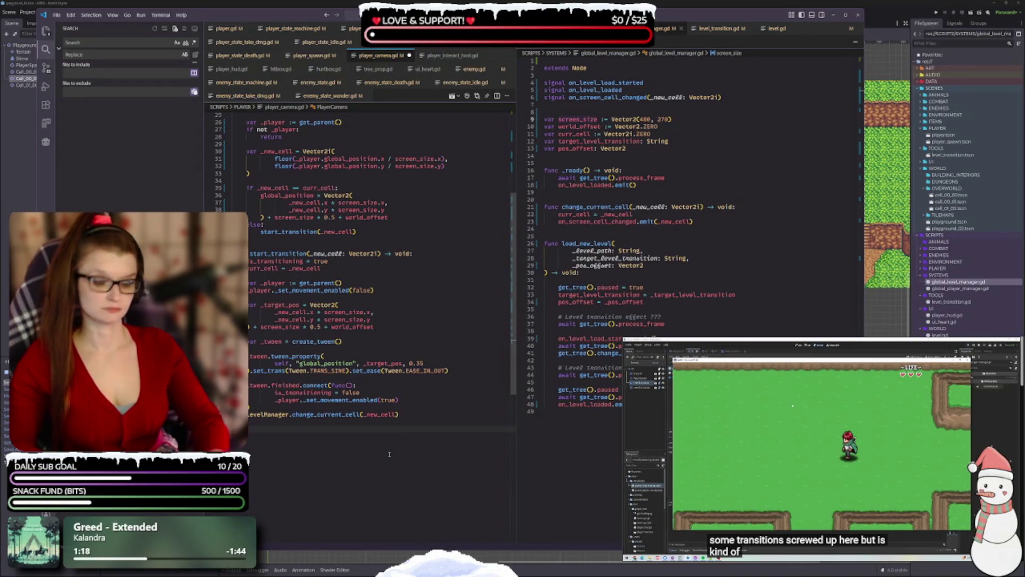
pyautogui.hotkey('ctrl', 's')
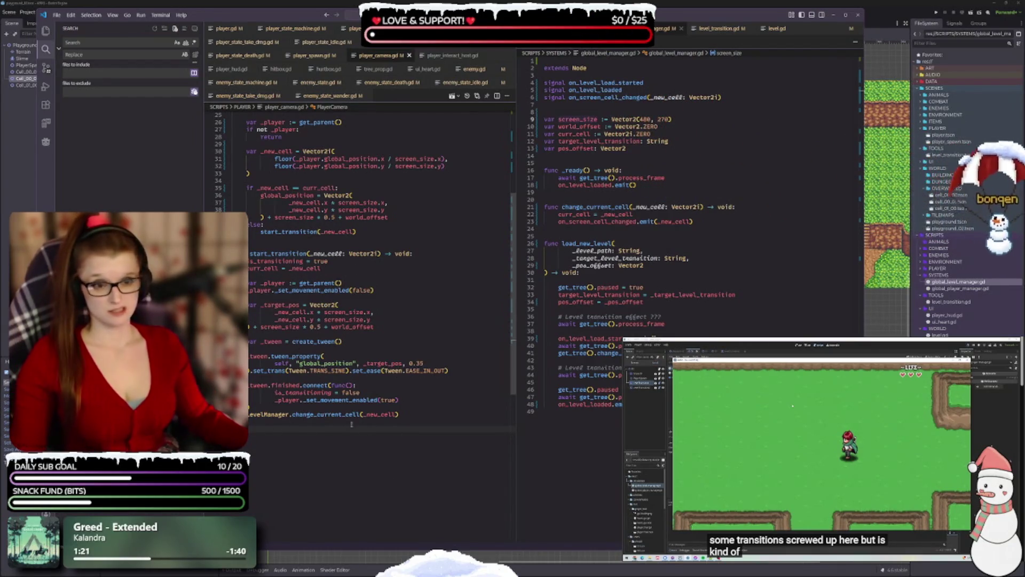
pyautogui.scroll(8, 375, 432)
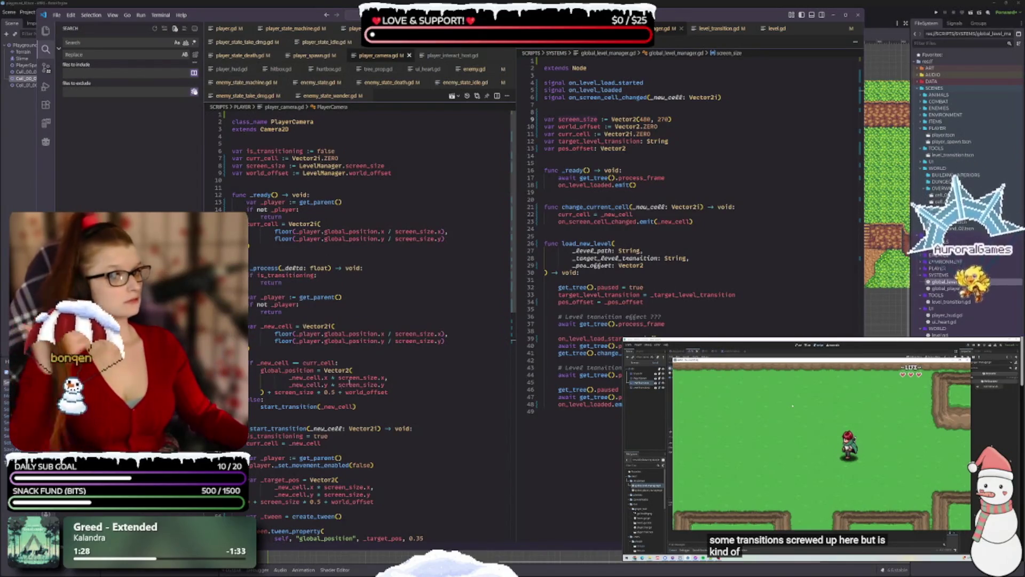
# - In player_interact_host.gd, insert a blank line above class_name and save
pyautogui.click(452, 55)
pyautogui.click(233, 114)
pyautogui.press('Return')
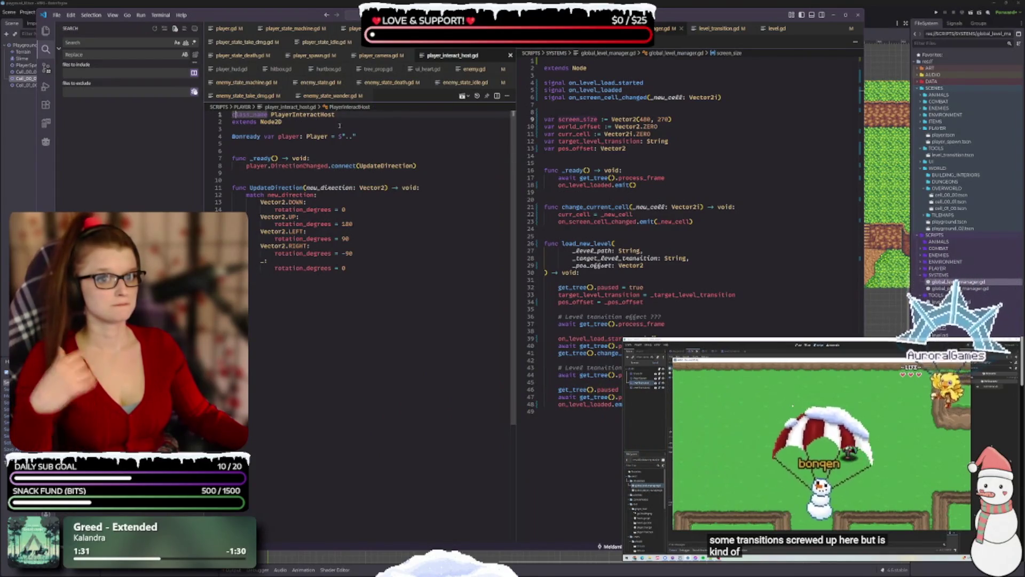
pyautogui.hotkey('ctrl', 's')
# - Rename the UpdateDirection function to update_dir with a _new_dir parameter
pyautogui.click(303, 194)
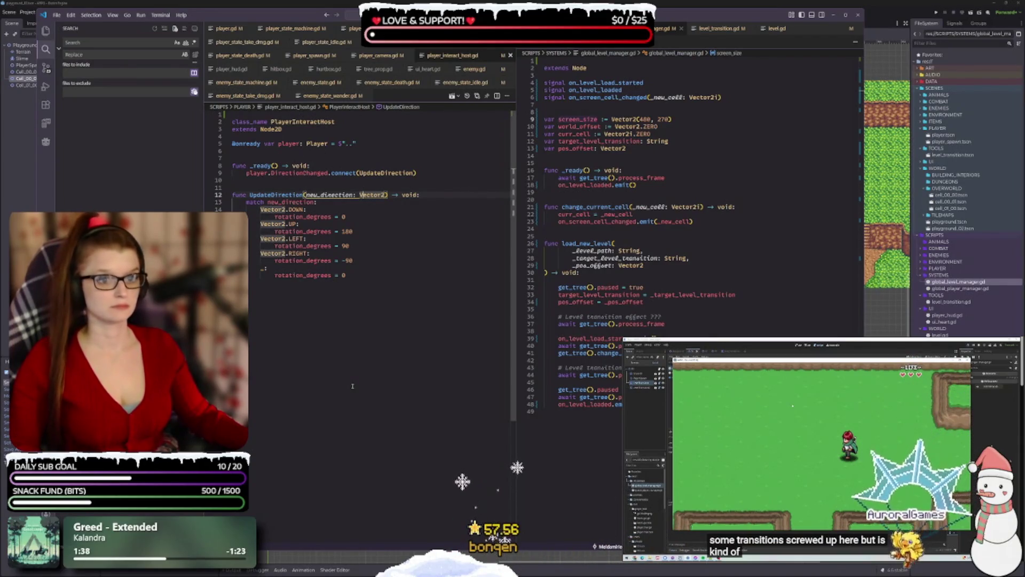
pyautogui.click(269, 155)
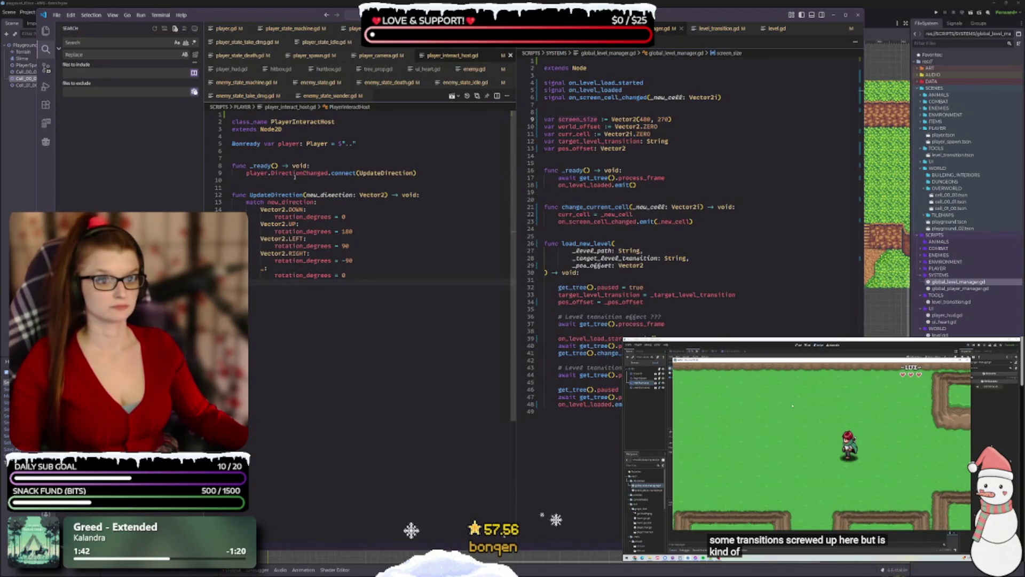
pyautogui.click(272, 195)
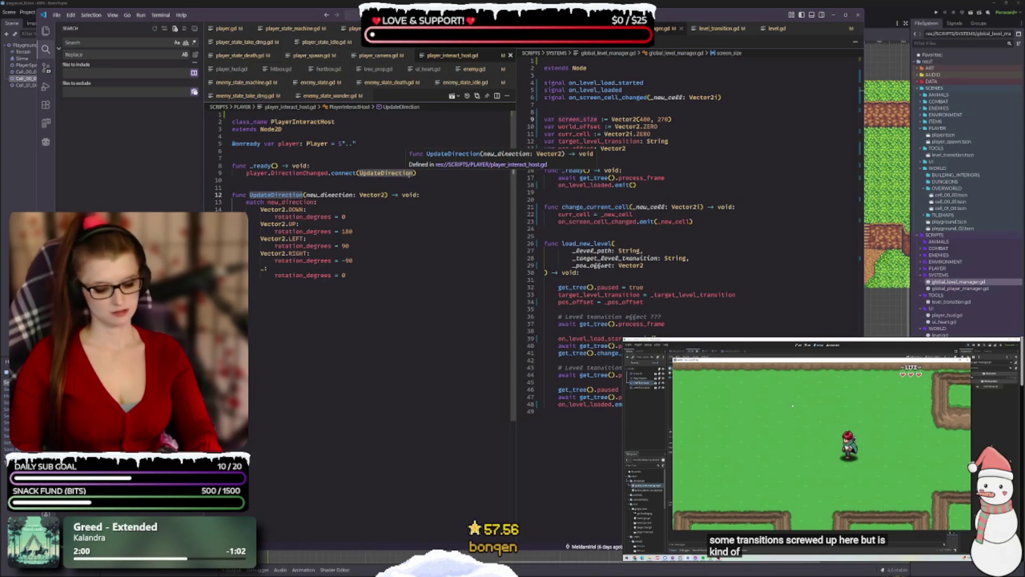
pyautogui.write('update_di')
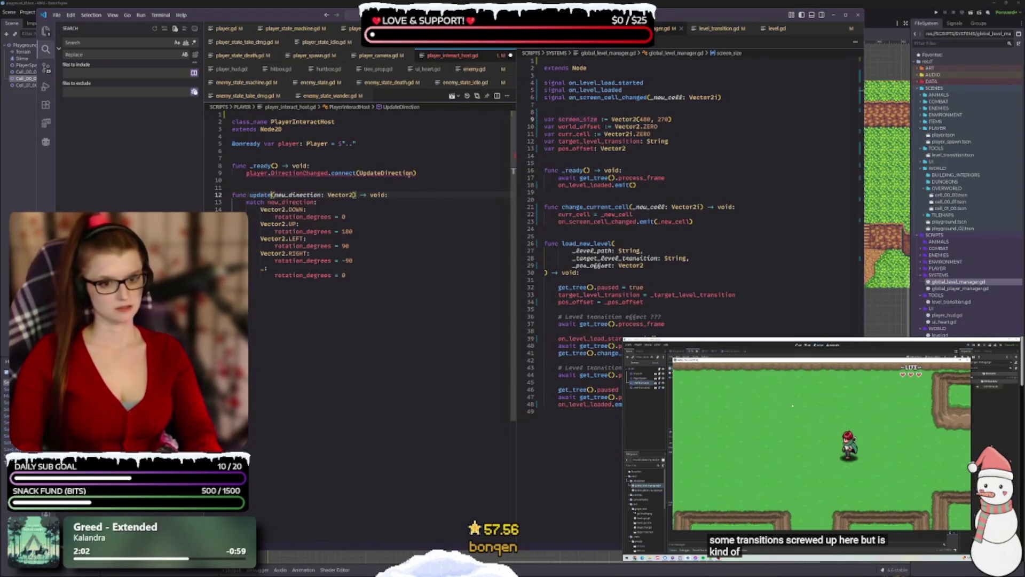
pyautogui.write('r(')
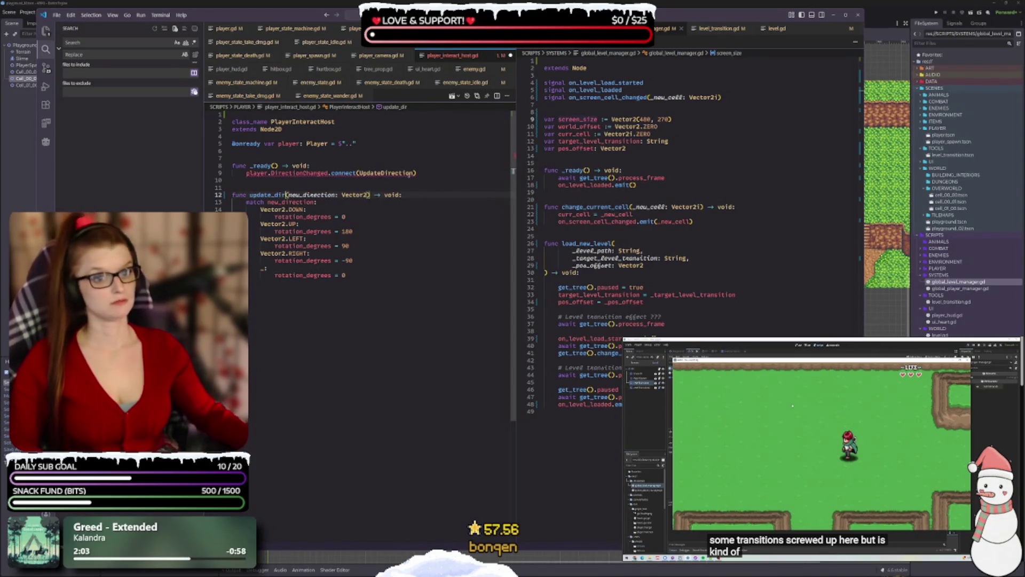
pyautogui.write('_')
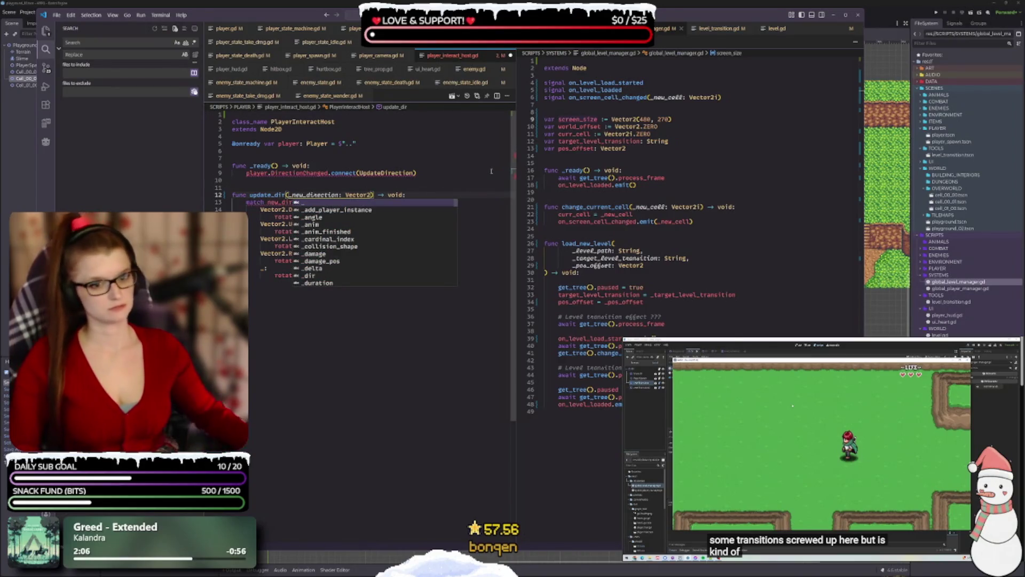
pyautogui.press('Escape')
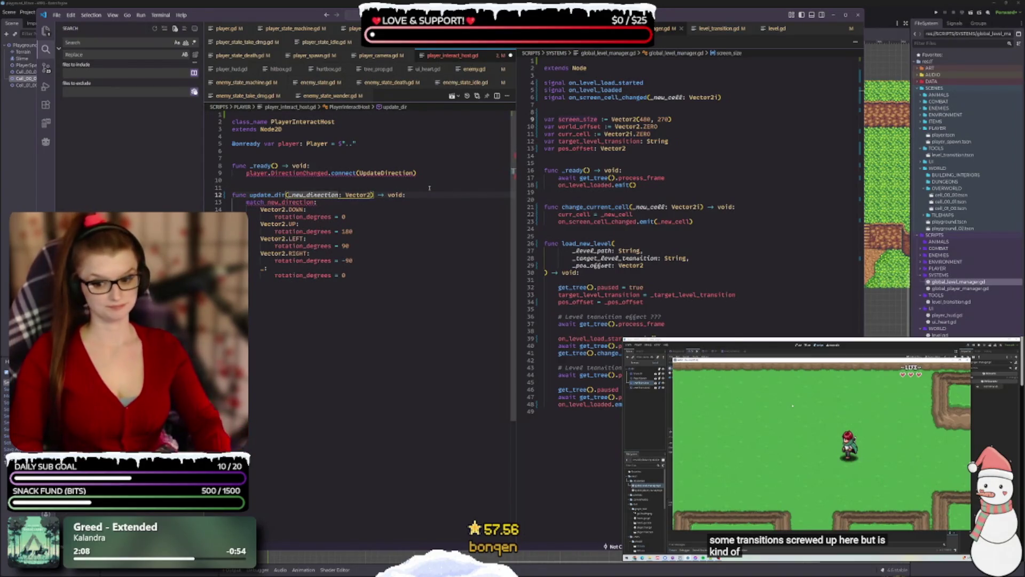
pyautogui.press('BackSpace')
pyautogui.press('BackSpace')
pyautogui.press('BackSpace')
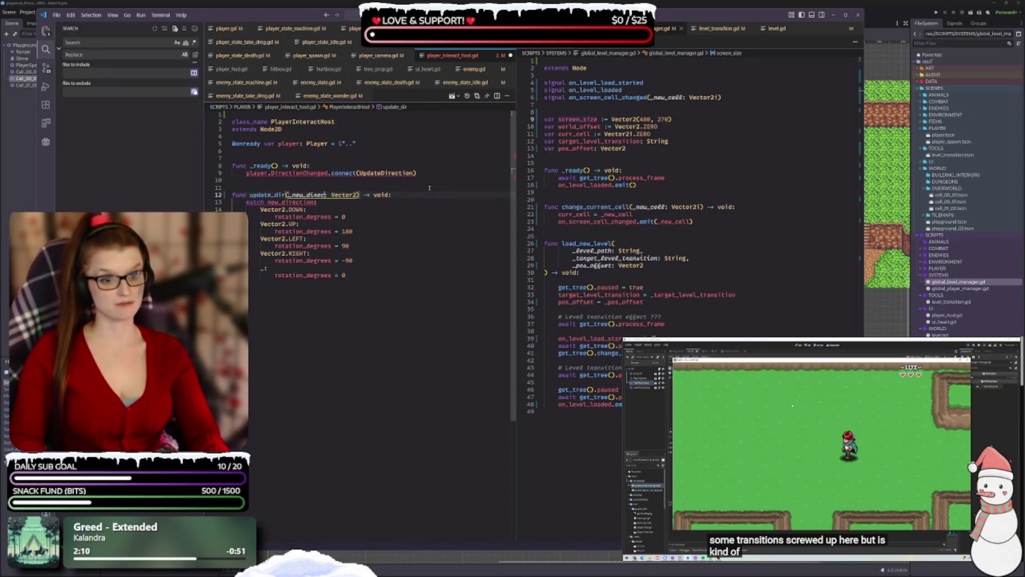
# - Paste _new_dir over new_direction in the match statement, then copy update_dir
pyautogui.doubleClick(348, 231)
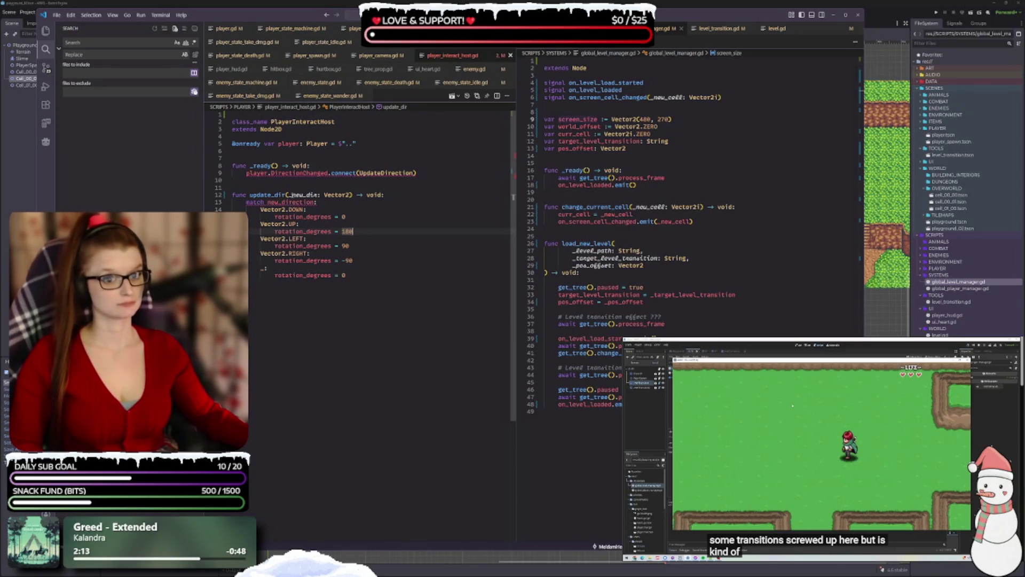
pyautogui.doubleClick(308, 202)
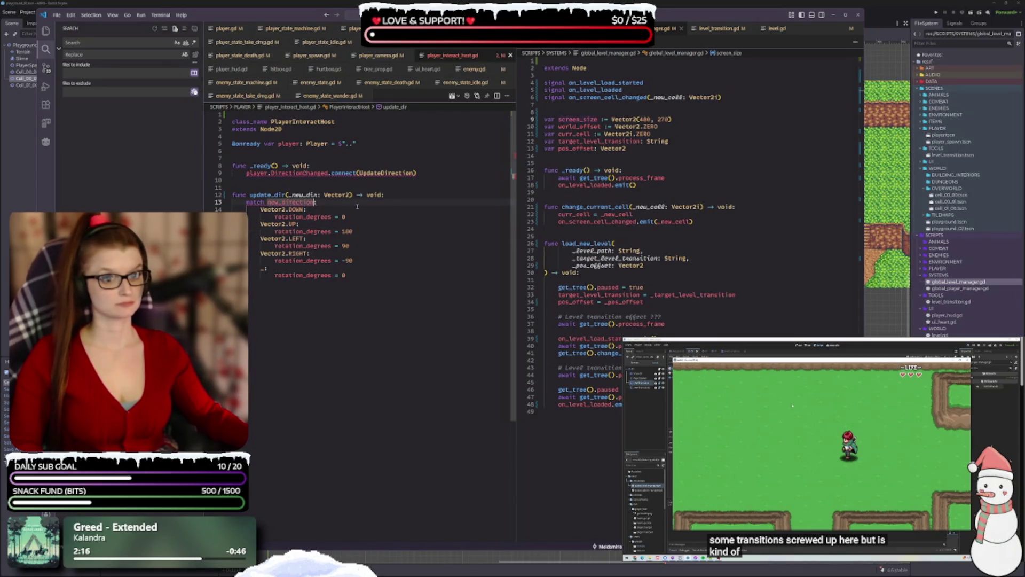
pyautogui.doubleClick(304, 195)
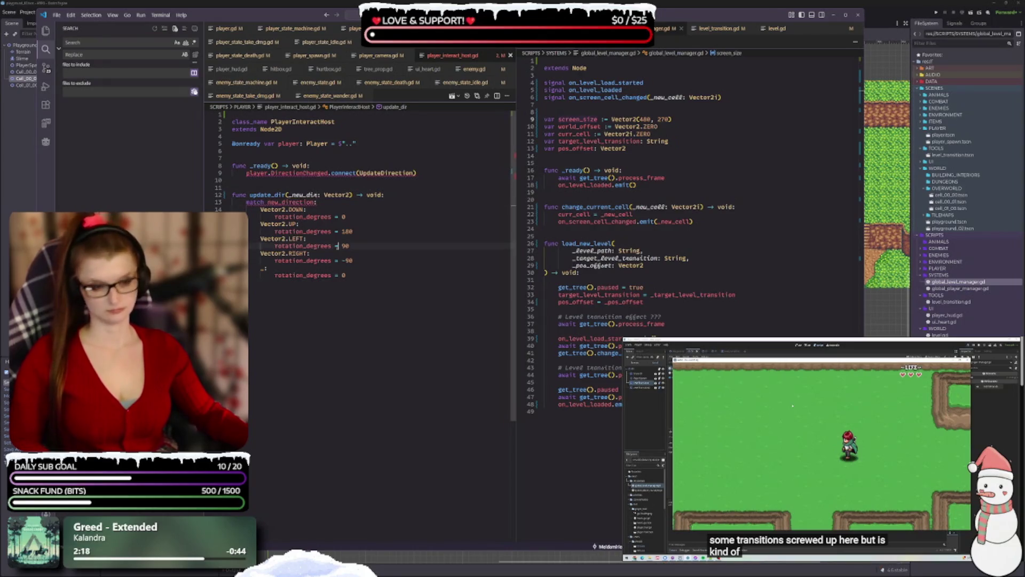
pyautogui.hotkey('ctrl', 'c')
pyautogui.doubleClick(297, 202)
pyautogui.hotkey('ctrl', 'v')
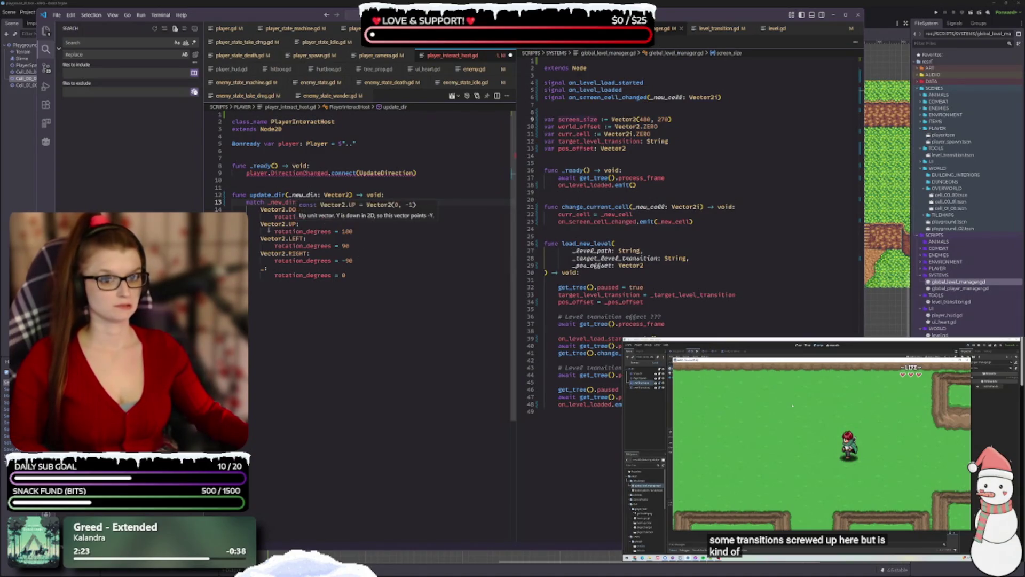
pyautogui.click(275, 275)
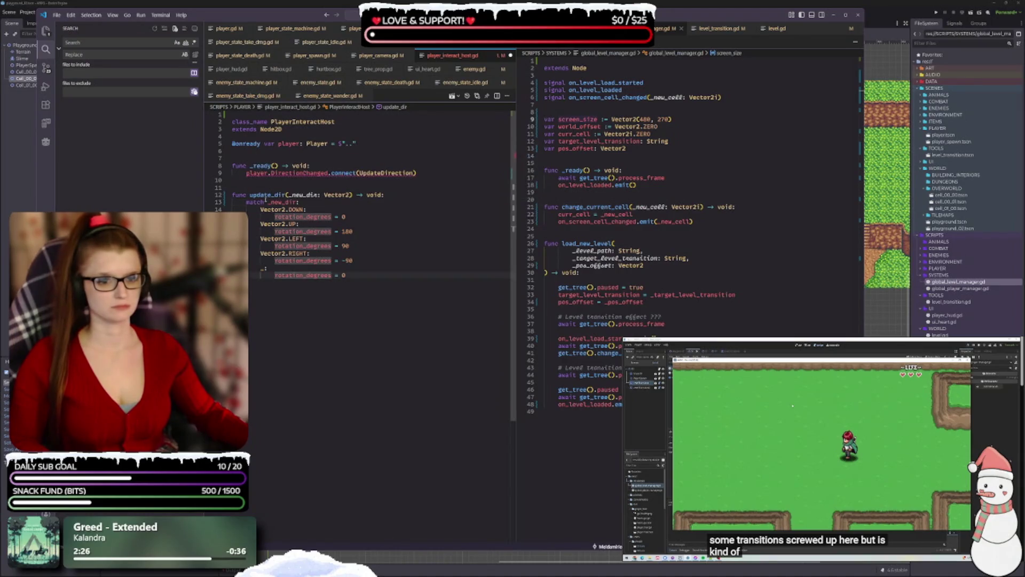
pyautogui.doubleClick(266, 195)
pyautogui.hotkey('ctrl', 'c')
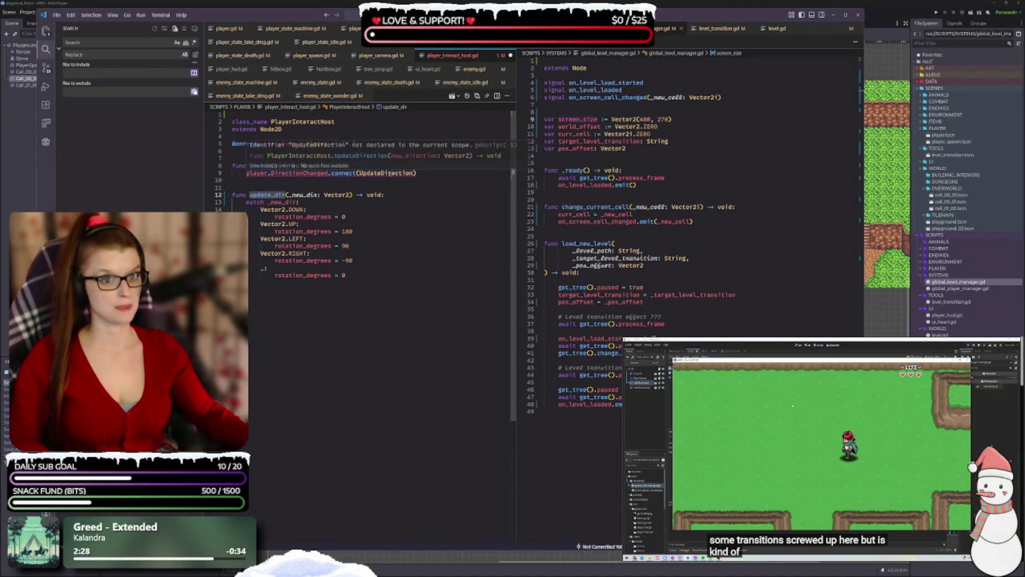
# - In the connect call, use update_dir and replace DirectionChanged with on_dir_changed
pyautogui.doubleClick(387, 173)
pyautogui.hotkey('ctrl', 'v')
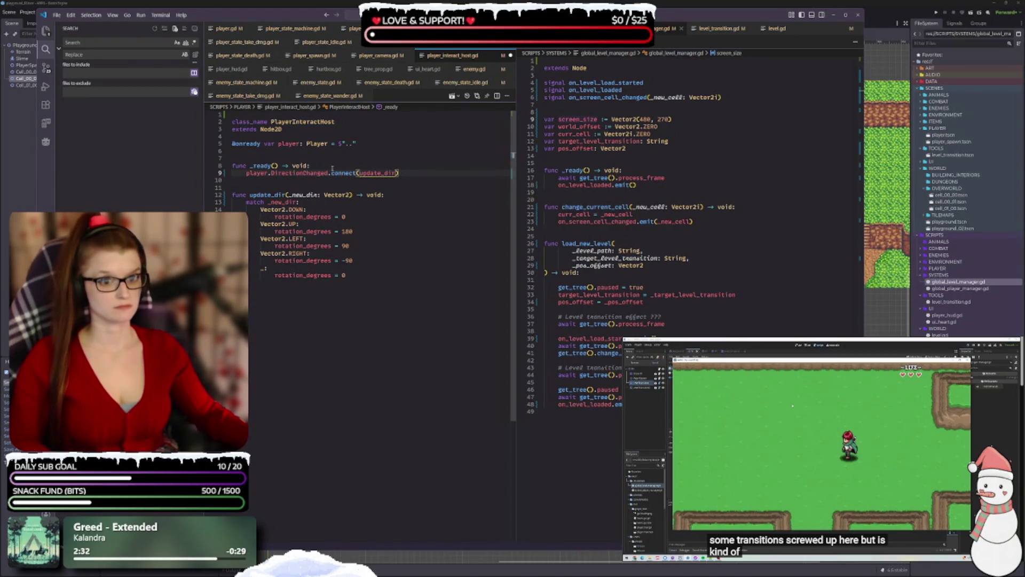
pyautogui.doubleClick(296, 173)
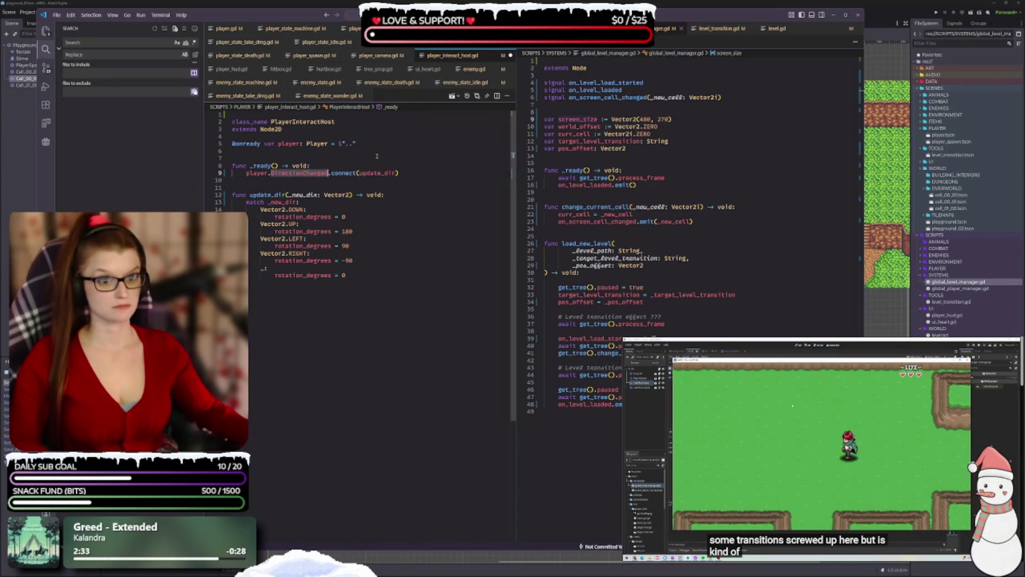
pyautogui.press('BackSpace')
pyautogui.press('BackSpace')
pyautogui.write('.on')
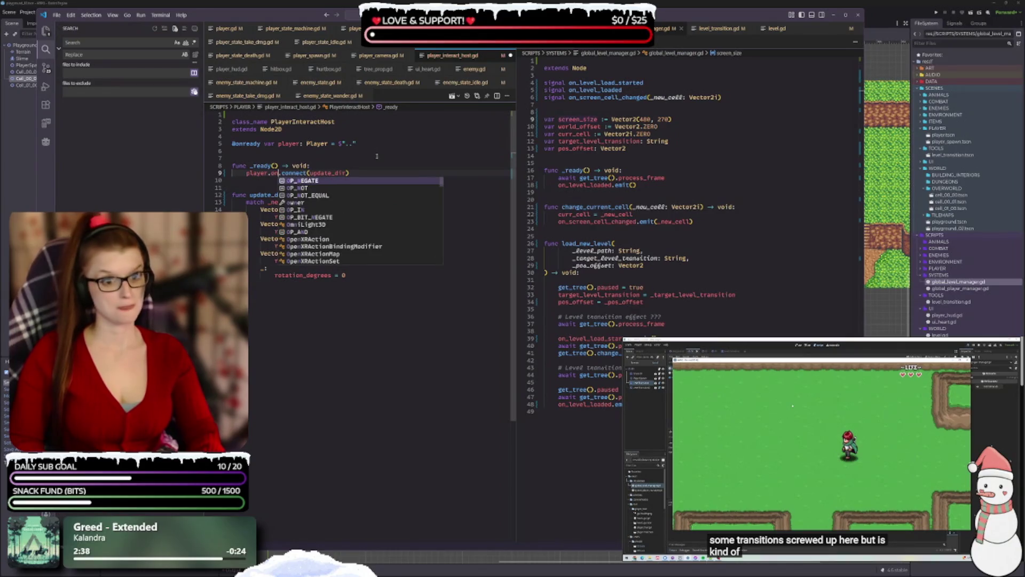
pyautogui.write('di')
pyautogui.press('BackSpace')
pyautogui.press('BackSpace')
pyautogui.press('BackSpace')
pyautogui.write('dire')
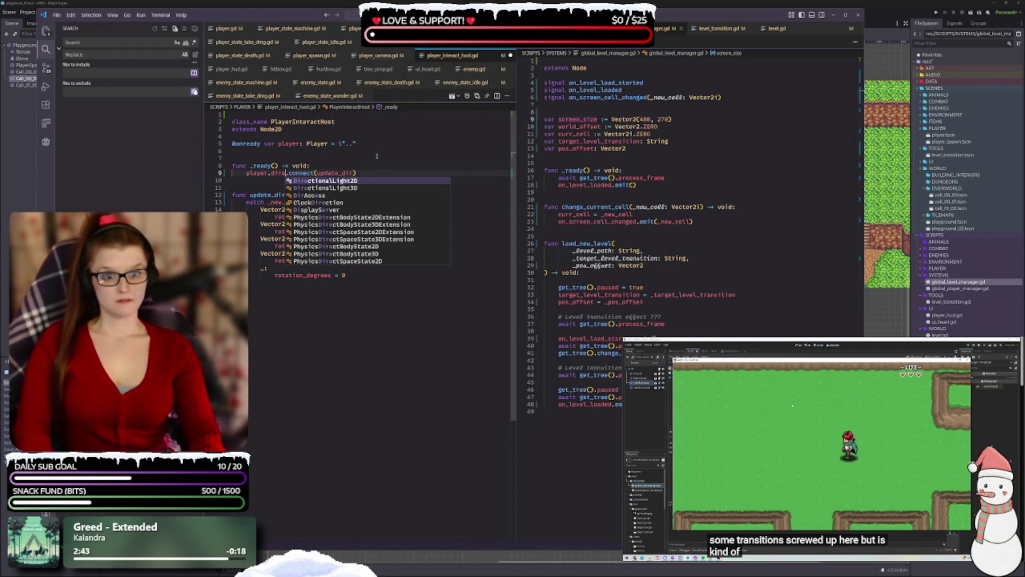
pyautogui.press('BackSpace')
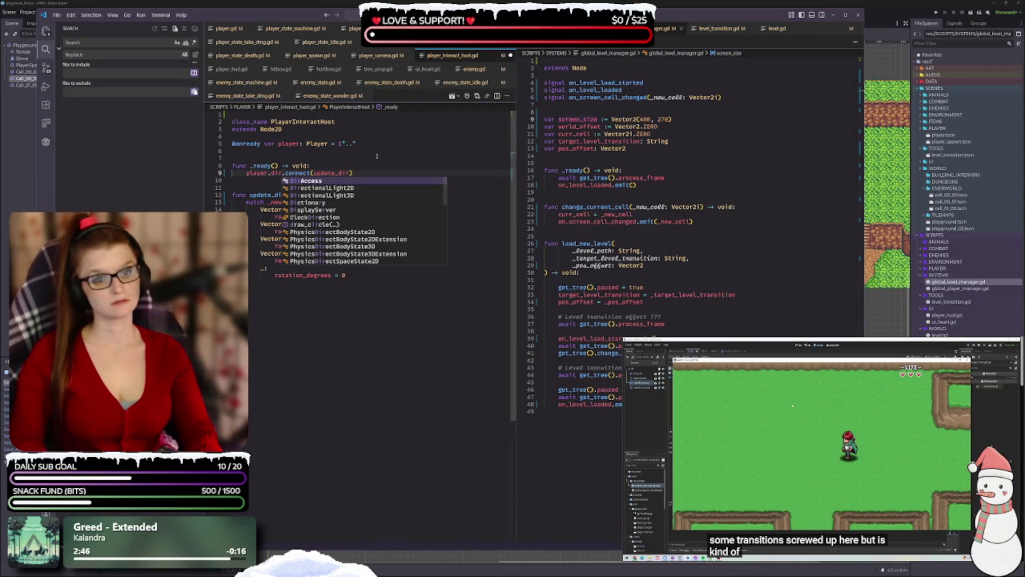
pyautogui.write('_ch')
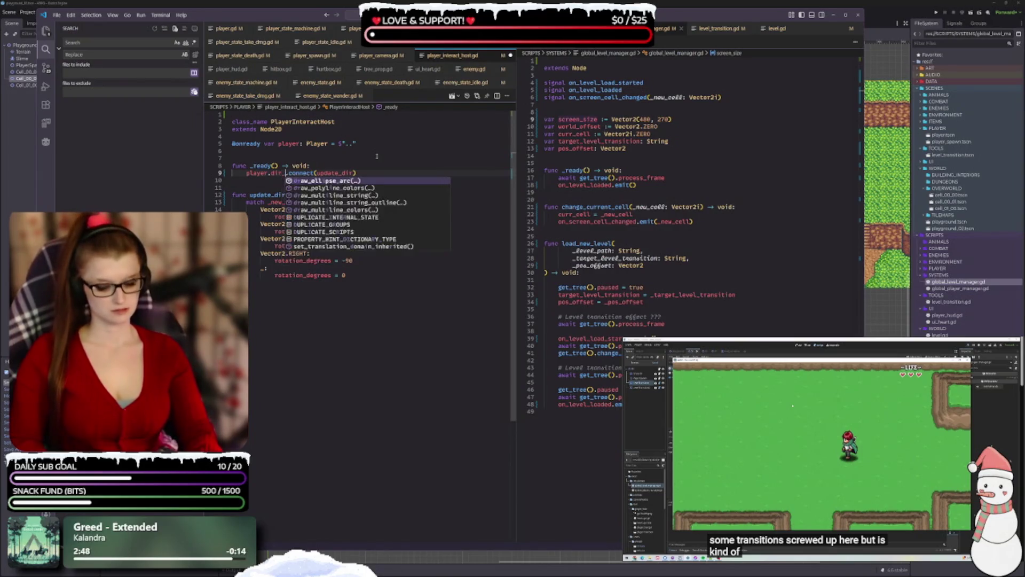
pyautogui.press('Return')
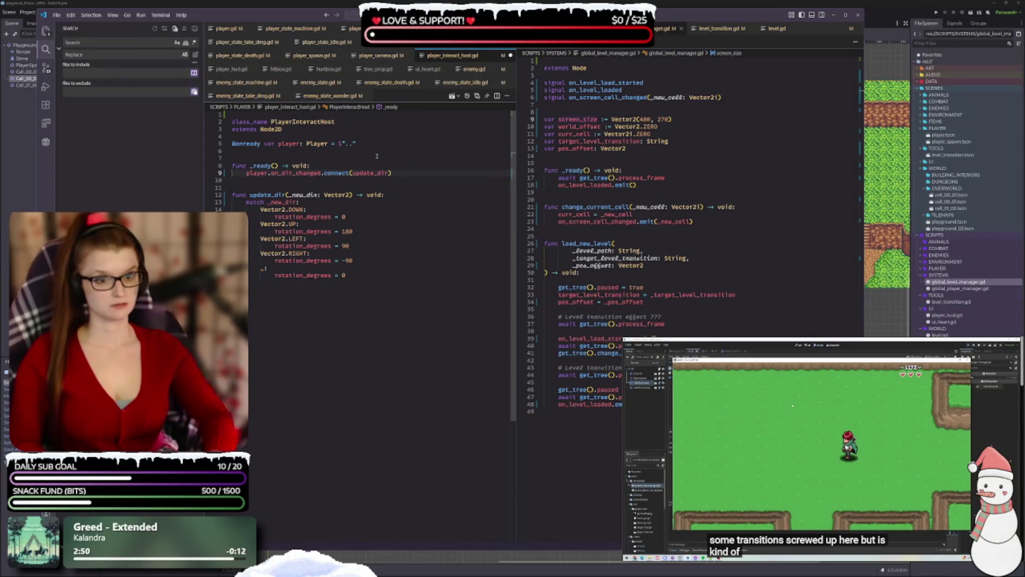
# - Save player_interact_host.gd and switch to player.gd
pyautogui.click(380, 187)
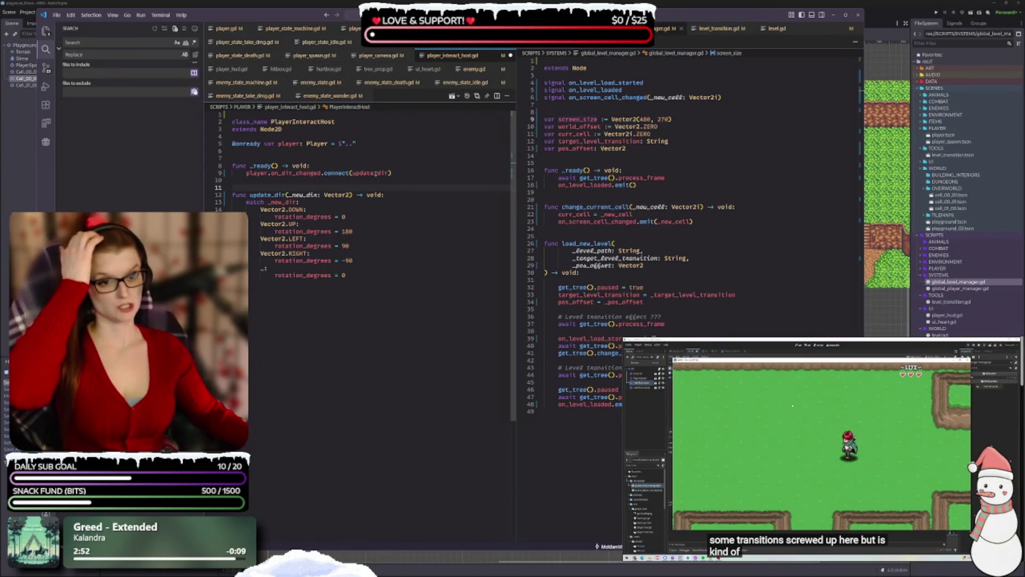
pyautogui.hotkey('ctrl', 's')
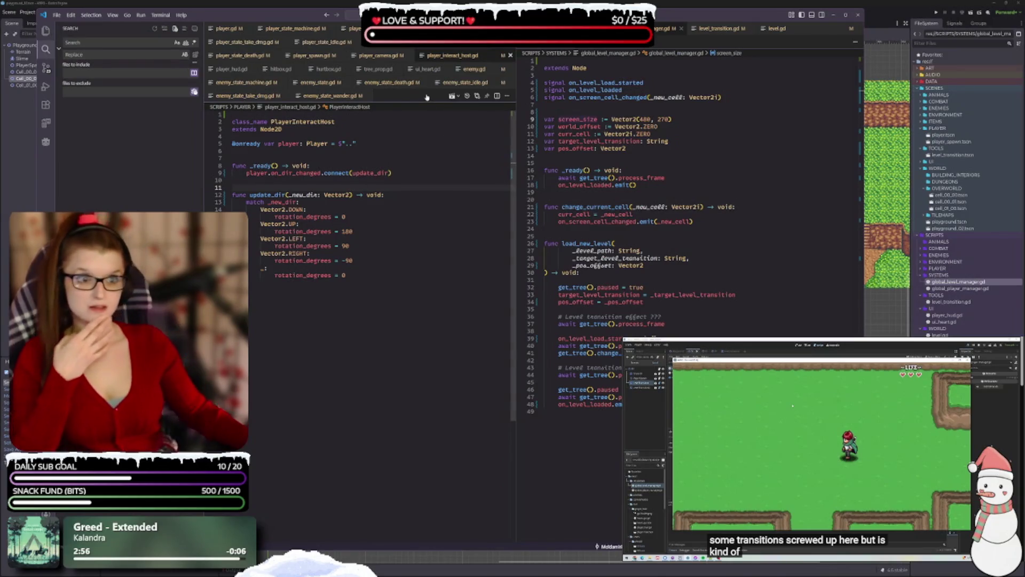
pyautogui.click(234, 30)
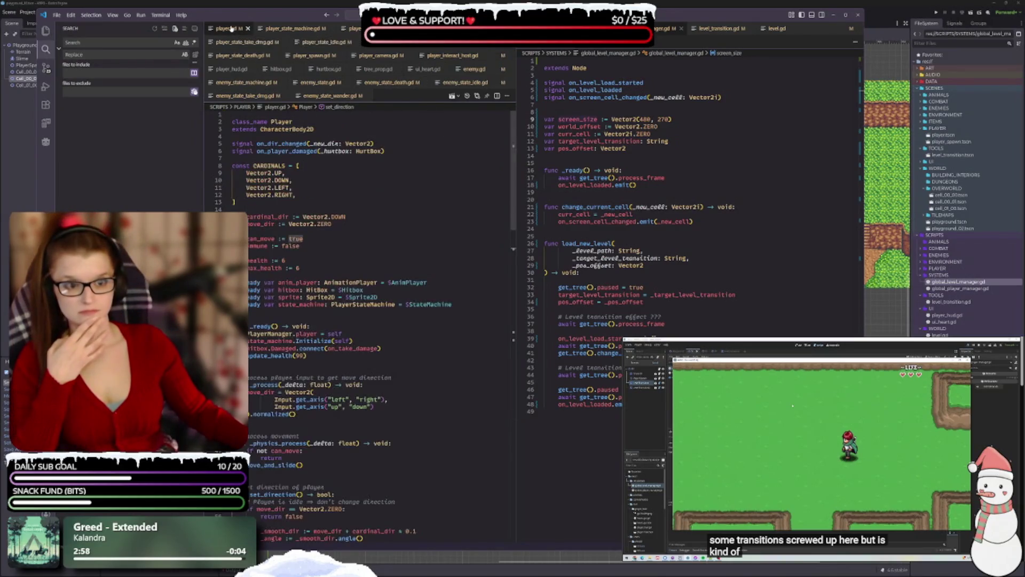
pyautogui.scroll(-10, 347, 289)
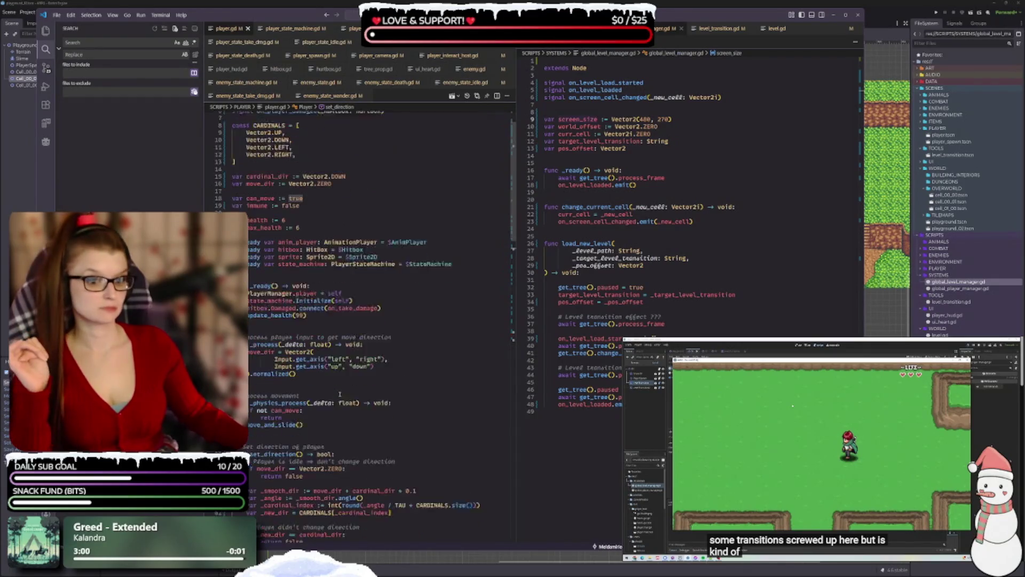
pyautogui.scroll(-2, 359, 325)
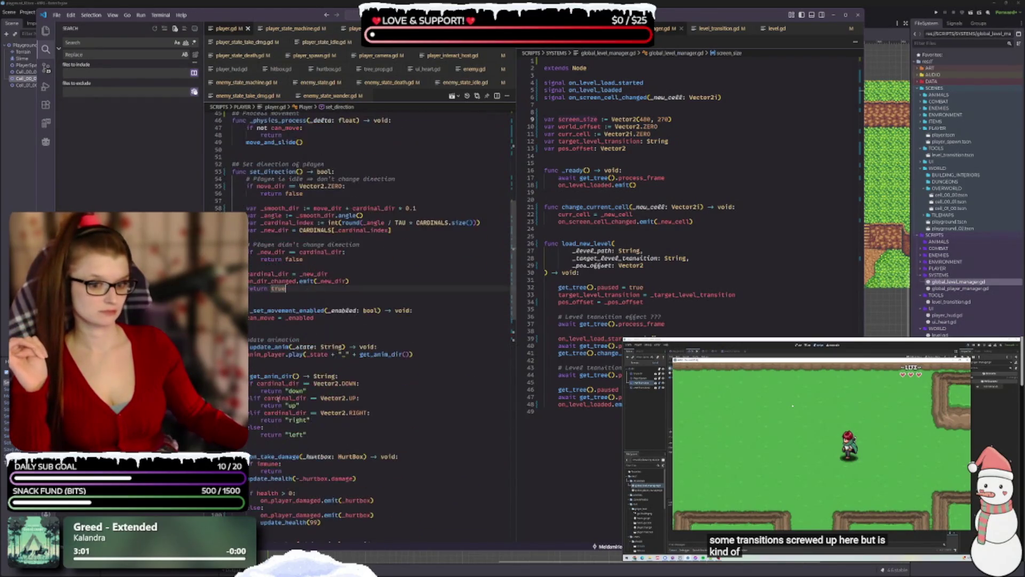
pyautogui.scroll(-2, 359, 324)
pyautogui.scroll(-3, 359, 324)
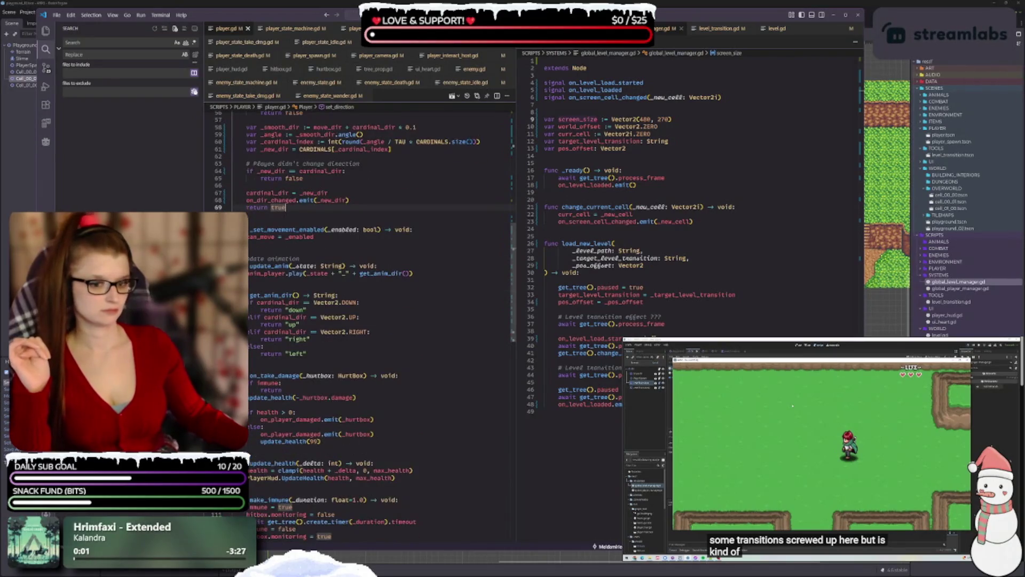
pyautogui.scroll(-5, 351, 459)
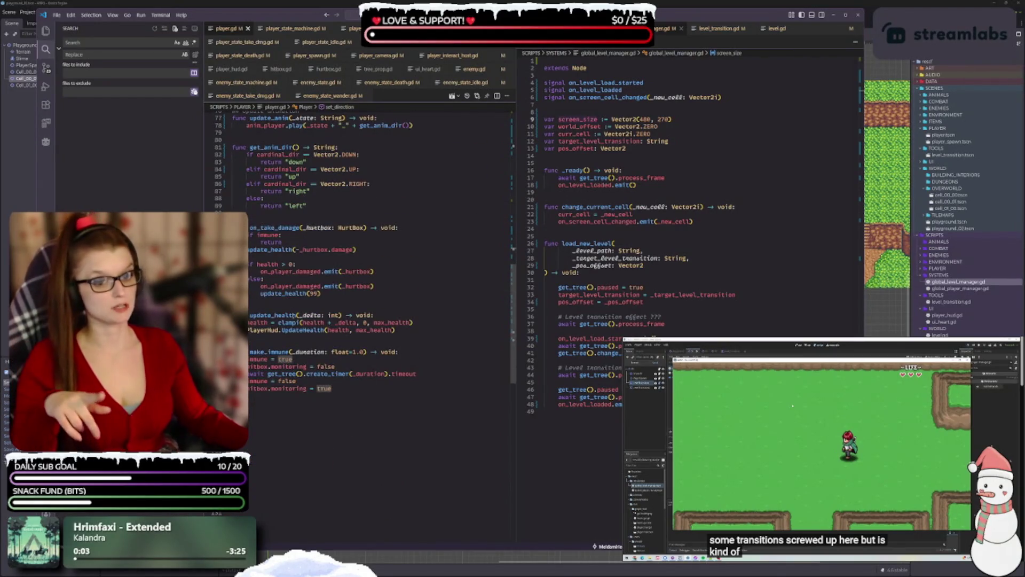
pyautogui.scroll(1, 305, 378)
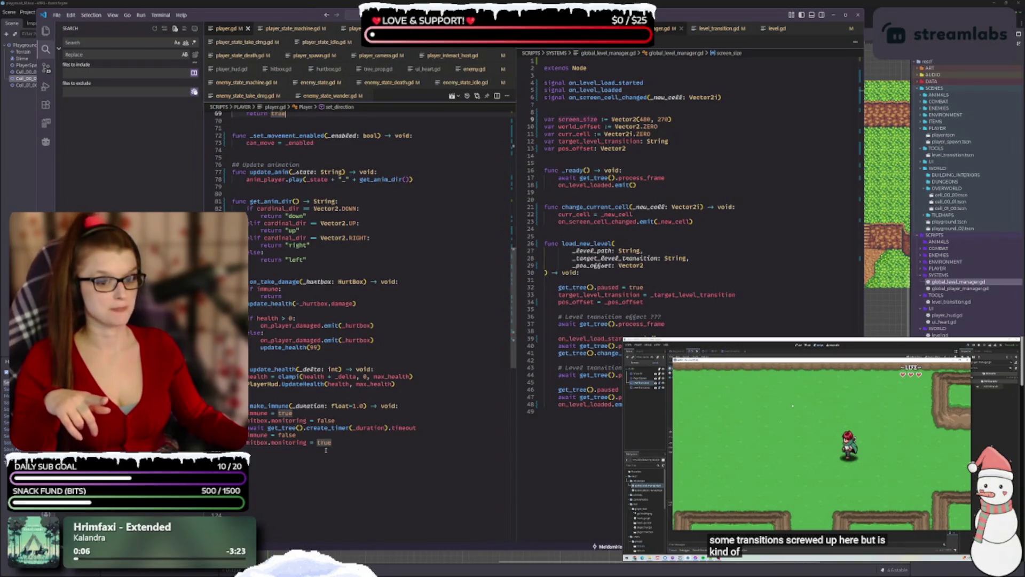
pyautogui.scroll(2, 318, 447)
pyautogui.scroll(2, 312, 445)
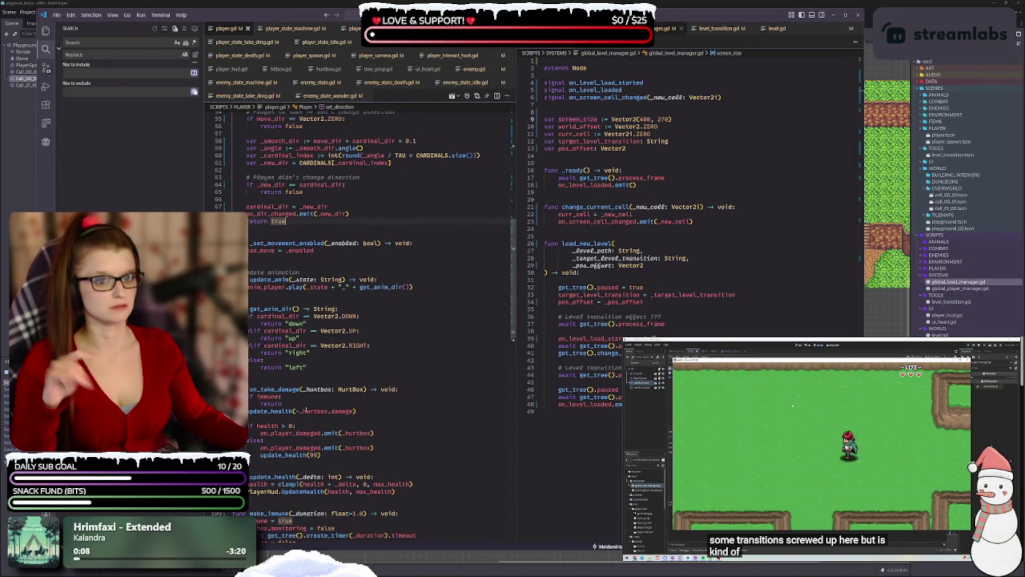
pyautogui.scroll(4, 306, 410)
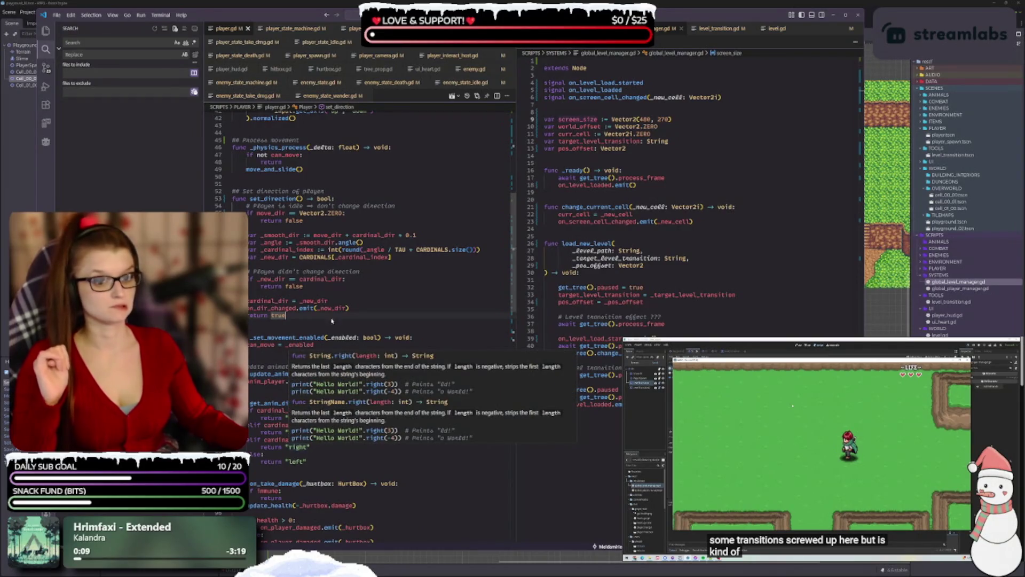
pyautogui.scroll(3, 386, 286)
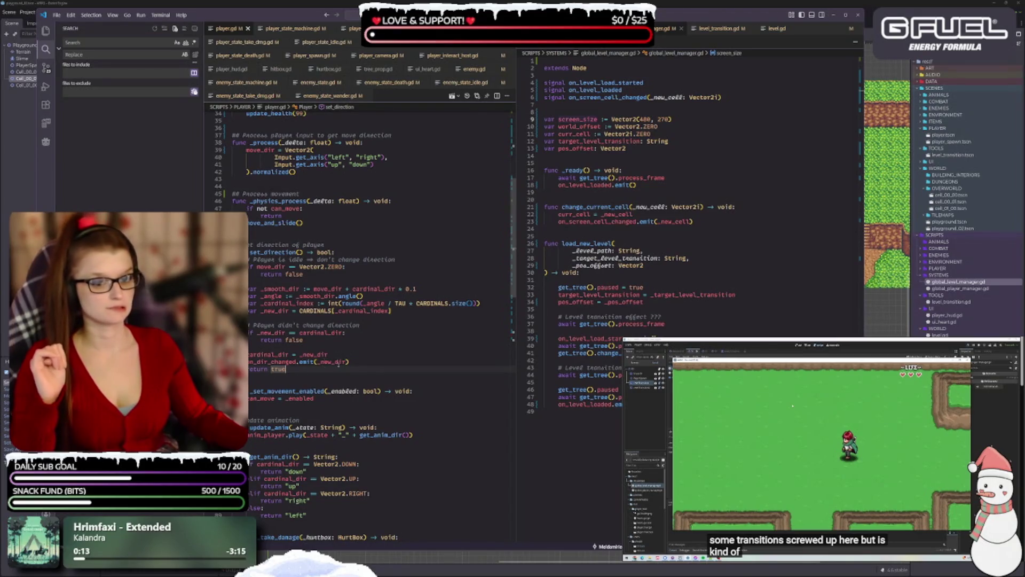
pyautogui.scroll(4, 287, 379)
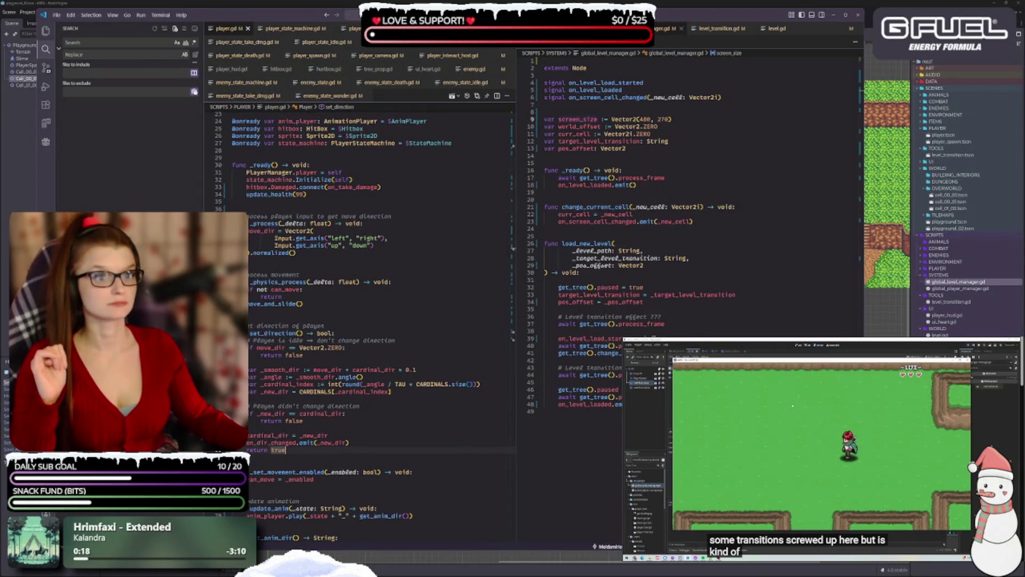
# - Swap on_dir_changed for DirectionChanged on line 9 of player_interact_host.gd, then return to player.gd
pyautogui.click(445, 58)
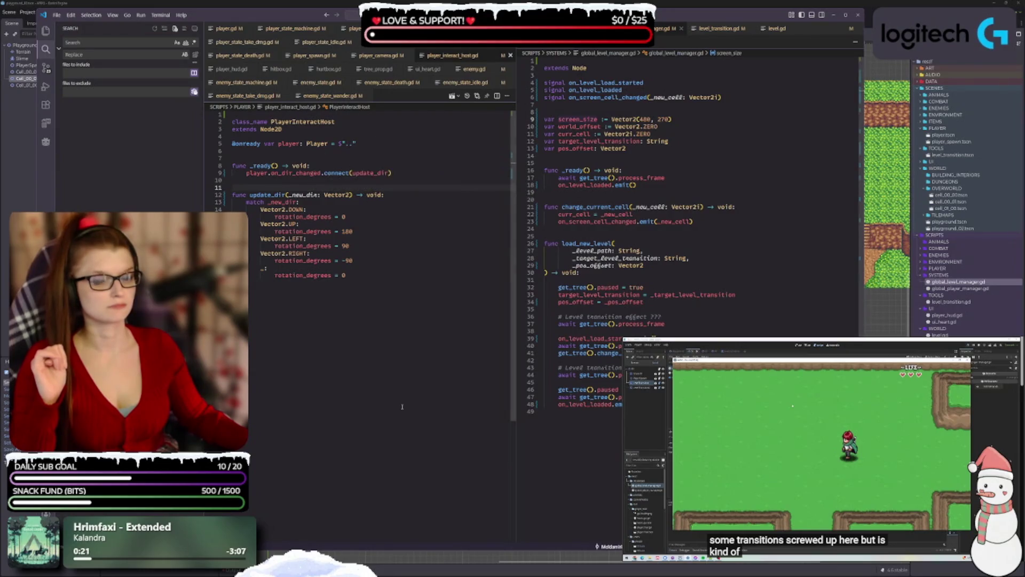
pyautogui.moveTo(299, 173)
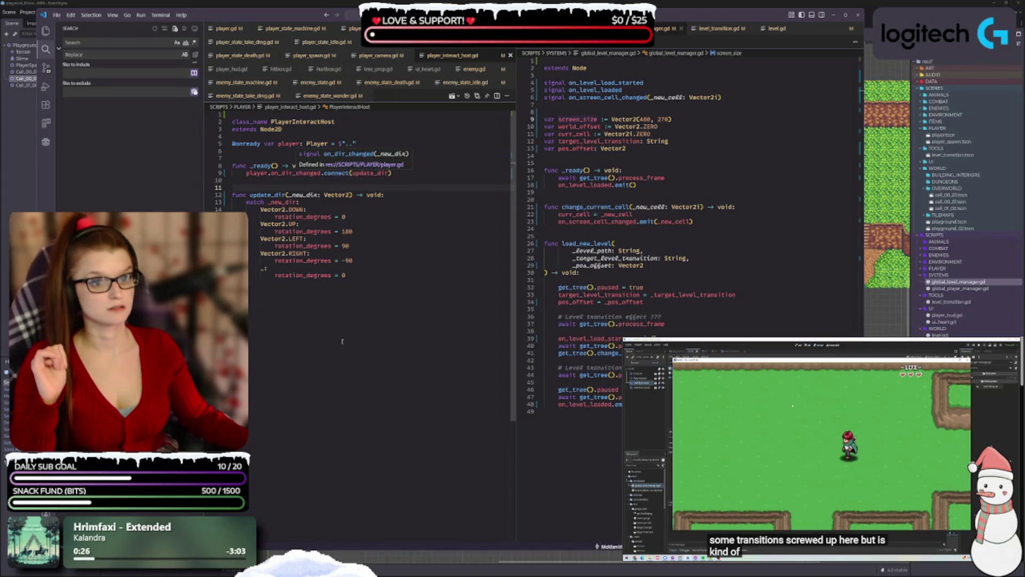
pyautogui.doubleClick(286, 173)
pyautogui.write('dir_ch')
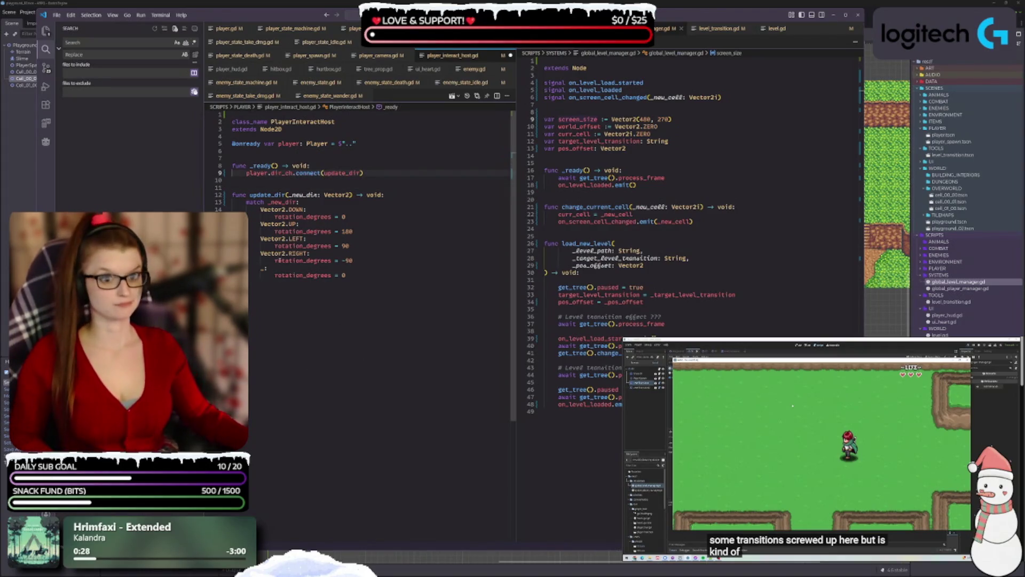
pyautogui.press('BackSpace')
pyautogui.press('BackSpace')
pyautogui.press('BackSpace')
pyautogui.write('ondi')
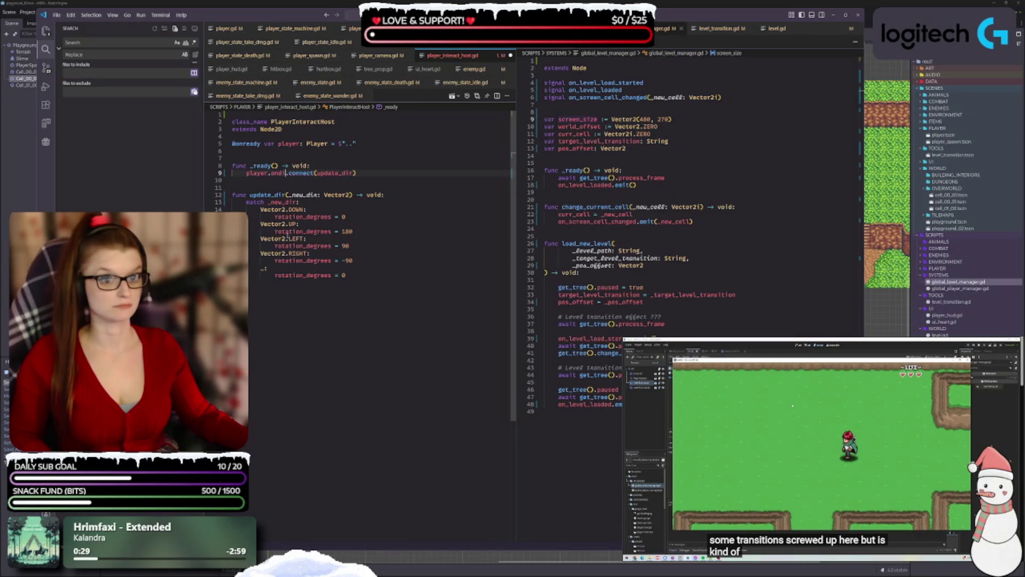
pyautogui.press('Return')
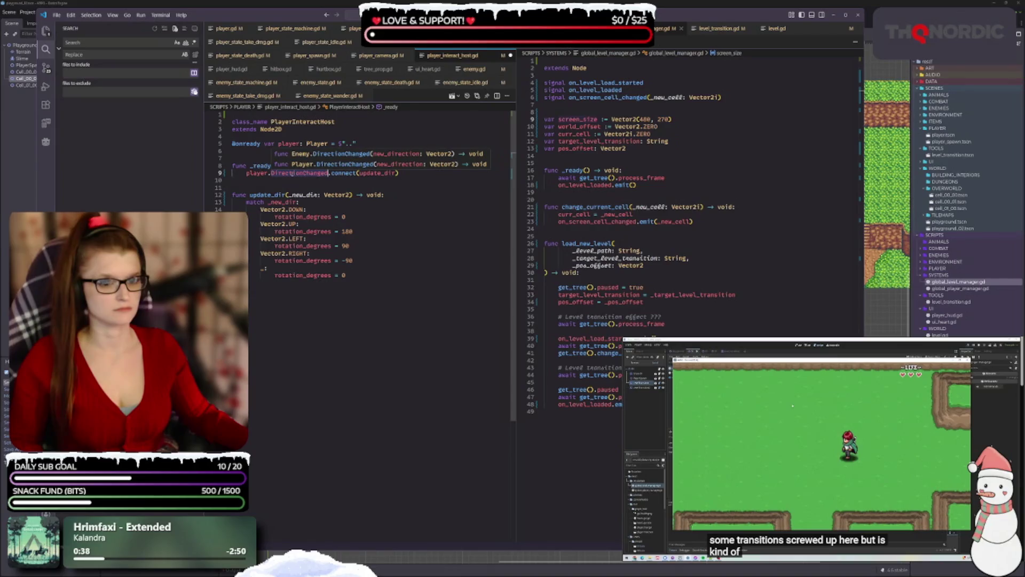
pyautogui.press('Escape')
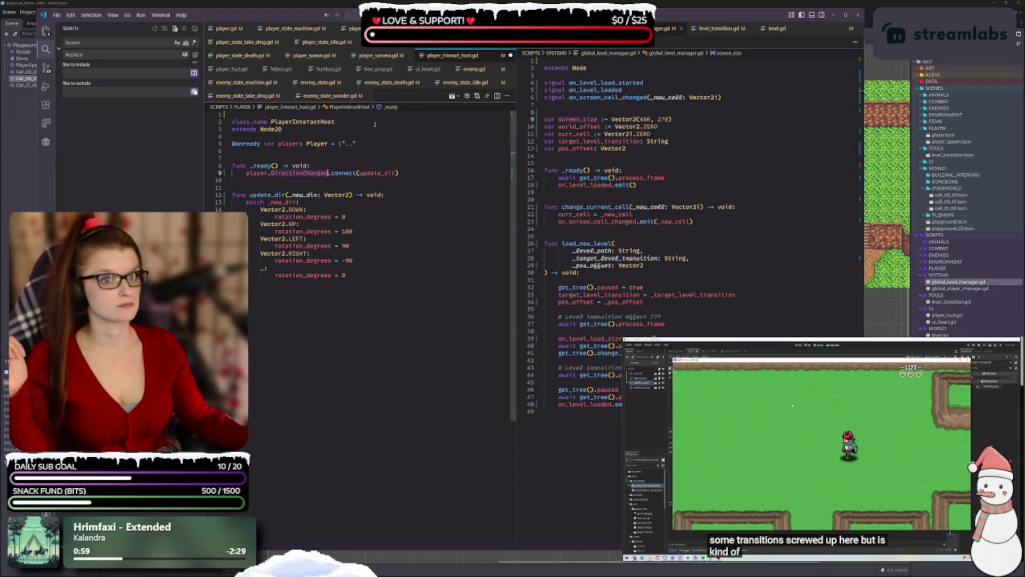
pyautogui.hotkey('ctrl', 'Tab')
pyautogui.scroll(5, 324, 274)
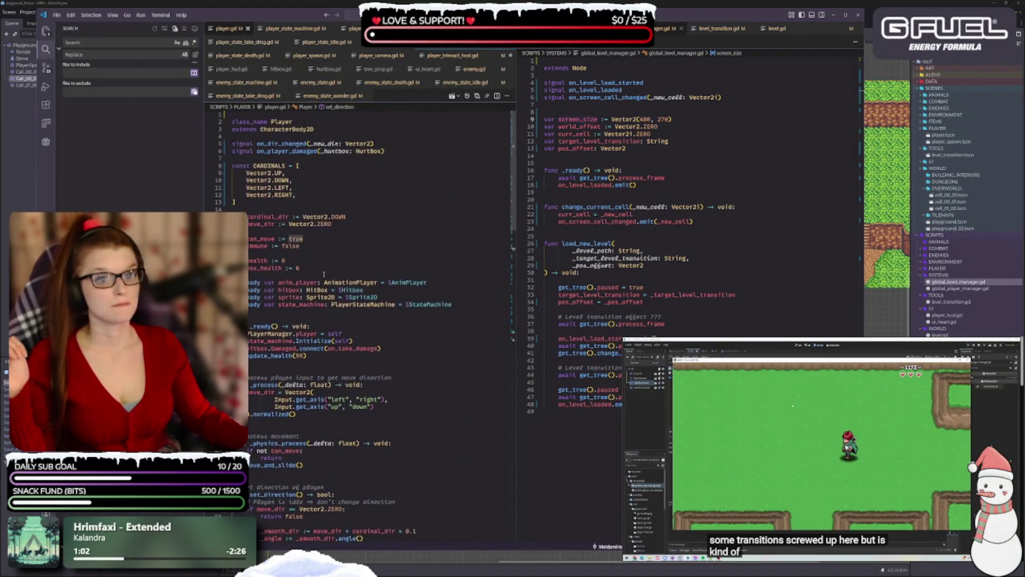
# - Copy on_dir_changed from player.gd and paste it over DirectionChanged on line 9 of player_interact_host.gd
pyautogui.doubleClick(270, 143)
pyautogui.hotkey('ctrl', 'c')
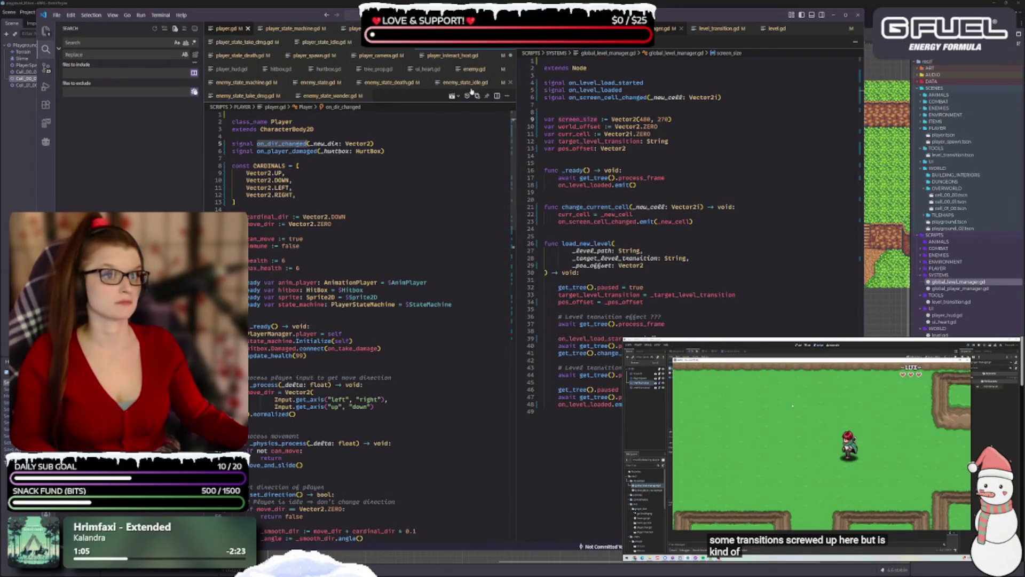
pyautogui.click(455, 57)
pyautogui.hotkey('ctrl', 'v')
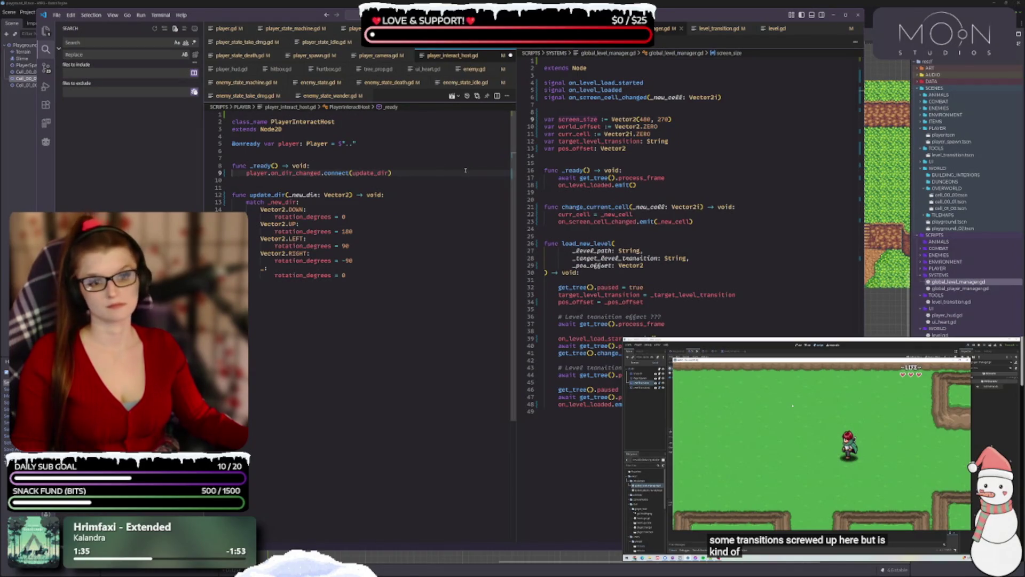
pyautogui.keyDown('ctrl'); pyautogui.click(369, 172); pyautogui.keyUp('ctrl')
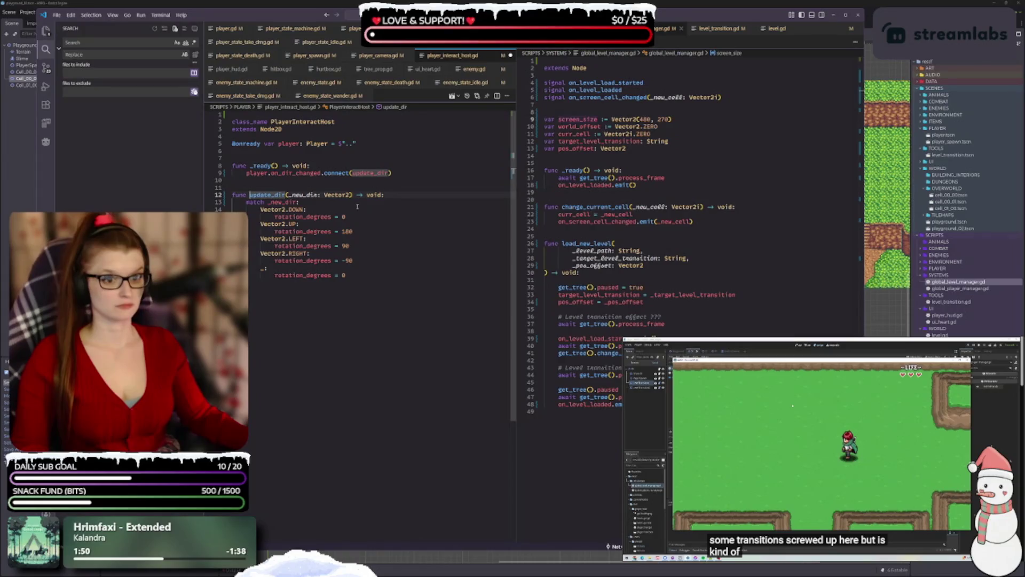
# - Prefix update_dir with an underscore in both the connect() call and the func declaration
pyautogui.click(350, 173)
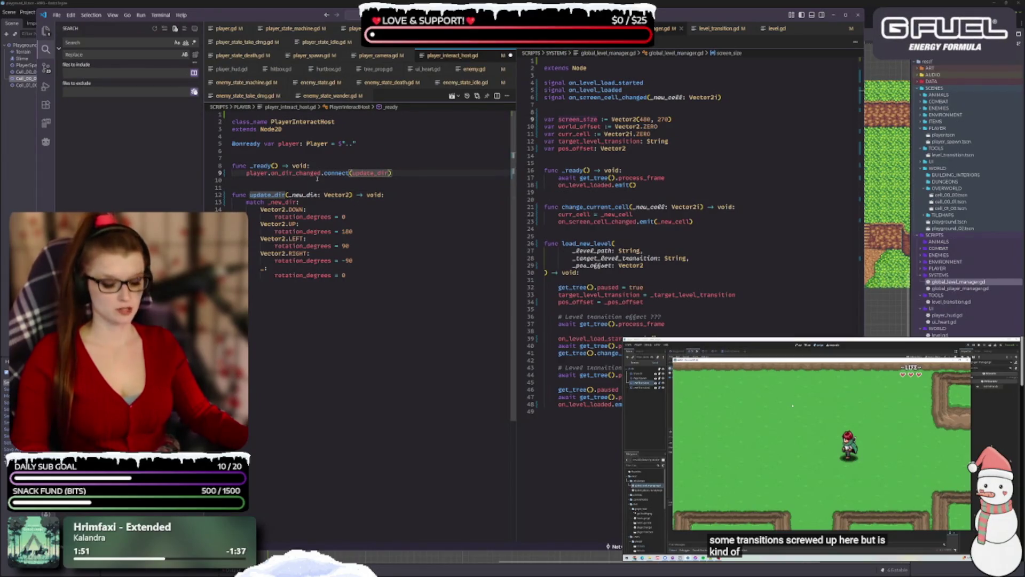
pyautogui.write('_')
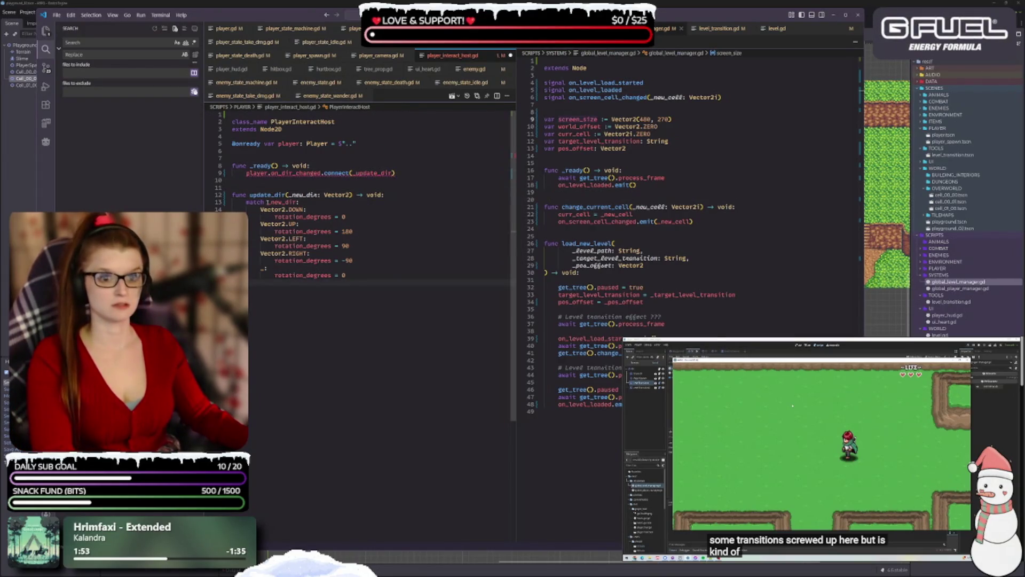
pyautogui.click(250, 195)
pyautogui.write('_')
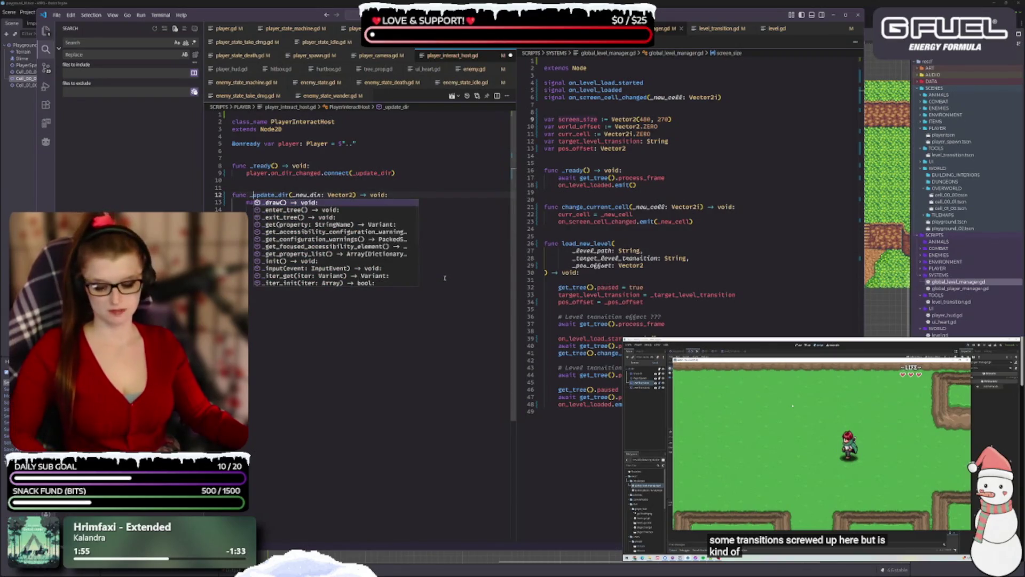
pyautogui.press('Escape')
pyautogui.press('Up')
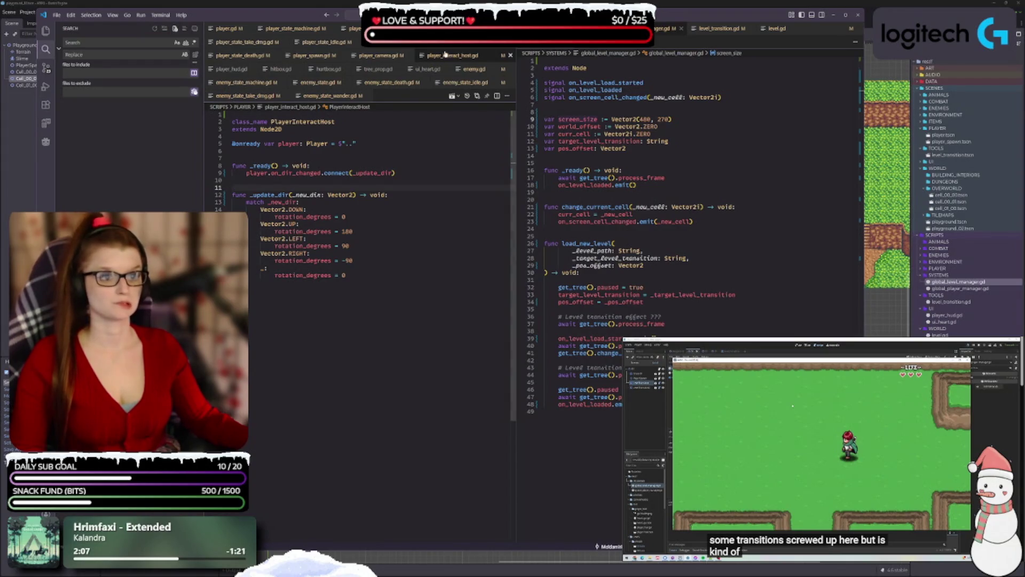
pyautogui.hotkey('ctrl', 'pagedown')
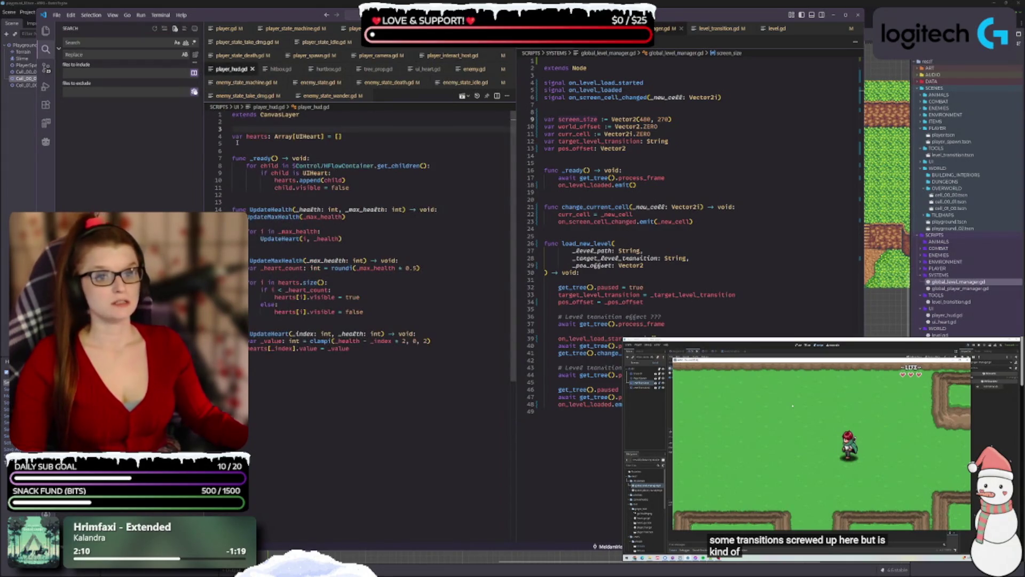
# - Add an empty line above extends CanvasLayer and rename UpdateHealth to update_health
pyautogui.click(232, 115)
pyautogui.press('Return')
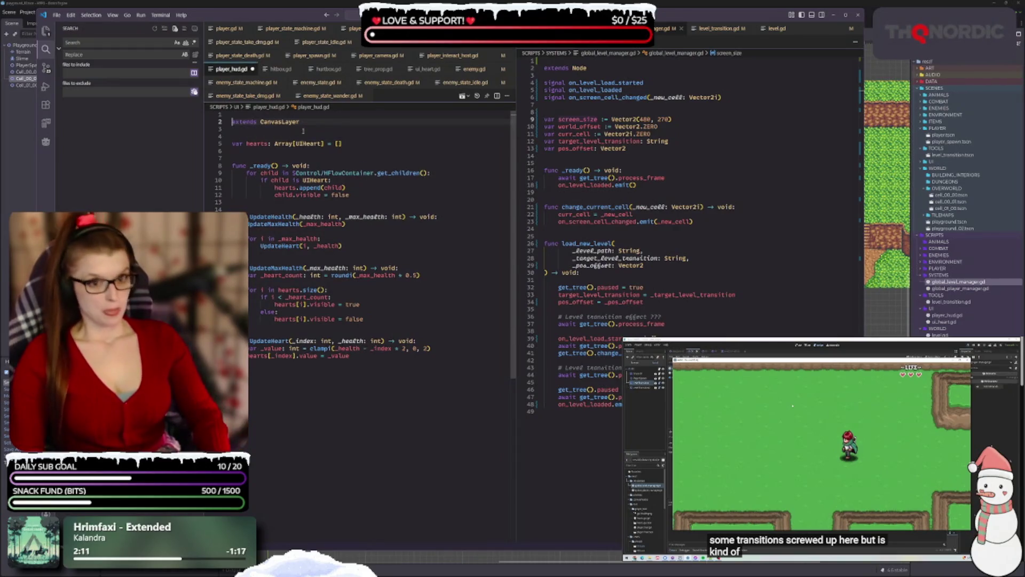
pyautogui.click(303, 129)
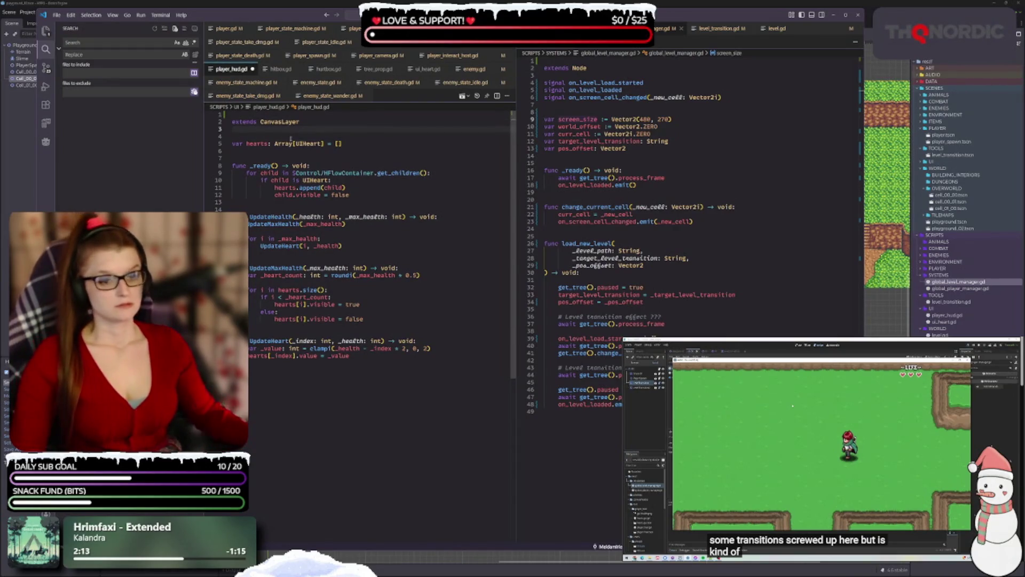
pyautogui.click(342, 246)
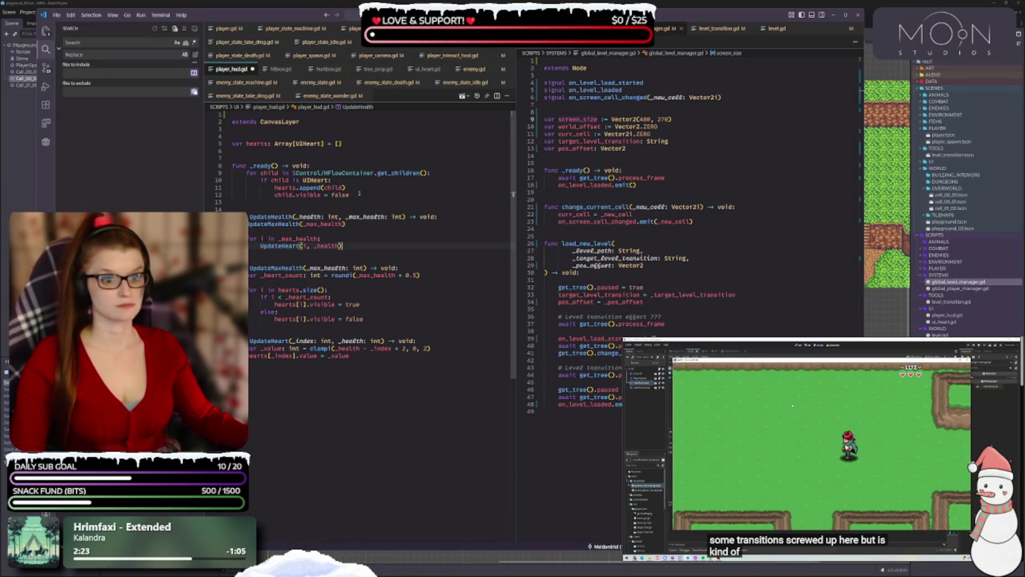
pyautogui.scroll(-1, 350, 189)
pyautogui.click(272, 203)
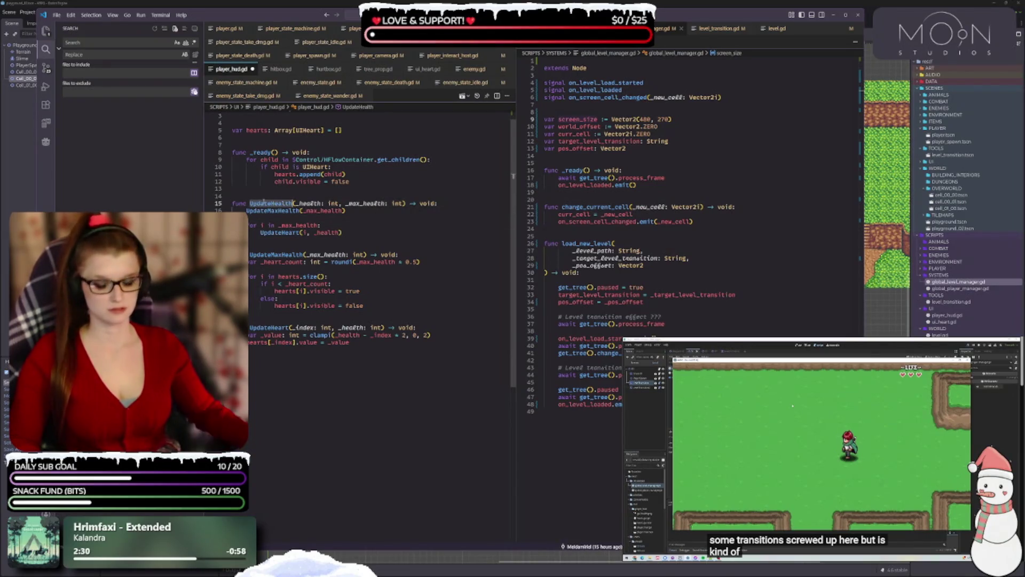
pyautogui.write('update_health')
pyautogui.click(275, 233)
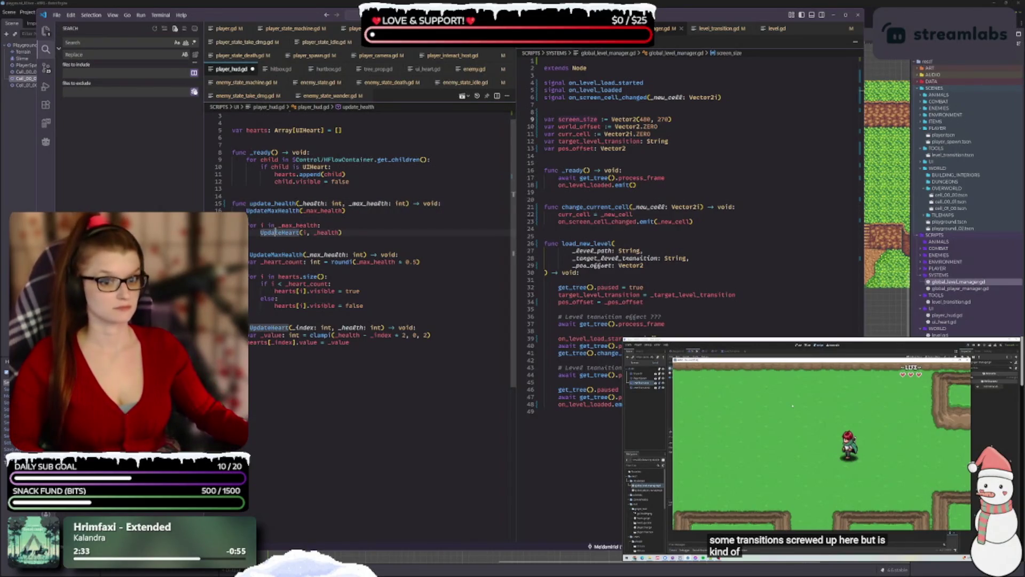
pyautogui.click(382, 218)
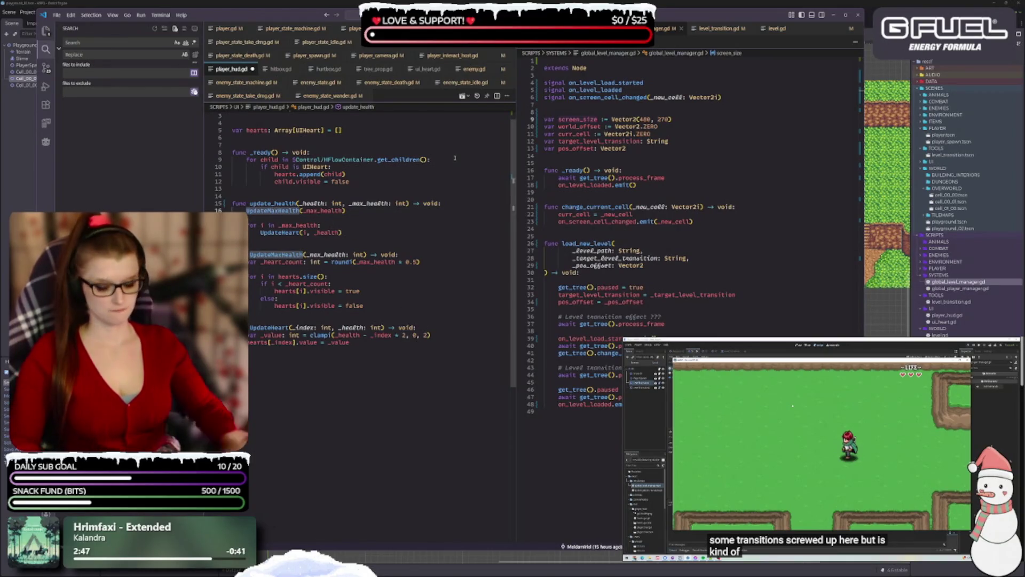
# - Rename UpdateMaxHealth to update_max_health in both its call and its definition
pyautogui.hotkey('ctrl', 'BackSpace')
pyautogui.write('update_max')
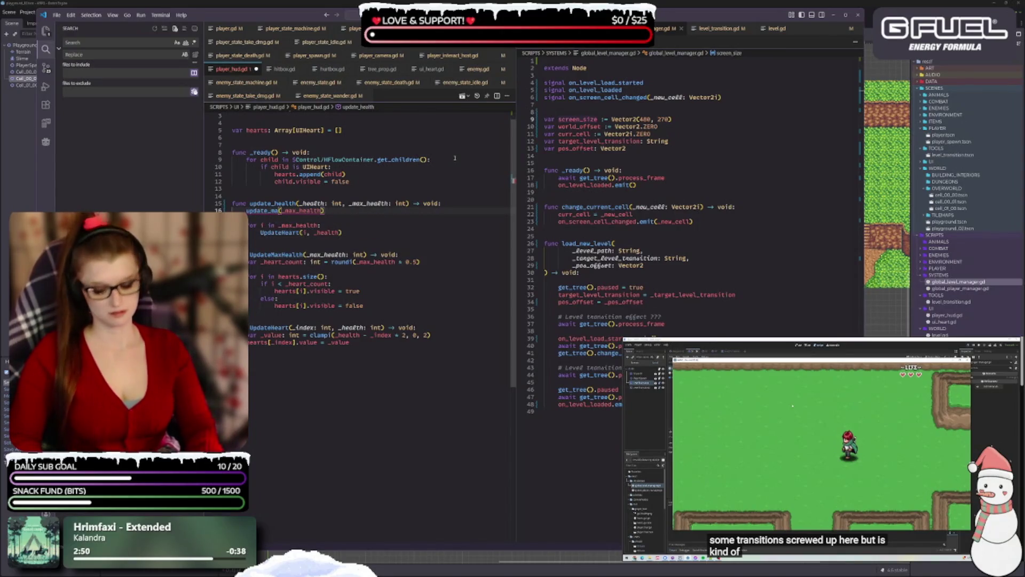
pyautogui.write('_health')
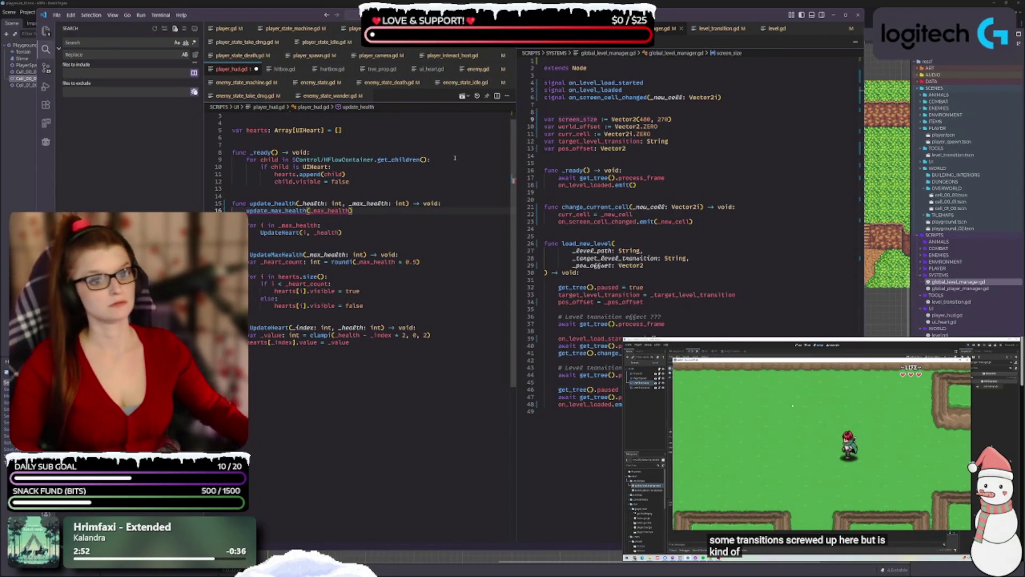
pyautogui.doubleClick(274, 211)
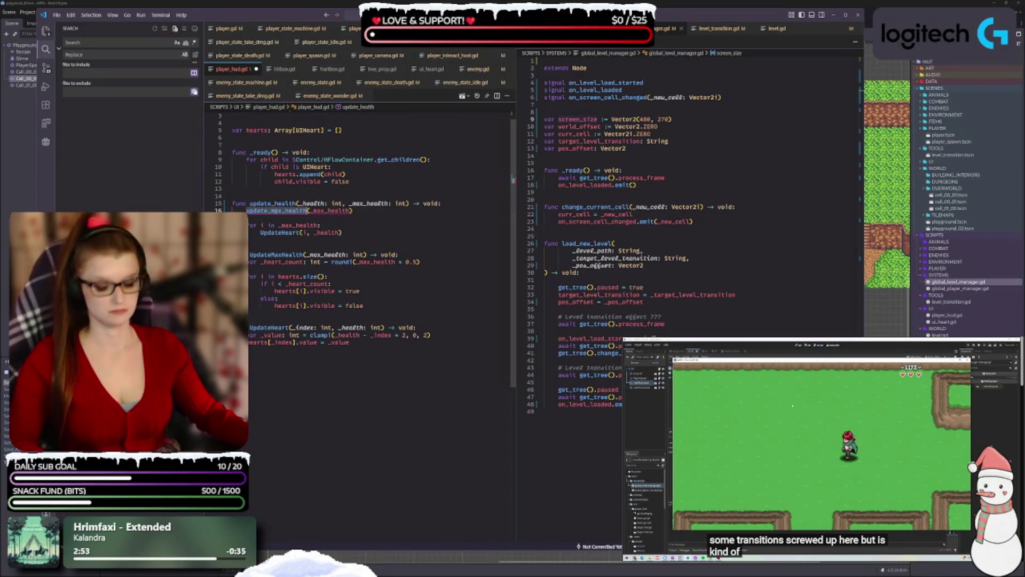
pyautogui.hotkey('ctrl', 'c')
pyautogui.doubleClick(275, 255)
pyautogui.hotkey('ctrl', 'v')
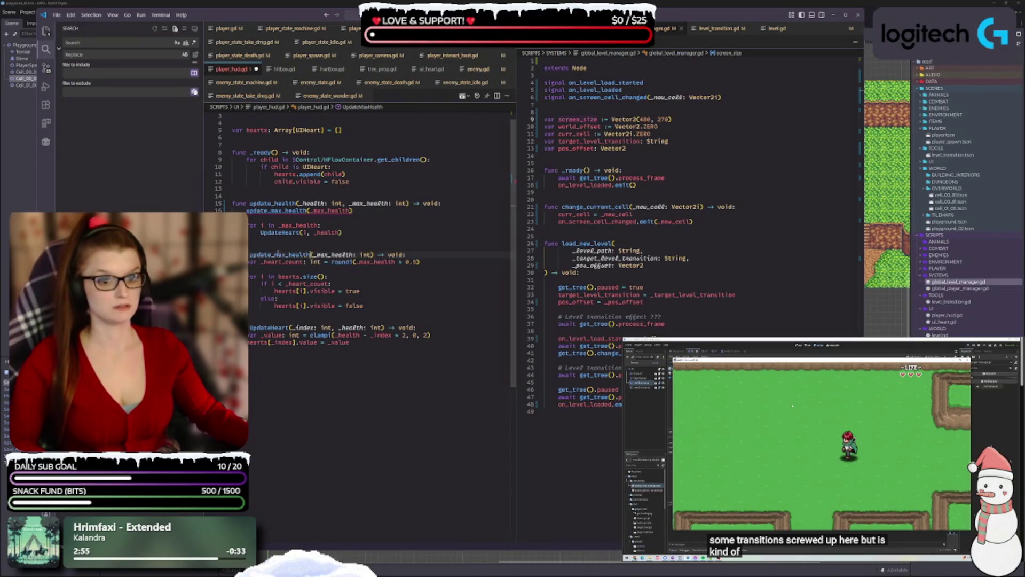
pyautogui.click(379, 290)
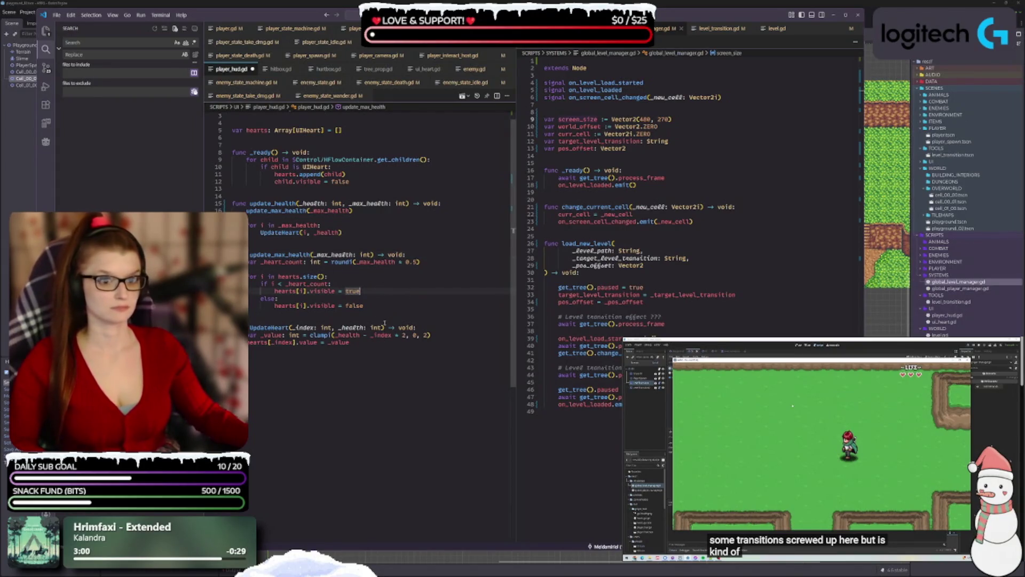
pyautogui.scroll(1, 381, 311)
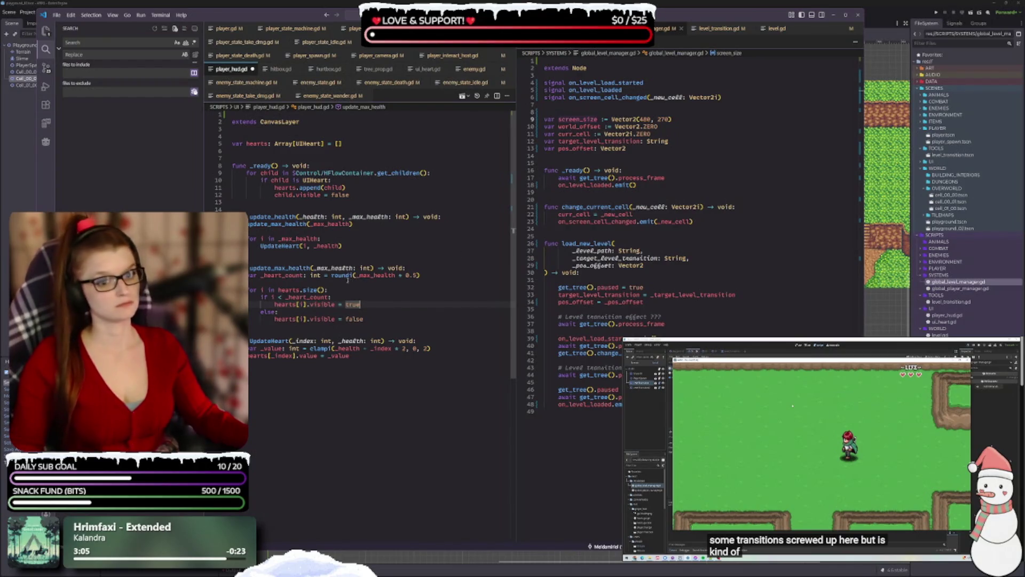
# - Drop the explicit int type so _heart_count is inferred, and save player_hud.gd
pyautogui.moveTo(348, 275)
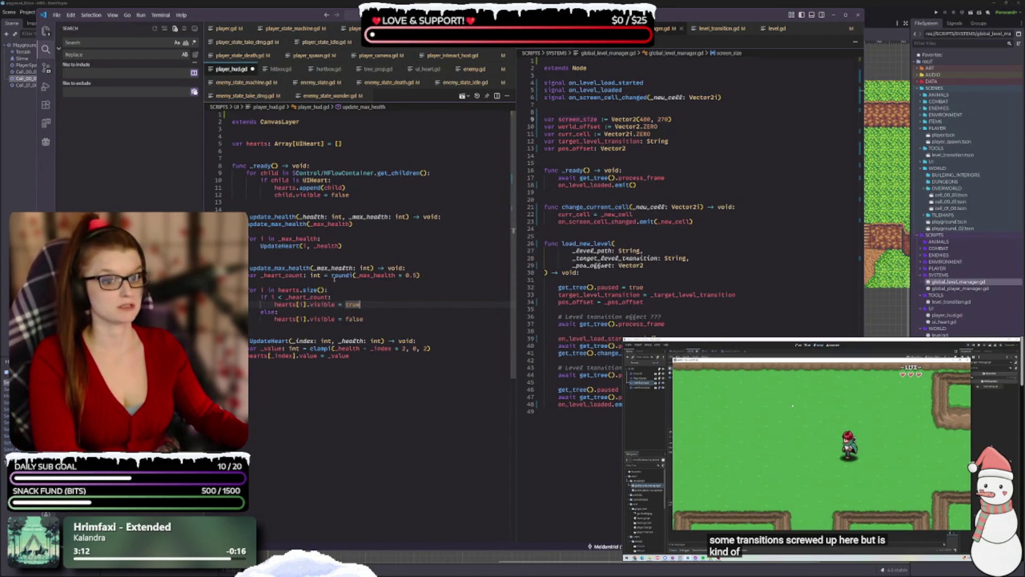
pyautogui.press('BackSpace')
pyautogui.press('BackSpace')
pyautogui.press('BackSpace')
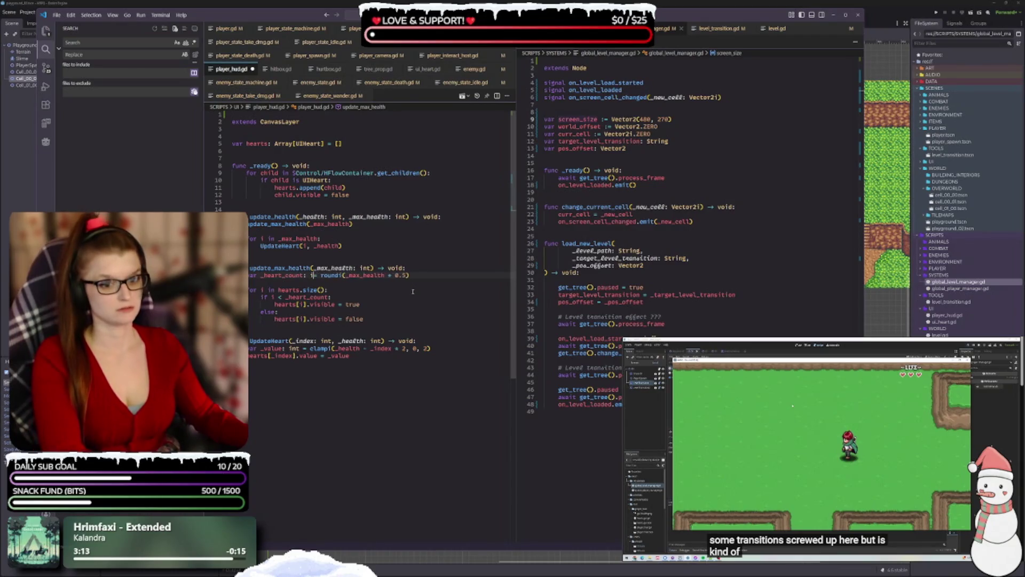
pyautogui.press('Left')
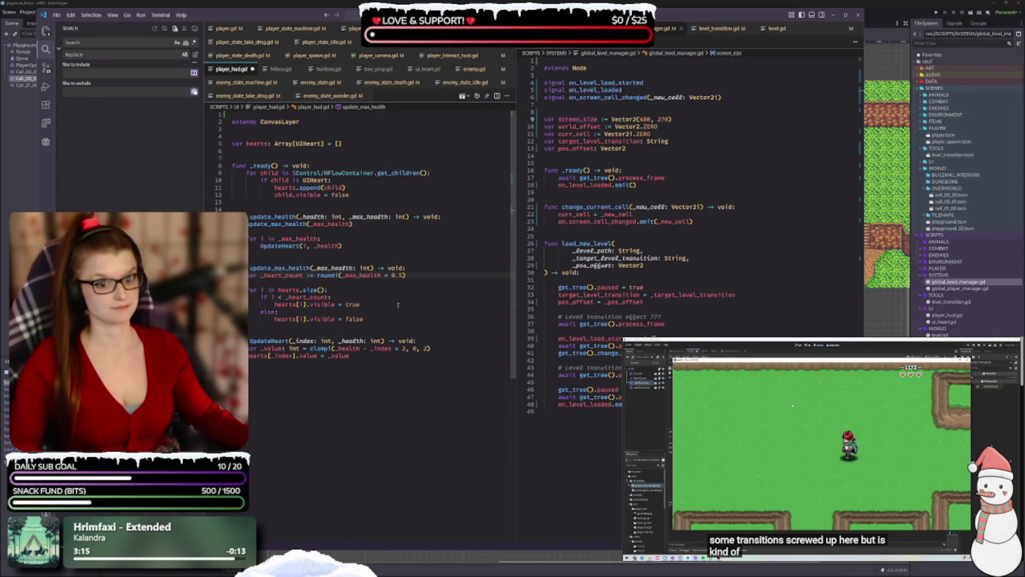
pyautogui.click(360, 296)
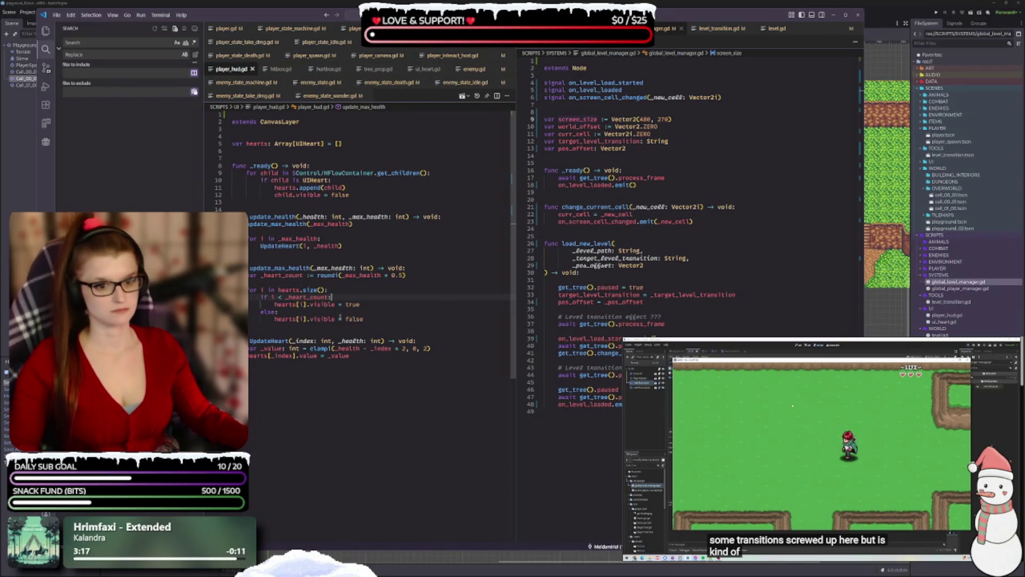
pyautogui.hotkey('ctrl', 's')
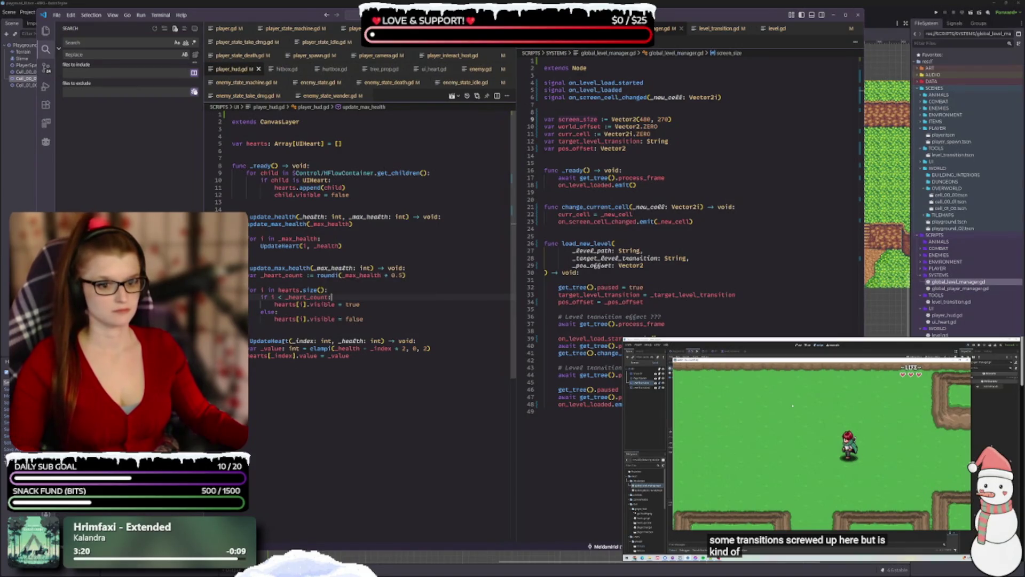
# - Rename the hearts loop variable i to index in the for header and save
pyautogui.click(270, 283)
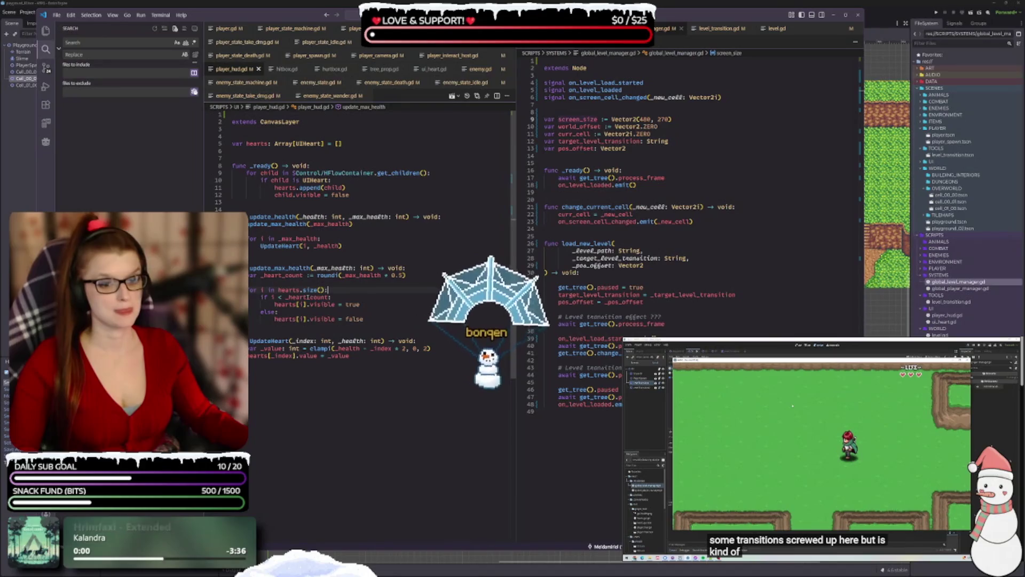
pyautogui.click(263, 289)
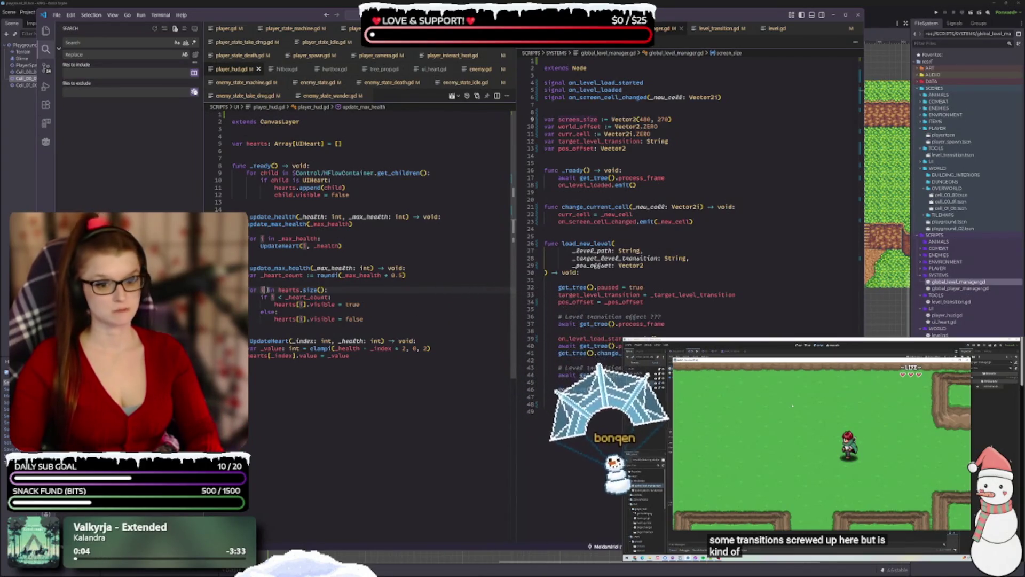
pyautogui.write('dx')
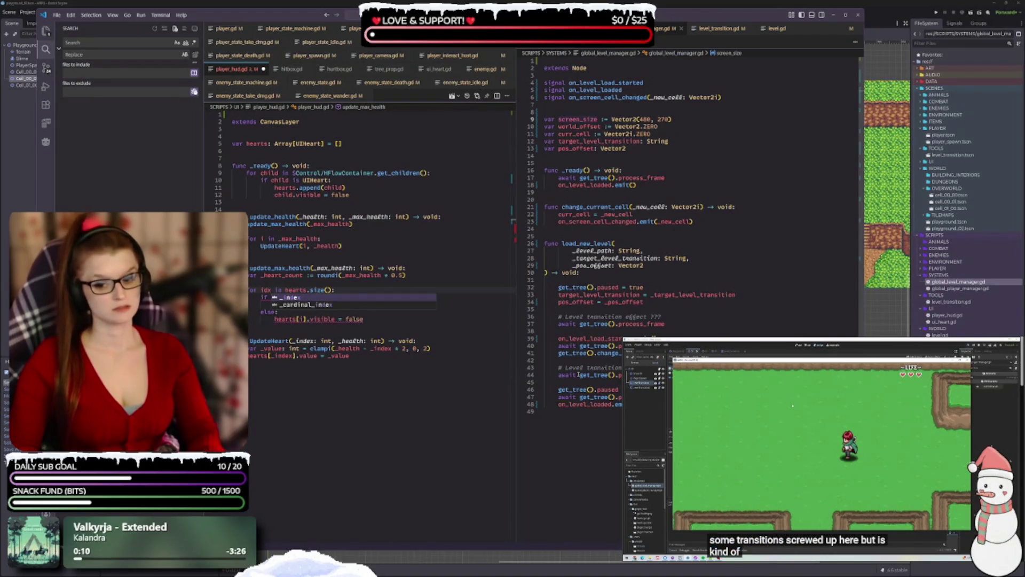
pyautogui.press('BackSpace')
pyautogui.press('BackSpace')
pyautogui.write('ndex')
pyautogui.hotkey('ctrl', 's')
pyautogui.click(555, 411)
pyautogui.click(296, 402)
pyautogui.click(278, 289)
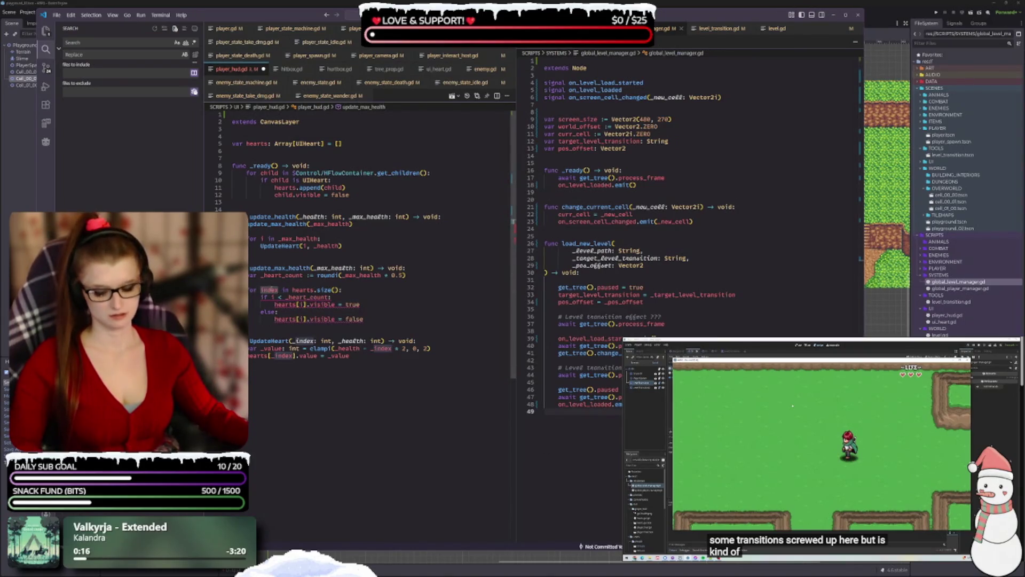
pyautogui.click(300, 364)
# - Replace i with index in the heart count comparison and both hearts[i] lookups, then save
pyautogui.doubleClick(273, 298)
pyautogui.write('index')
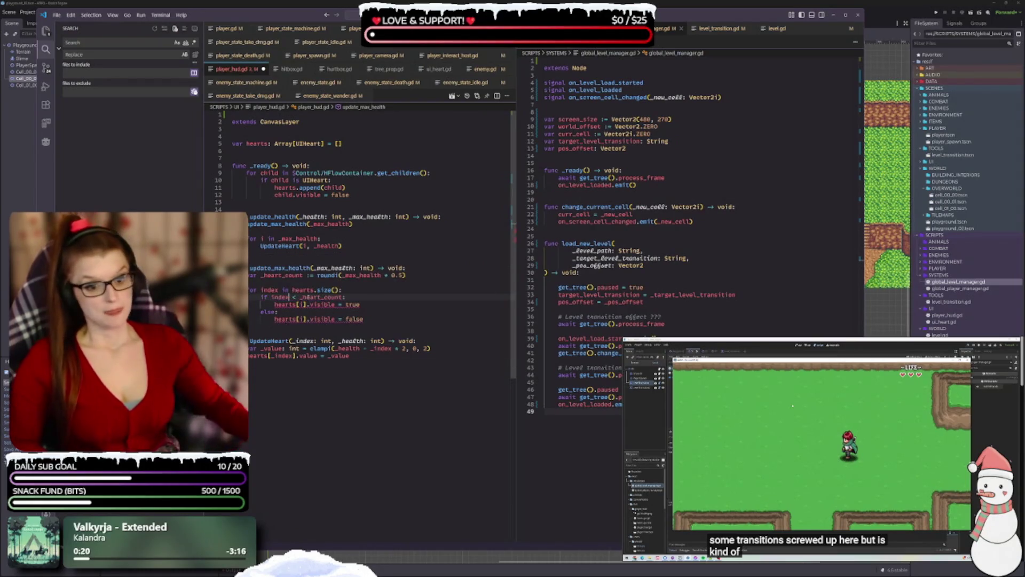
pyautogui.doubleClick(297, 304)
pyautogui.write('index')
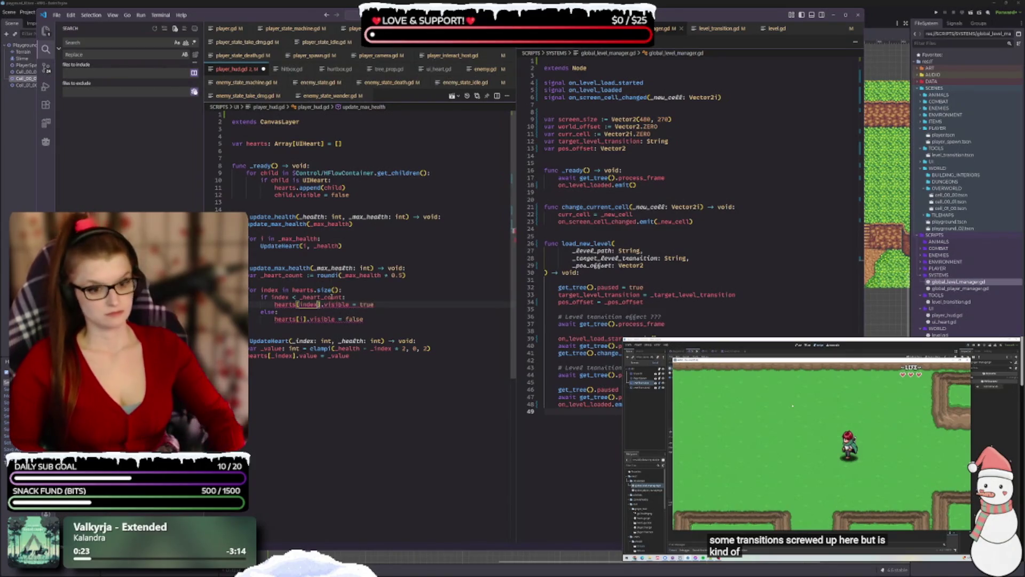
pyautogui.doubleClick(301, 319)
pyautogui.write('index')
pyautogui.hotkey('ctrl', 's')
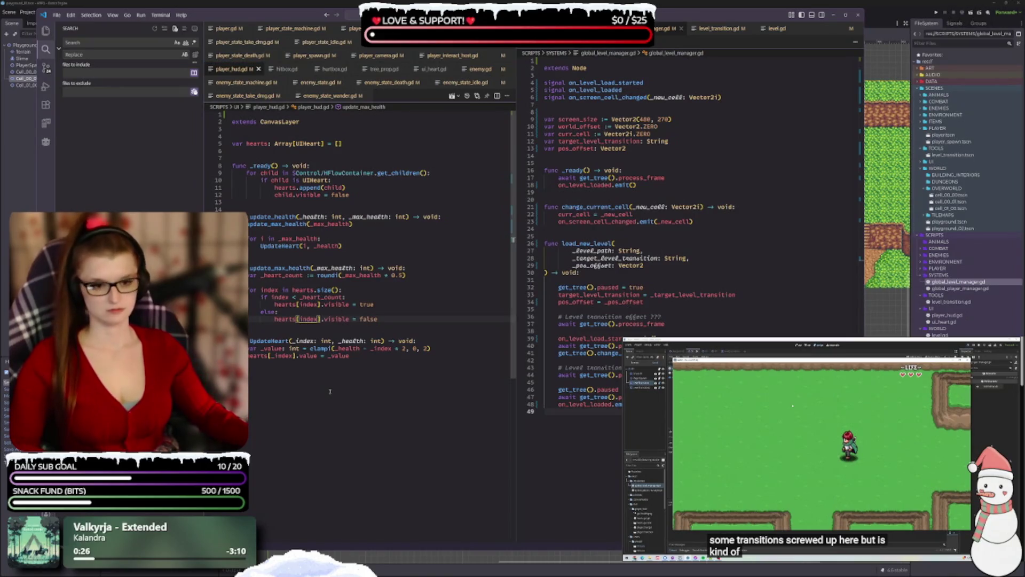
# - Prefix all four index occurrences in the loop with an underscore, making _index
pyautogui.click(264, 294)
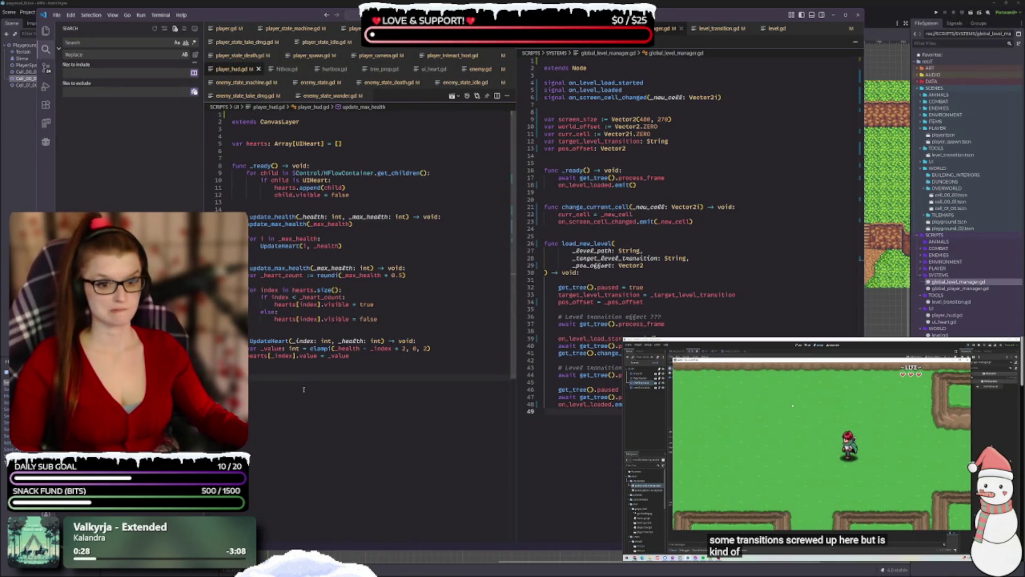
pyautogui.moveTo(282, 348)
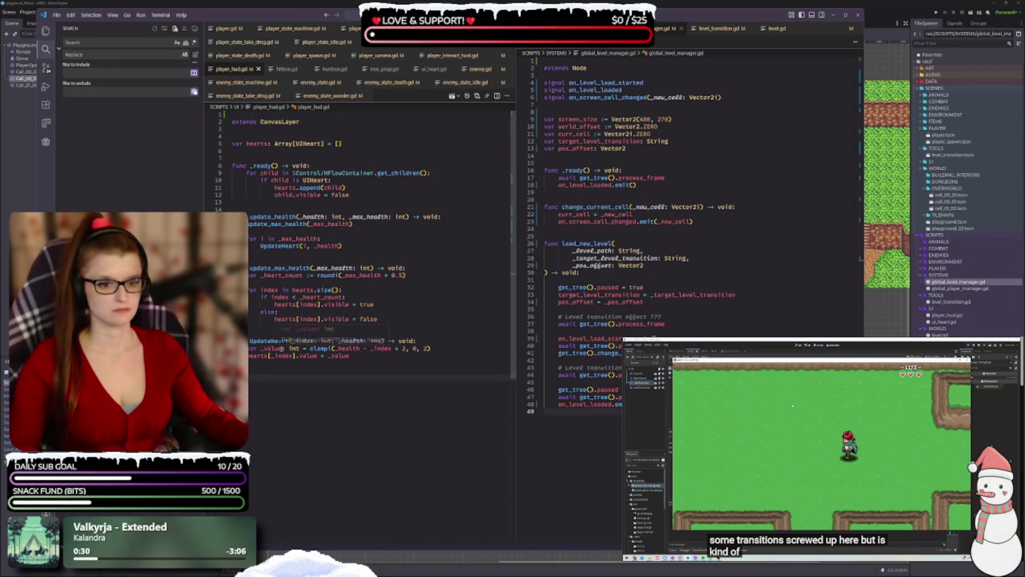
pyautogui.click(261, 290)
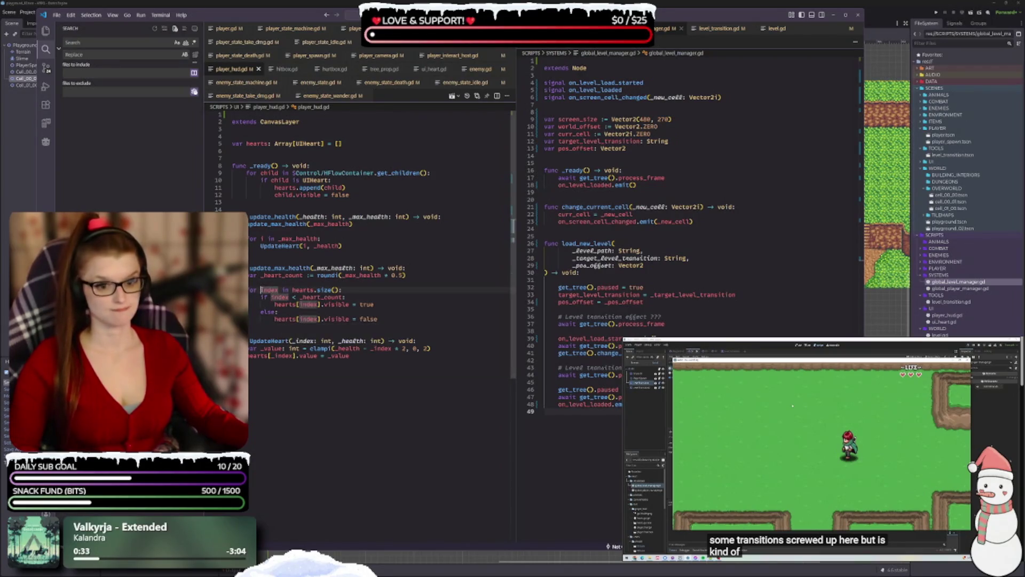
pyautogui.write('_')
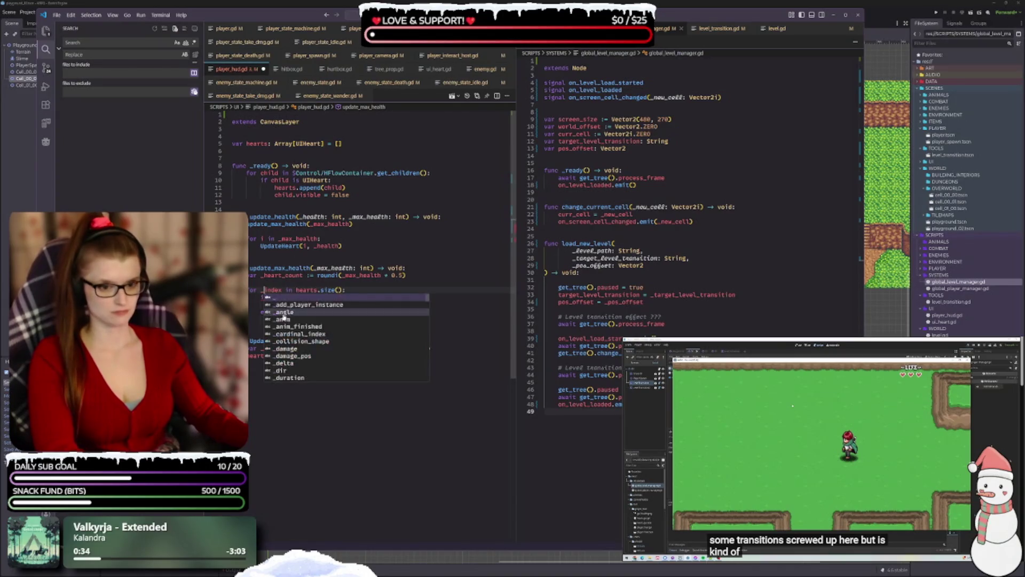
pyautogui.click(326, 246)
pyautogui.click(273, 297)
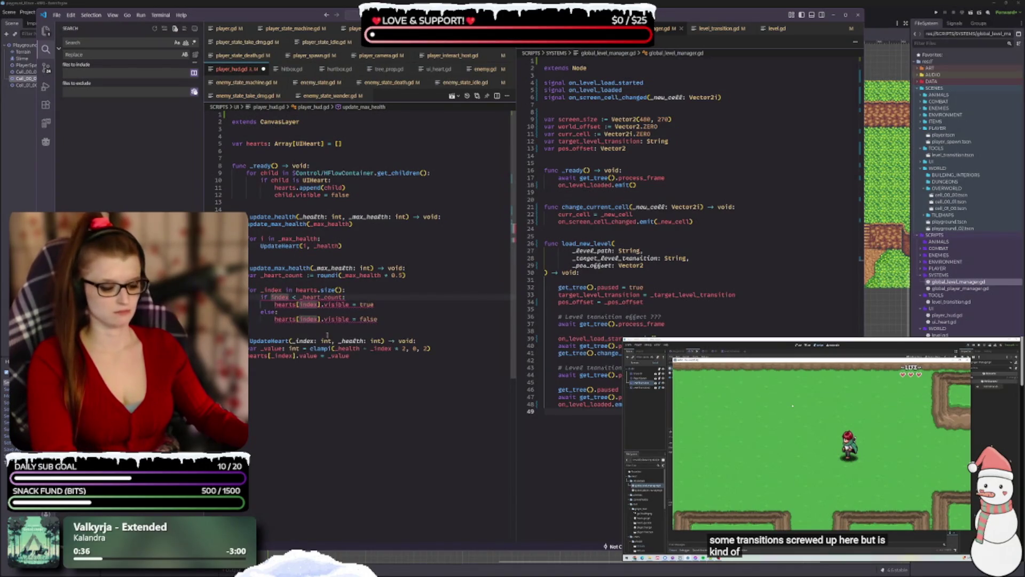
pyautogui.write('_')
pyautogui.click(331, 406)
pyautogui.click(299, 304)
pyautogui.write('_')
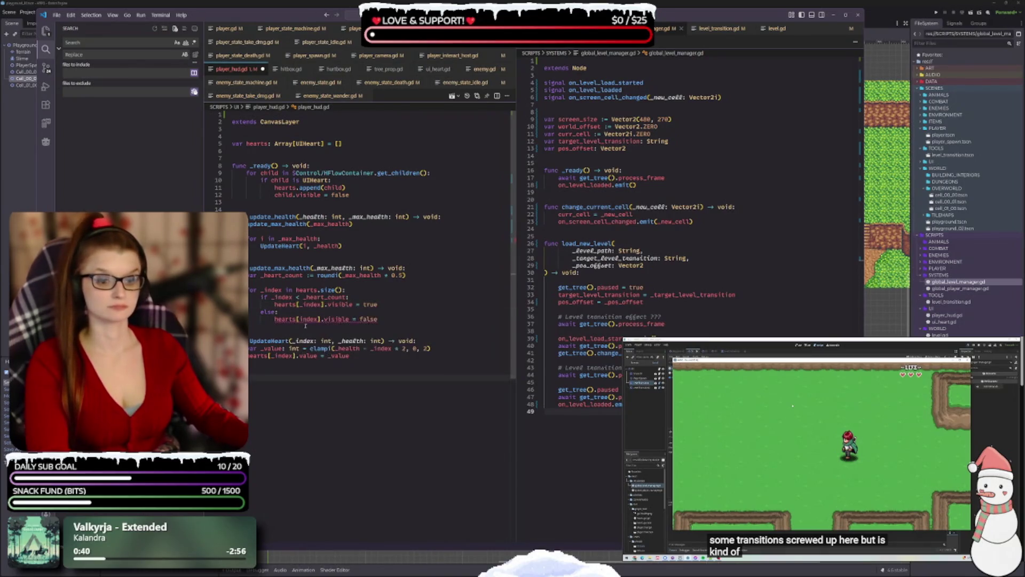
pyautogui.click(302, 320)
pyautogui.write('_')
pyautogui.click(293, 373)
# - Rename the UpdateHeart function definition in player_hud.gd to update_heart and save
pyautogui.hotkey('ctrl', 's')
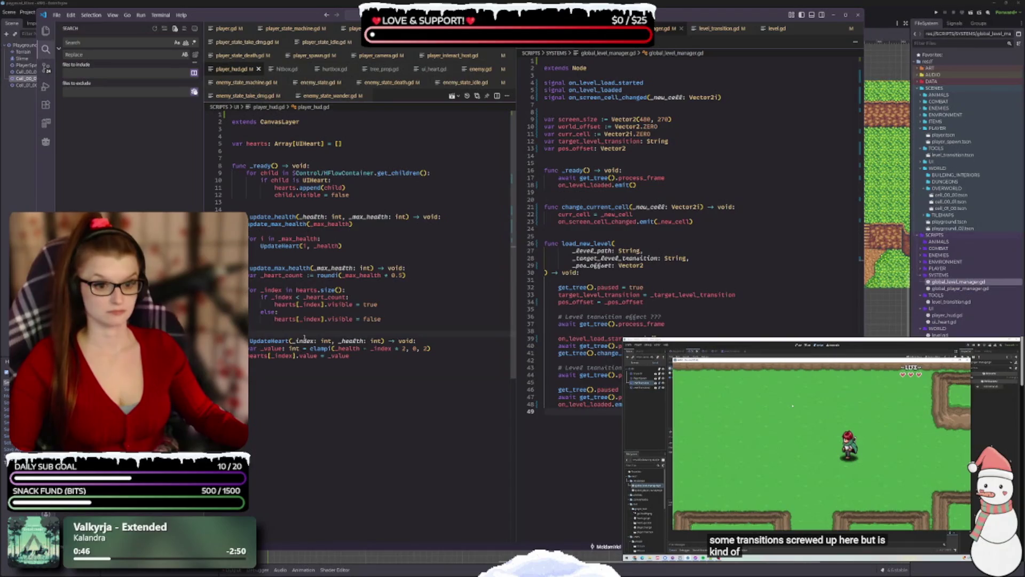
pyautogui.click(270, 341)
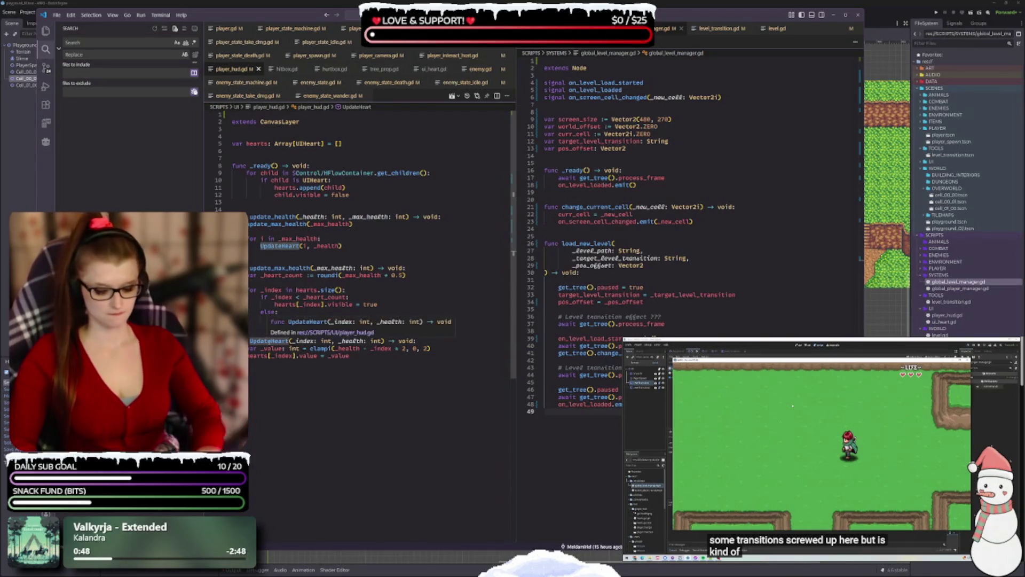
pyautogui.write('update_heart')
pyautogui.hotkey('ctrl', 's')
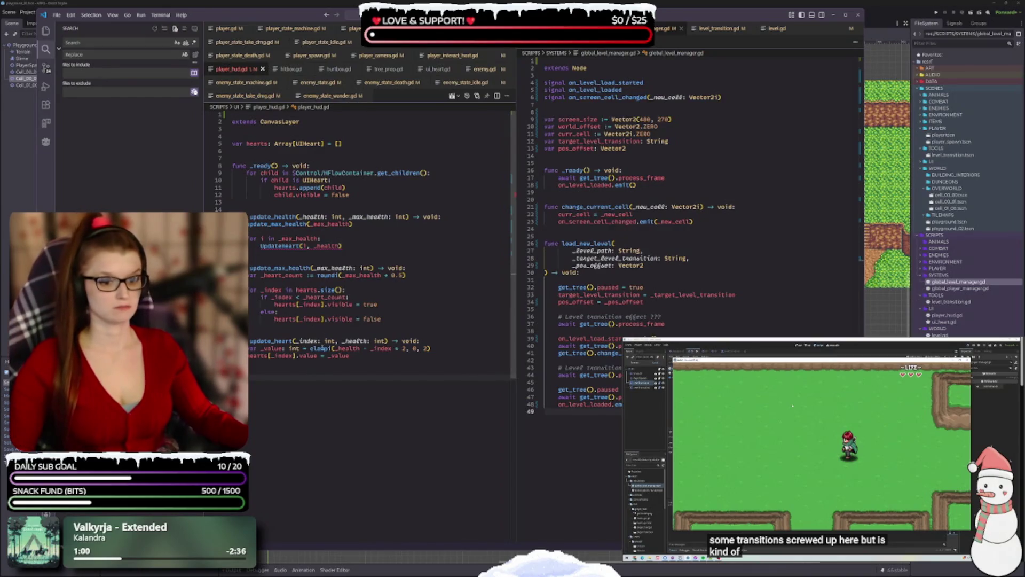
# - Change the '_value: int =' declaration to an inferred ':=' and save
pyautogui.moveTo(320, 349)
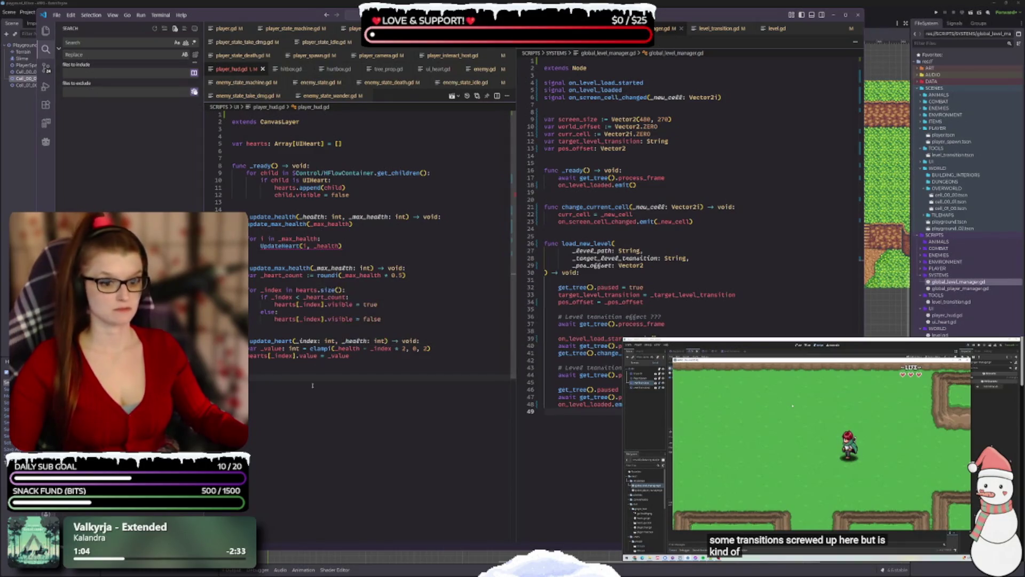
pyautogui.write('i')
pyautogui.click(300, 349)
pyautogui.press('BackSpace')
pyautogui.press('BackSpace')
pyautogui.press('BackSpace')
pyautogui.write('=')
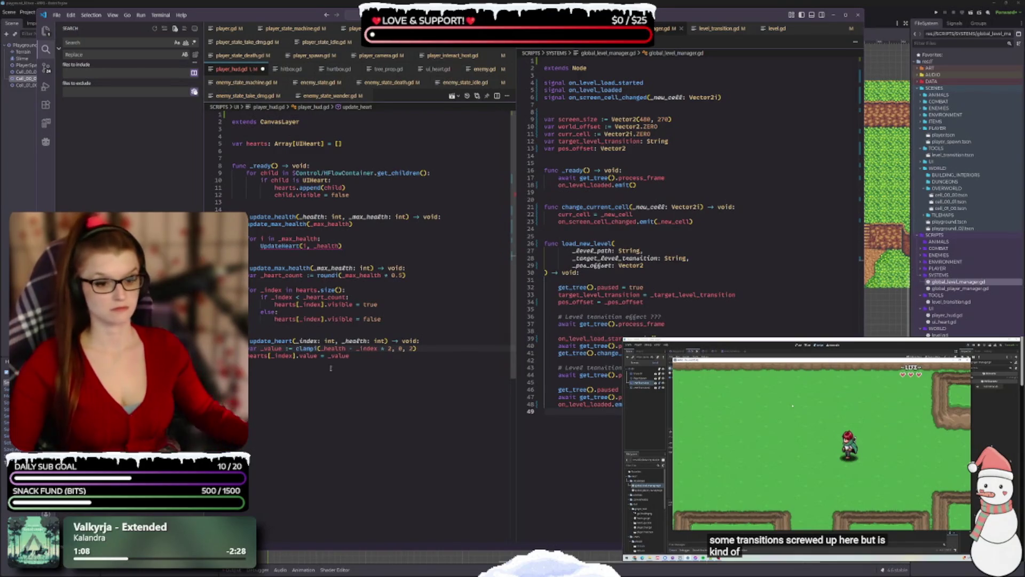
pyautogui.click(369, 397)
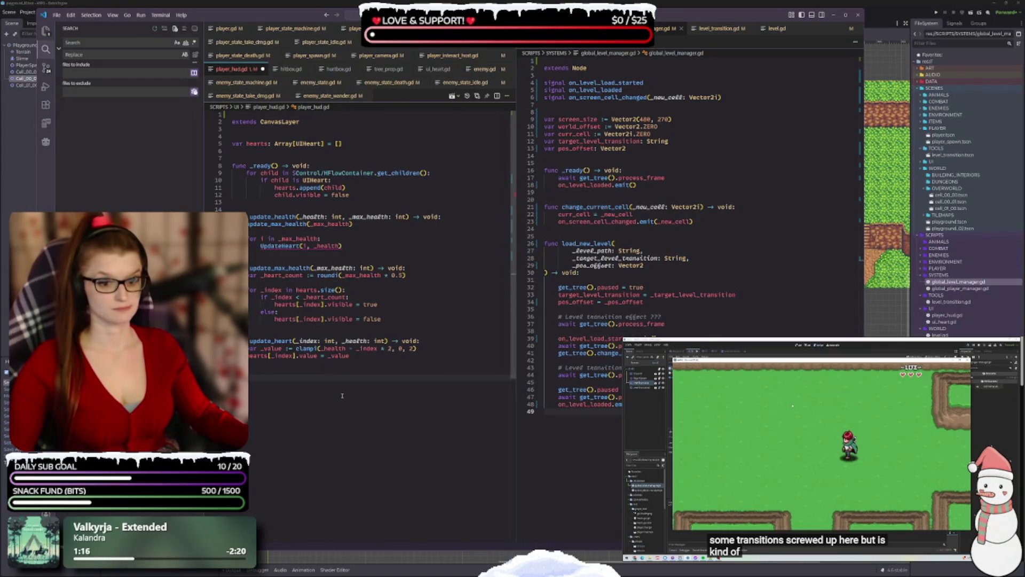
pyautogui.hotkey('ctrl', 's')
# - Rename the UpdateHeart call in update_health to update_heart and the loop variable i to index
pyautogui.click(315, 370)
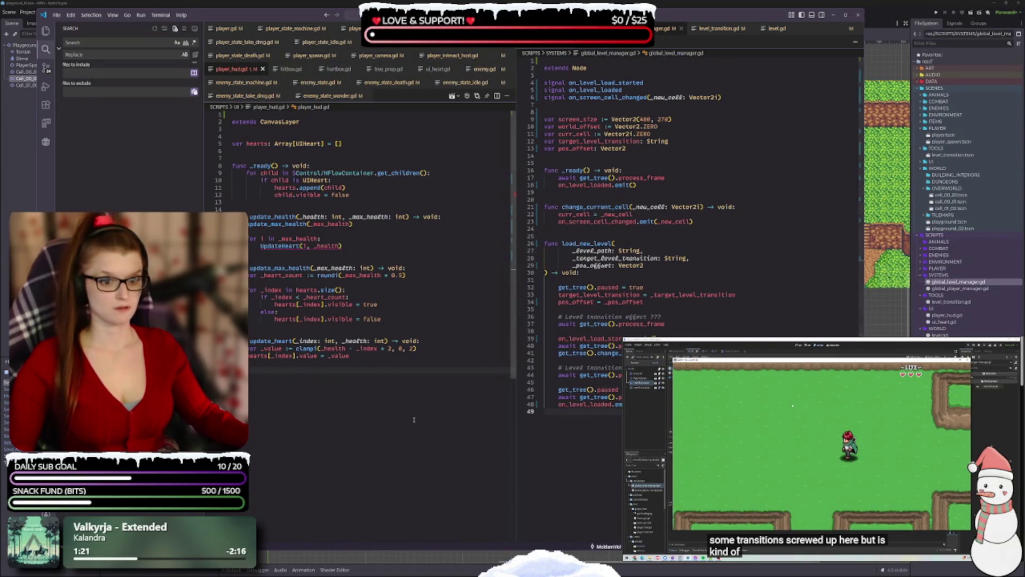
pyautogui.doubleClick(279, 245)
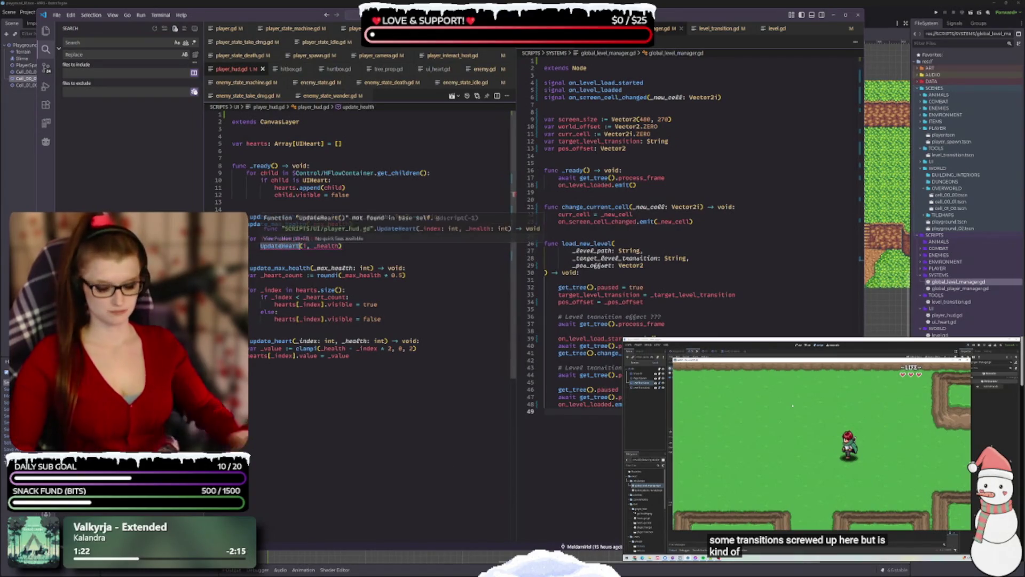
pyautogui.write('update_heart')
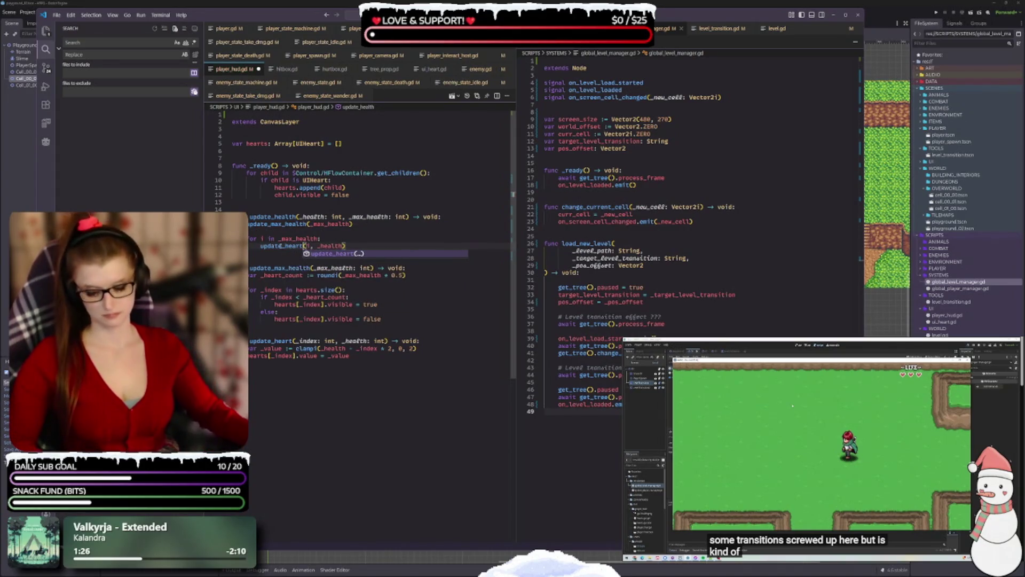
pyautogui.click(269, 239)
pyautogui.hotkey('ctrl', 's')
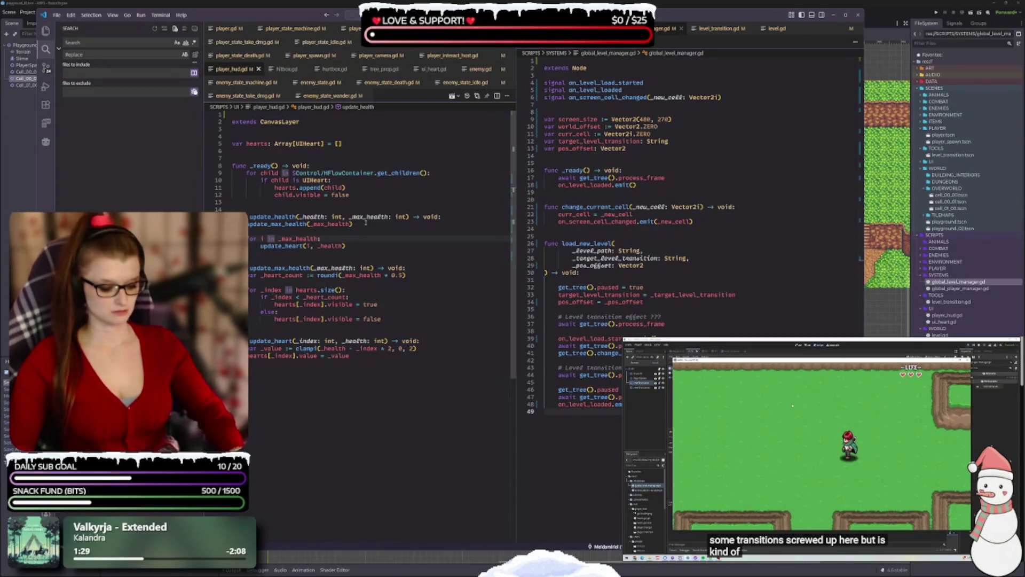
pyautogui.write('ndex')
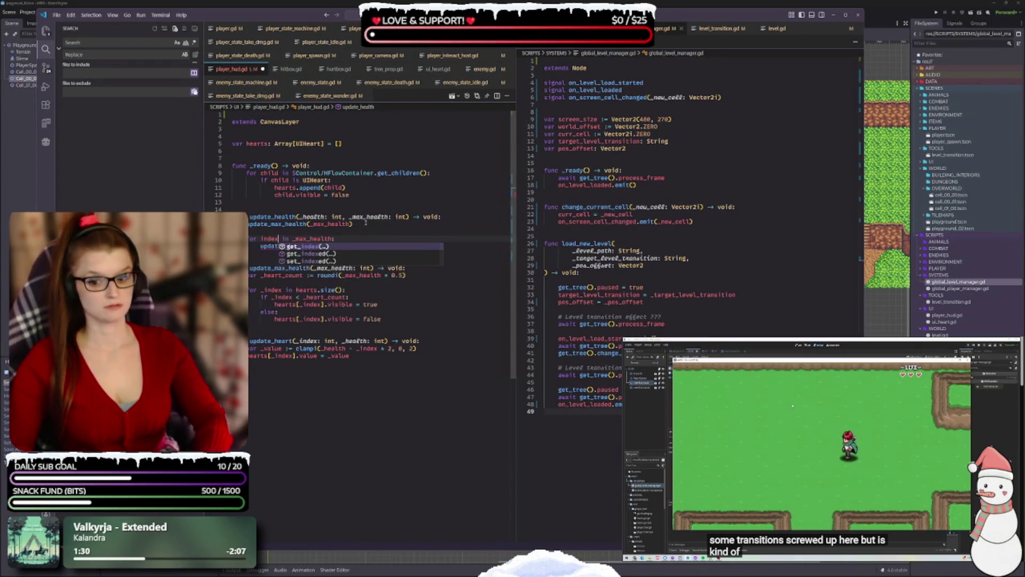
pyautogui.click(302, 202)
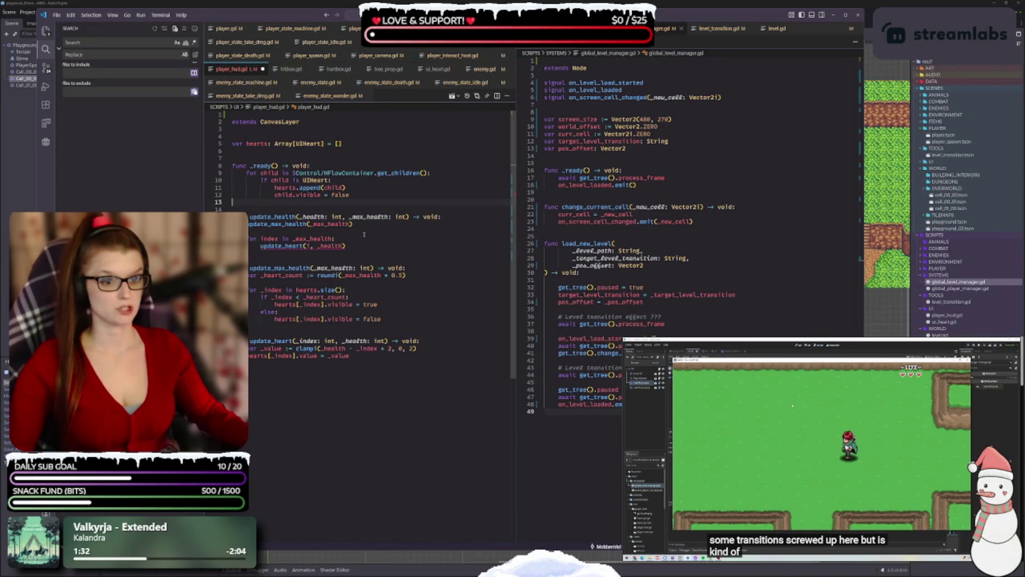
pyautogui.click(310, 246)
pyautogui.write('ndex')
pyautogui.hotkey('ctrl', 's')
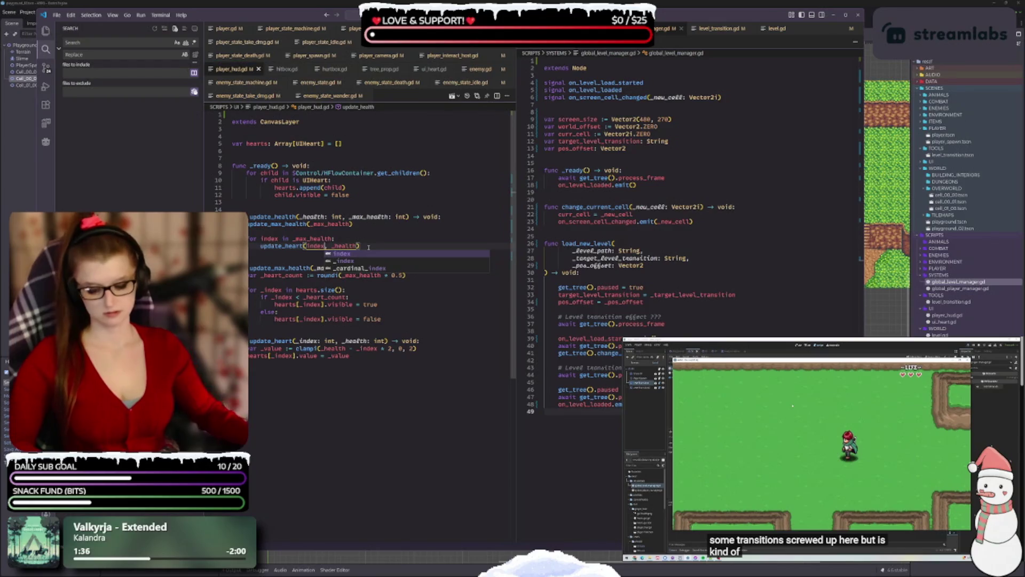
pyautogui.click(360, 229)
pyautogui.hotkey('ctrl', 'Tab')
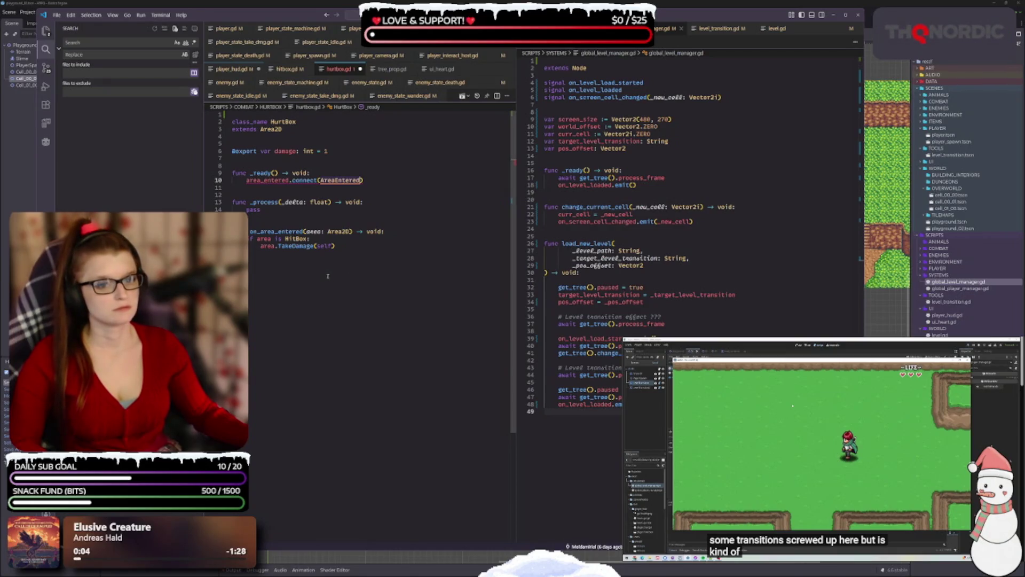
# - Adjust the on_area_entered handler name in hurtbox.gd, reverting the pasted AreaEntered name
pyautogui.hotkey('ctrl', 's')
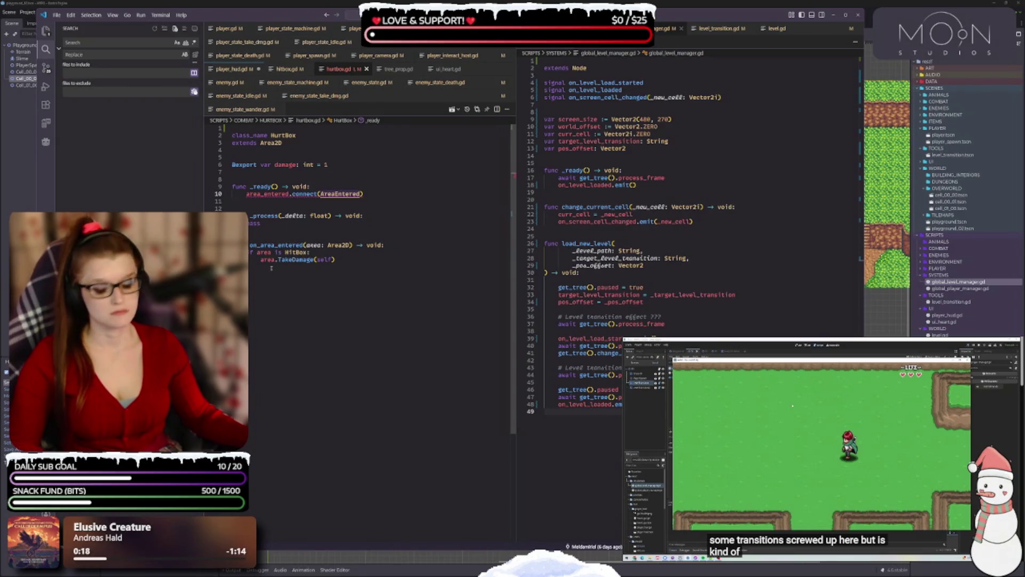
pyautogui.doubleClick(269, 245)
pyautogui.write('AreaEntered')
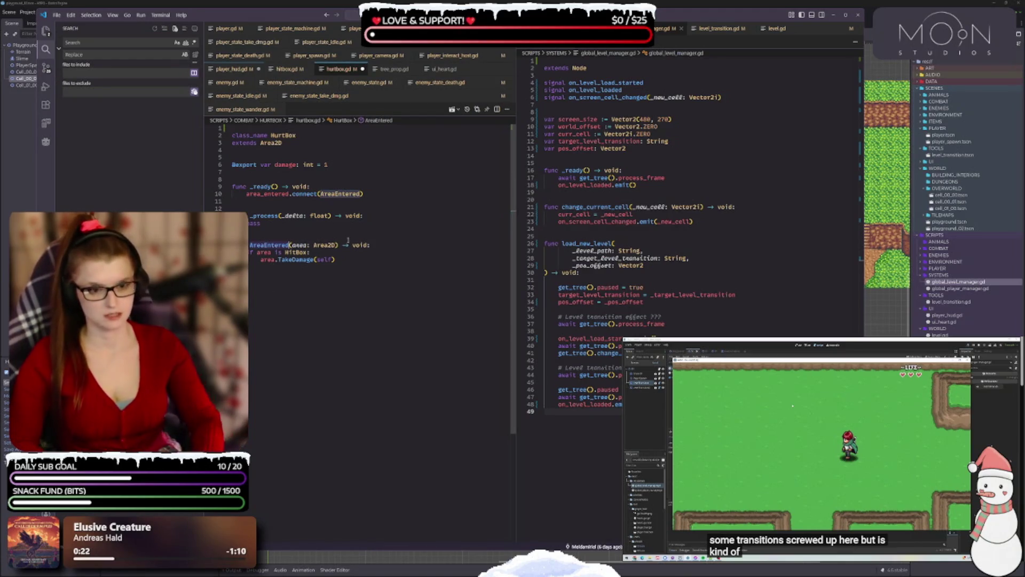
pyautogui.press('Delete')
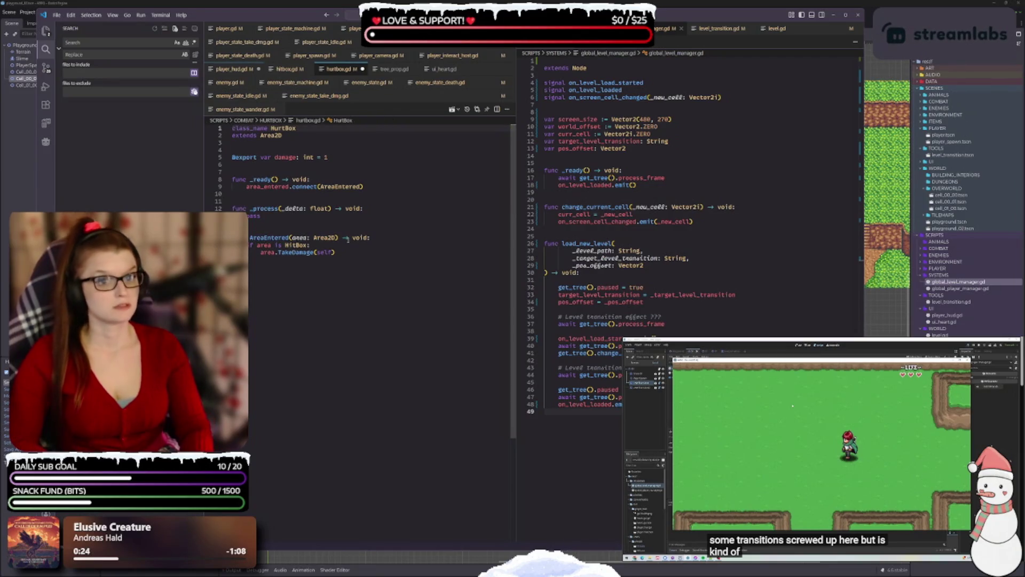
pyautogui.hotkey('ctrl', 'z')
pyautogui.hotkey('ctrl', 'z')
pyautogui.hotkey('ctrl', 'z')
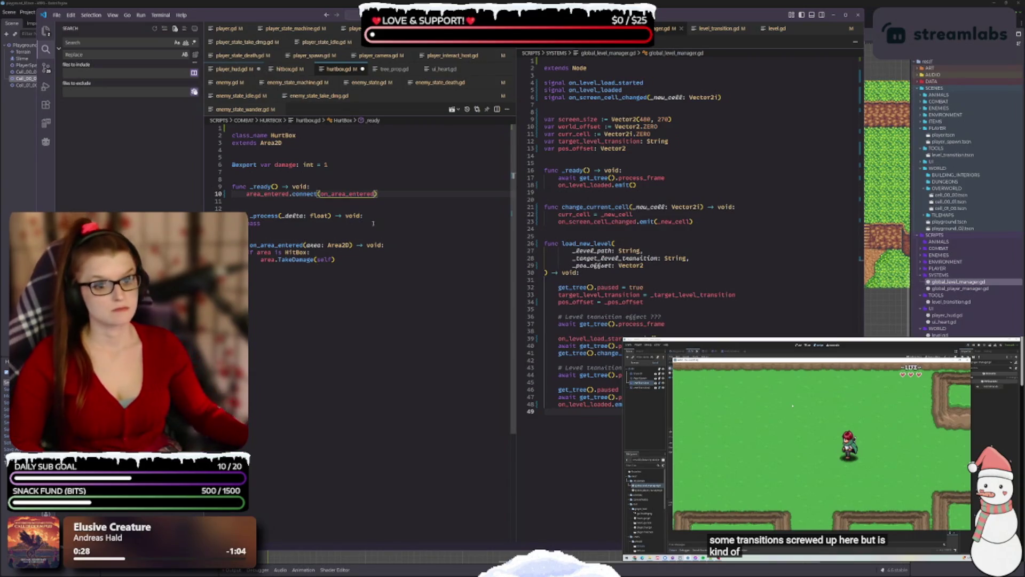
# - Prefix the area parameter and its two uses with an underscore, making it _area
pyautogui.click(305, 245)
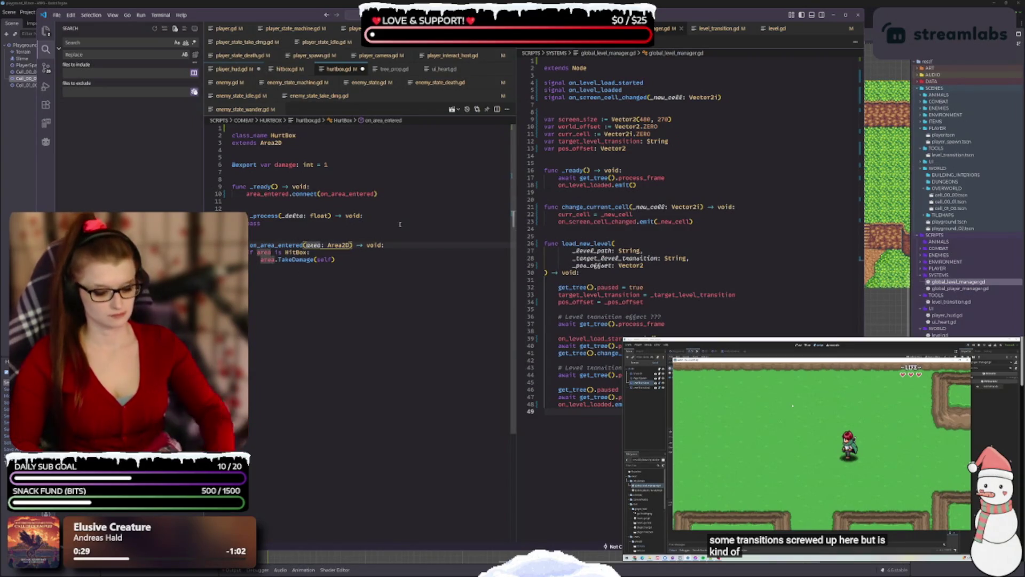
pyautogui.write('_')
pyautogui.click(373, 208)
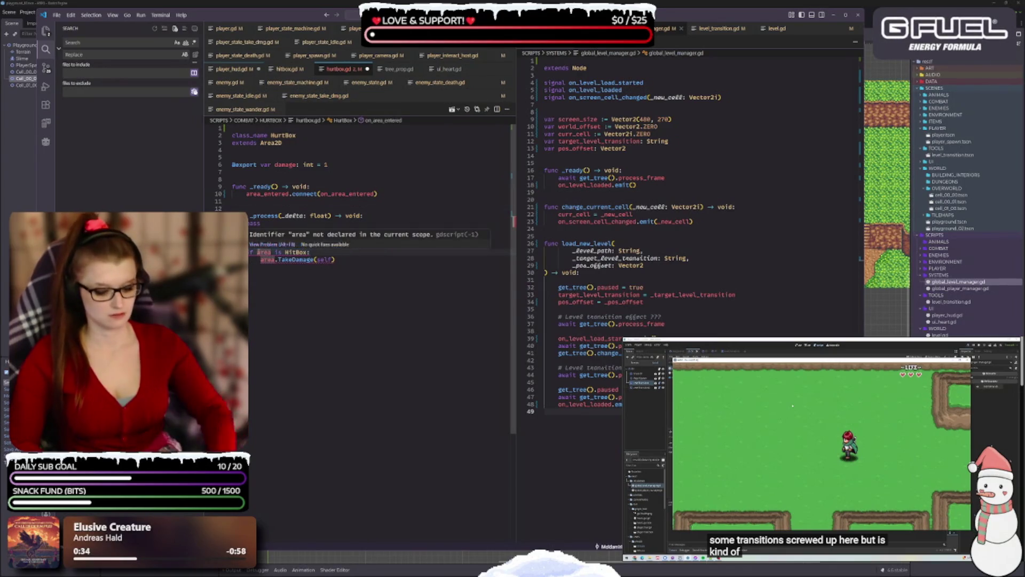
pyautogui.click(258, 252)
pyautogui.write('_')
pyautogui.click(332, 240)
pyautogui.click(261, 259)
pyautogui.write('_')
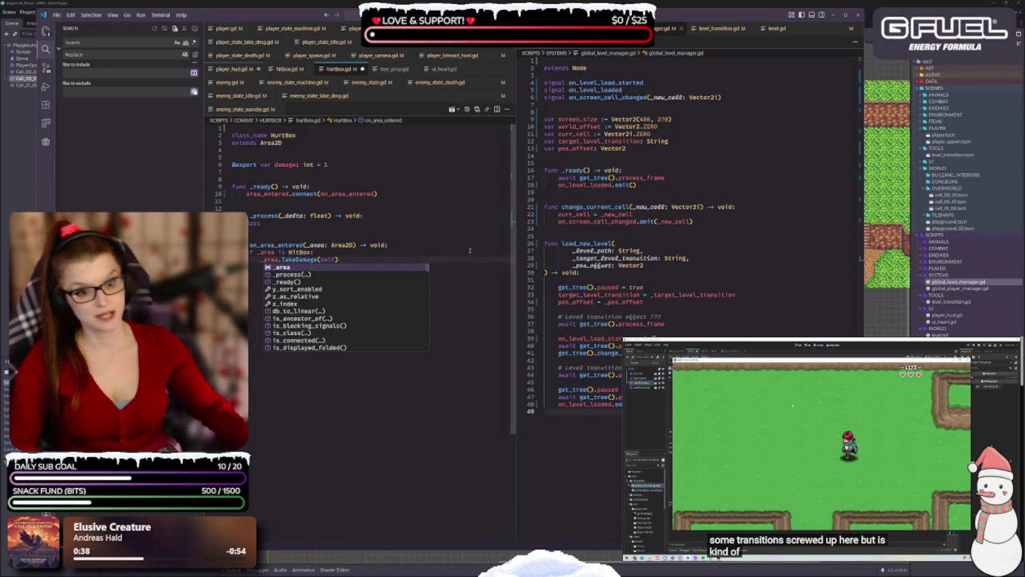
pyautogui.click(430, 231)
# - Replace the TakeDamage call with on_take_damage and save hurtbox.gd
pyautogui.doubleClick(295, 259)
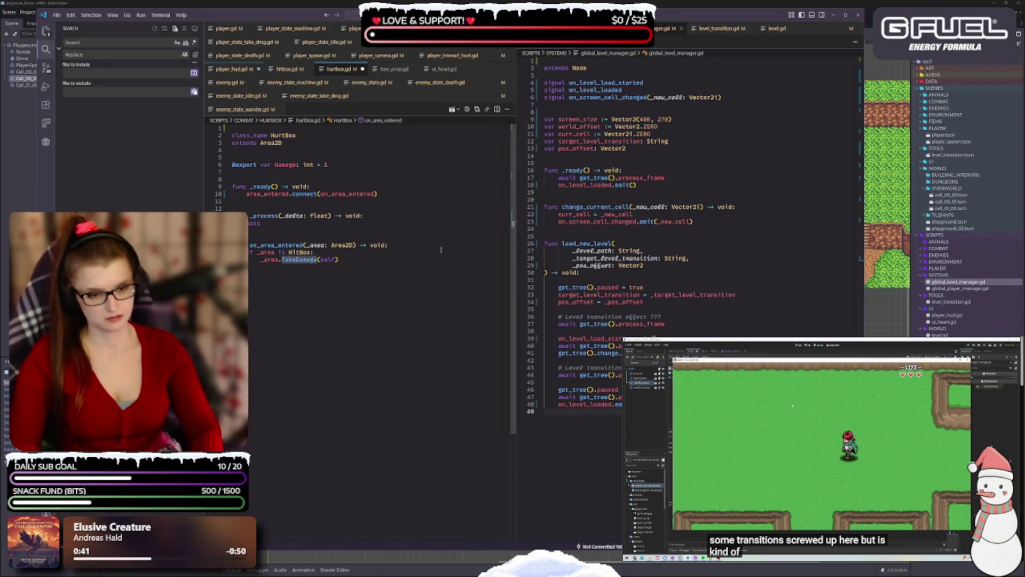
pyautogui.write('on_take_damage')
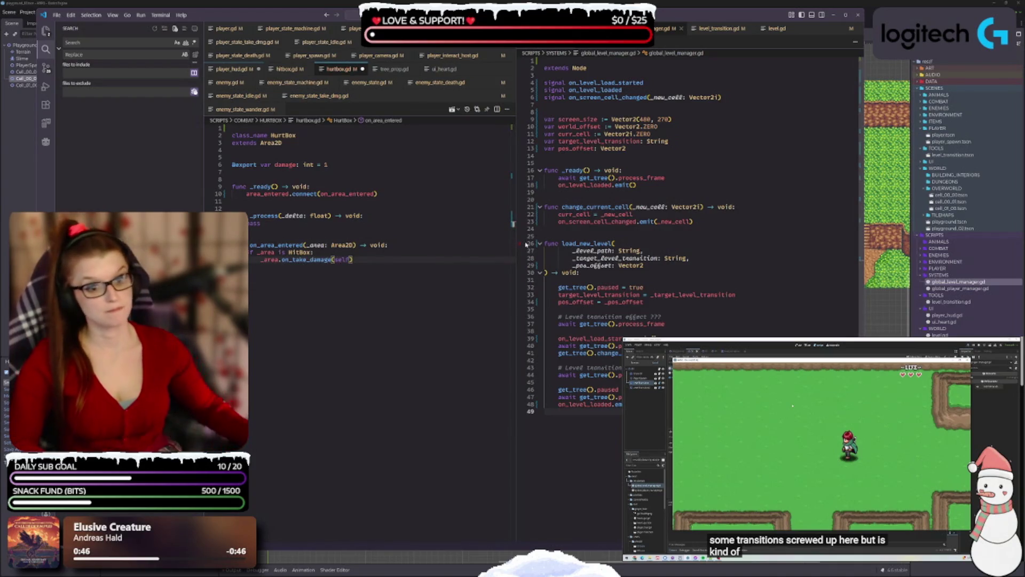
pyautogui.hotkey('ctrl', 's')
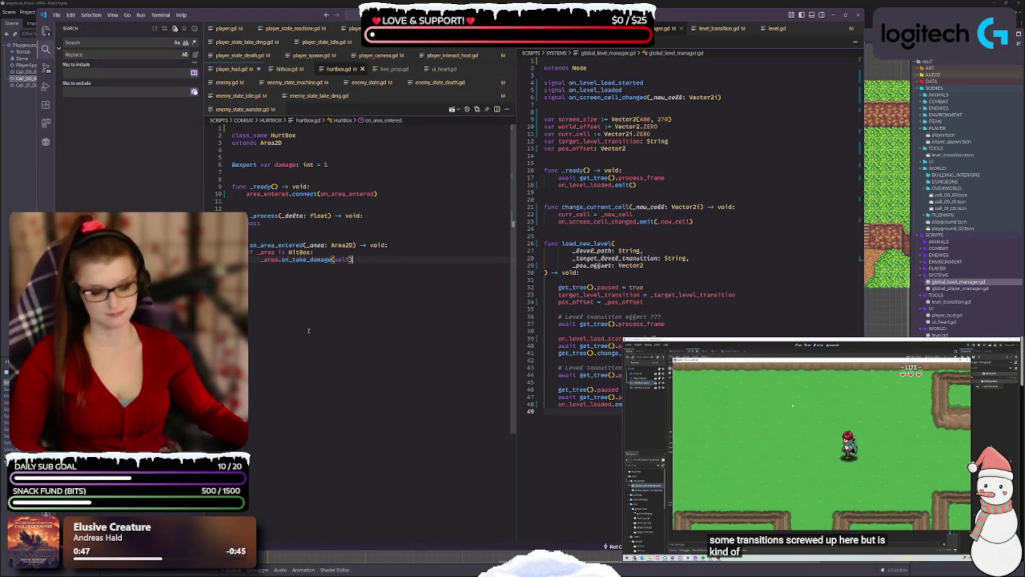
pyautogui.click(309, 331)
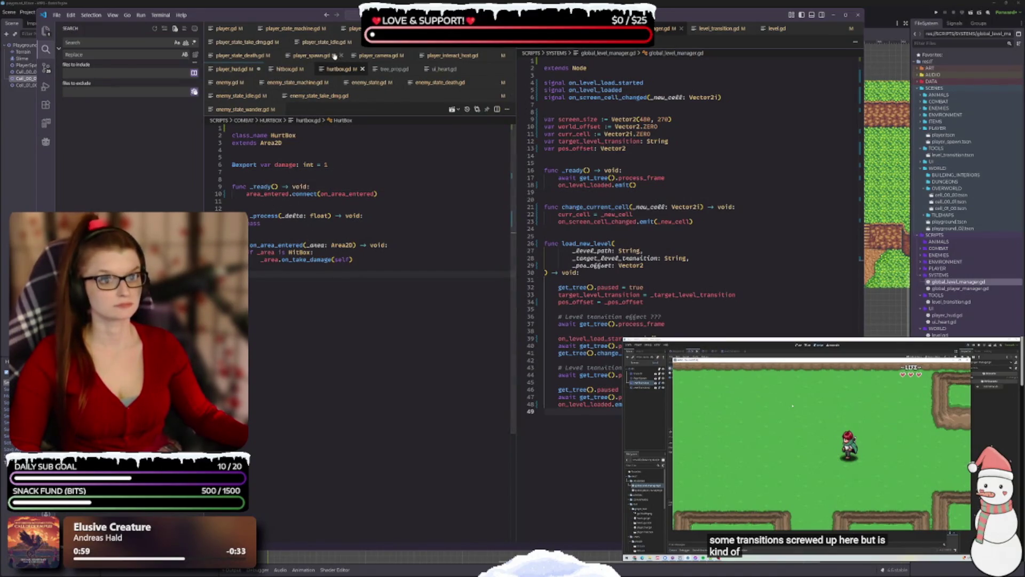
# - Compare hitbox.gd with hurtbox.gd's _on_area_entered calling _area.on_take_damage(self), then bring up tree_prop.gd
pyautogui.click(289, 69)
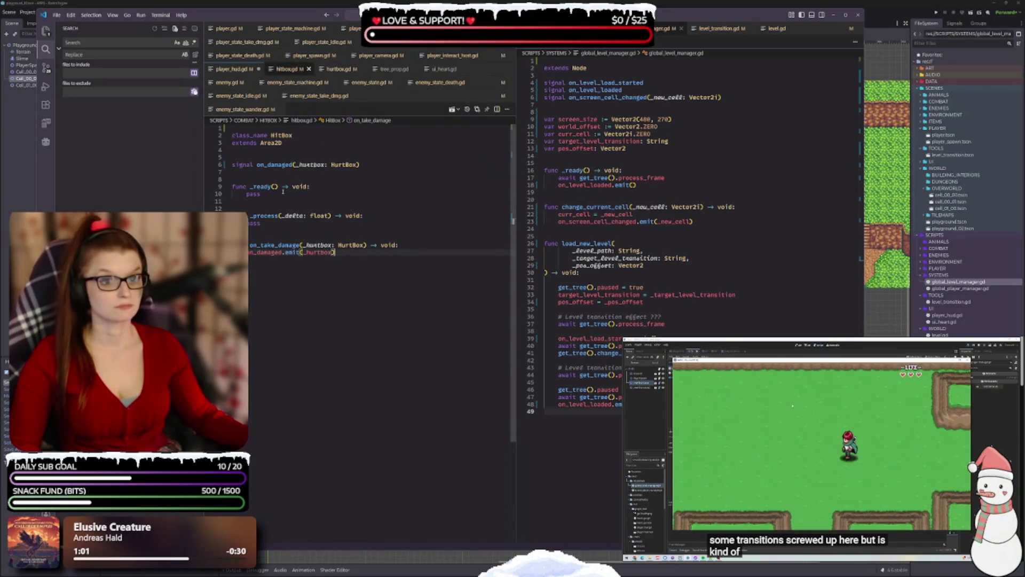
pyautogui.click(335, 69)
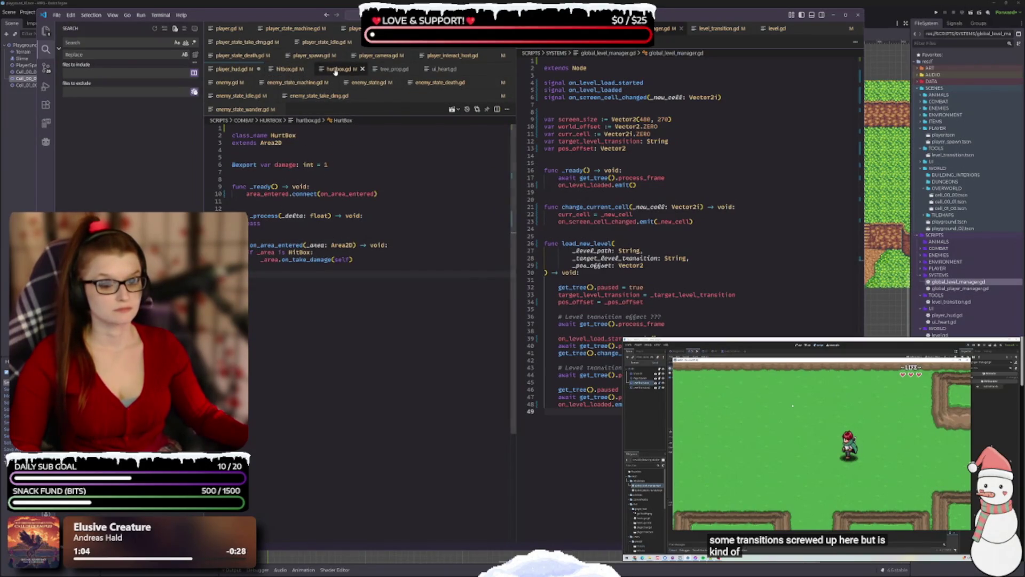
pyautogui.click(285, 71)
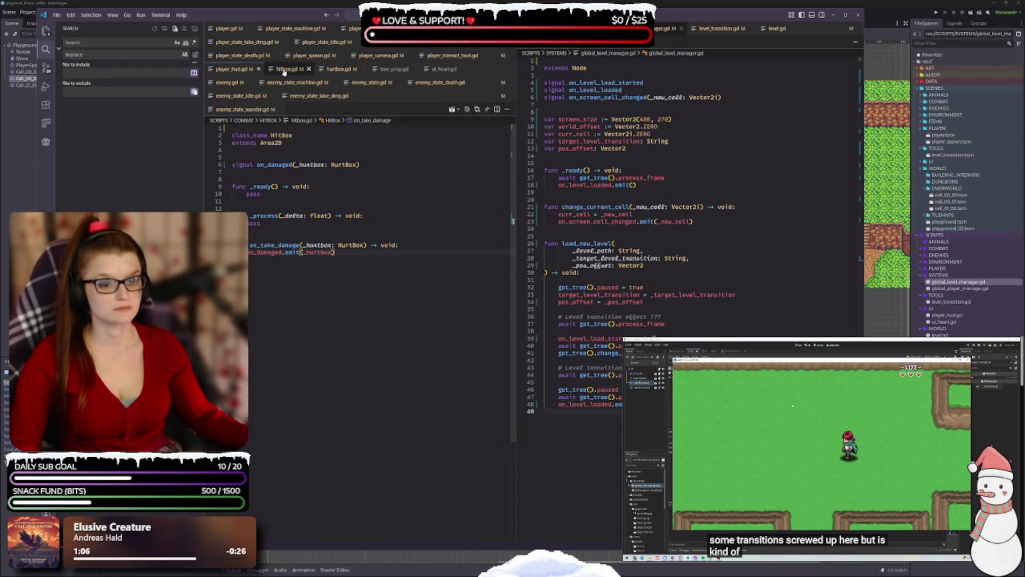
pyautogui.click(341, 71)
pyautogui.moveTo(351, 194)
pyautogui.moveTo(266, 194)
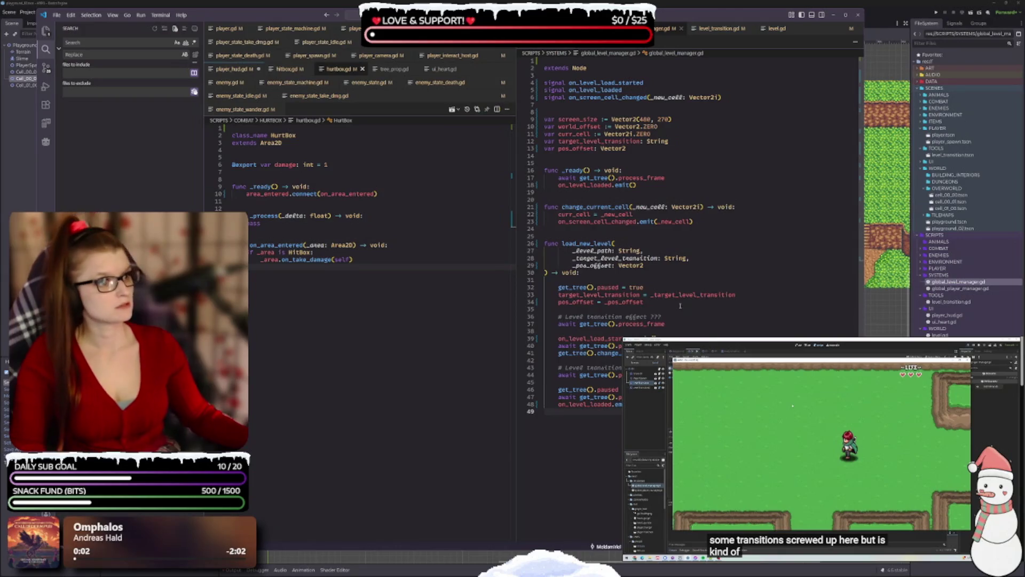
pyautogui.click(393, 71)
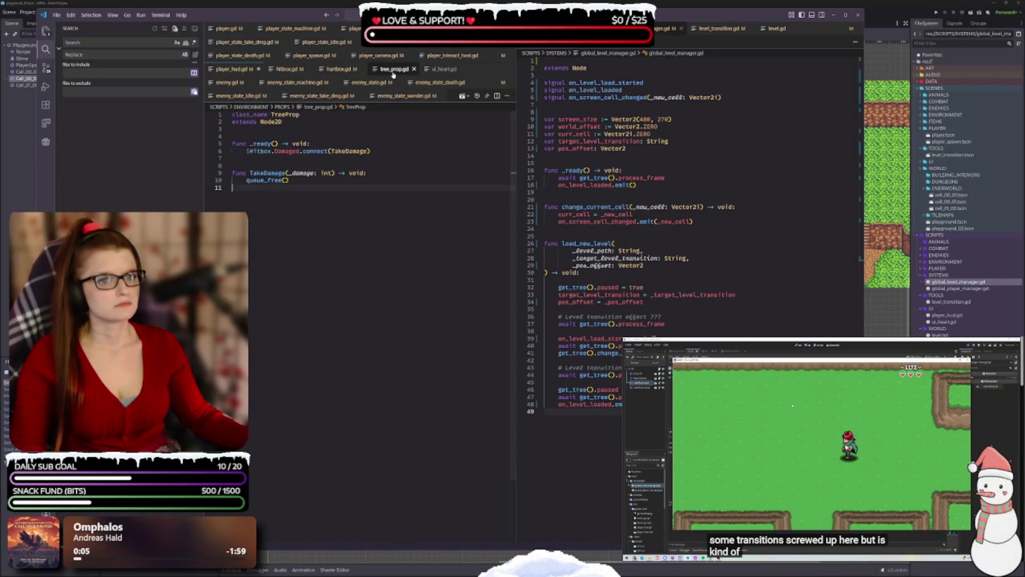
# - Add a blank line above TreeProp's class name and rename TakeDamage to on_take_damage in definition and connect call
pyautogui.doubleClick(247, 114)
pyautogui.press('Return')
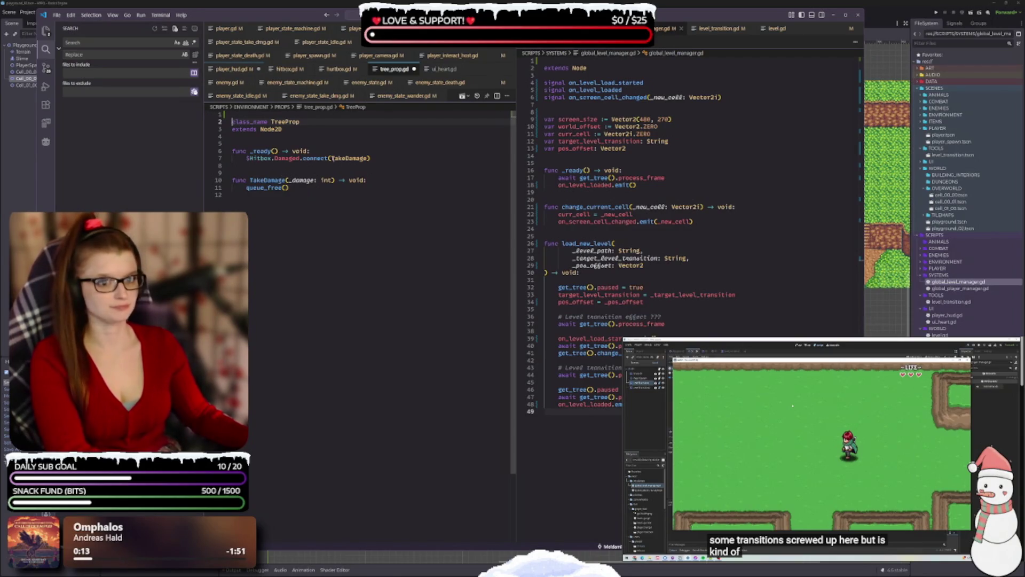
pyautogui.doubleClick(264, 180)
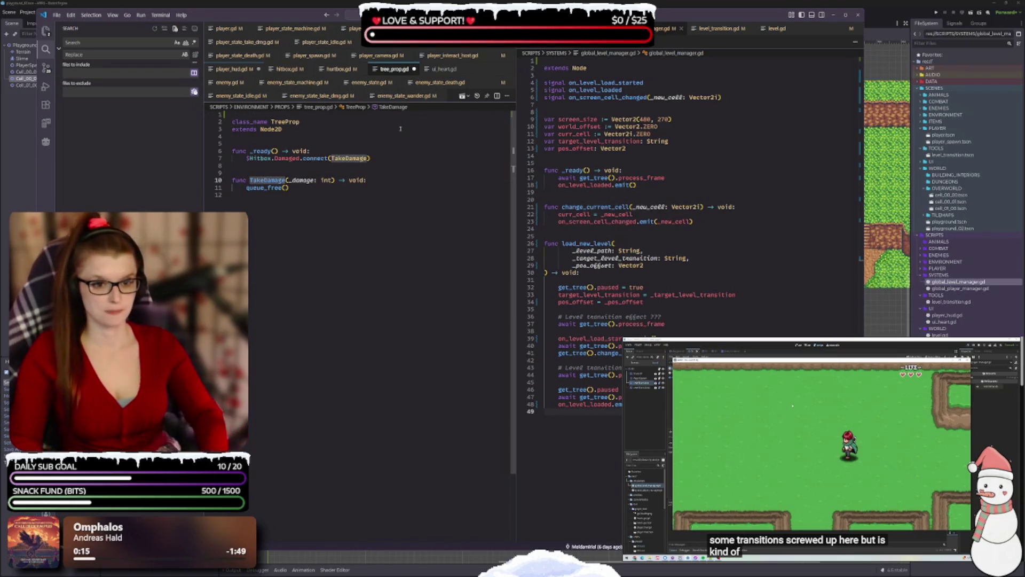
pyautogui.write('on_')
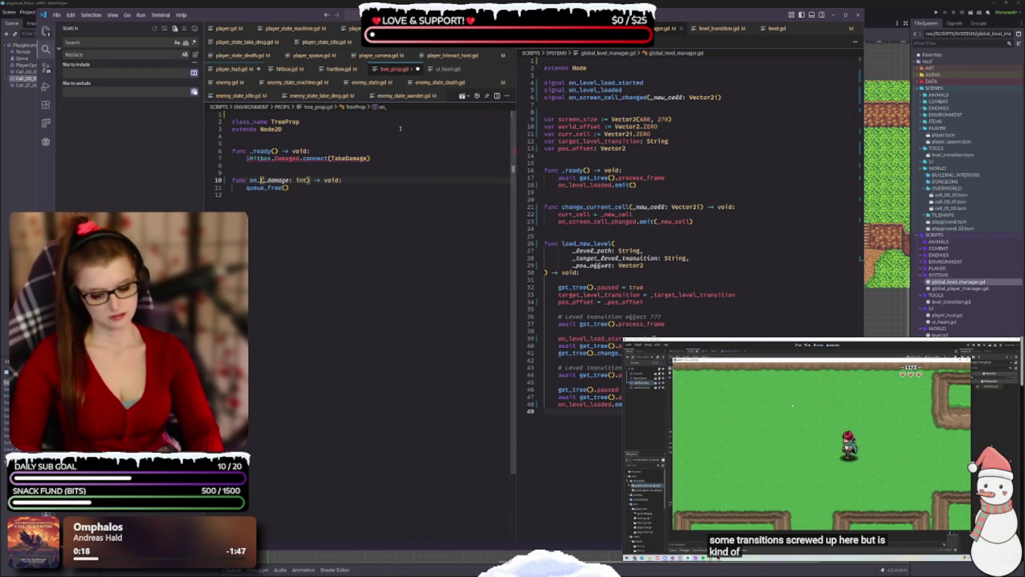
pyautogui.write('take_damage')
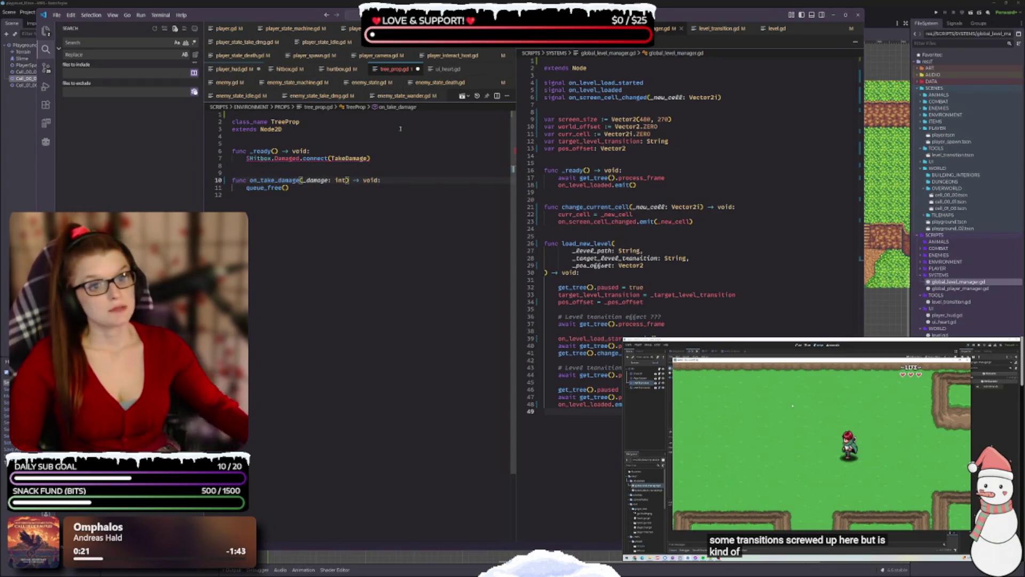
pyautogui.doubleClick(266, 183)
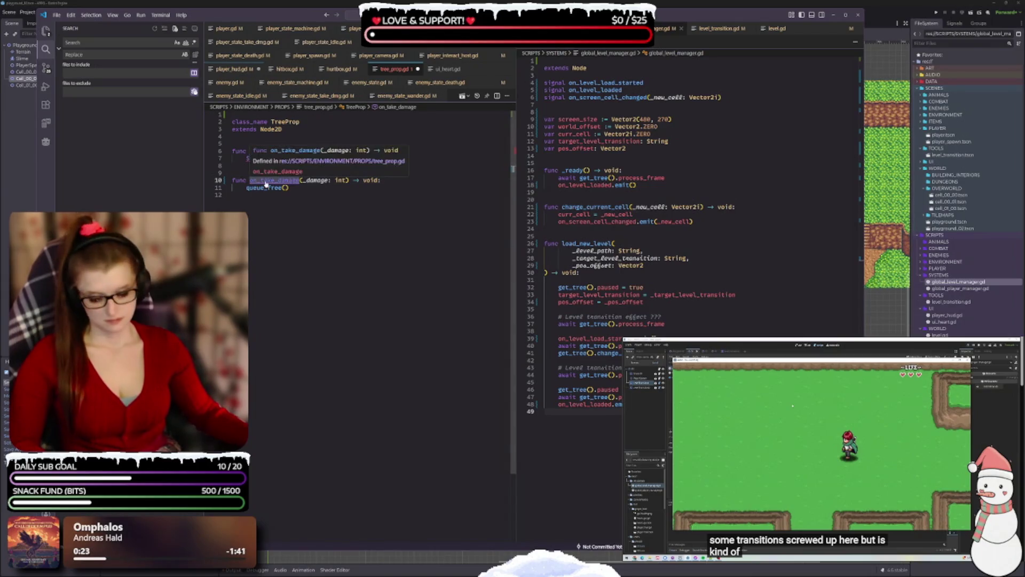
pyautogui.hotkey('ctrl', 'c')
pyautogui.doubleClick(349, 158)
pyautogui.hotkey('ctrl', 'v')
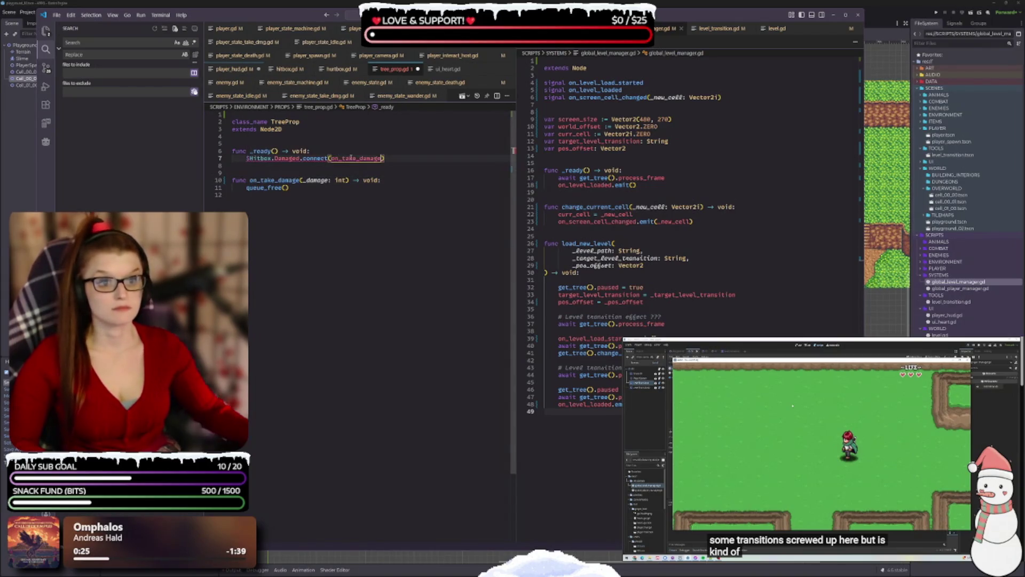
pyautogui.doubleClick(316, 180)
pyautogui.click(322, 191)
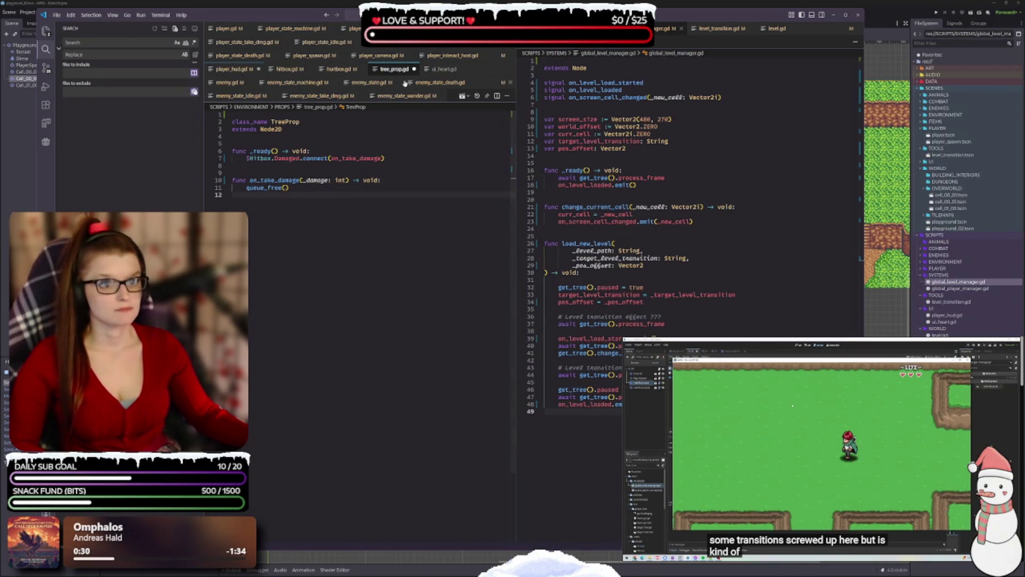
# - Connect $Hitbox.on_damaged instead of Damaged, checking the signal name in hitbox.gd, and save
pyautogui.click(291, 70)
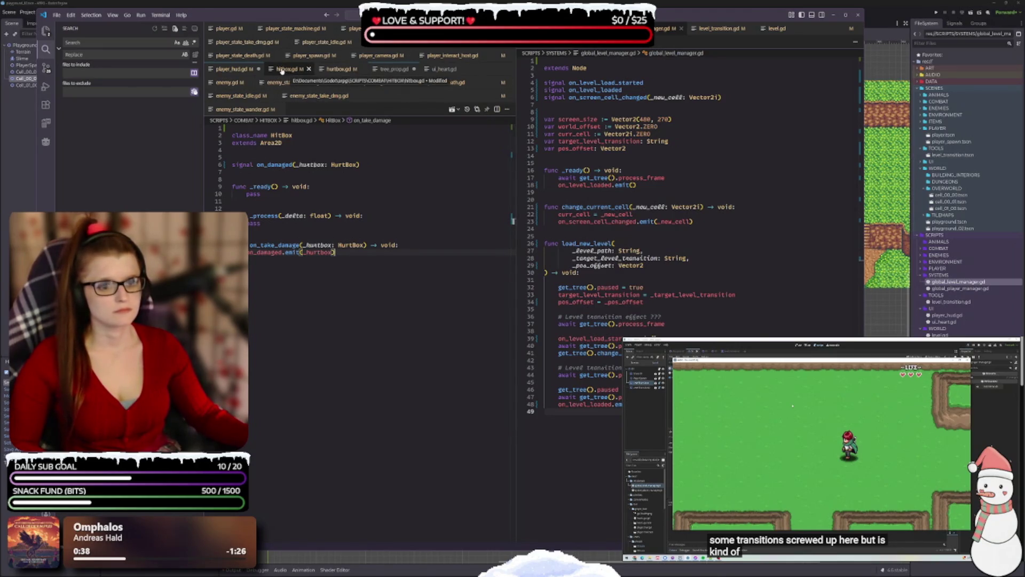
pyautogui.click(394, 69)
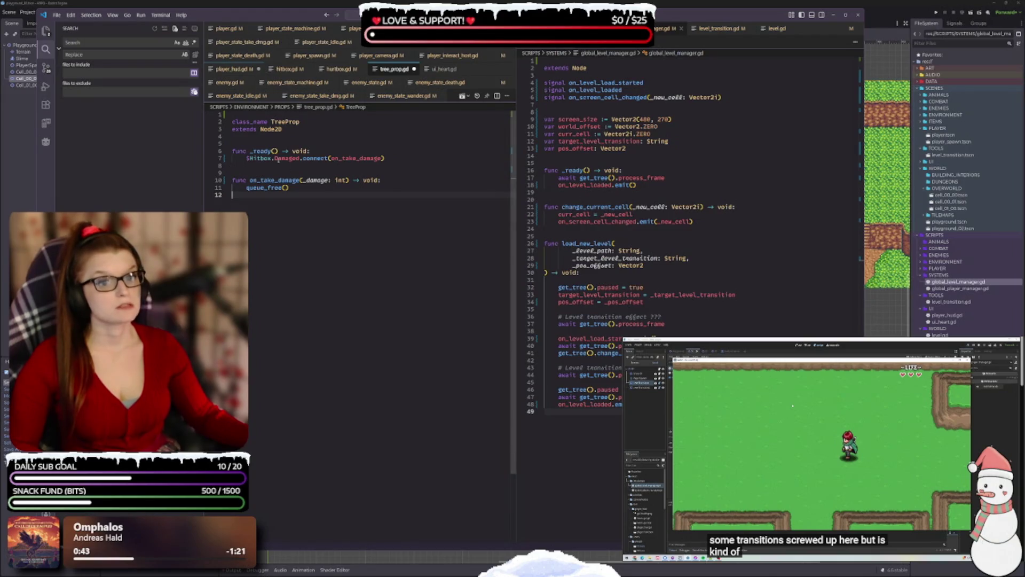
pyautogui.doubleClick(299, 158)
pyautogui.write('D')
pyautogui.press('BackSpace')
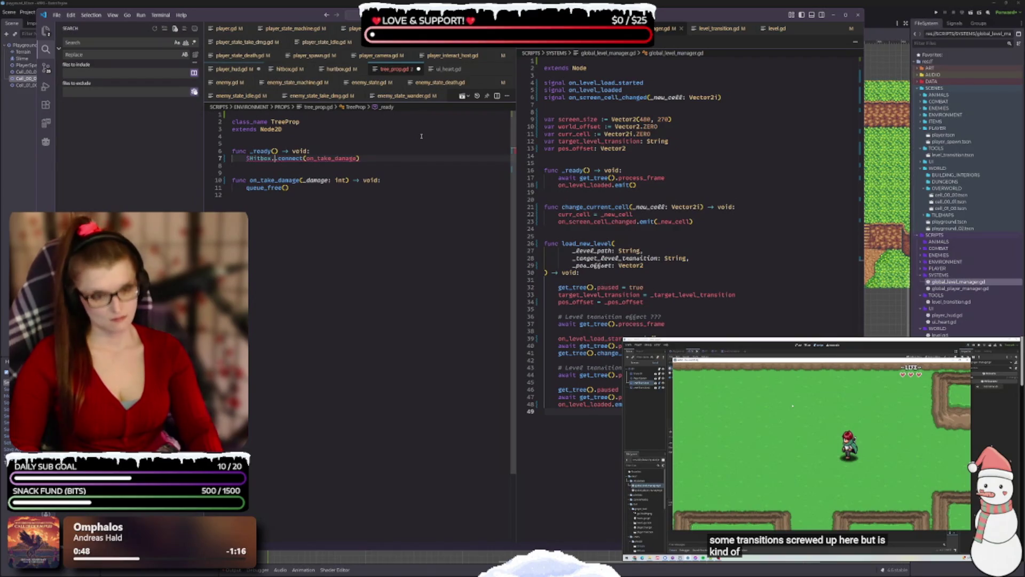
pyautogui.write('dama')
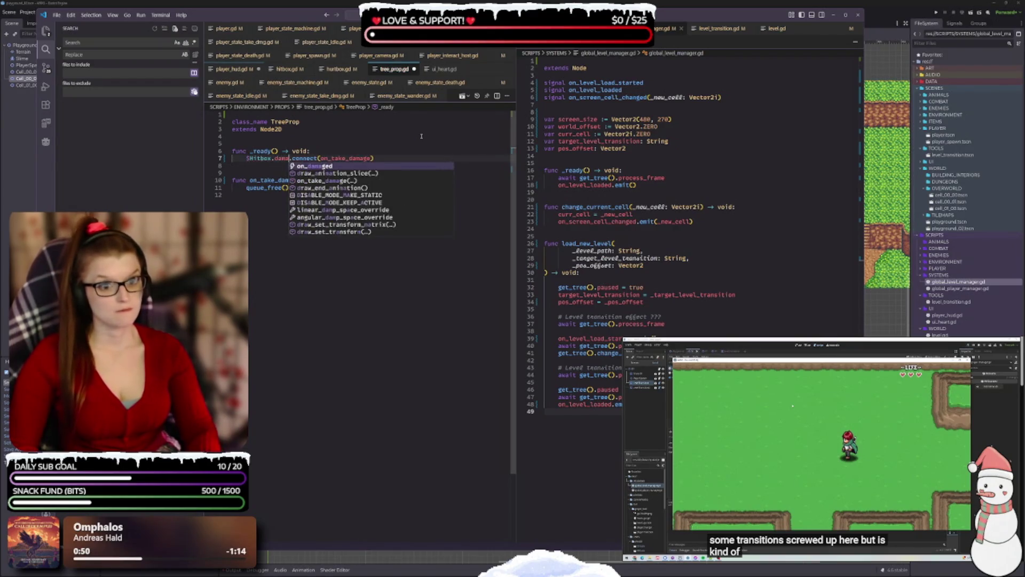
pyautogui.press('Return')
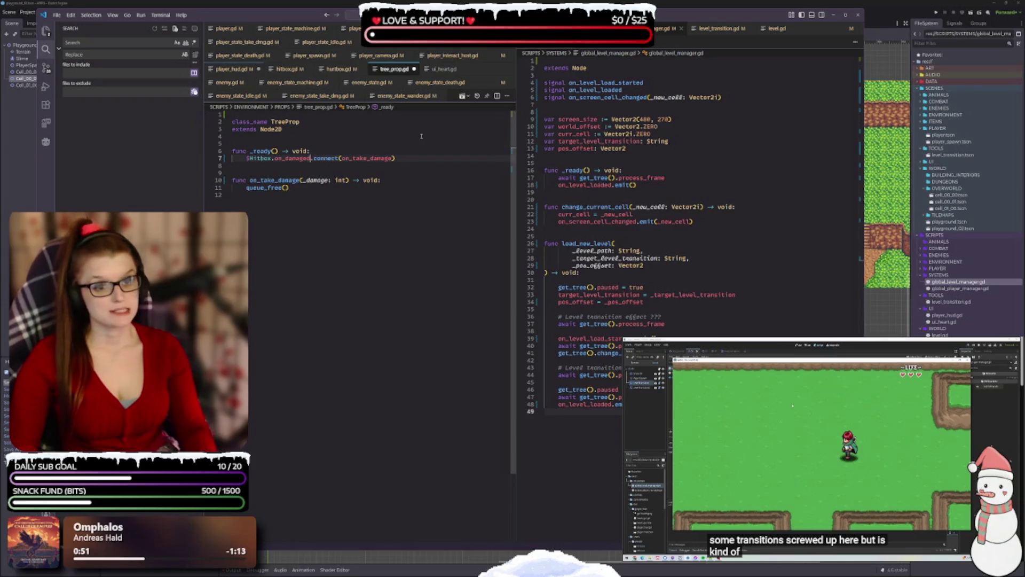
pyautogui.hotkey('ctrl', 's')
pyautogui.click(331, 186)
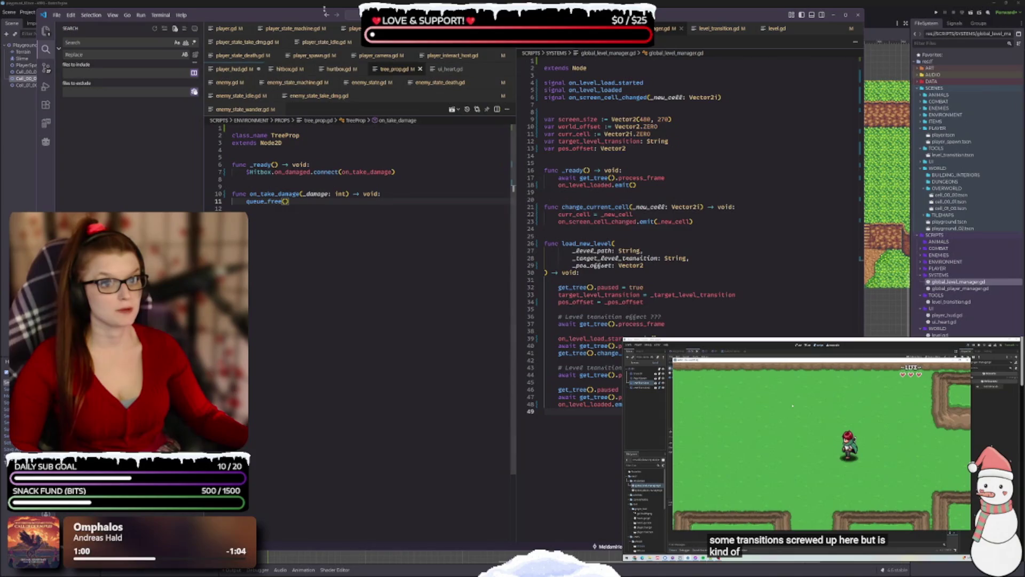
pyautogui.click(288, 69)
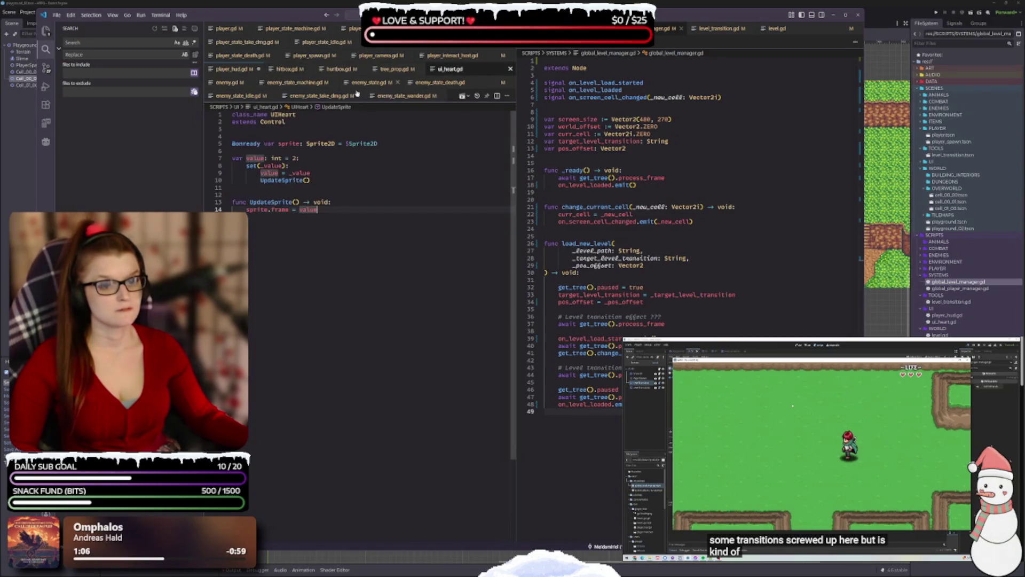
pyautogui.click(383, 71)
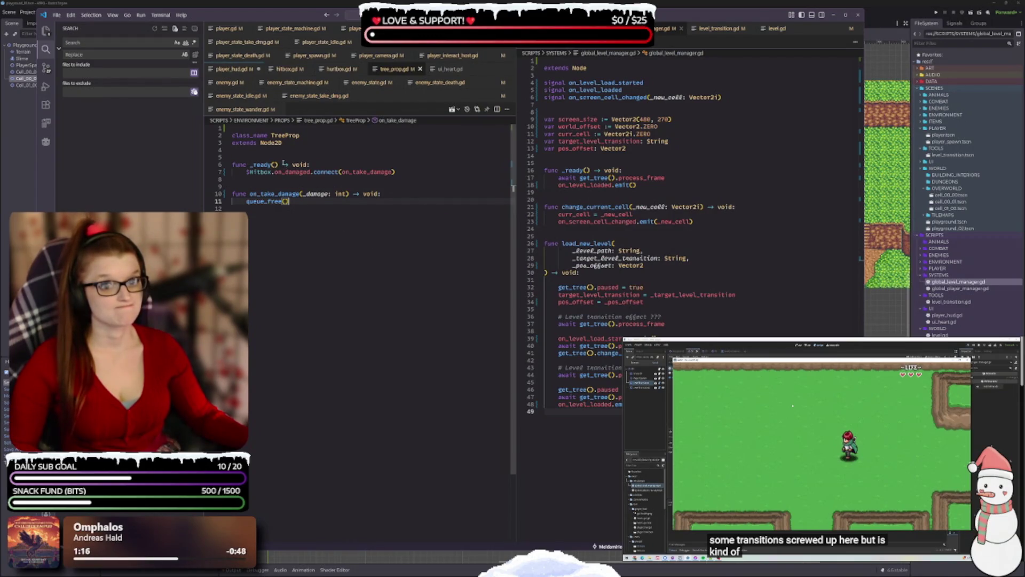
pyautogui.click(286, 69)
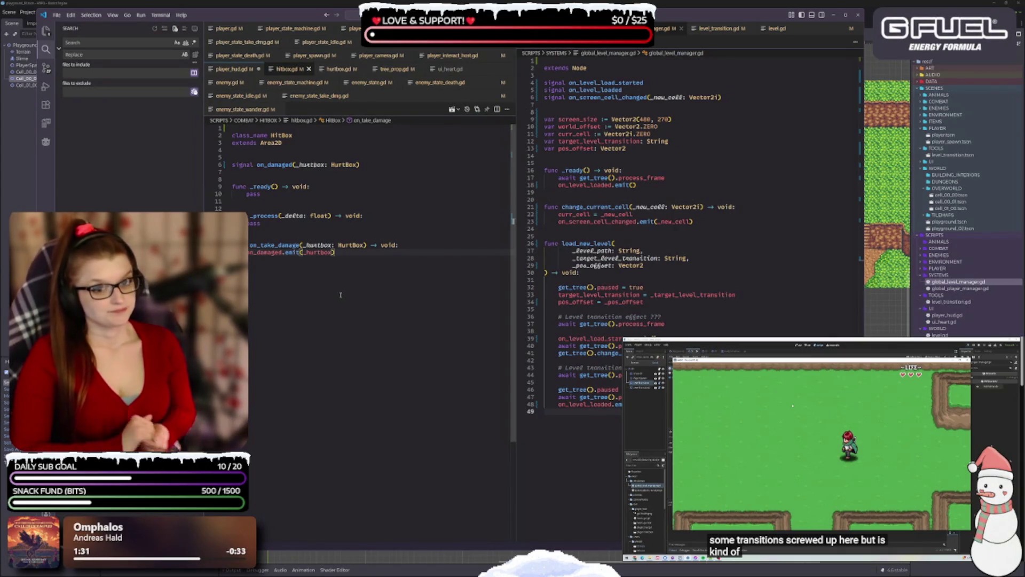
# - Add blank lines after the emit line in hitbox.gd and save
pyautogui.press('Return')
pyautogui.press('Return')
pyautogui.hotkey('ctrl', 's')
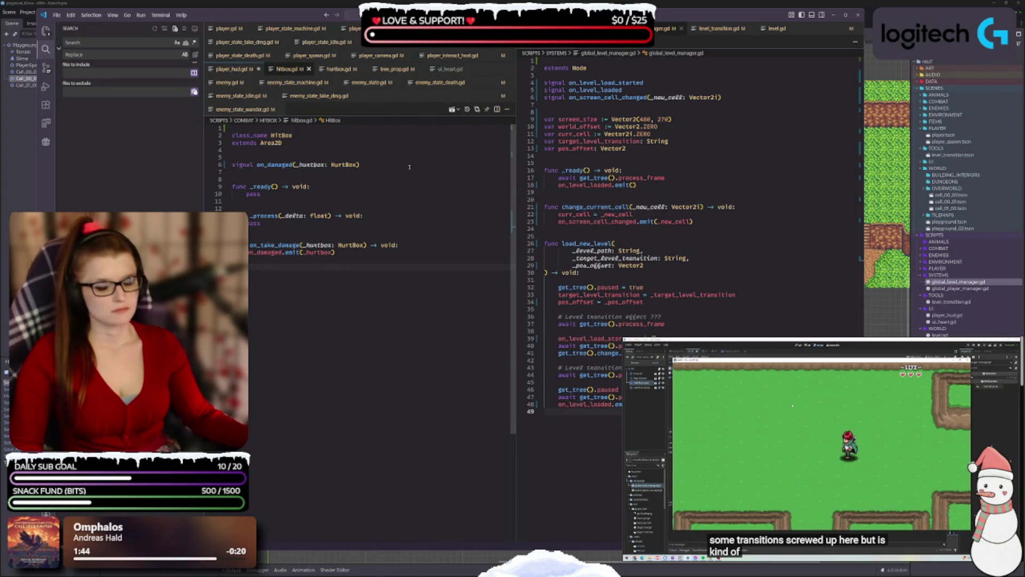
pyautogui.moveTo(355, 164)
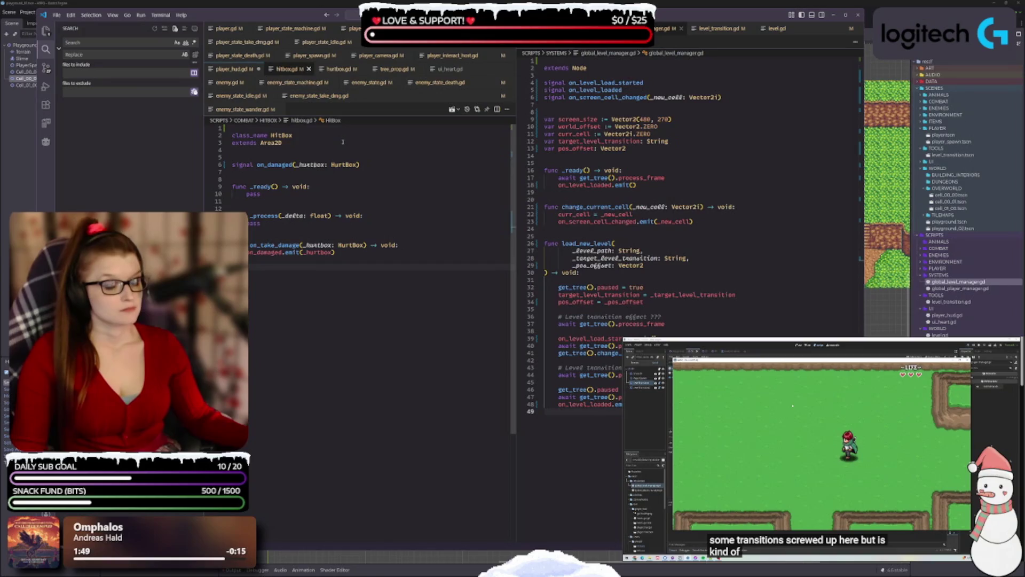
# - Review hurtbox.gd, remove a blank line in hitbox.gd, and browse tree_prop.gd and hurtbox.gd
pyautogui.click(339, 69)
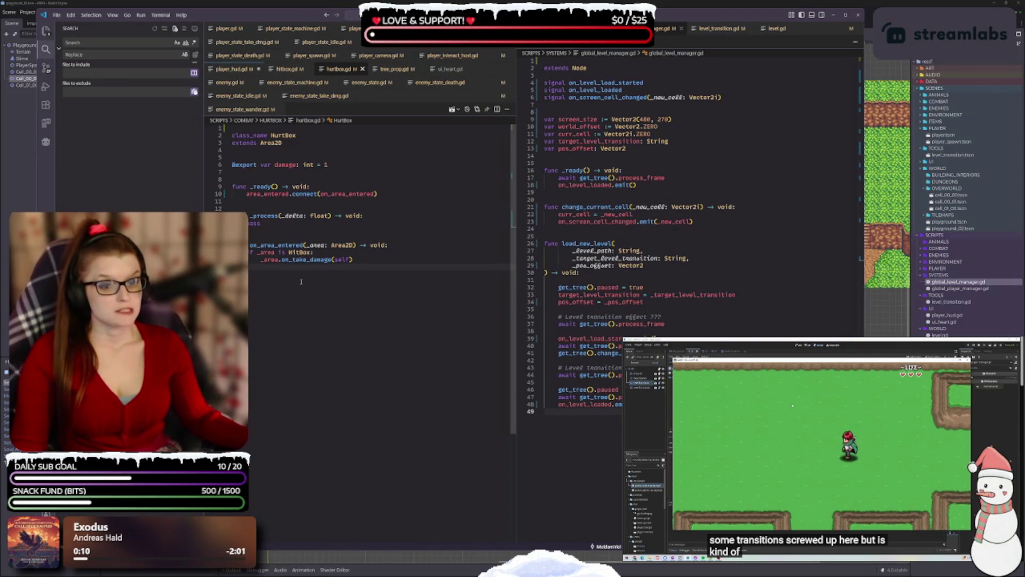
pyautogui.click(293, 73)
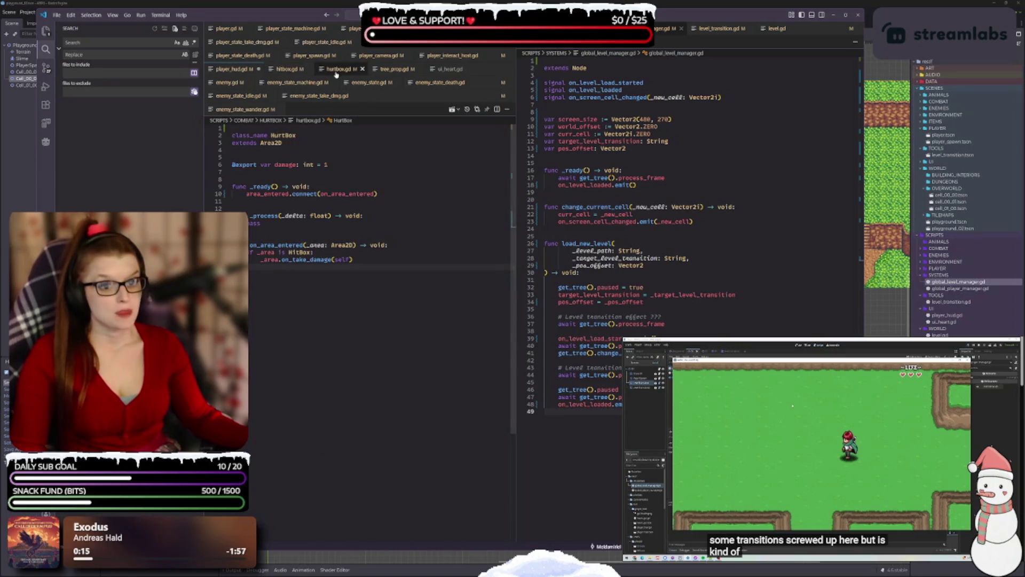
pyautogui.press('BackSpace')
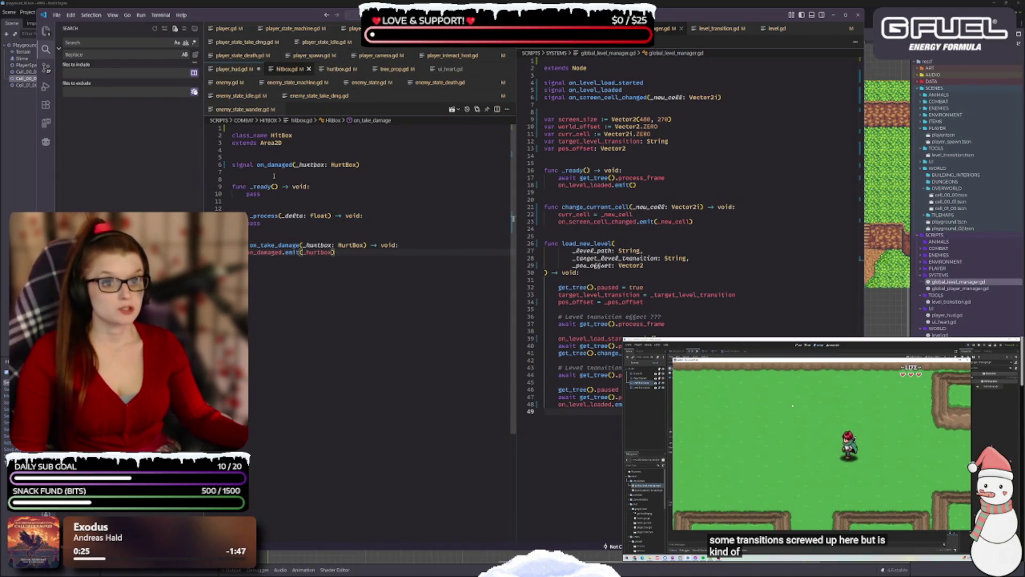
pyautogui.click(371, 161)
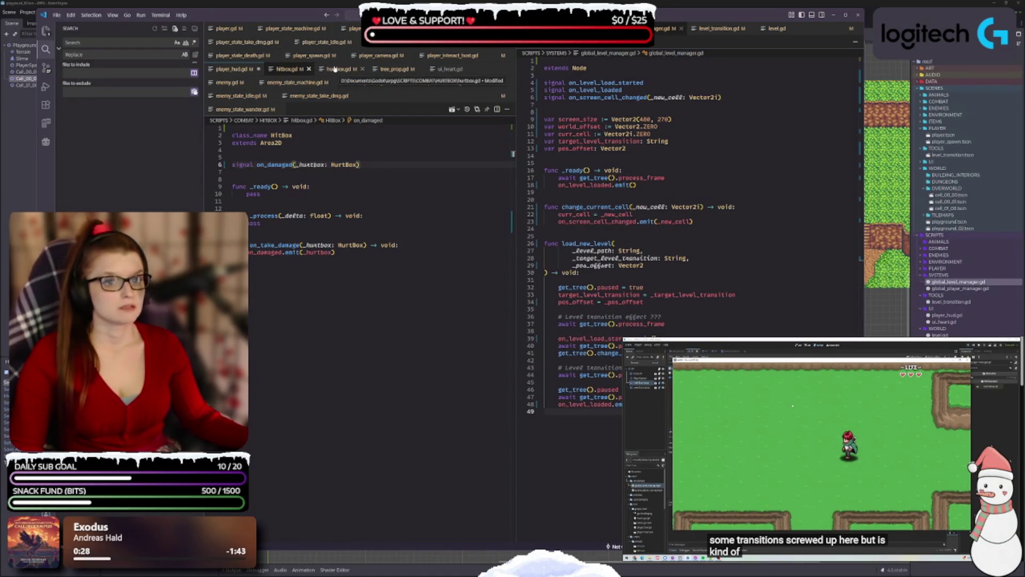
pyautogui.click(396, 69)
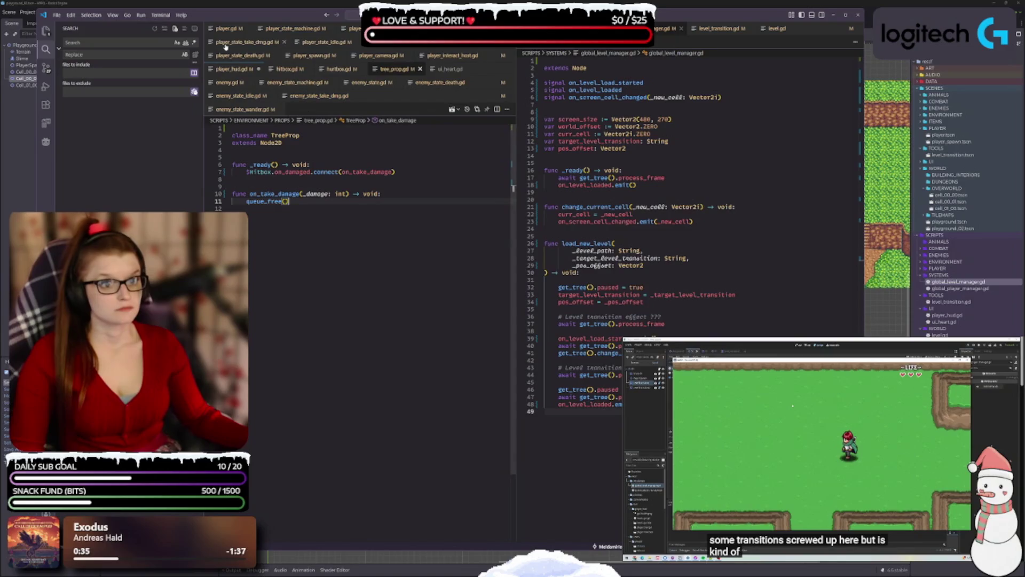
pyautogui.click(337, 69)
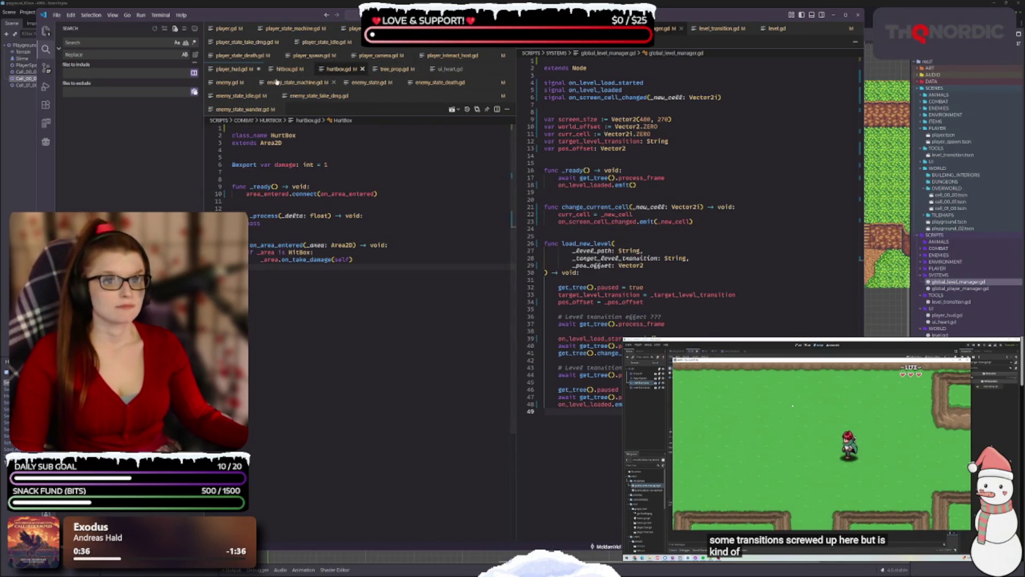
pyautogui.click(446, 69)
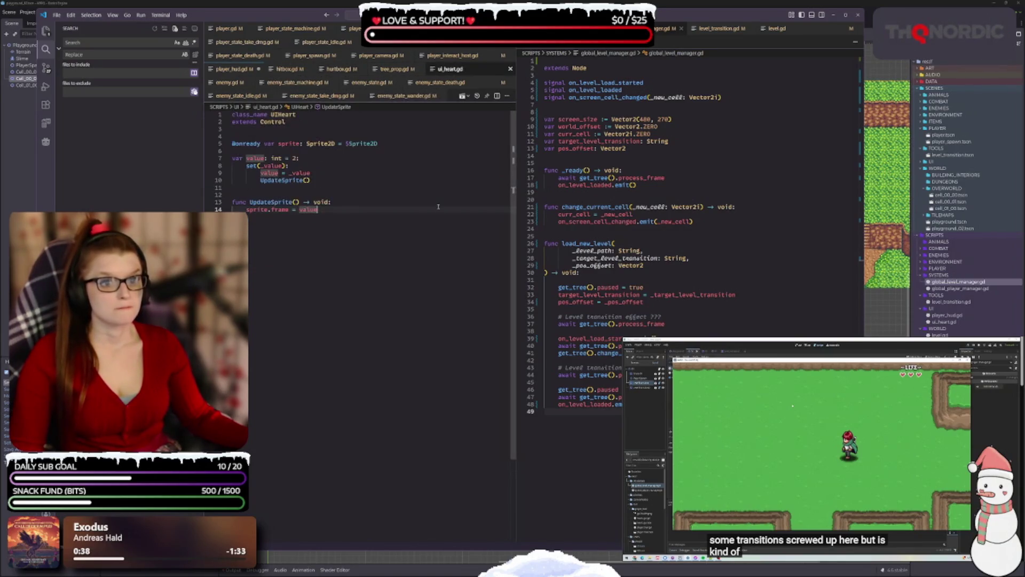
# - Add a blank line above UIHeart's class name, save, and check the _value parameter's uses
pyautogui.click(233, 115)
pyautogui.press('Return')
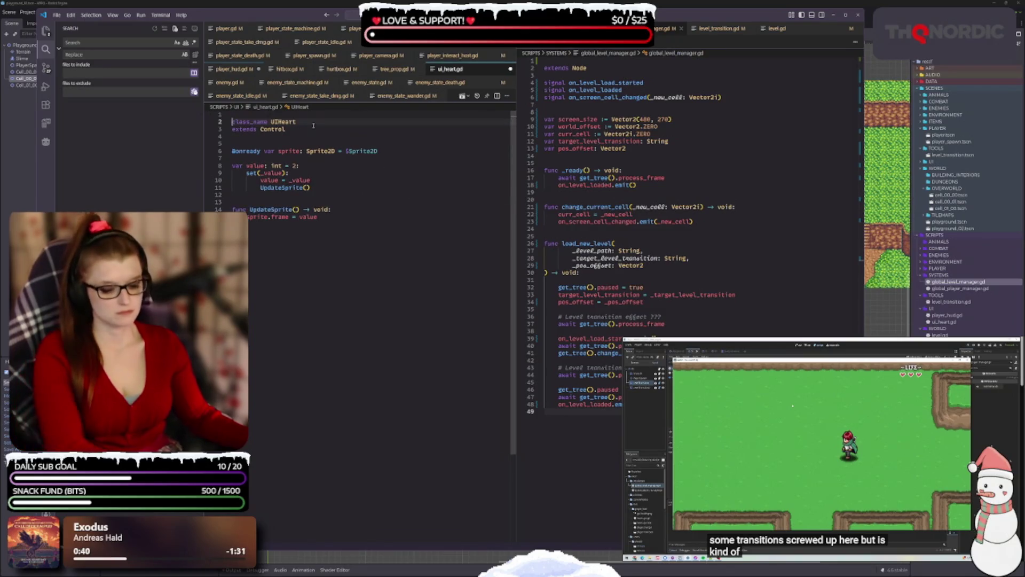
pyautogui.hotkey('ctrl', 's')
pyautogui.doubleClick(300, 180)
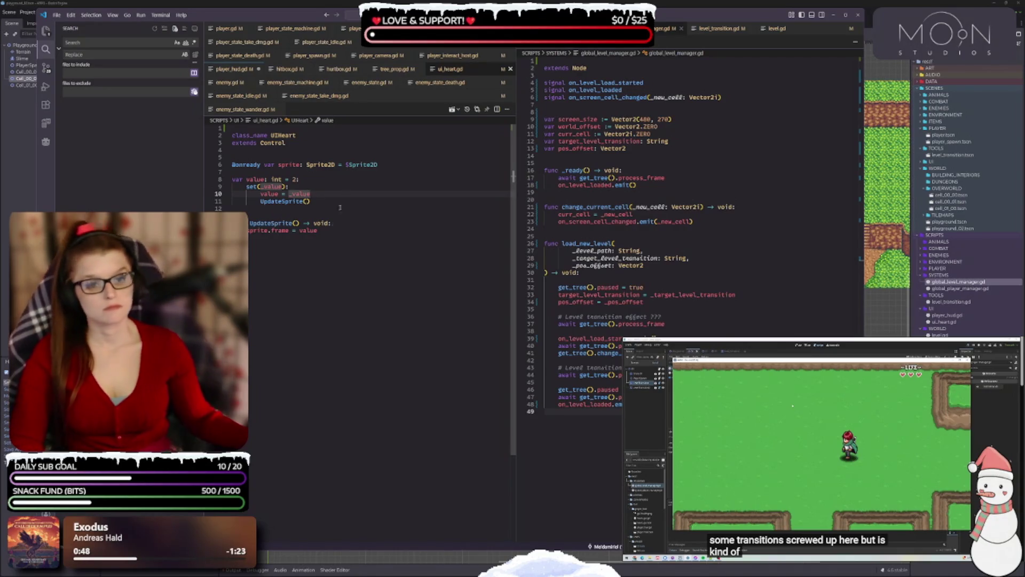
pyautogui.click(320, 213)
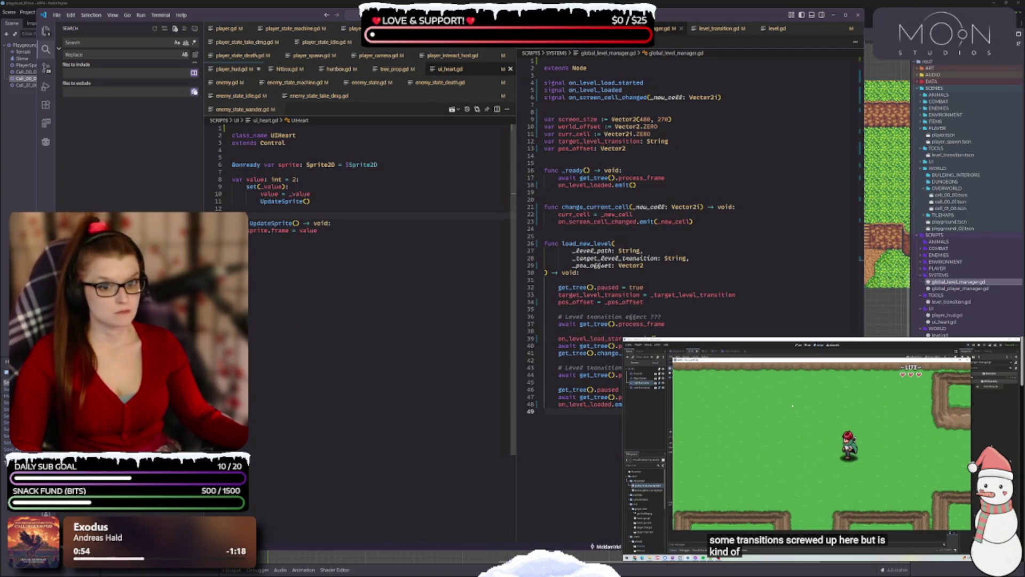
# - Rename UpdateSprite to update_sprite in its definition and the value setter call
pyautogui.doubleClick(270, 223)
pyautogui.write('update')
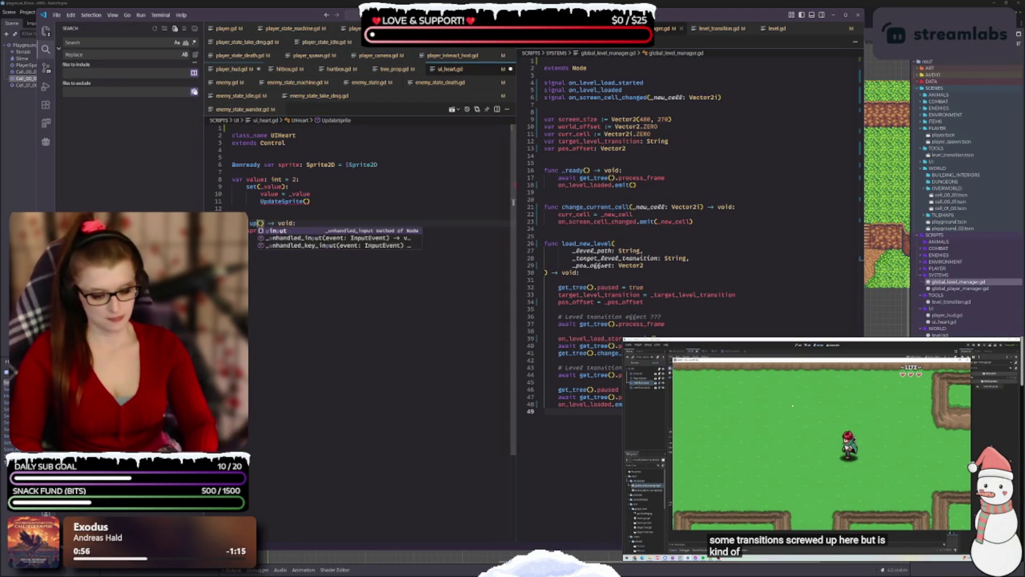
pyautogui.write('_sprite')
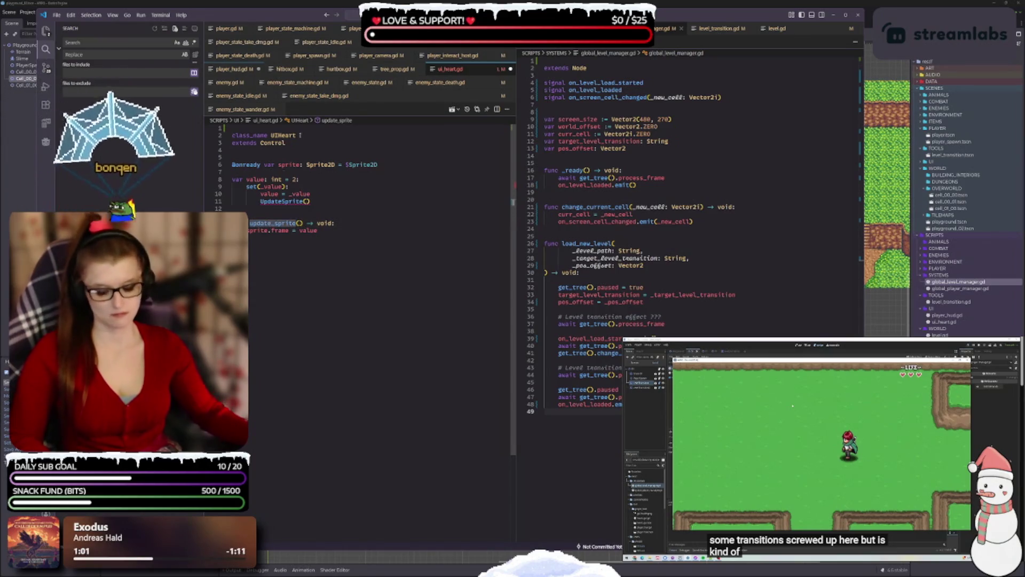
pyautogui.doubleClick(285, 202)
pyautogui.write('update_sprite')
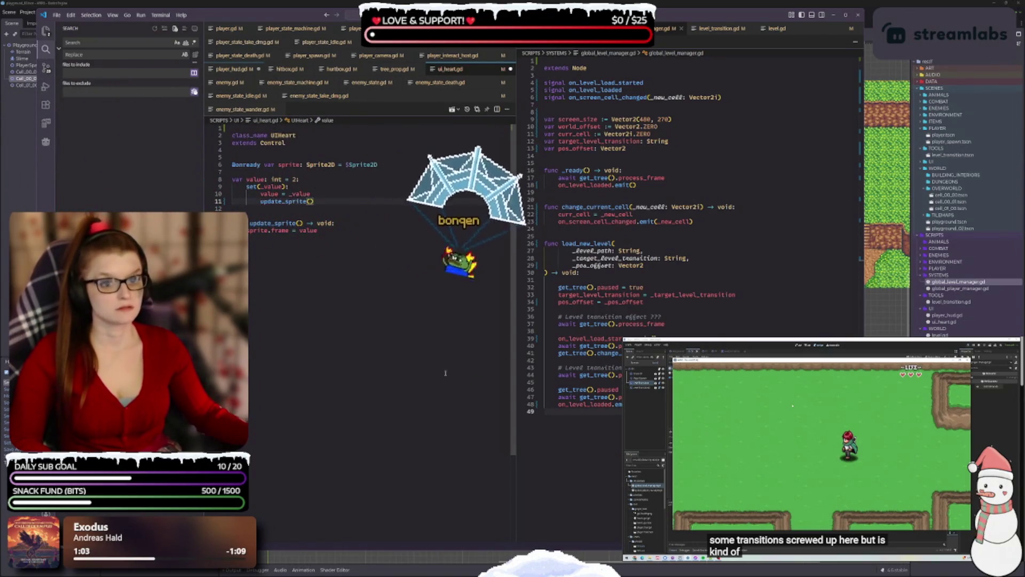
pyautogui.click(359, 232)
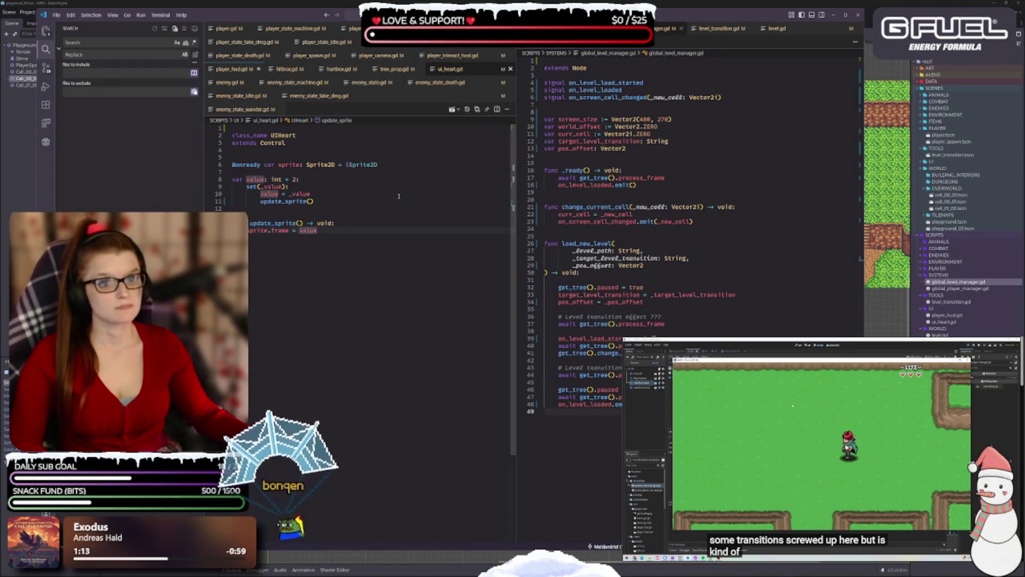
pyautogui.click(239, 96)
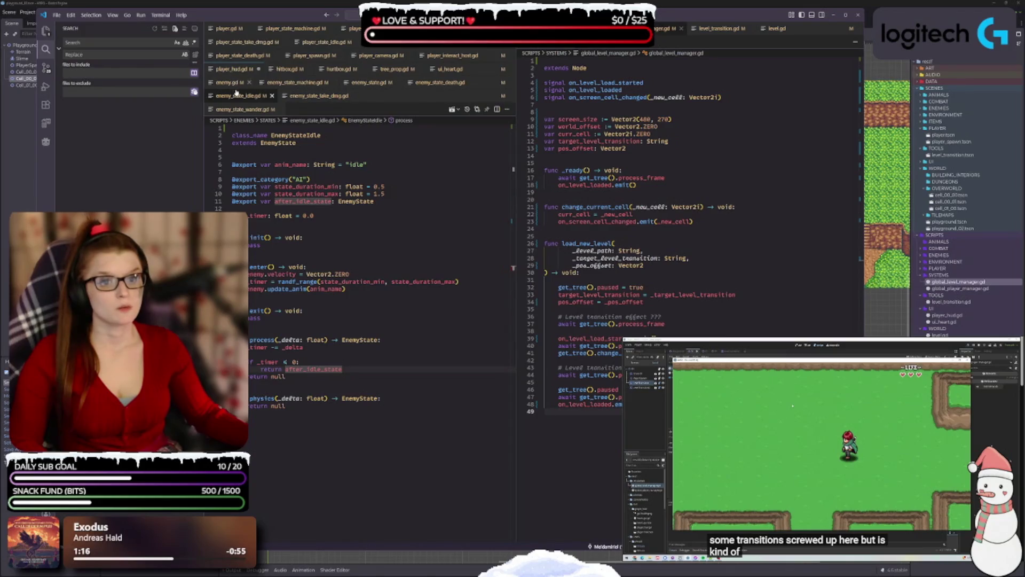
# - In enemy.gd, rename the new_dir signal parameter to _new_dir
pyautogui.click(227, 83)
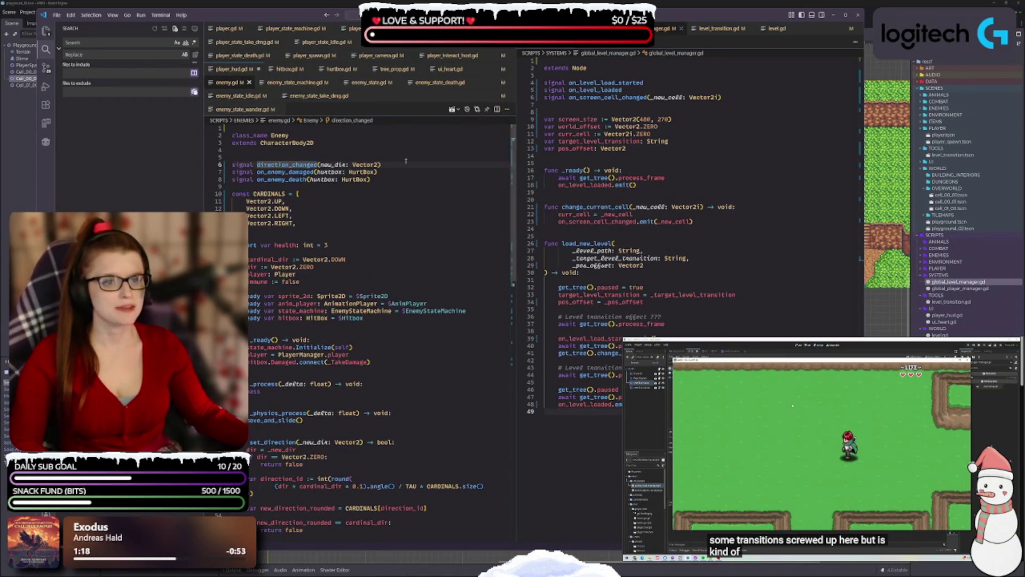
pyautogui.press('Down')
pyautogui.press('Down')
pyautogui.press('Down')
pyautogui.click(319, 164)
pyautogui.write('_')
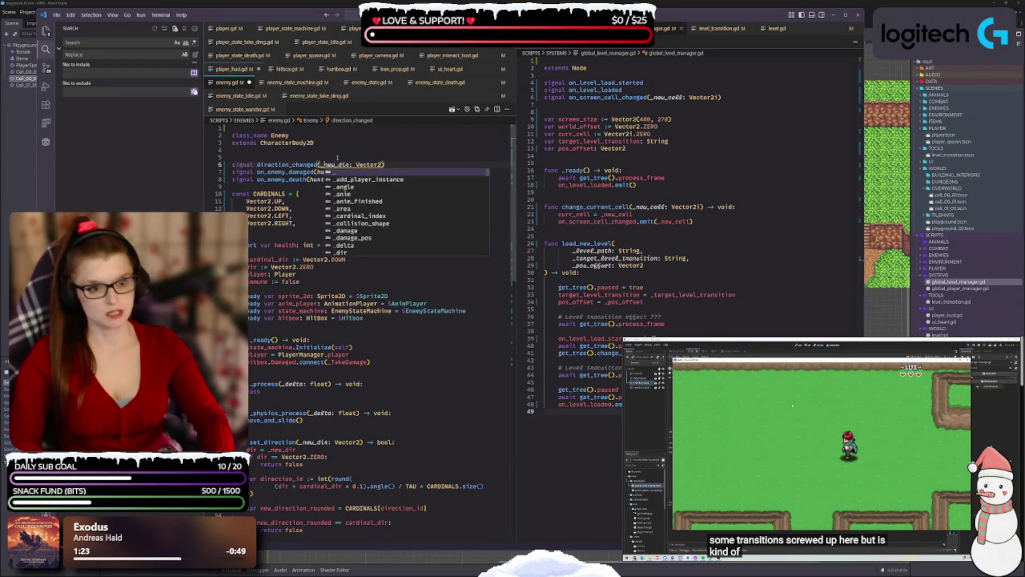
pyautogui.press('Escape')
# - Prefix the hurtbox signal parameters on lines 7 and 8 with underscores and save
pyautogui.press('Down')
pyautogui.press('Left')
pyautogui.press('Left')
pyautogui.write('_')
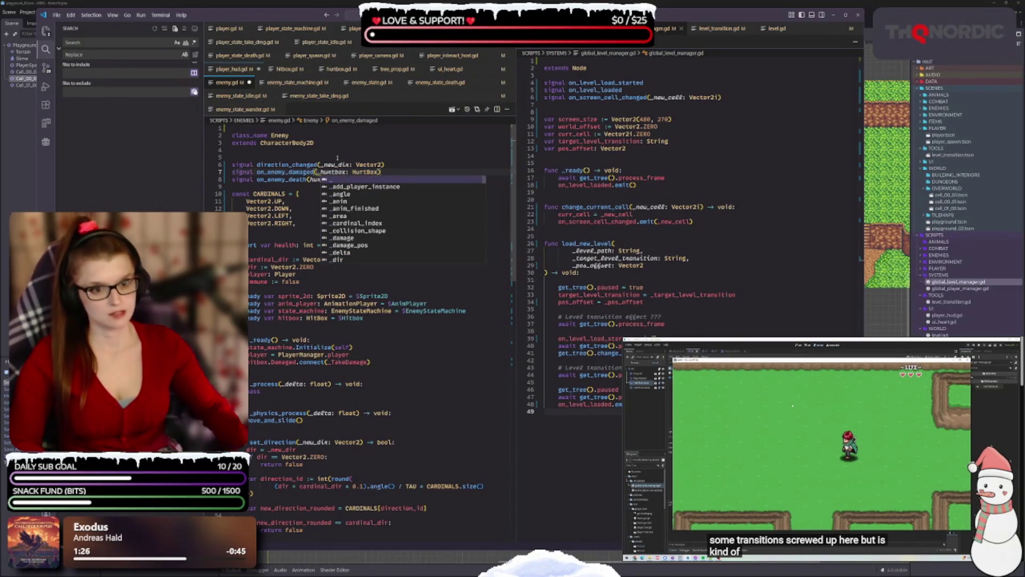
pyautogui.press('Escape')
pyautogui.press('Down')
pyautogui.press('Left')
pyautogui.press('Left')
pyautogui.press('Left')
pyautogui.write('_')
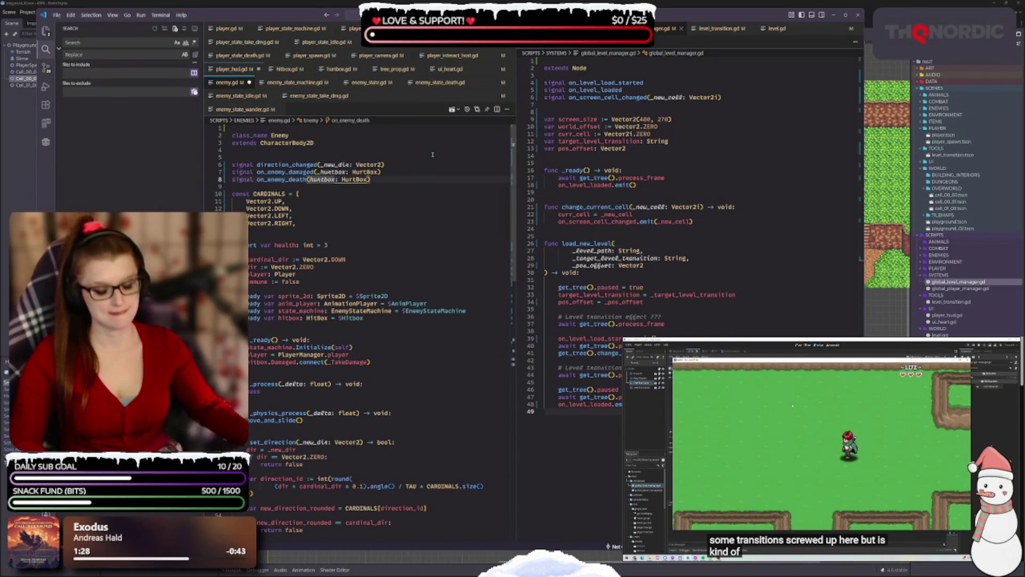
pyautogui.write('_')
pyautogui.hotkey('ctrl', 's')
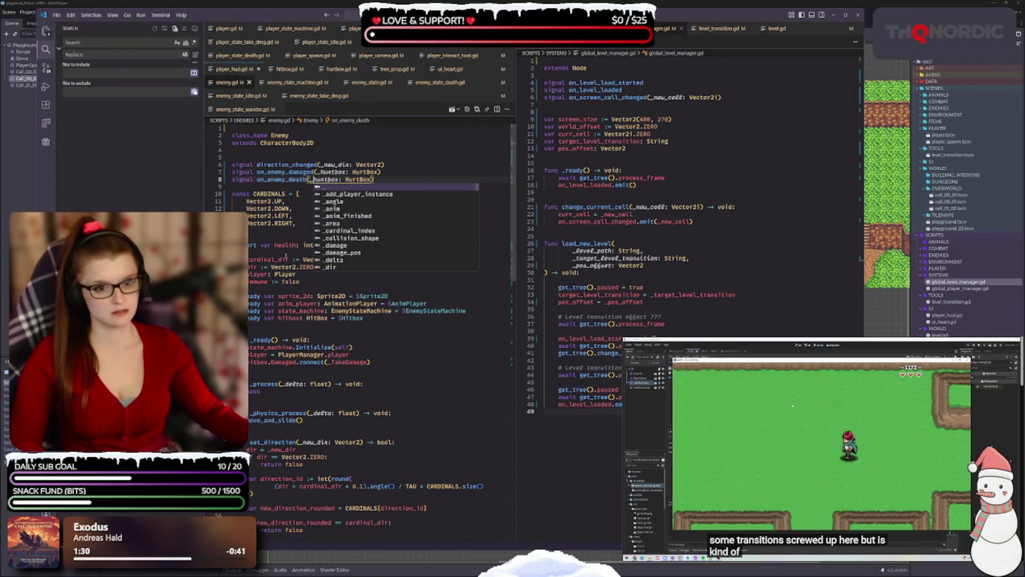
# - Scroll through enemy.gd and move hitbox.gd into the side-by-side editor group
pyautogui.click(262, 202)
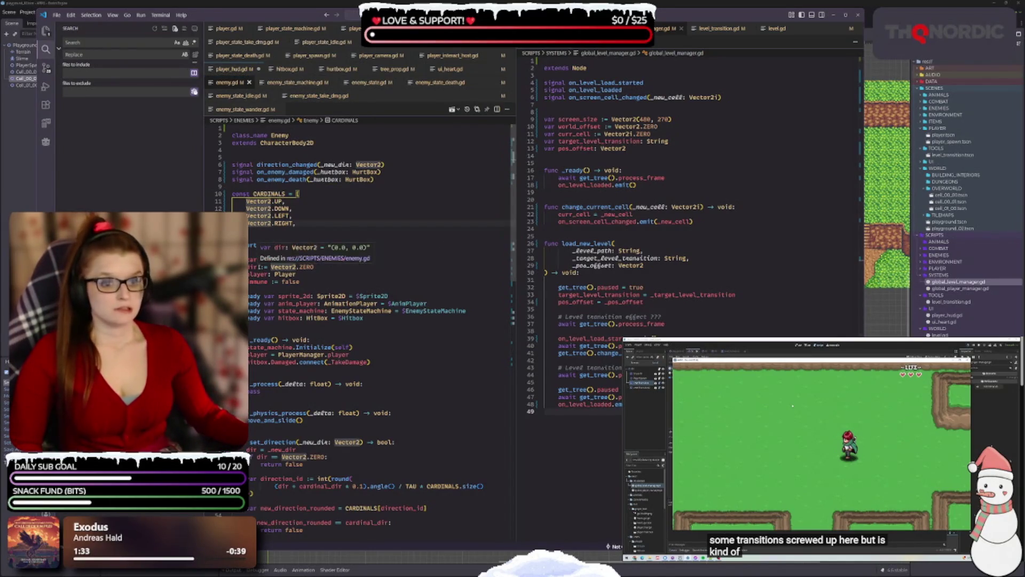
pyautogui.click(388, 328)
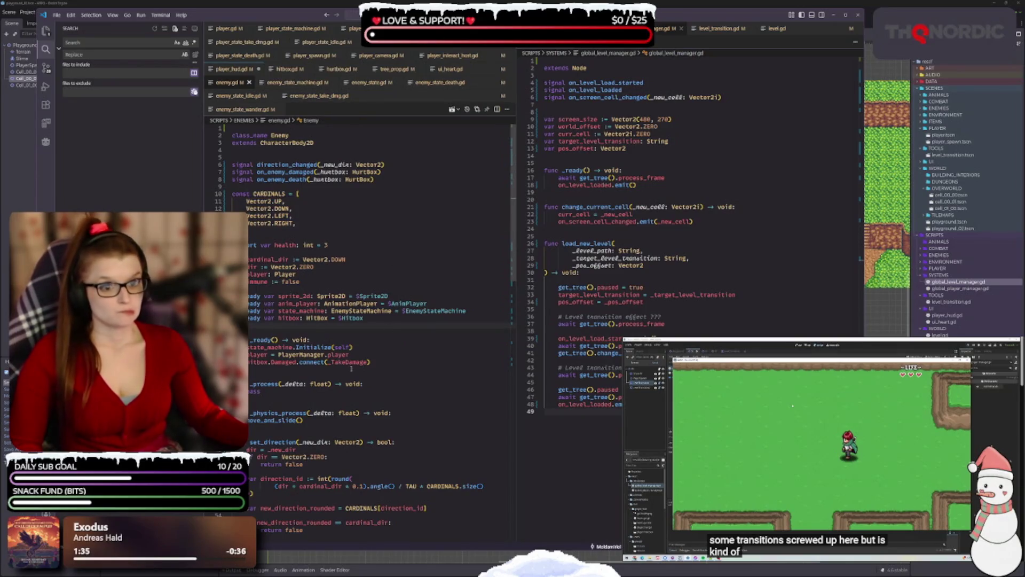
pyautogui.scroll(-1, 351, 369)
pyautogui.scroll(-2, 403, 340)
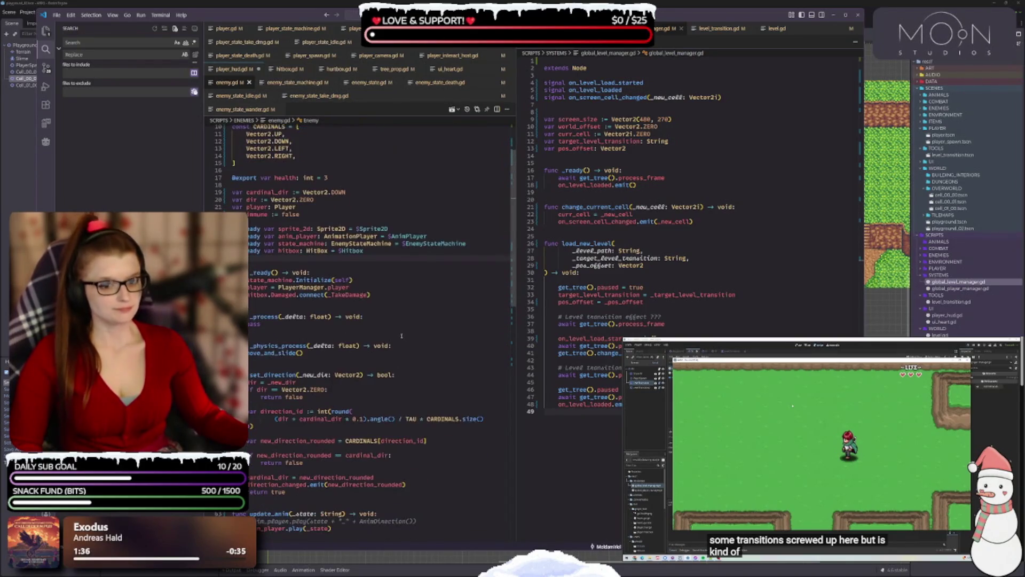
pyautogui.scroll(2, 395, 426)
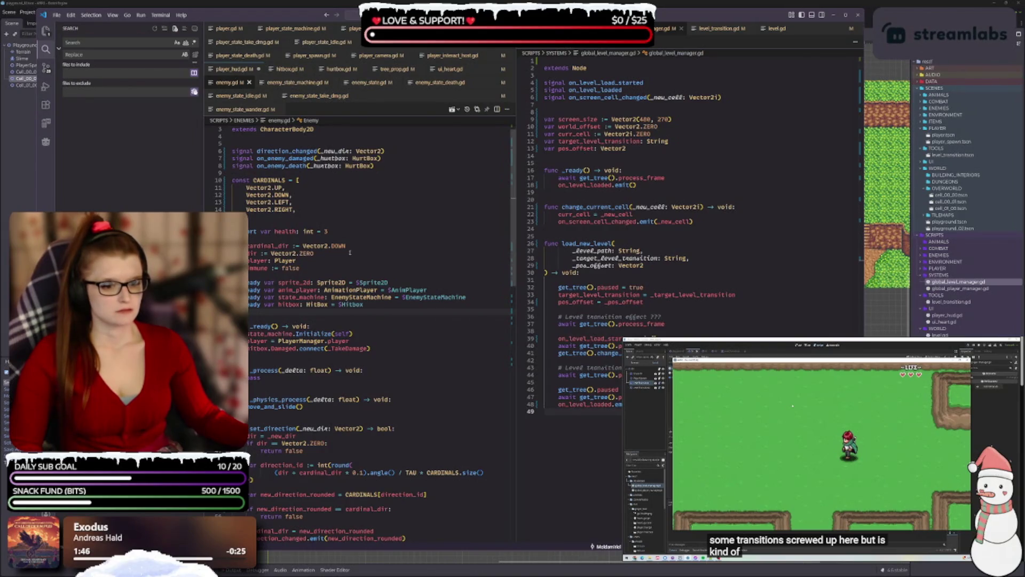
pyautogui.scroll(-1, 311, 260)
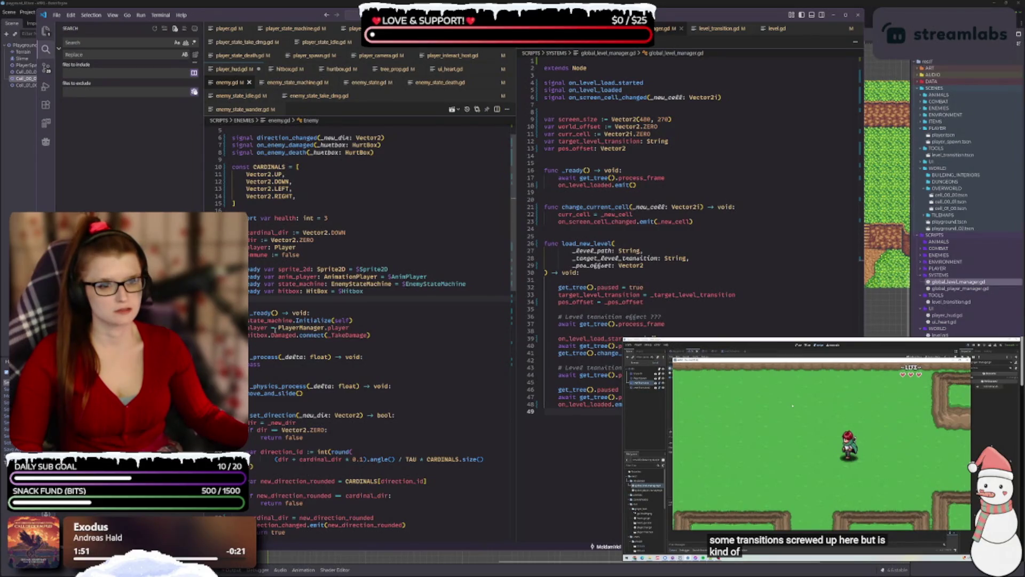
pyautogui.moveTo(287, 69); pyautogui.dragTo(614, 161)
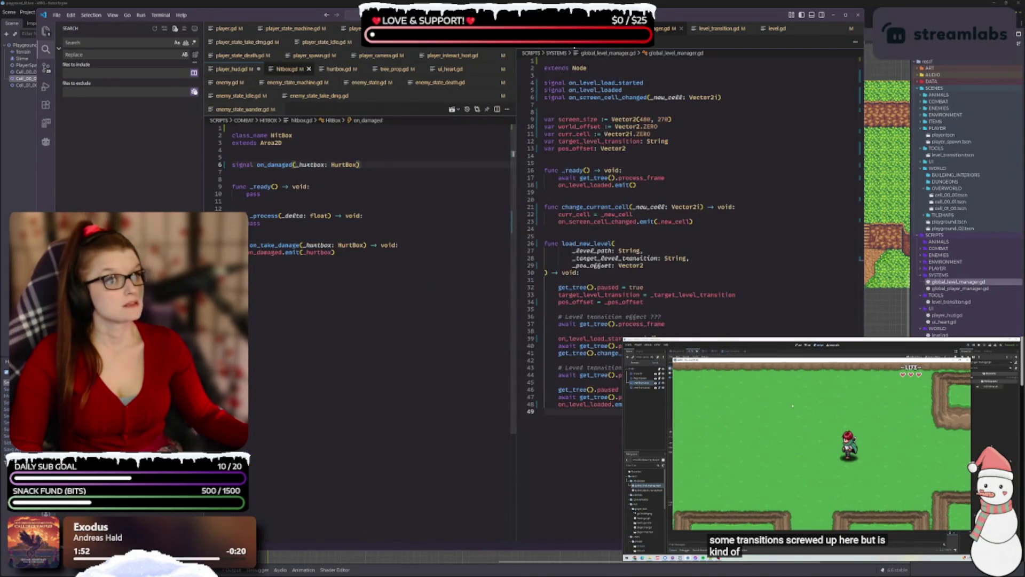
# - Move hurtbox.gd into the right editor group and show hitbox.gd beside enemy.gd
pyautogui.moveTo(291, 69)
pyautogui.mouseDown()
pyautogui.moveTo(587, 134)
pyautogui.moveTo(614, 160)
pyautogui.mouseUp()
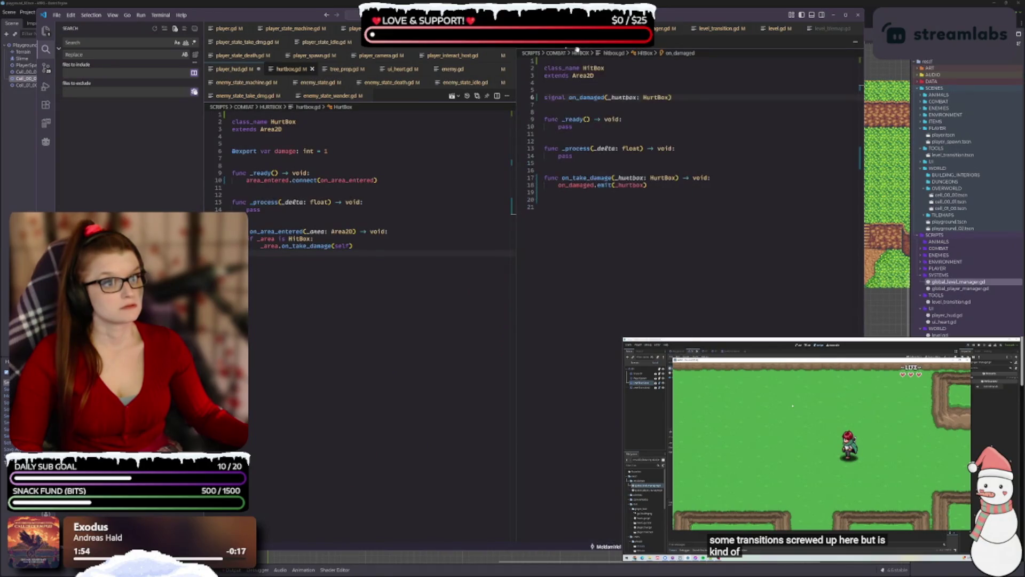
pyautogui.click(539, 47)
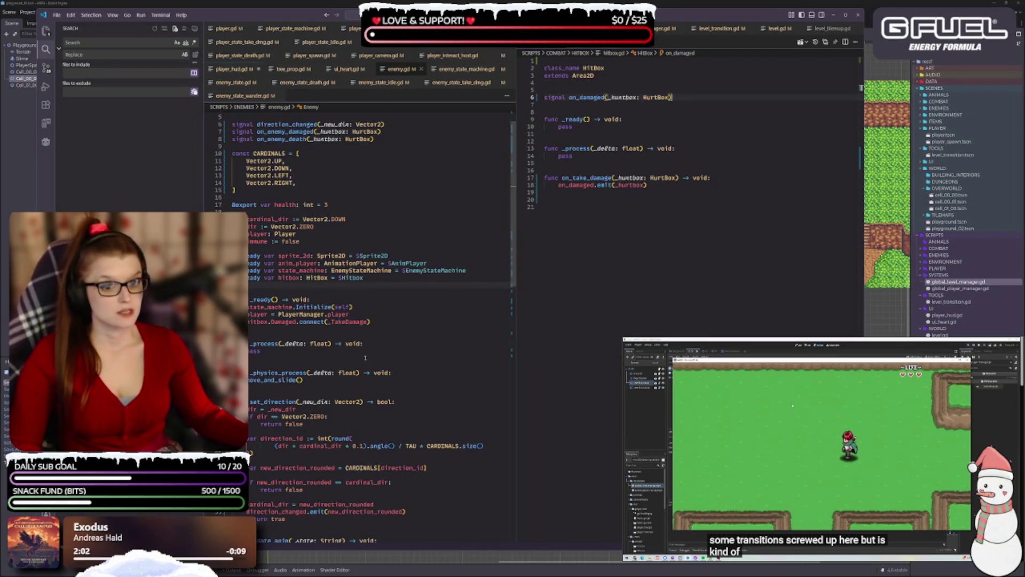
pyautogui.moveTo(332, 370)
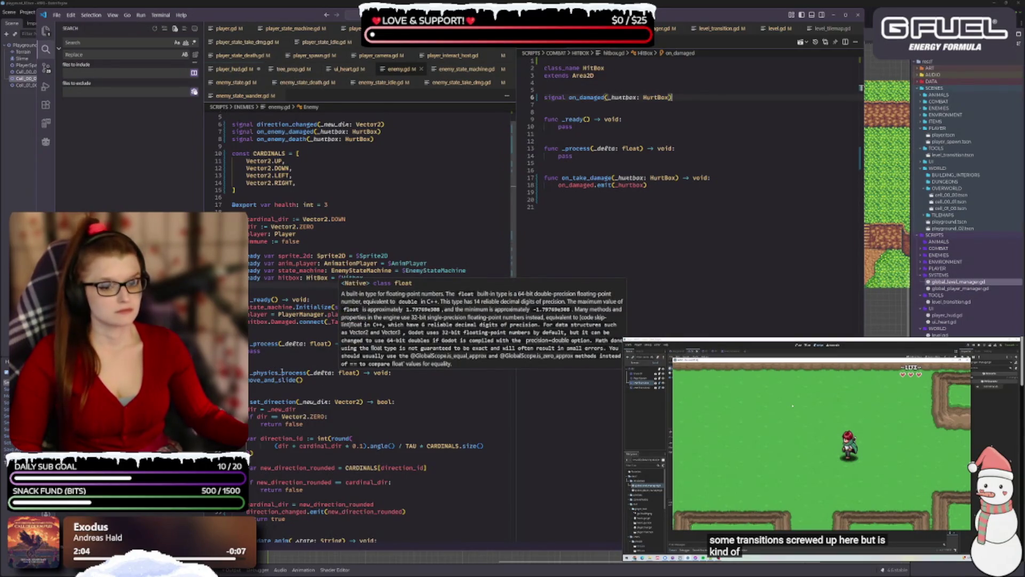
# - Connect hitbox.on_damaged instead of Damaged to on_take_damage instead of _TakeDamage, and save
pyautogui.doubleClick(283, 321)
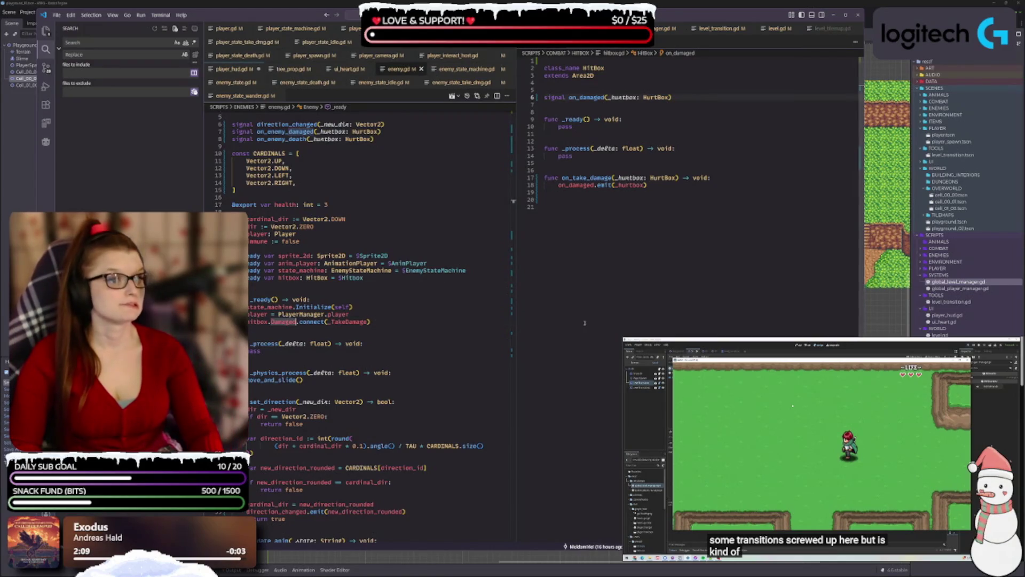
pyautogui.write('on_d')
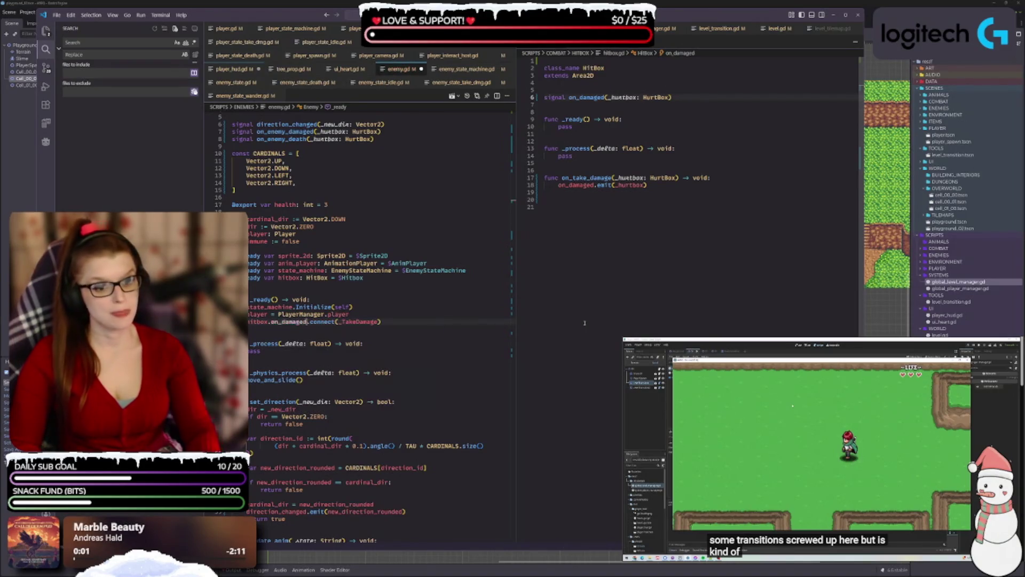
pyautogui.press('Return')
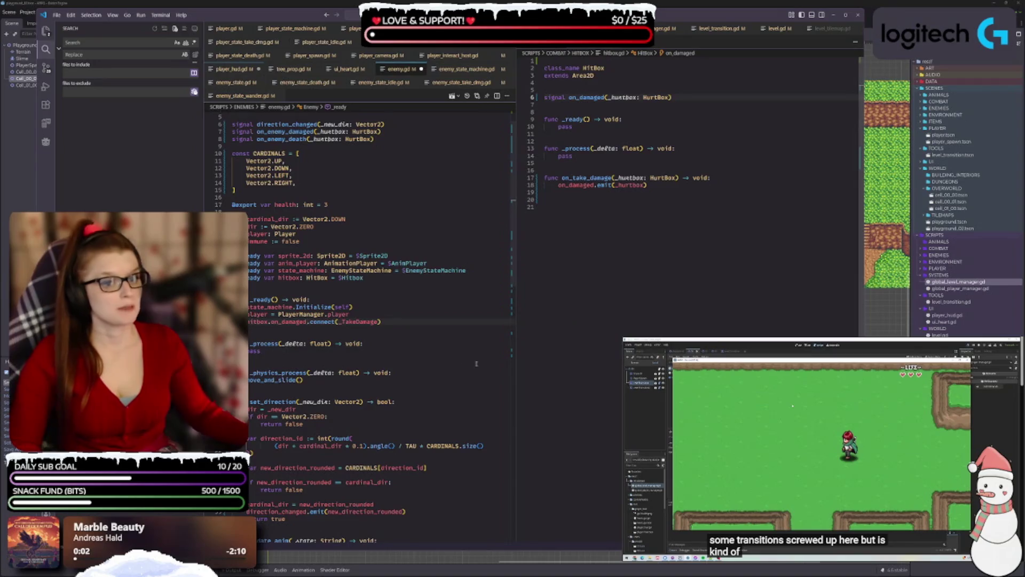
pyautogui.doubleClick(359, 321)
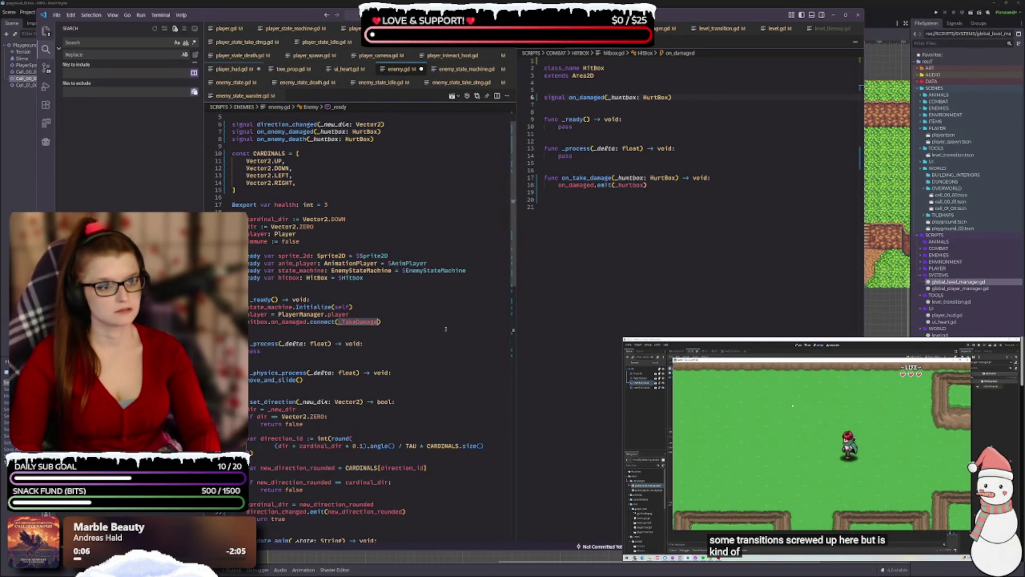
pyautogui.scroll(-6, 361, 460)
pyautogui.scroll(2, 361, 461)
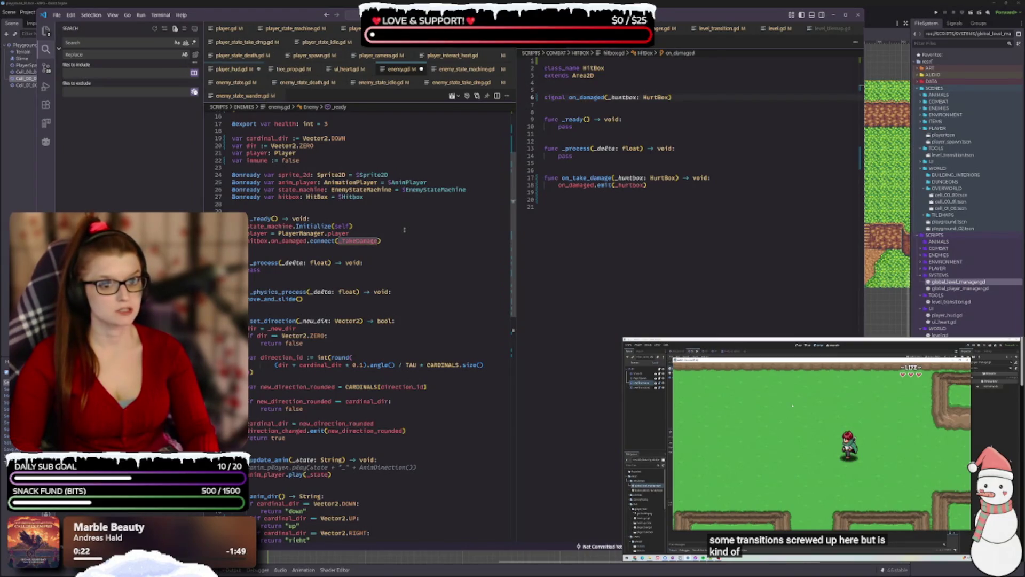
pyautogui.write('on_take_damage')
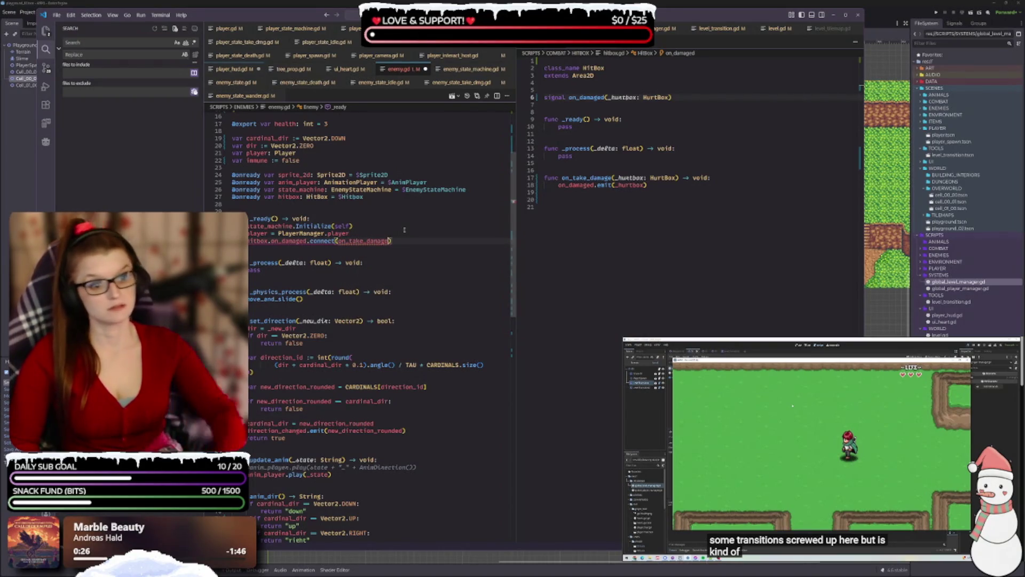
pyautogui.hotkey('ctrl', 's')
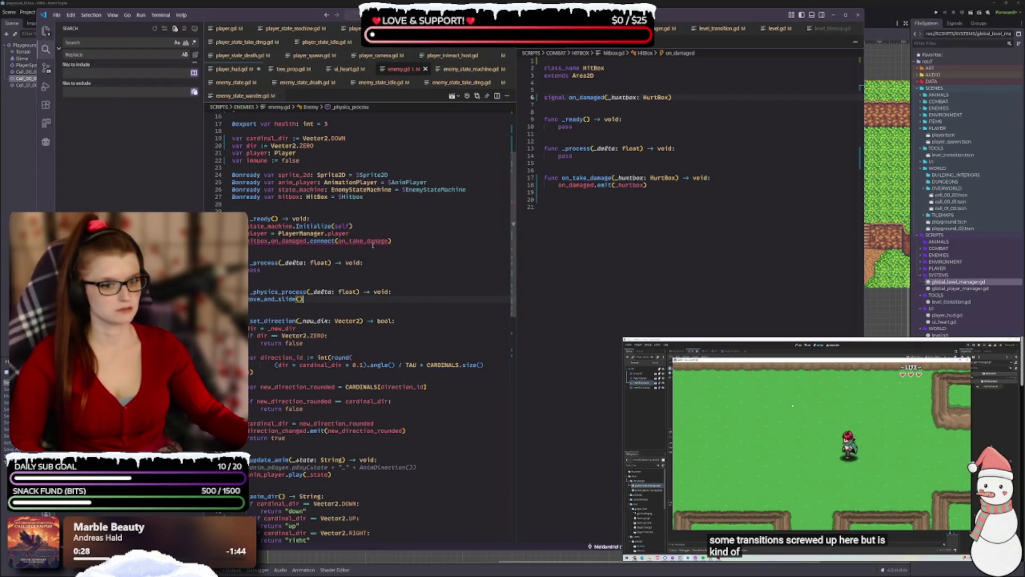
# - Rename the _TakeDamage function to on_take_damage with a _hurtbox parameter and save
pyautogui.scroll(-4, 304, 351)
pyautogui.scroll(-6, 303, 350)
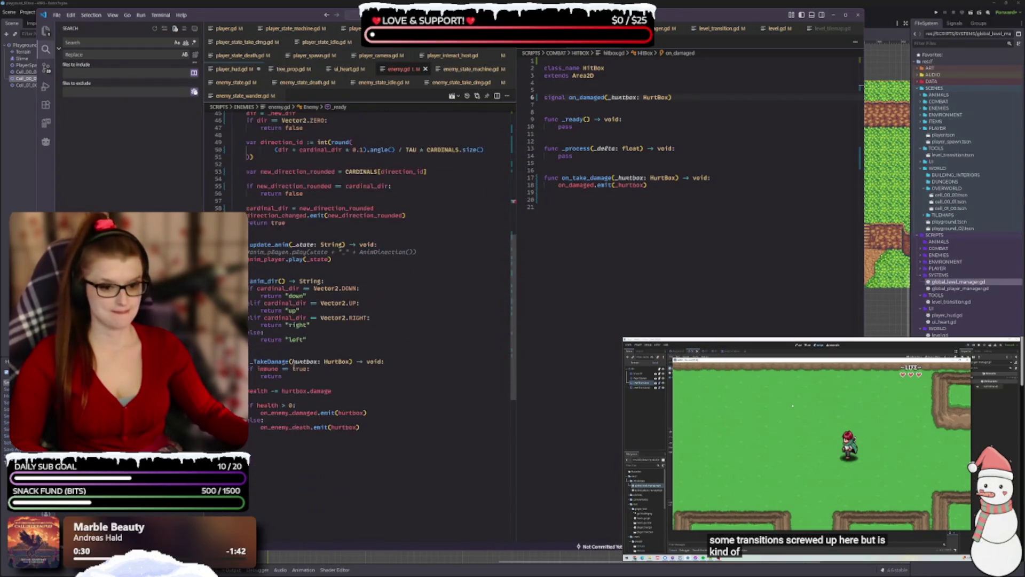
pyautogui.doubleClick(275, 361)
pyautogui.write('on_take_damage(')
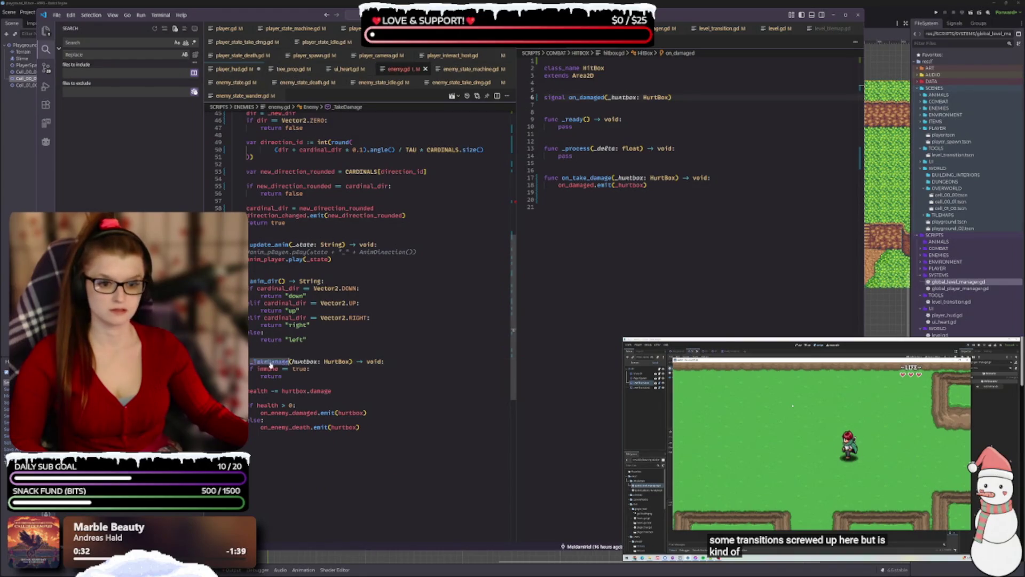
pyautogui.write('_')
pyautogui.hotkey('ctrl', 's')
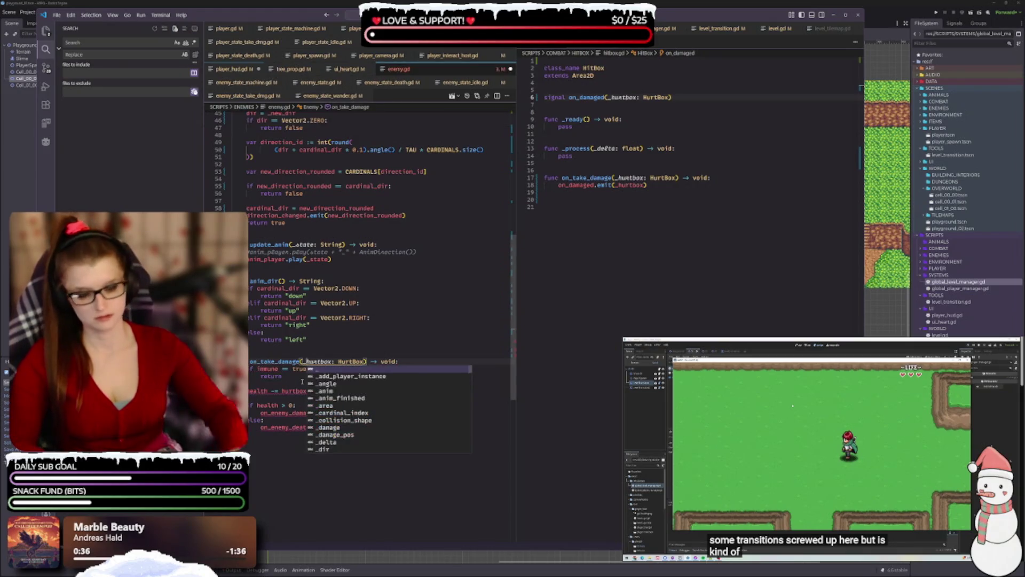